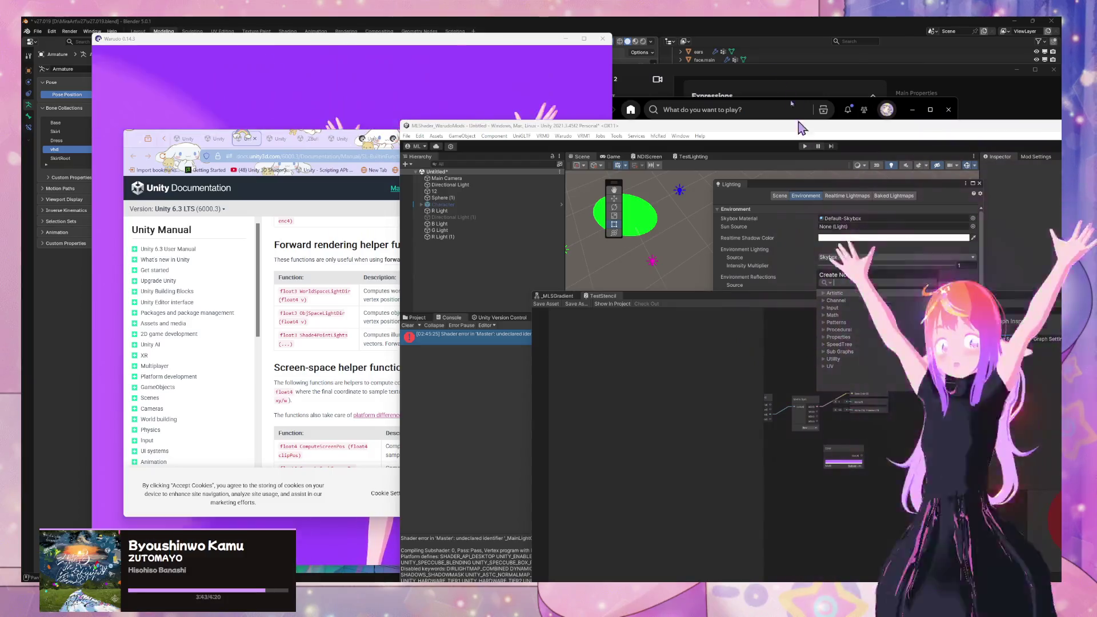
Step: Select 'float3 Shade4PointLights' in the Unity docs' forward rendering helper functions table
drag(401, 121, 467, 102)
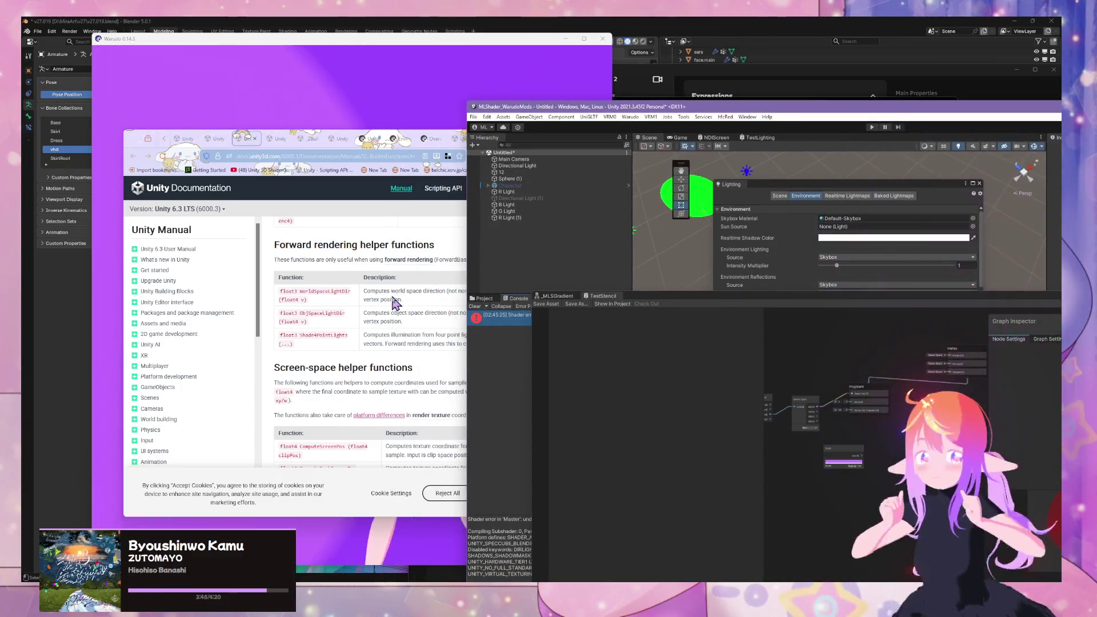
scroll(394, 296, down, 2)
scroll(434, 290, up, 2)
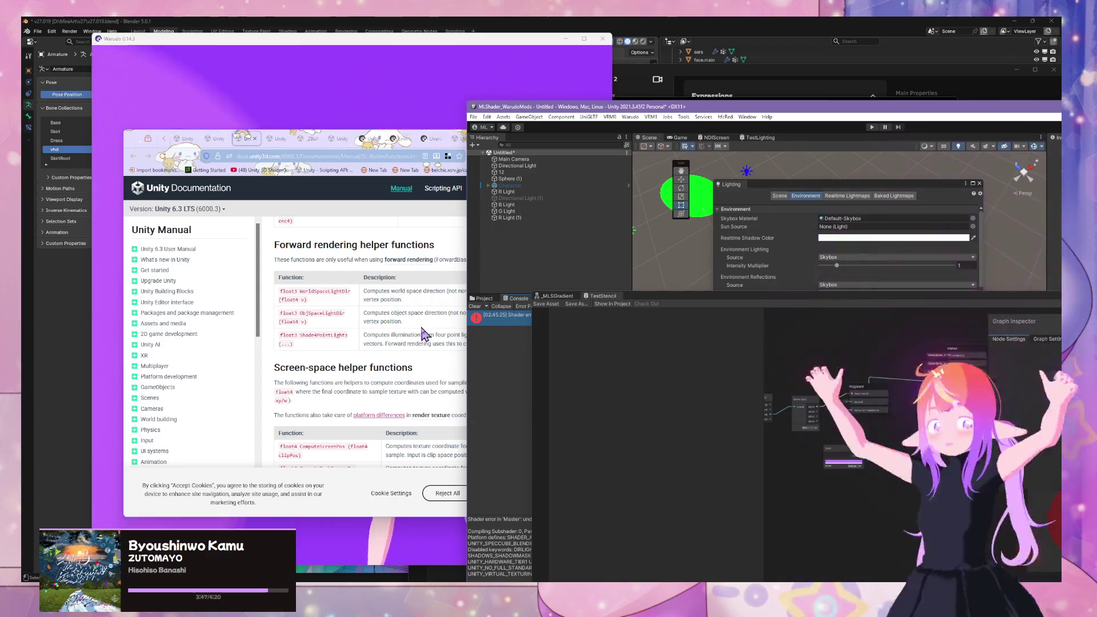
drag(144, 148, 75, 136)
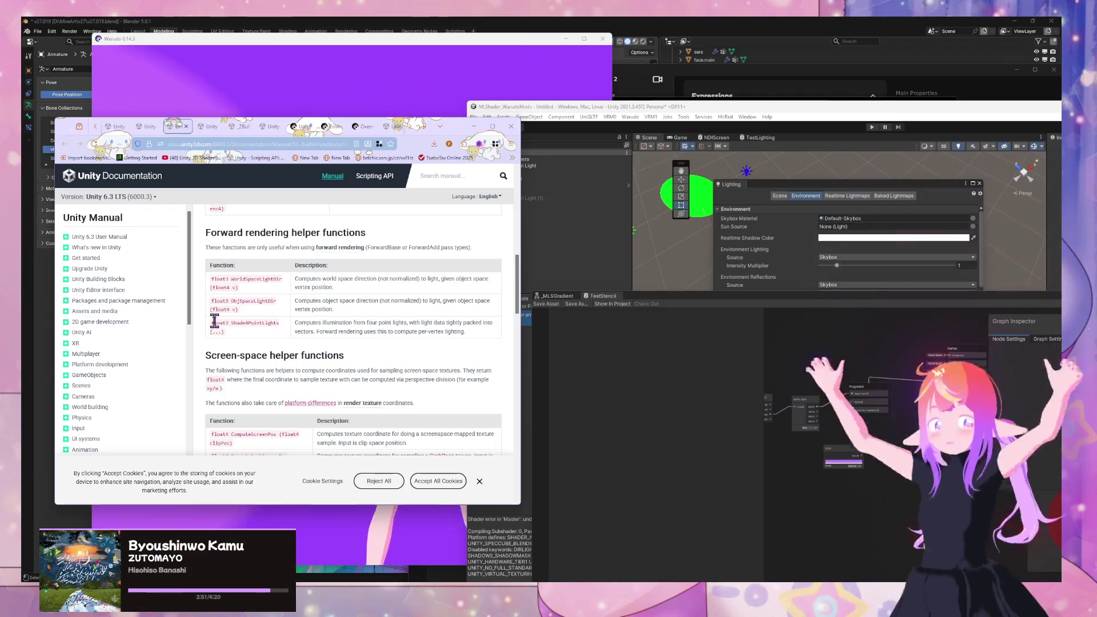
drag(213, 323, 280, 323)
click(354, 346)
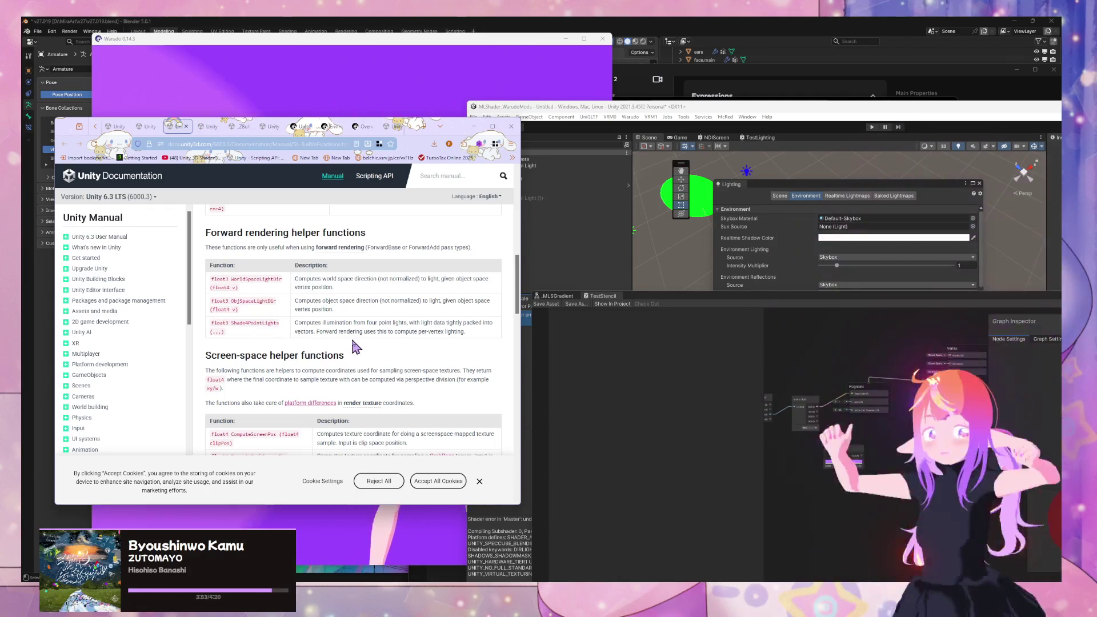
drag(213, 322, 277, 324)
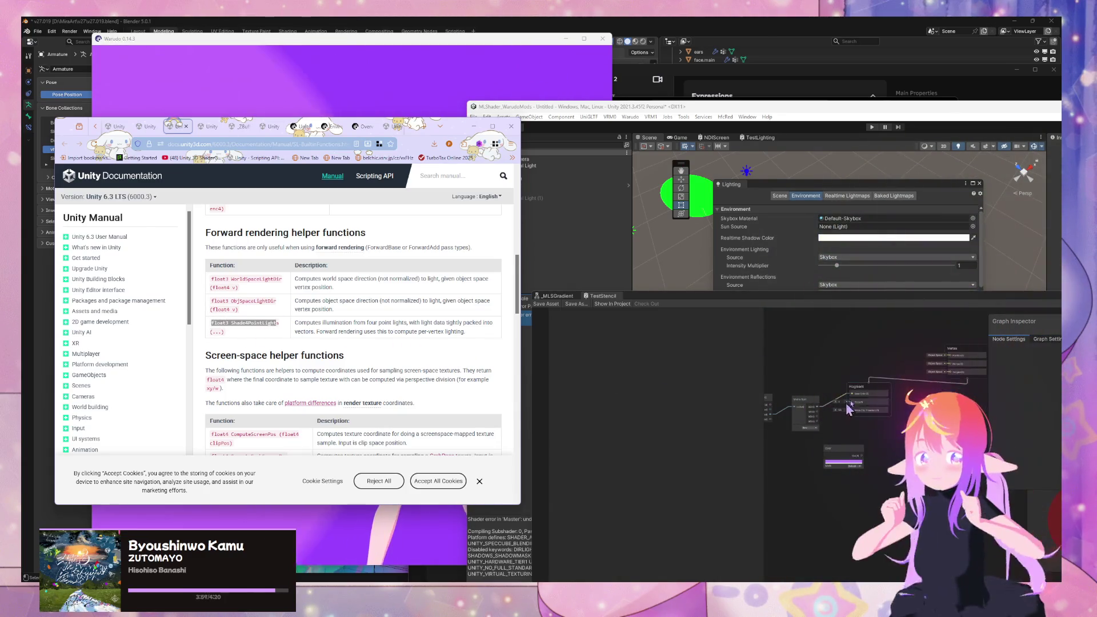
click(793, 281)
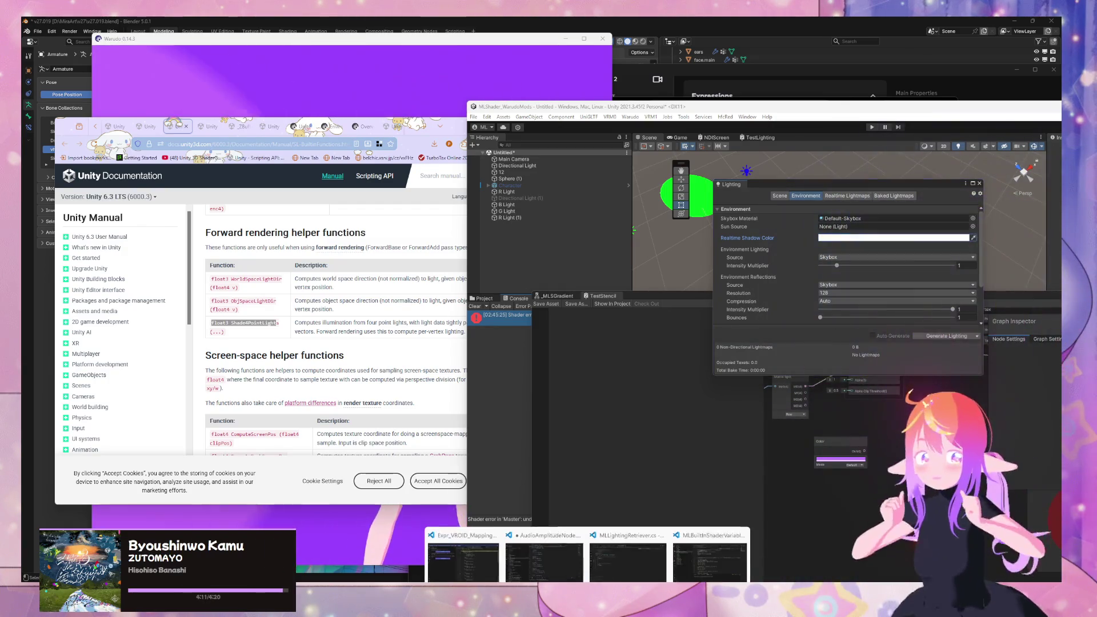
Step: Rename MLBuiltInShaderVariables.hlsl to MLBuiltInForwardShaderVariables.hlsl and open the renamed file
mouse_move(721, 566)
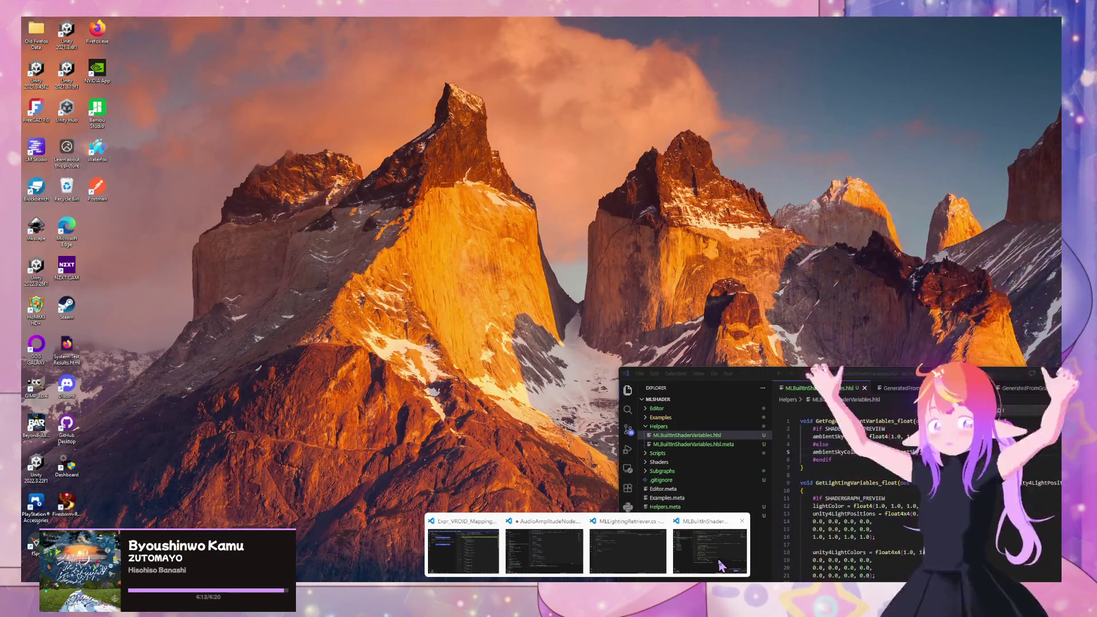
click(721, 565)
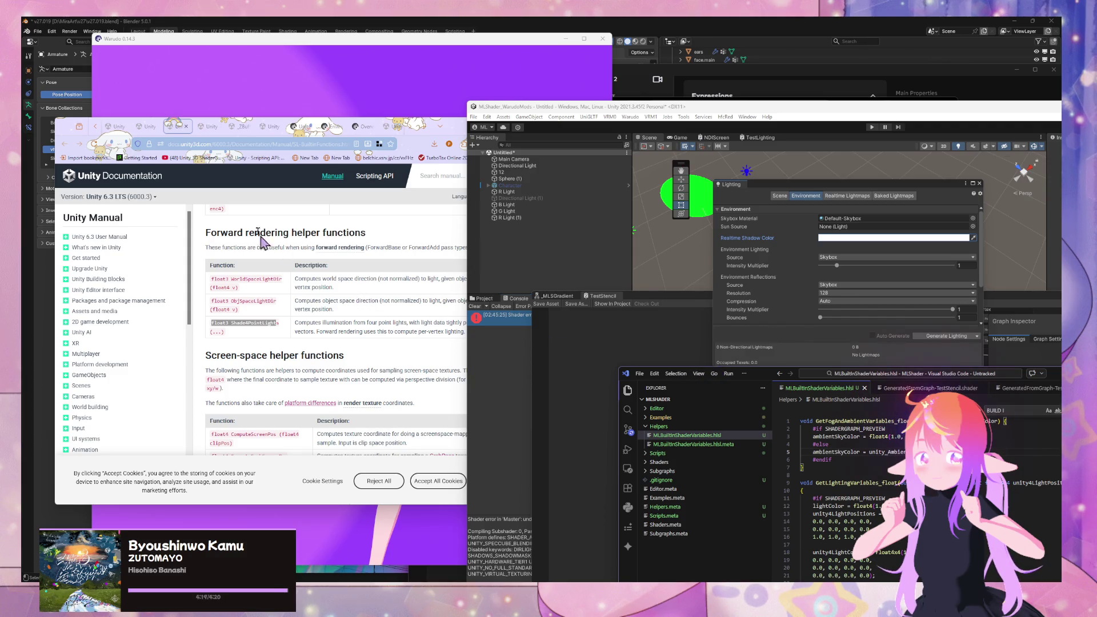
drag(760, 382, 608, 216)
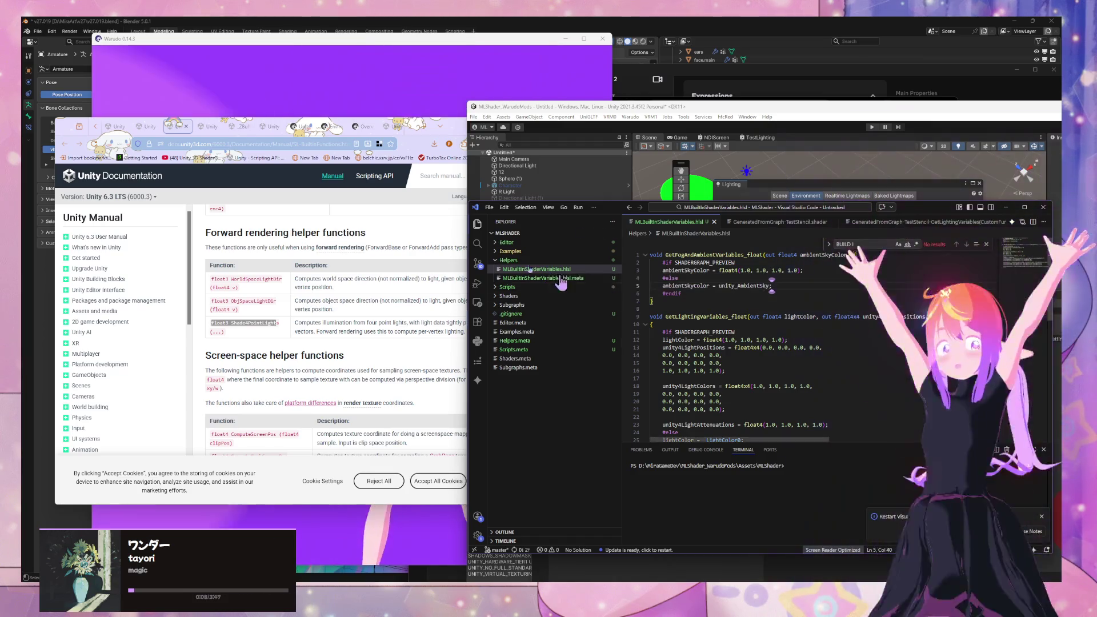
click(578, 270)
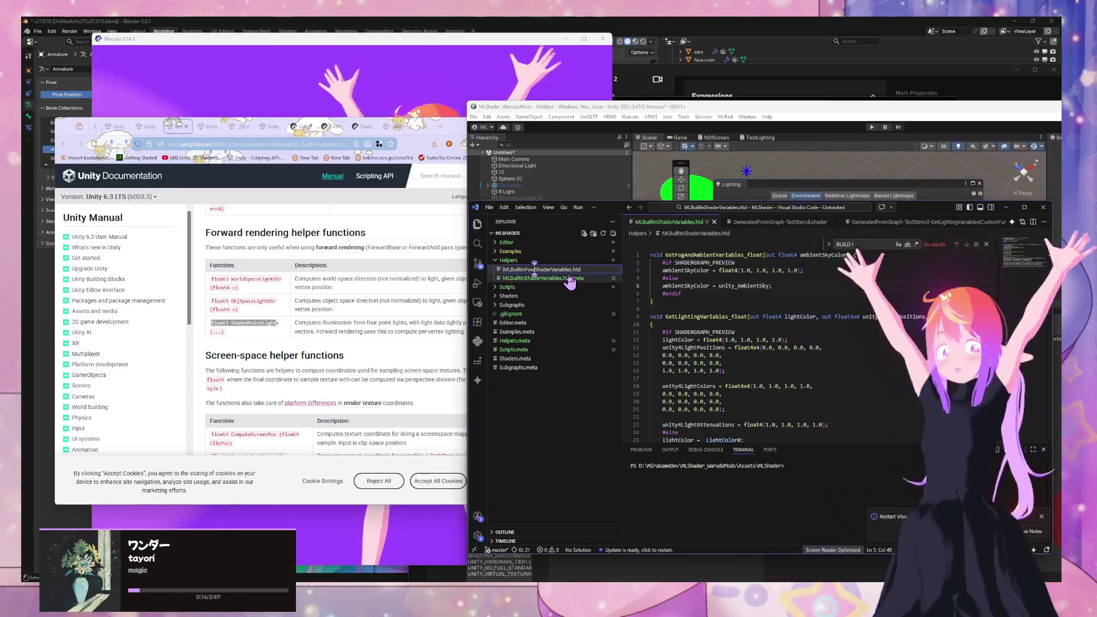
text(owrward)
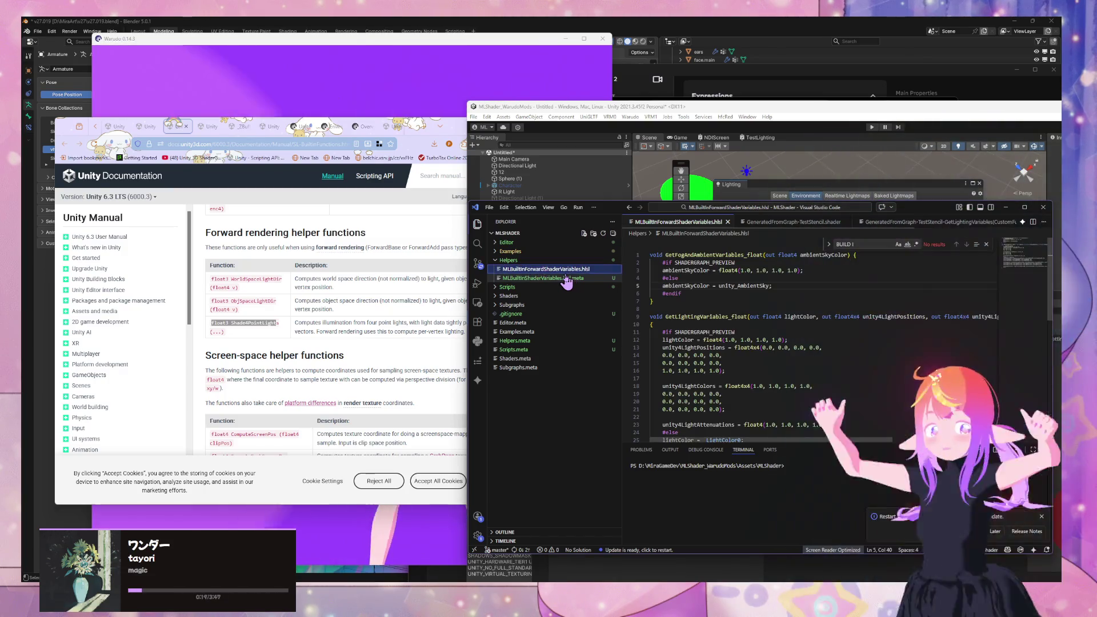
click(567, 280)
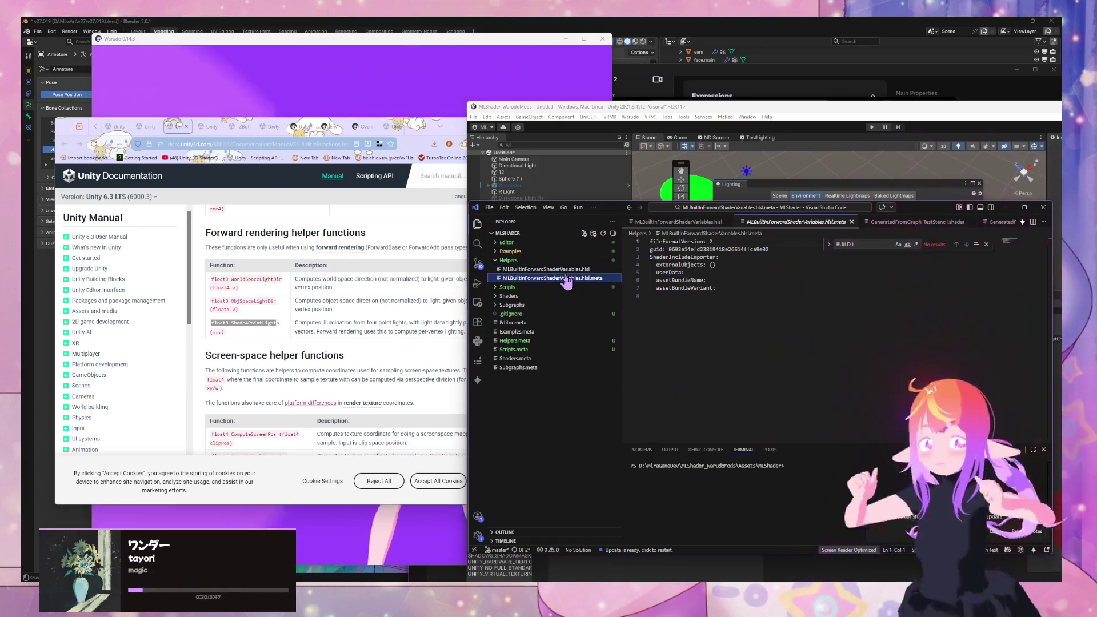
click(543, 268)
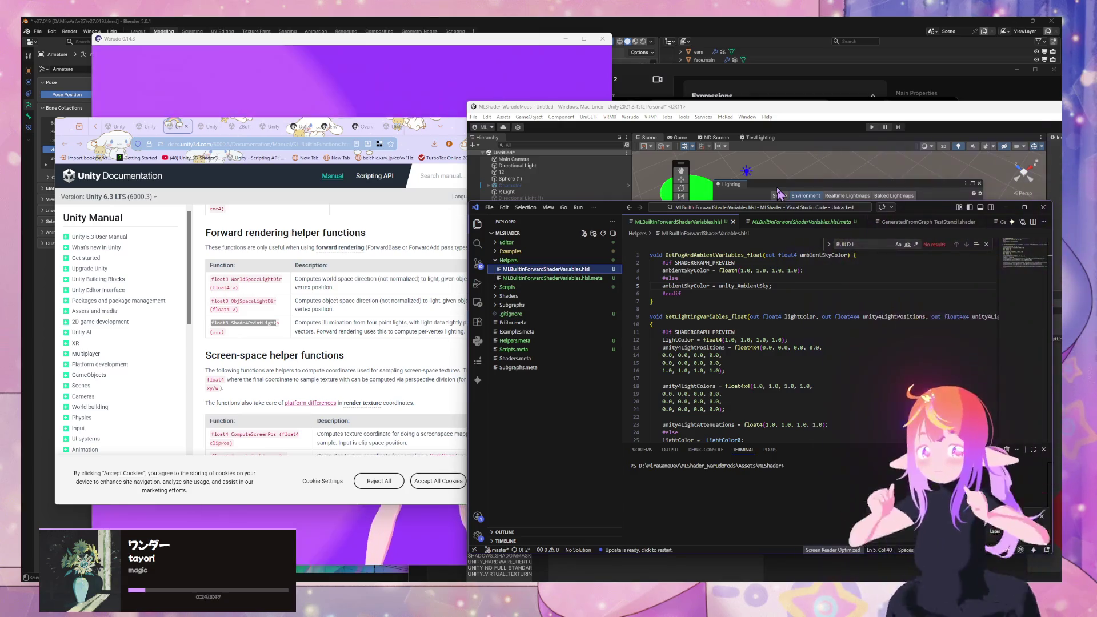
click(665, 575)
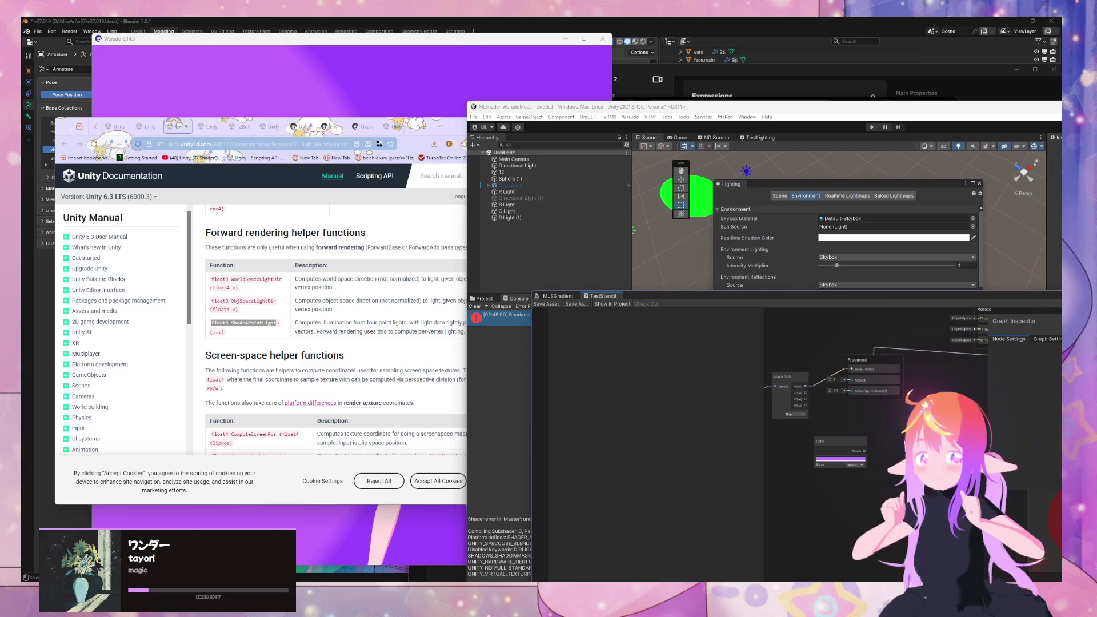
Step: Select the GetLightingVariables Custom Function node and shift the Graph Inspector left
scroll(850, 341, up, 5)
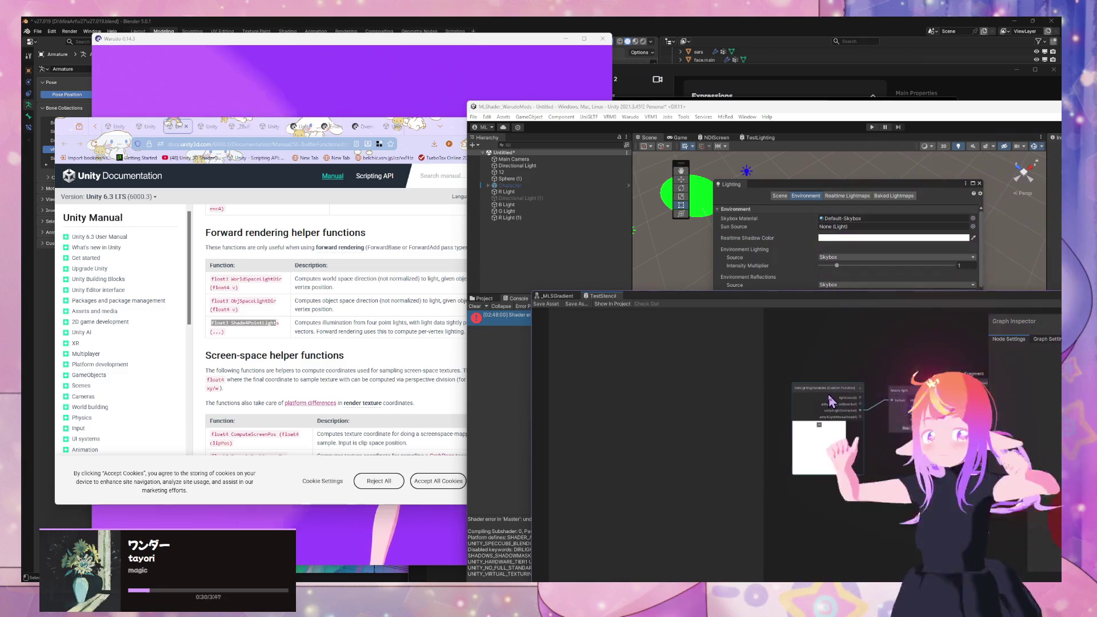
click(851, 398)
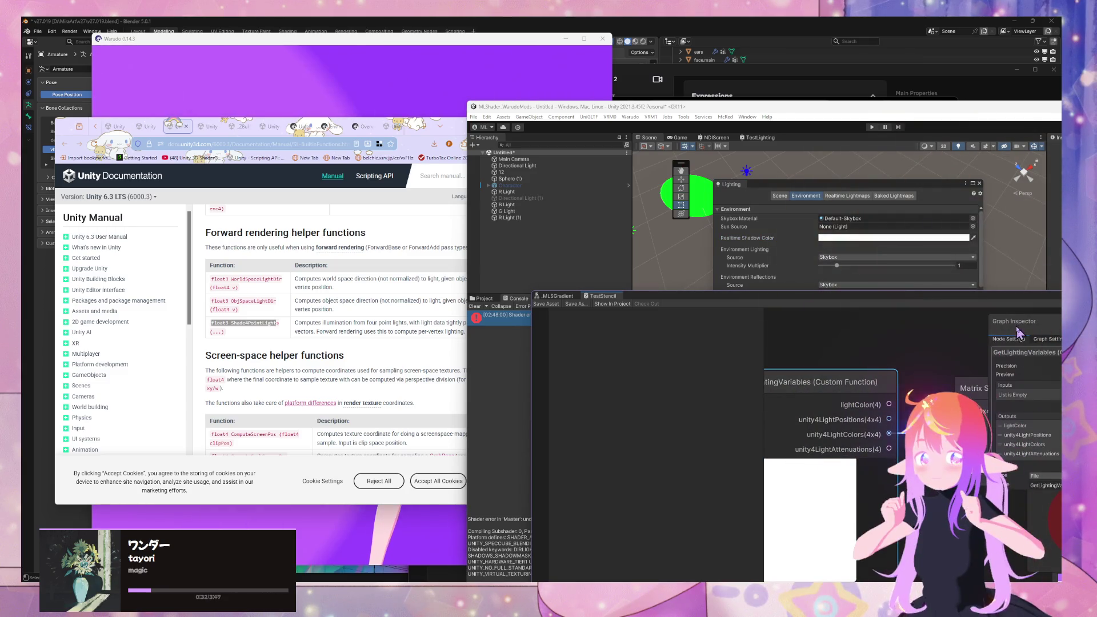
drag(1017, 332, 921, 327)
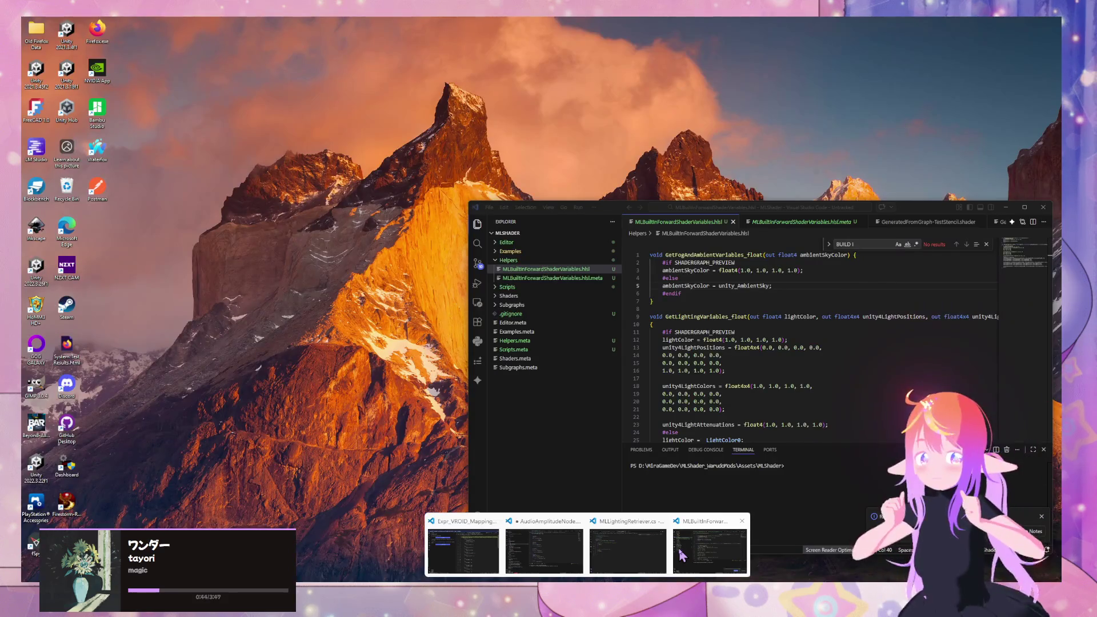
Step: Rename MLBuiltInForwardShaderVariables.hlsl to MLBuiltInFwShaderVariables.hlsl
click(682, 554)
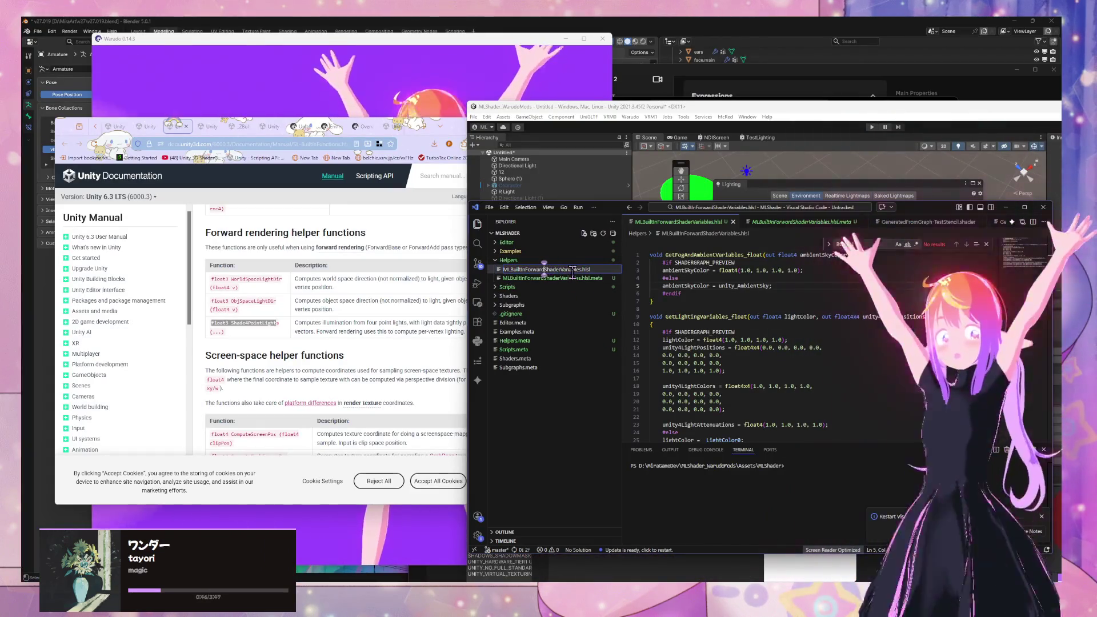
key(BackSpace)
key(BackSpace)
key(BackSpace)
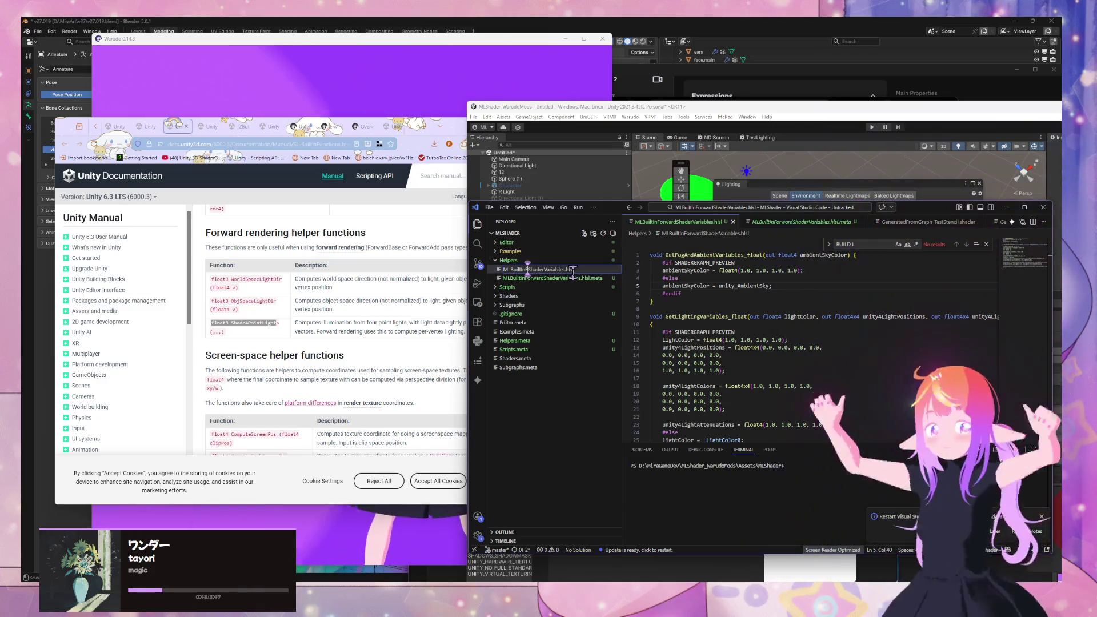
key(BackSpace)
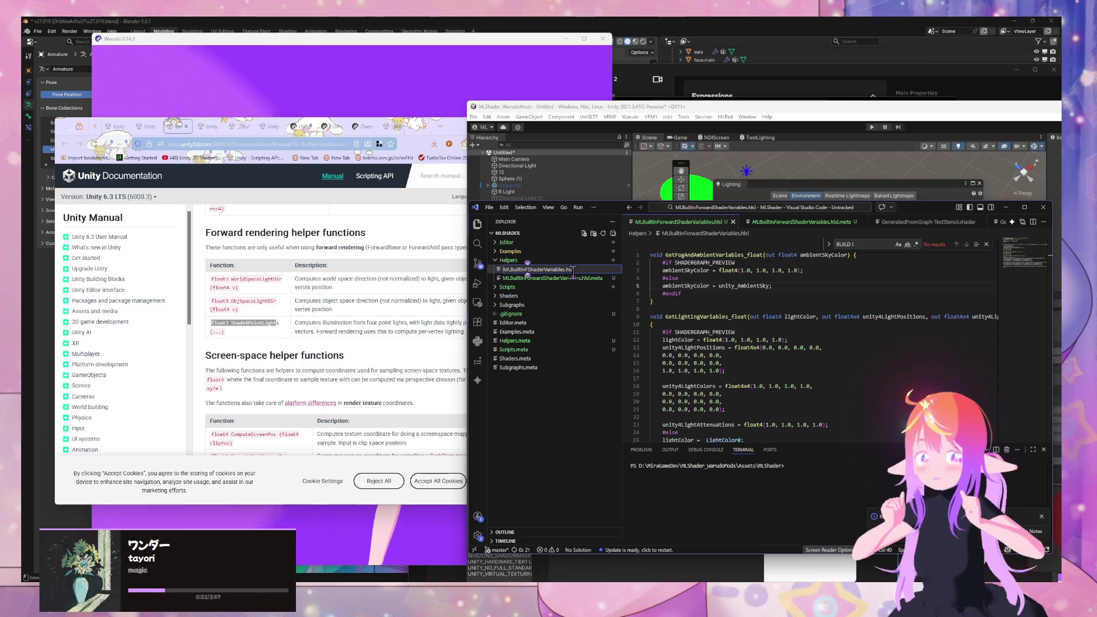
text(w)
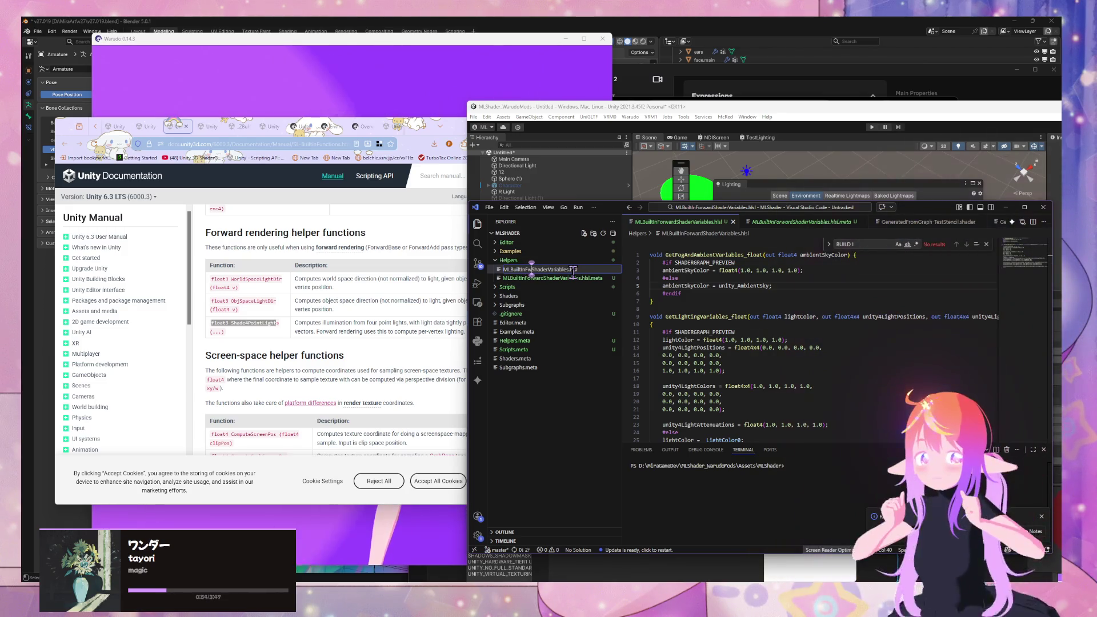
key(Return)
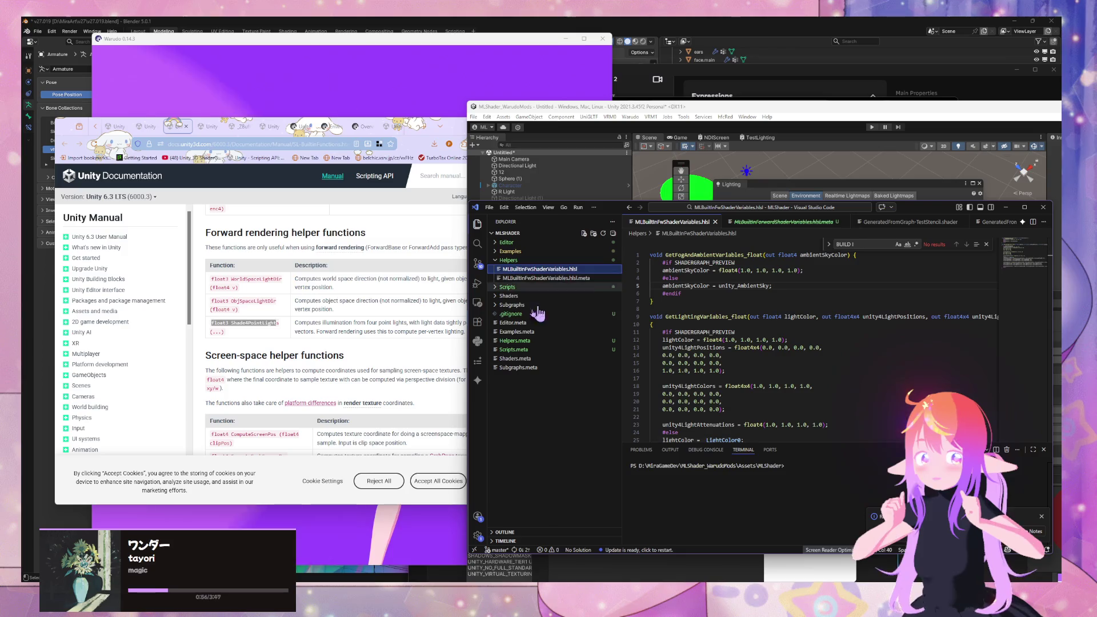
click(658, 178)
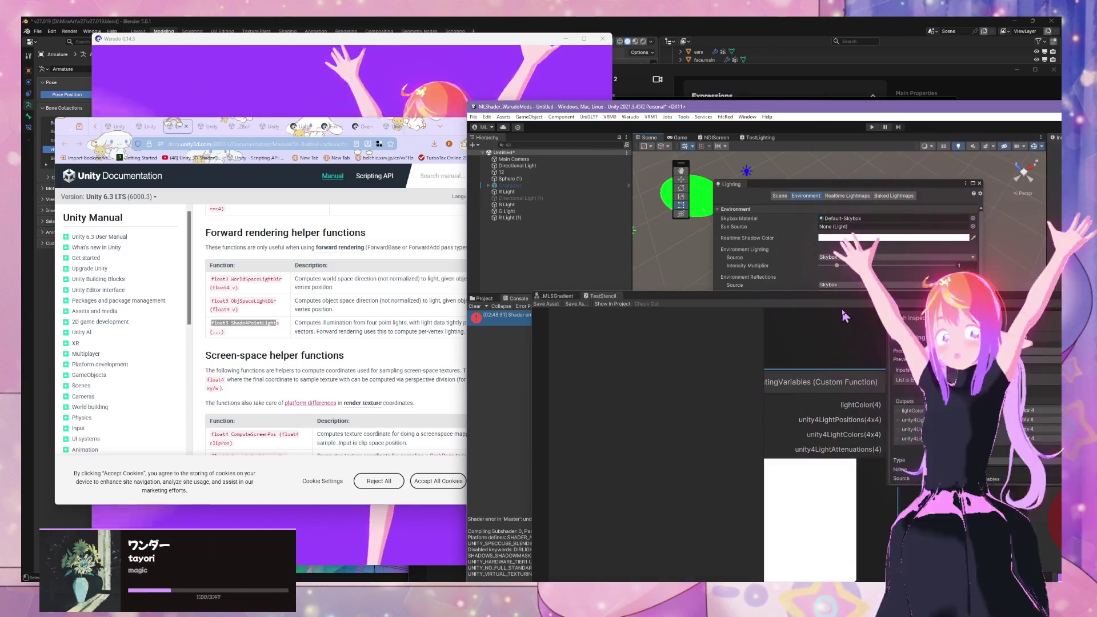
Step: Browse Unity's Project panel to Assets > MLShader > Helpers showing MLBuiltInFwShaderVariables
click(517, 293)
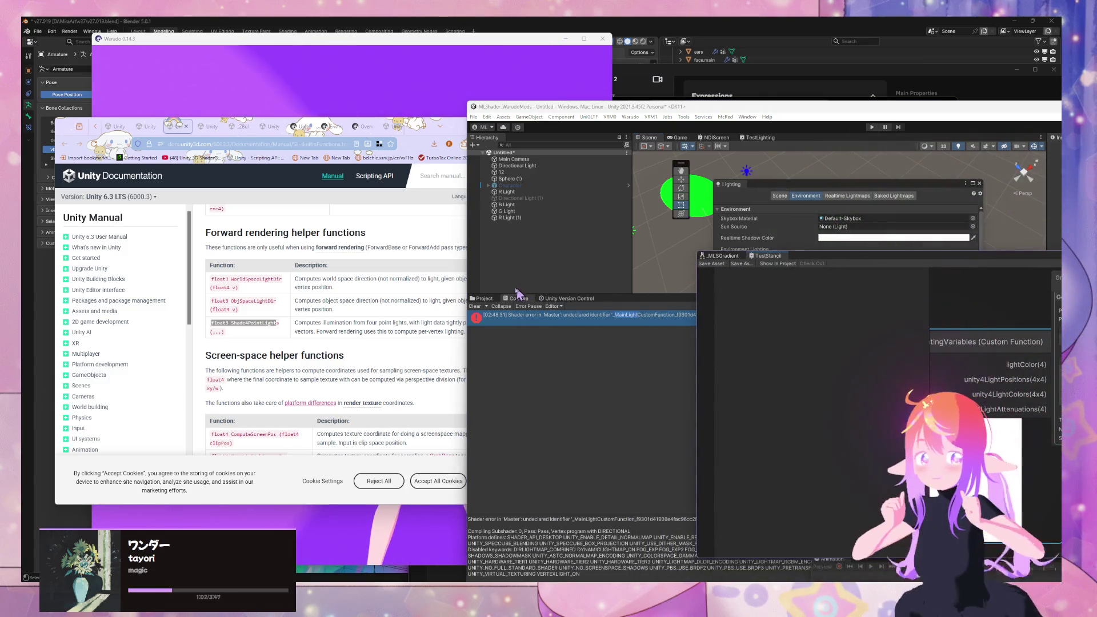
click(490, 300)
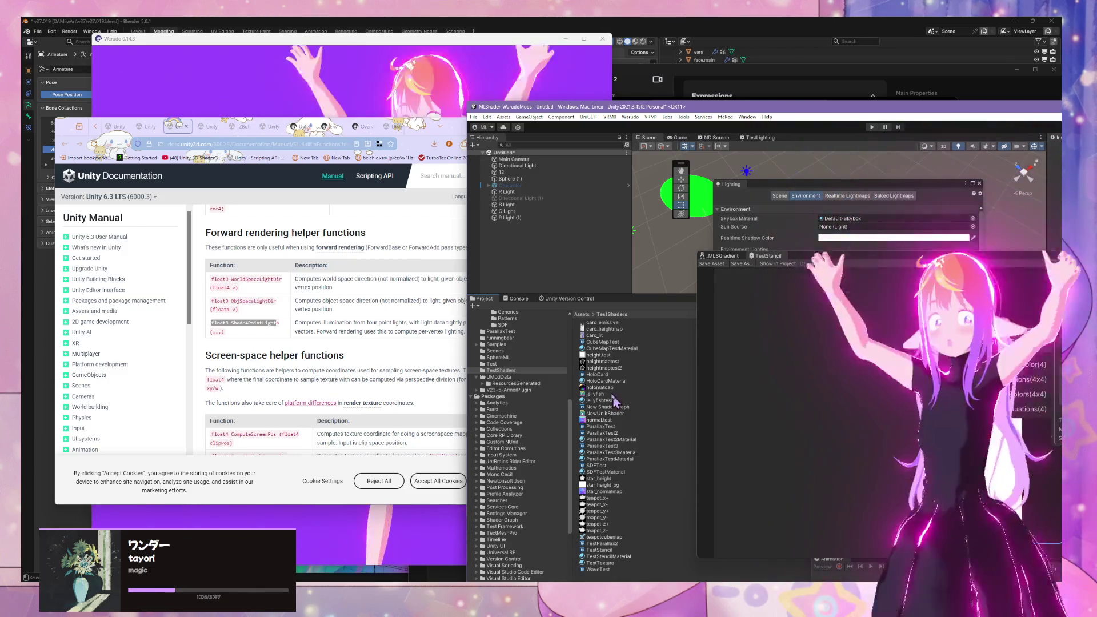
scroll(565, 375, up, 5)
click(518, 426)
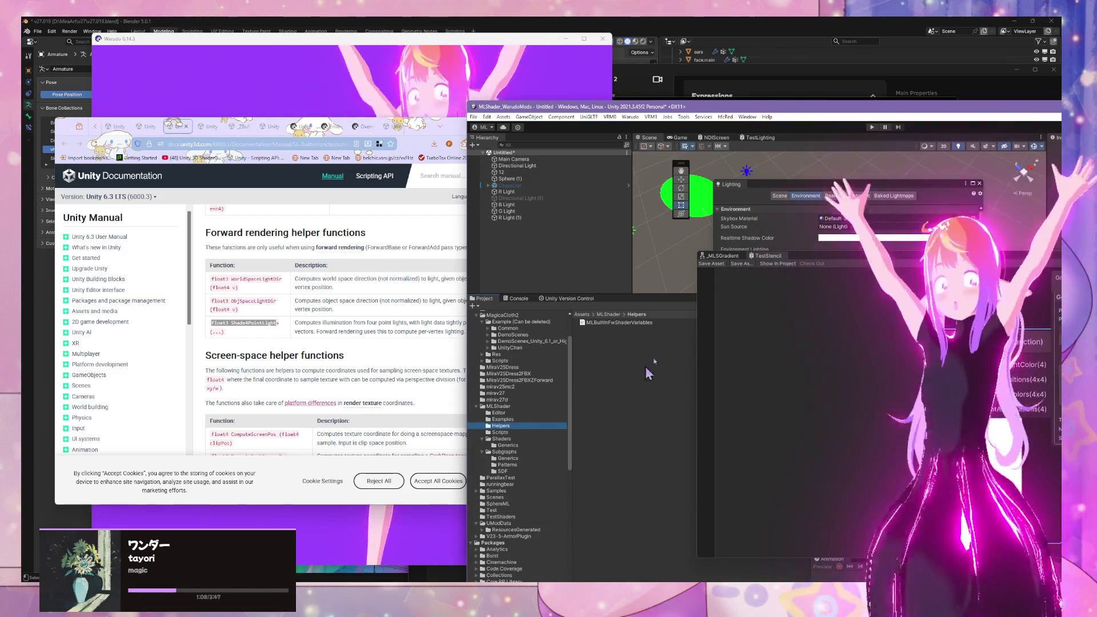
mouse_move(588, 606)
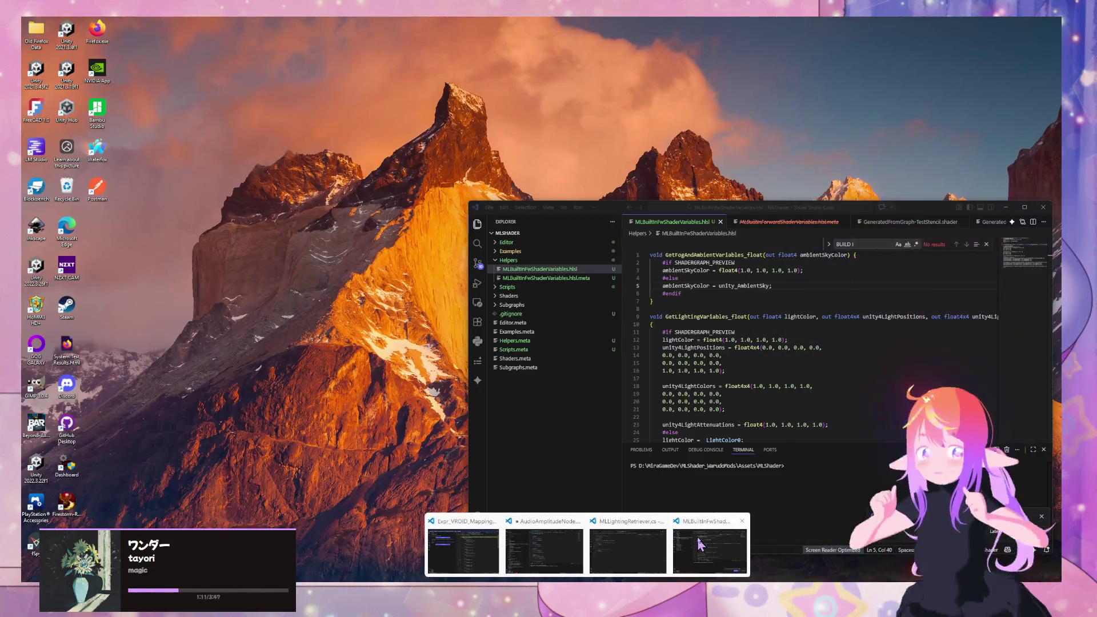
click(697, 545)
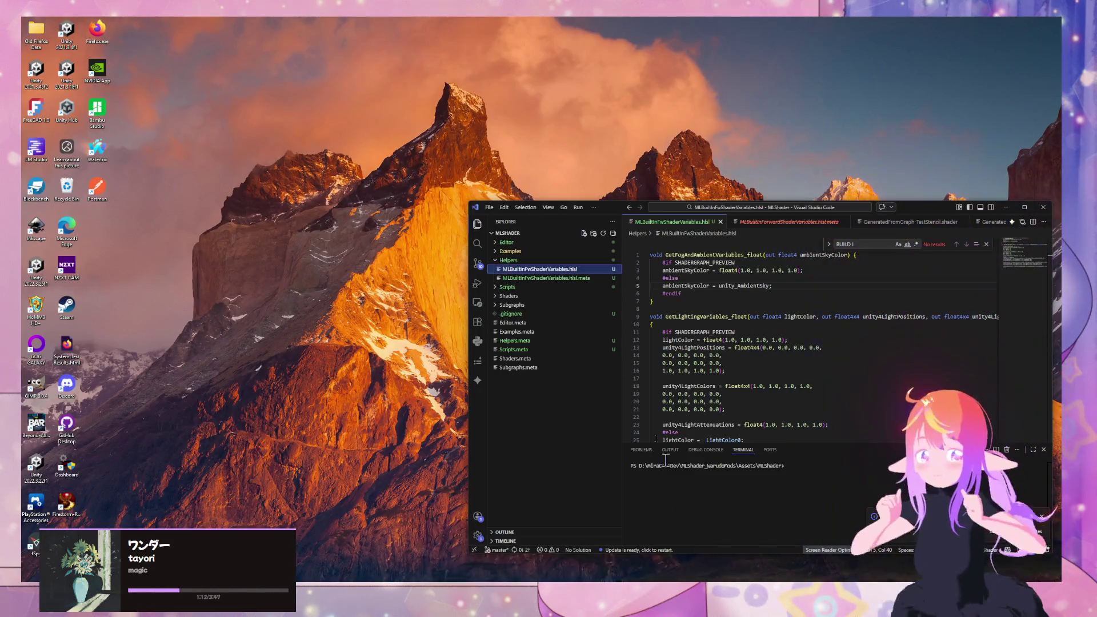
Step: Create a new MLBuiltInFwHelperFunctions.hlsl file in the Helpers folder
right_click(563, 277)
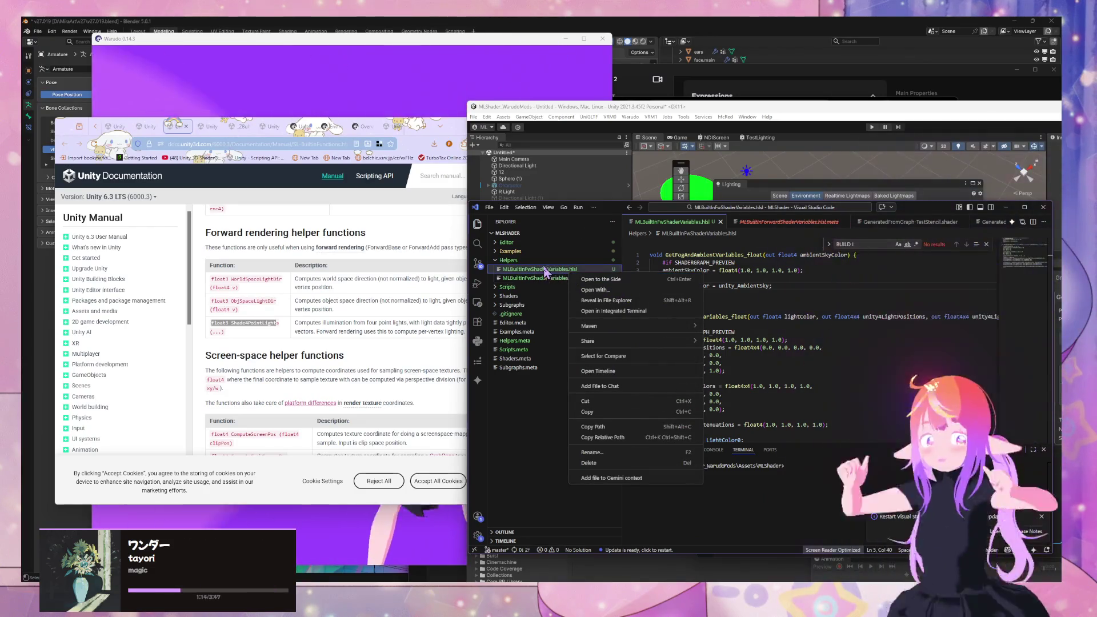
right_click(524, 262)
click(565, 271)
text(MLBuiltInFwHelperFunctions.)
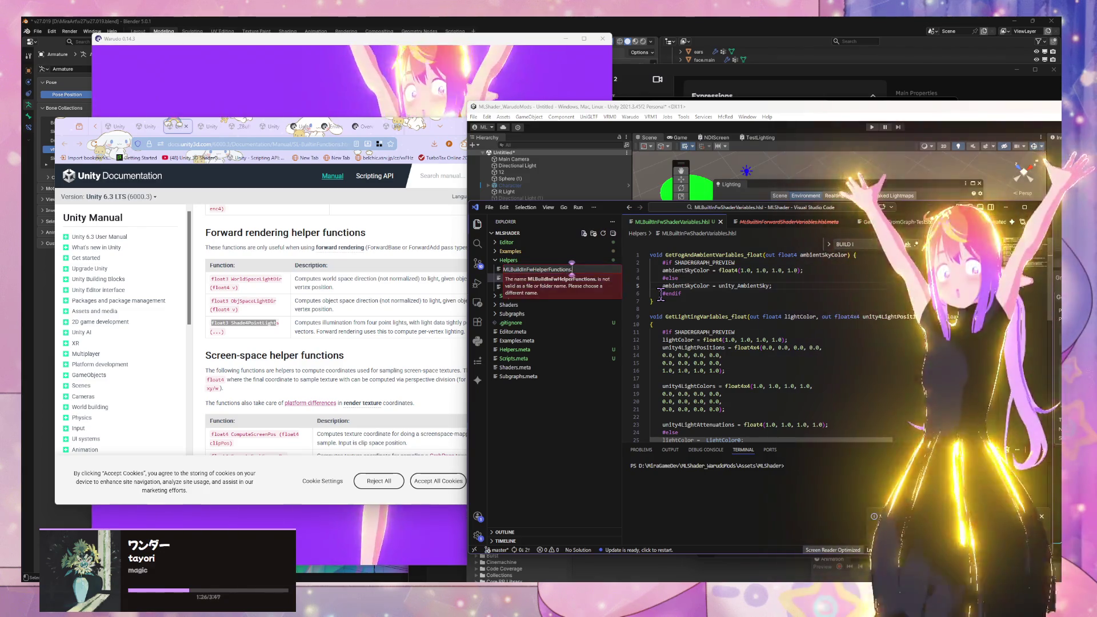
text(hlsl)
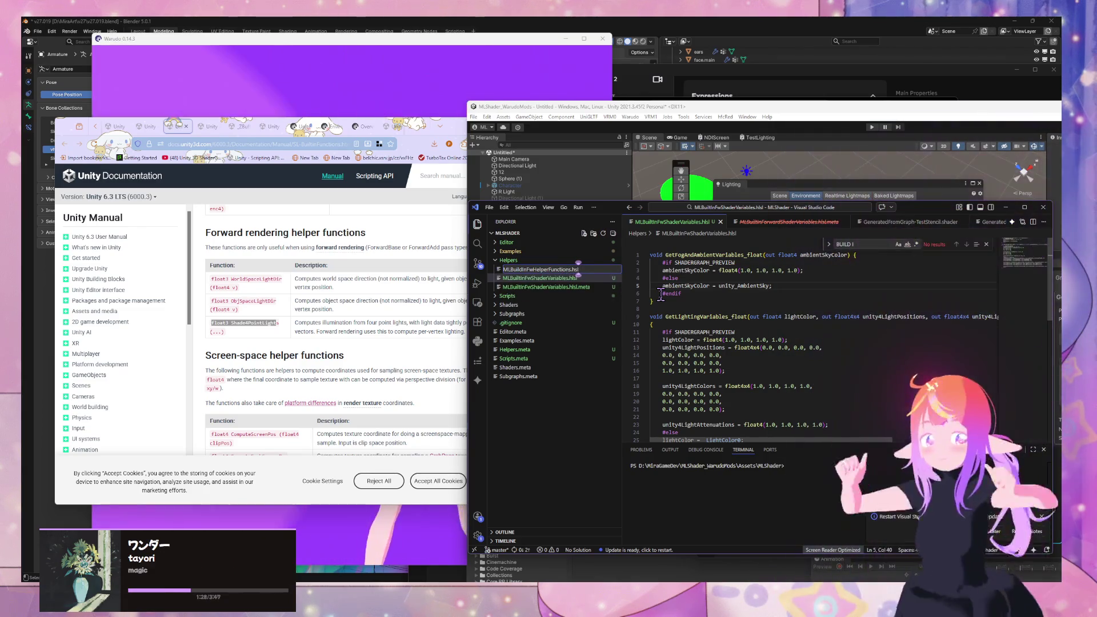
key(Return)
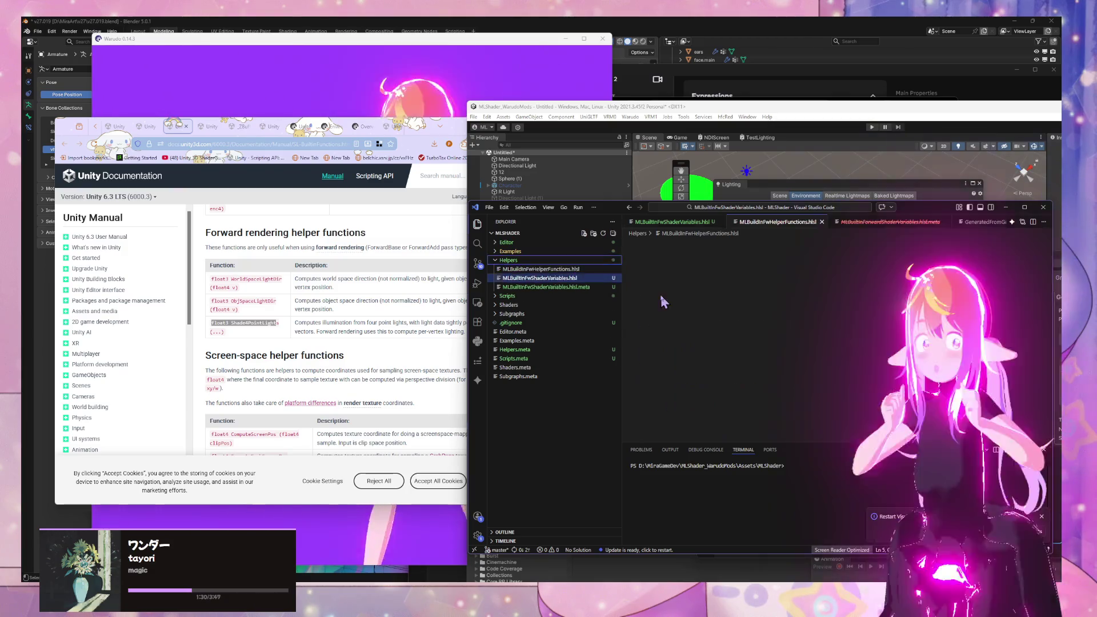
Step: Verify the new file in Unity's Project panel, then select the WorldSpaceLightDir signature in the docs
click(684, 108)
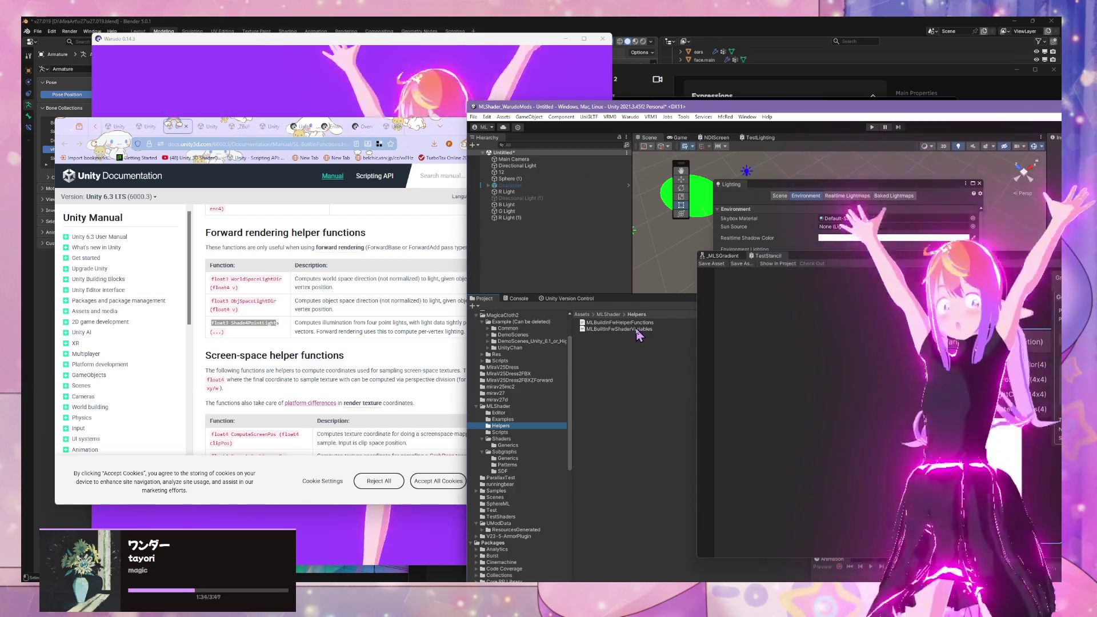
click(657, 323)
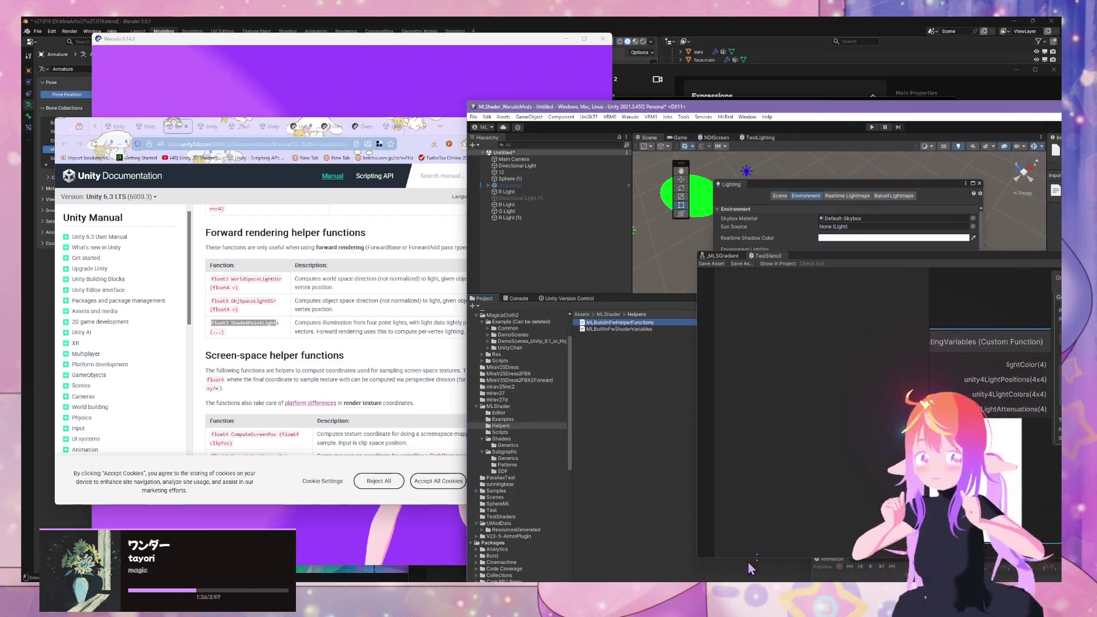
mouse_move(694, 552)
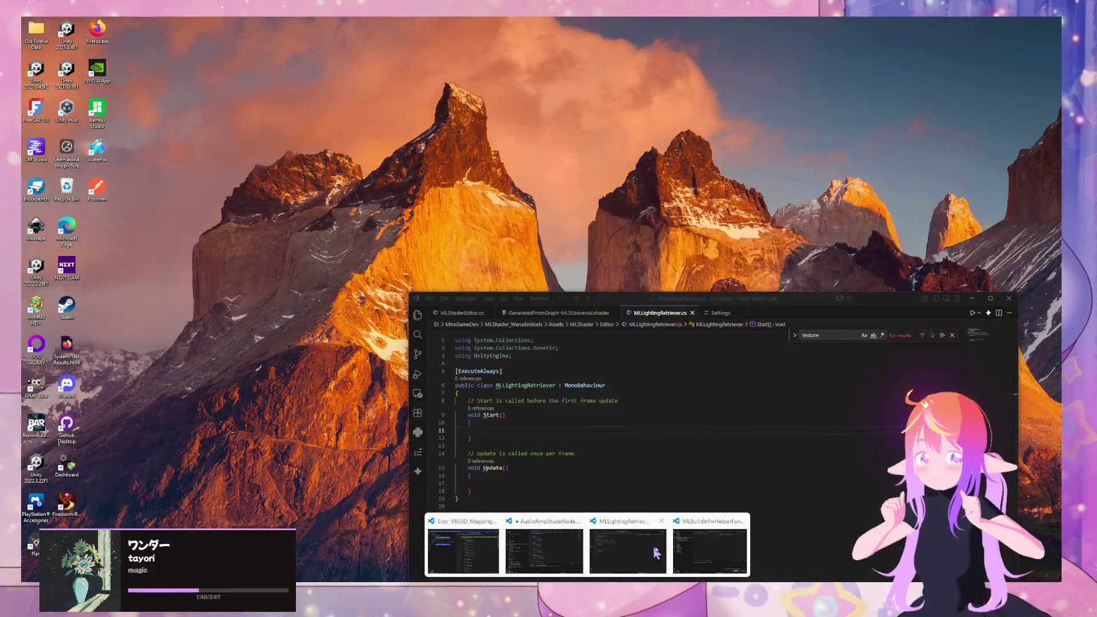
click(694, 547)
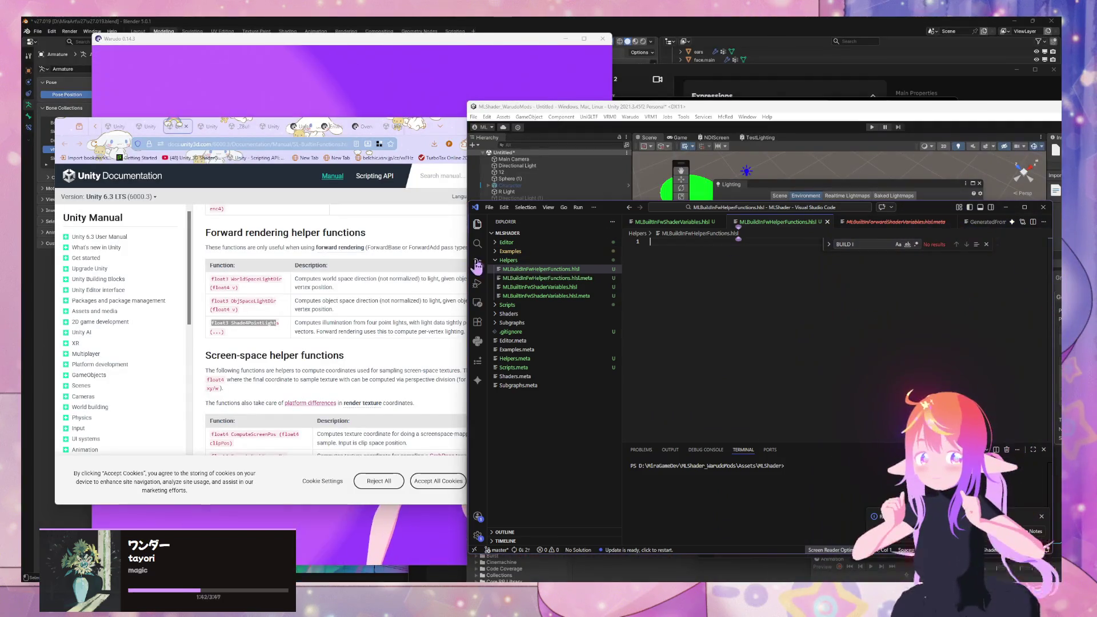
drag(284, 285, 208, 287)
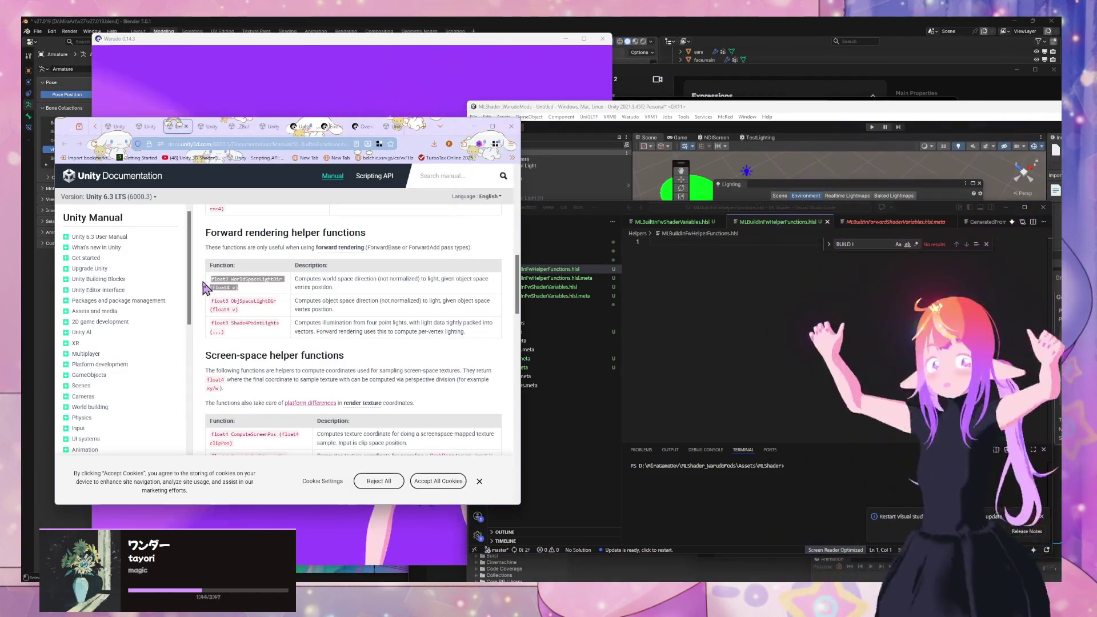
Step: Paste the float3 WorldSpaceLightDir (float4 v) signature on line 1 with an empty brace body
key(ctrl+c)
click(651, 300)
key(ctrl+v)
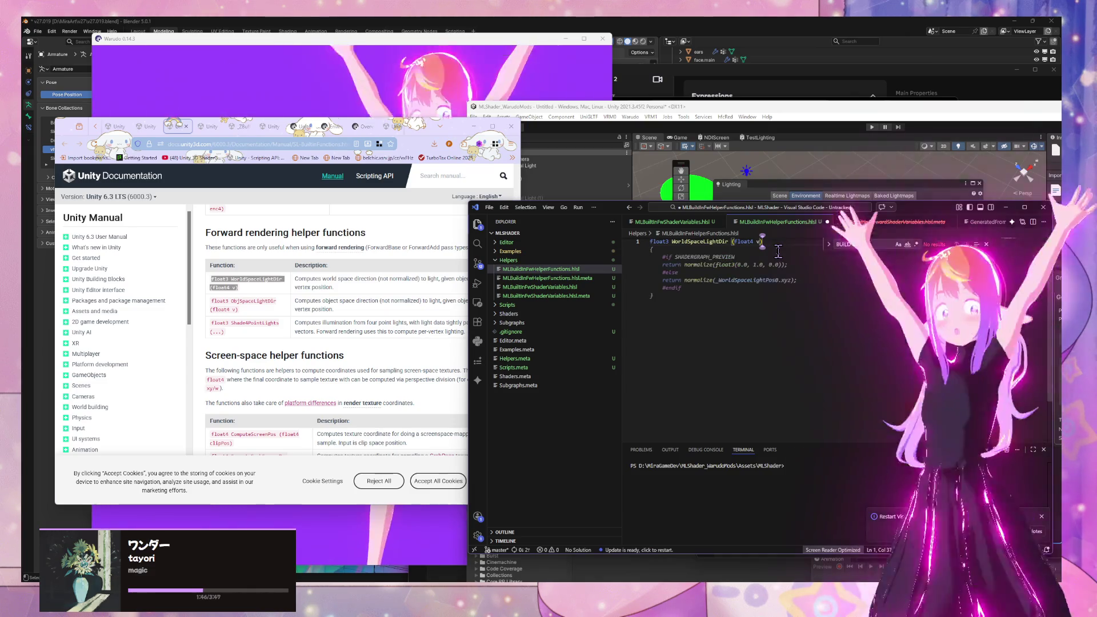
key(Return)
text({)
key(Return)
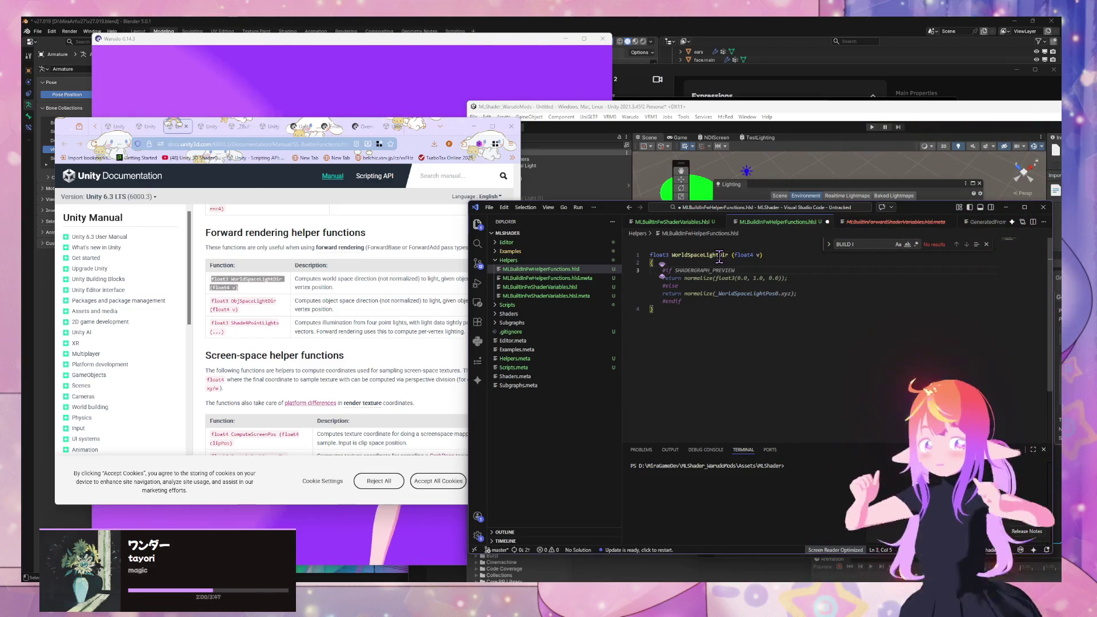
Step: Copy the Shade4PointLights function name from the Unity documentation
drag(615, 215, 658, 211)
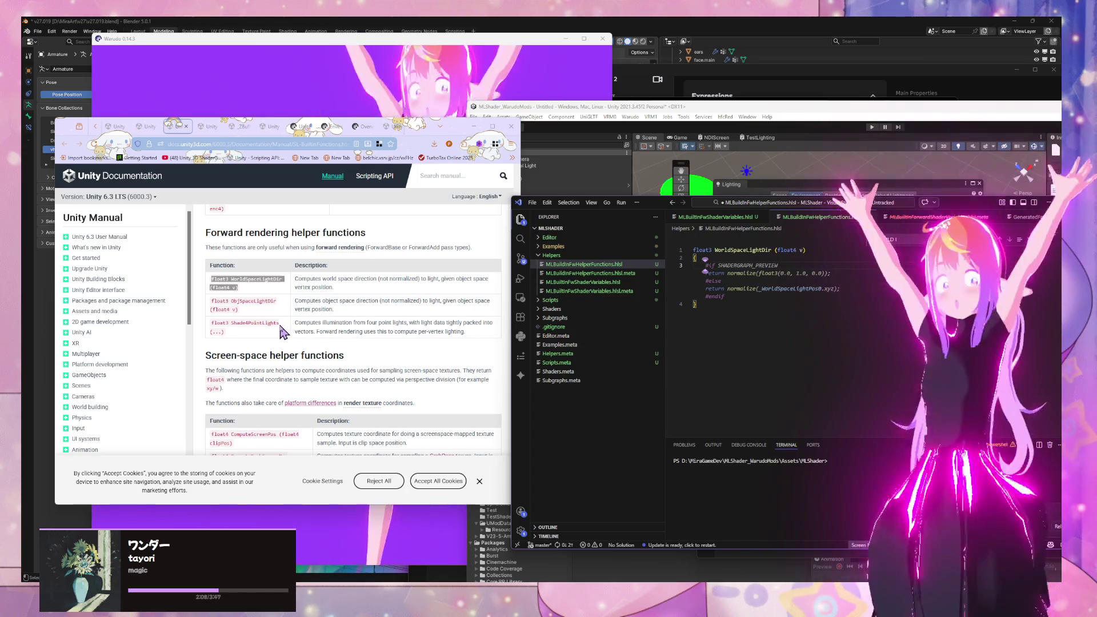
drag(212, 323, 279, 324)
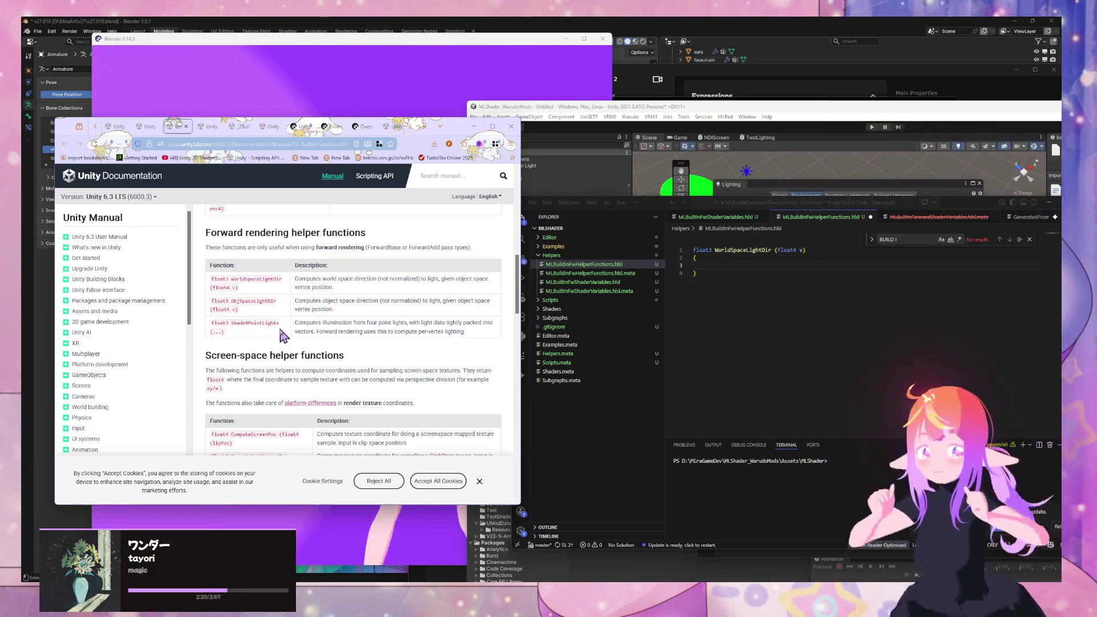
right_click(232, 324)
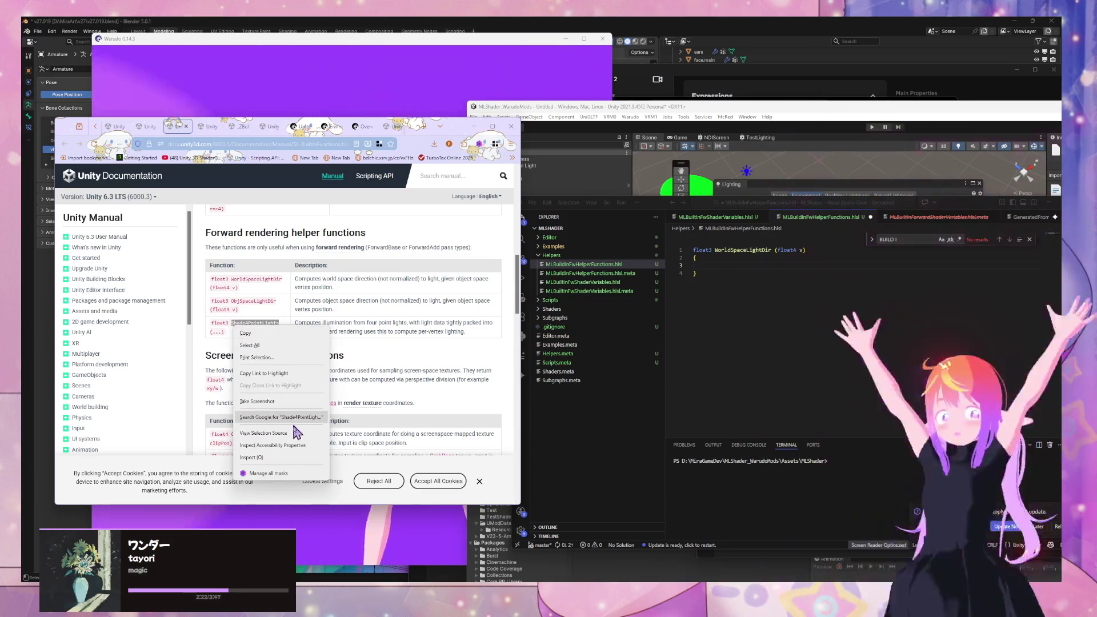
click(286, 342)
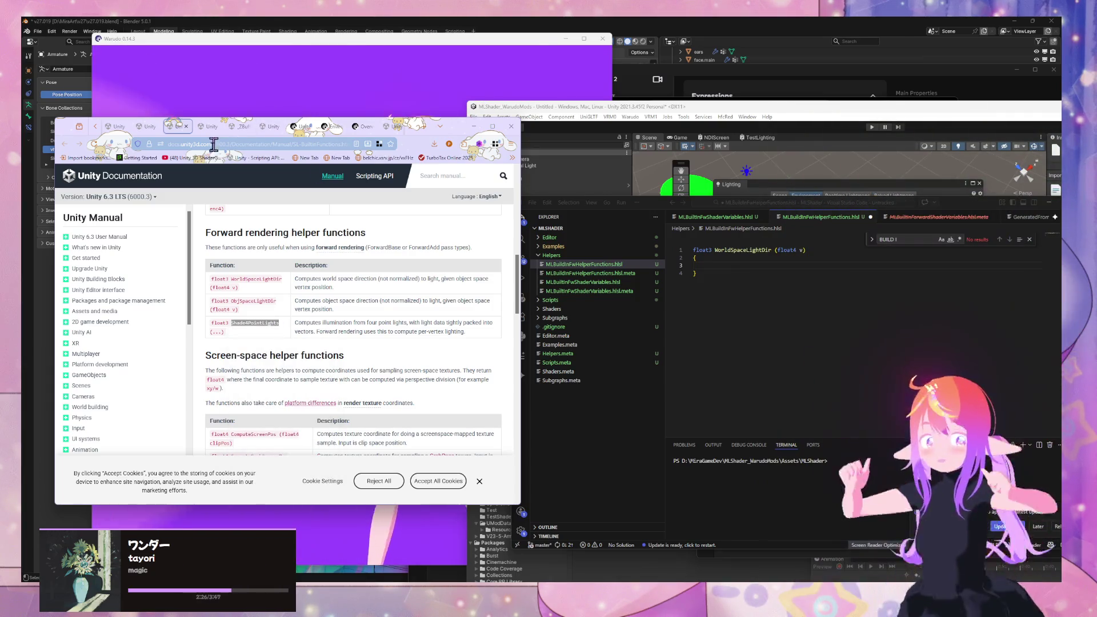
Step: Search the web for Shade4PointLights
key(alt+Left)
click(214, 144)
key(ctrl+v)
key(Return)
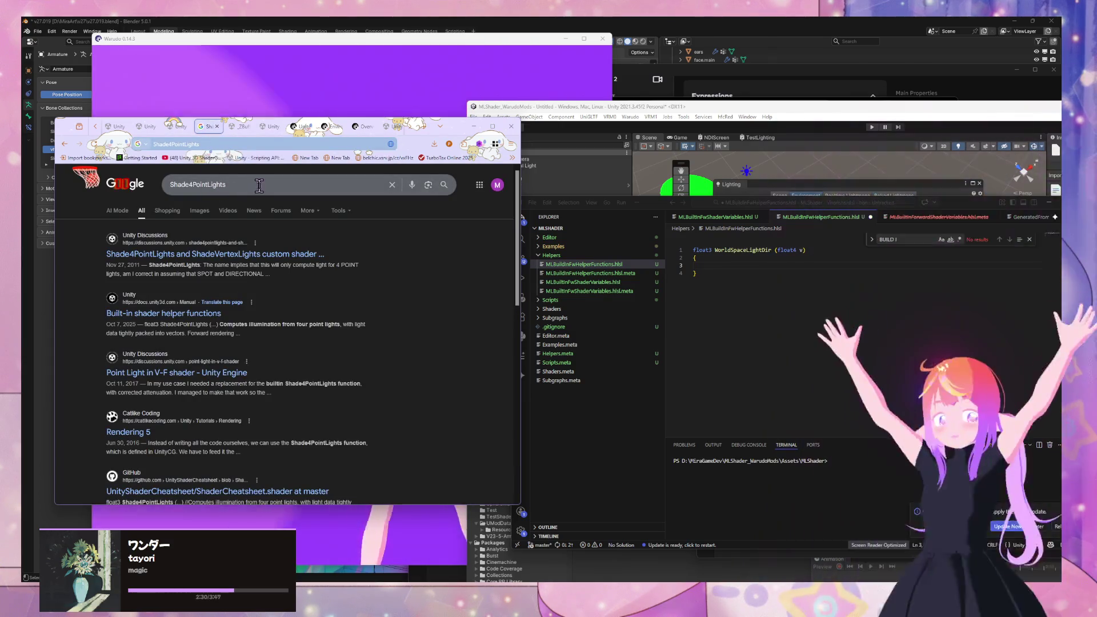
click(259, 184)
Step: Preview the Unity Discussions and Built-in shader helper functions results
click(138, 255)
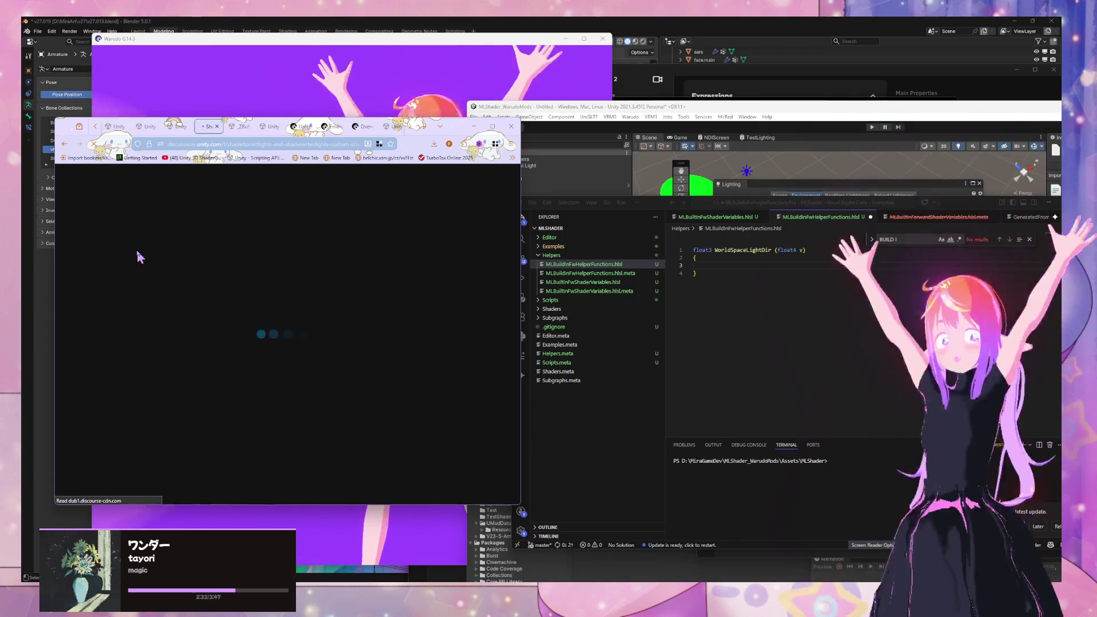
scroll(184, 257, down, 5)
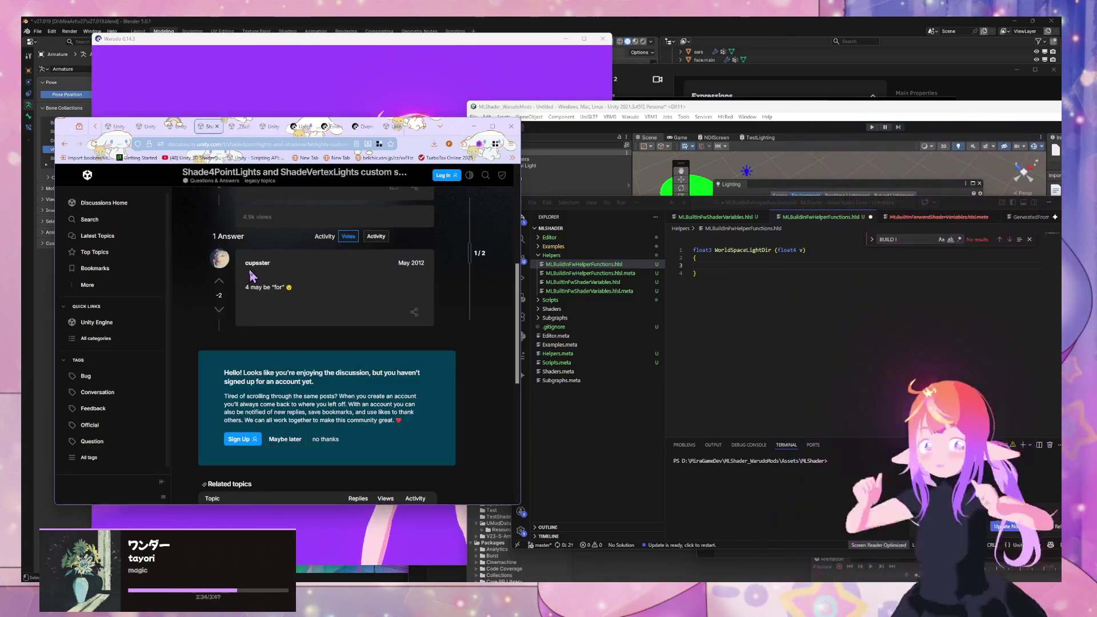
click(63, 146)
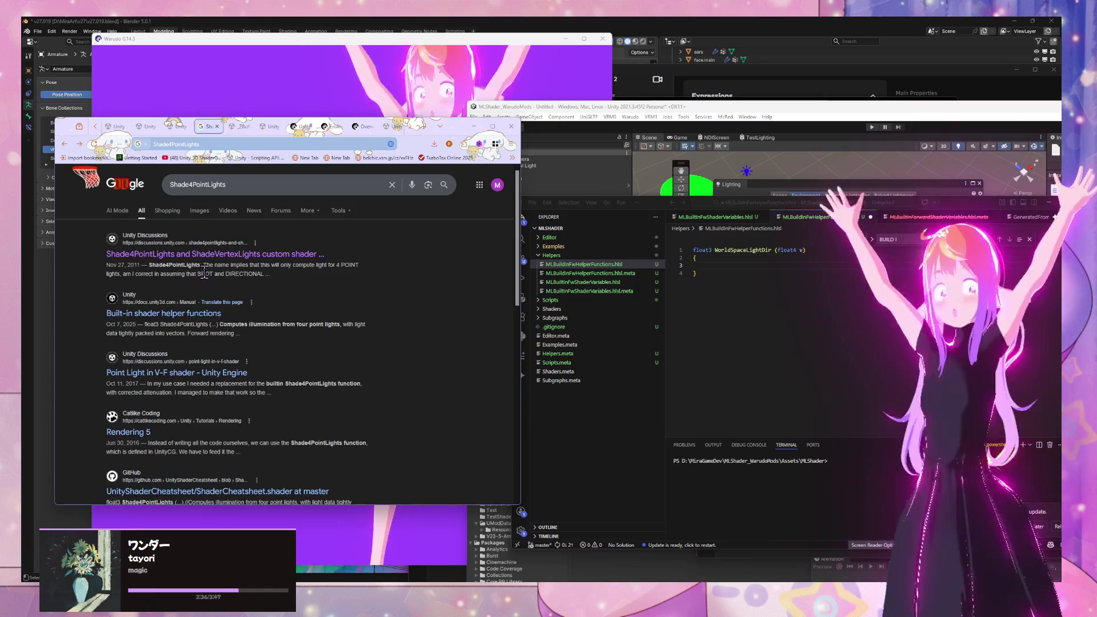
click(280, 320)
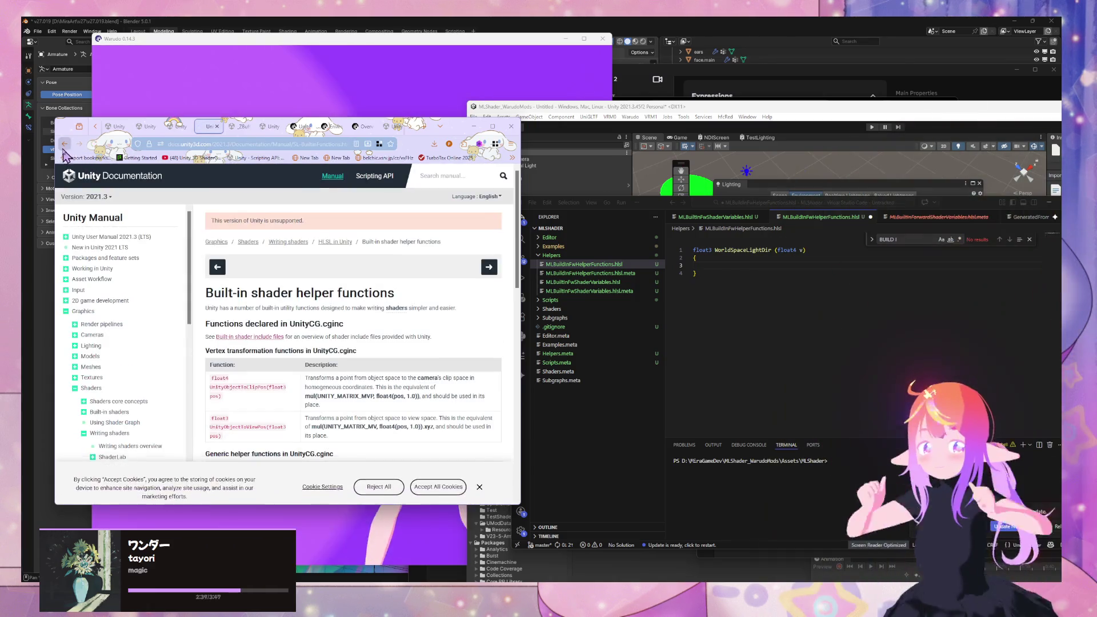
click(64, 144)
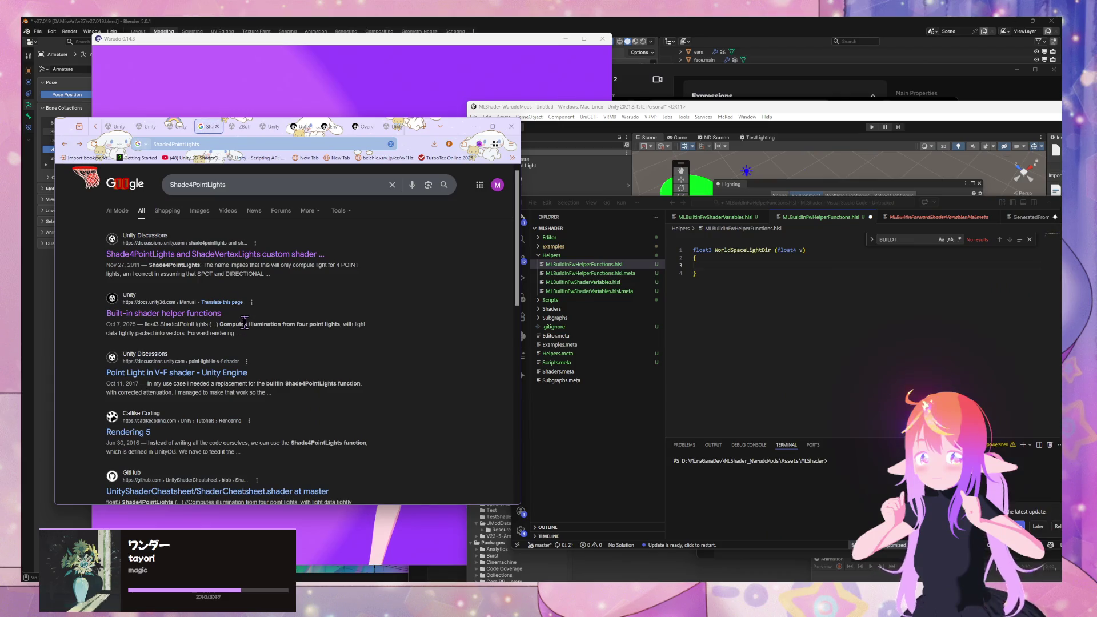
scroll(270, 310, down, 2)
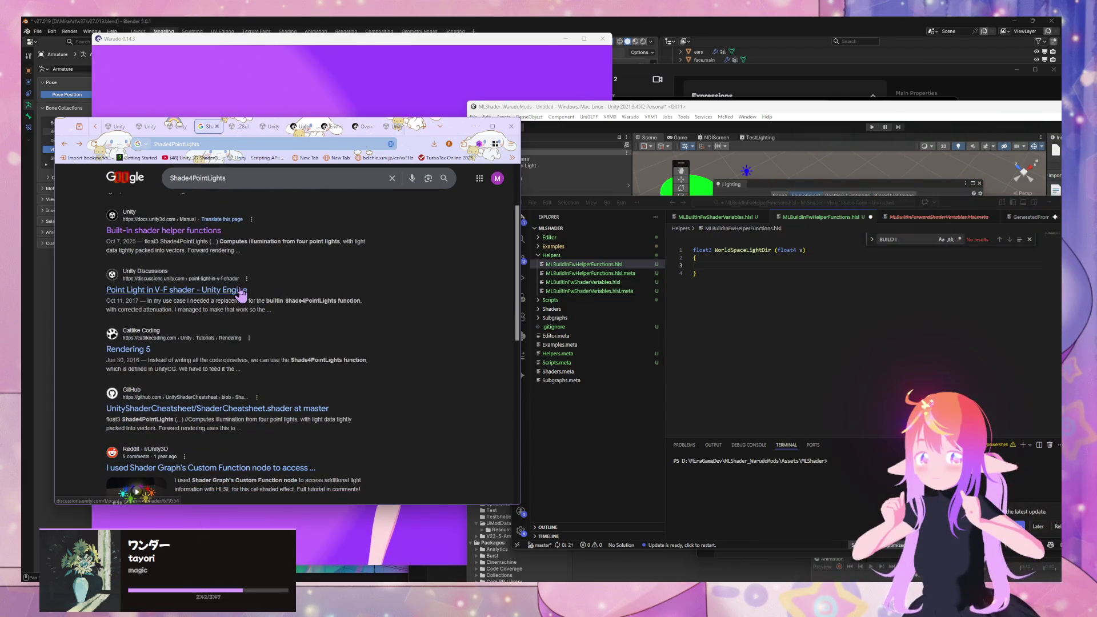
Step: Open the 'Point Light in V-F shader' thread and find Shade4PointLights in its code
click(239, 291)
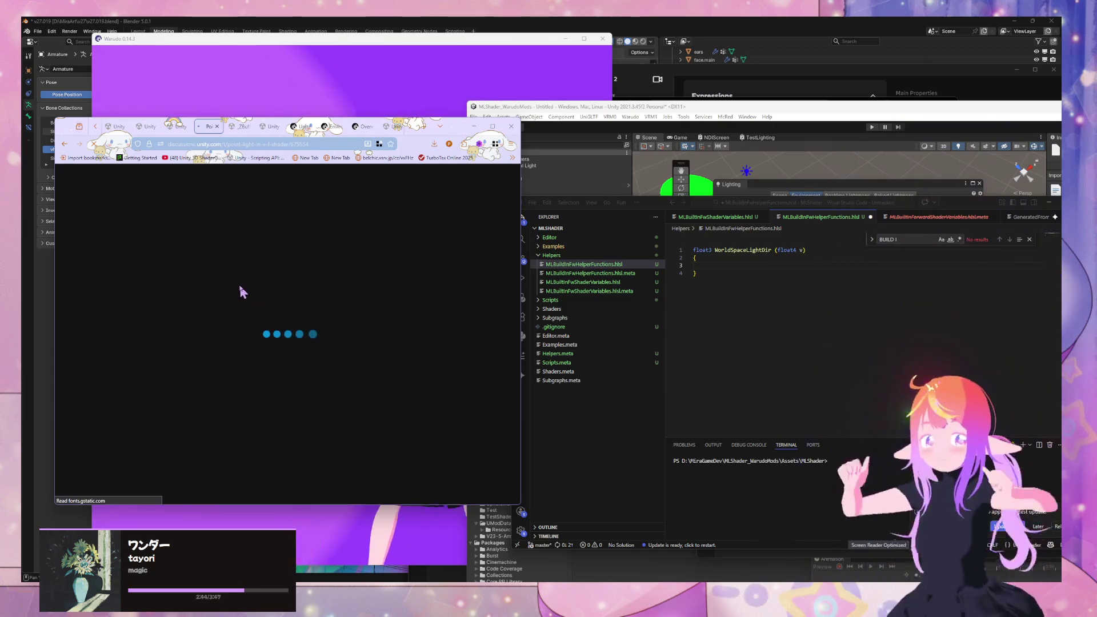
scroll(249, 287, down, 4)
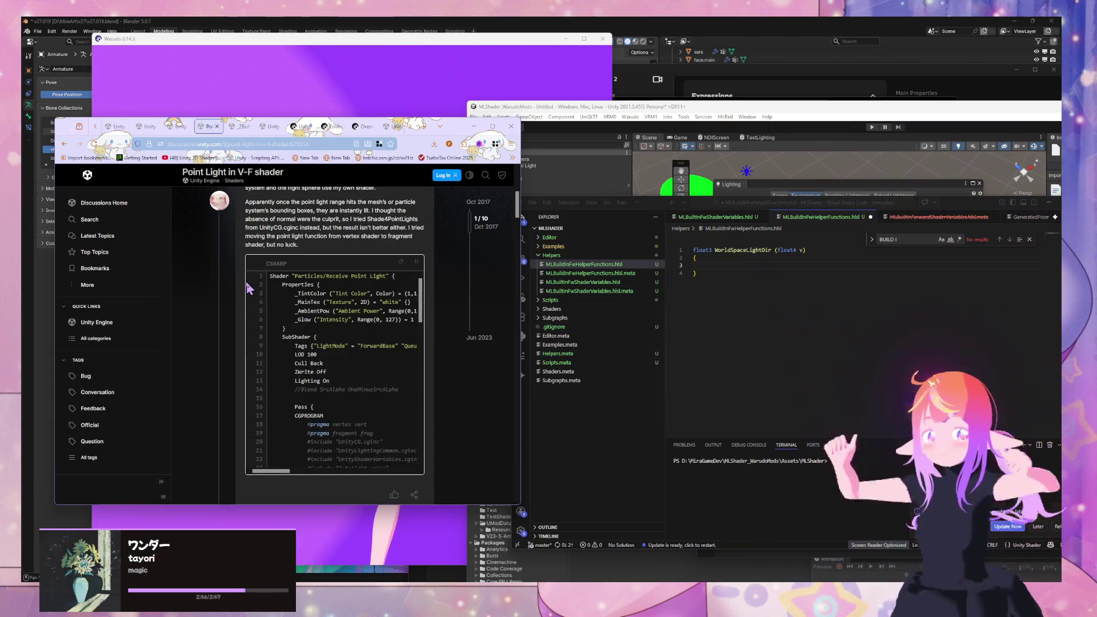
scroll(363, 318, down, 4)
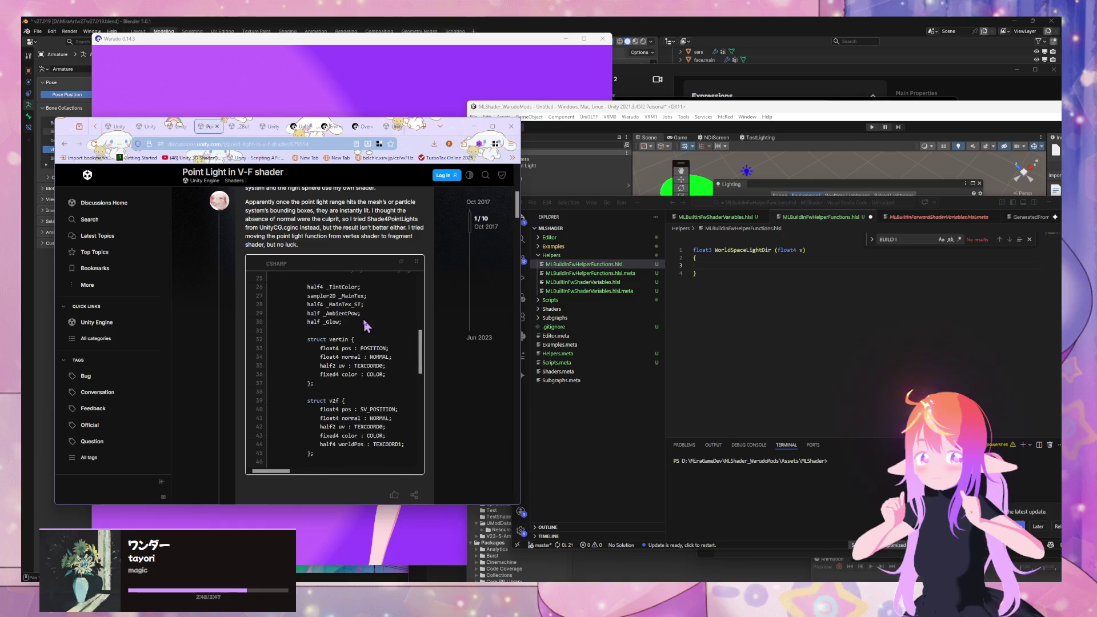
key(ctrl+f)
key(Return)
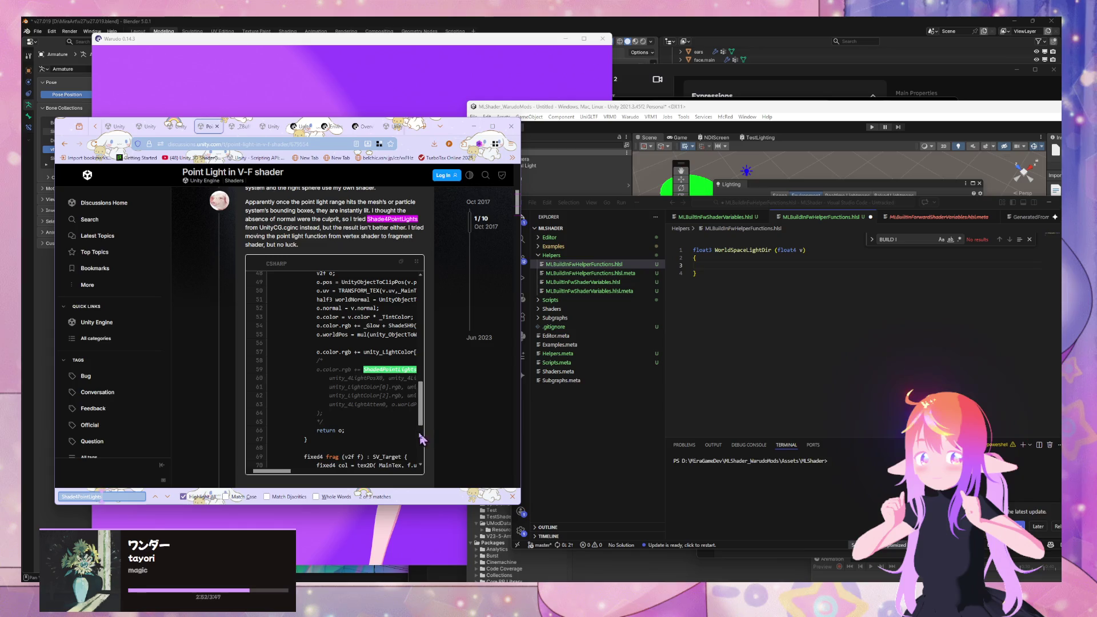
drag(277, 471, 290, 471)
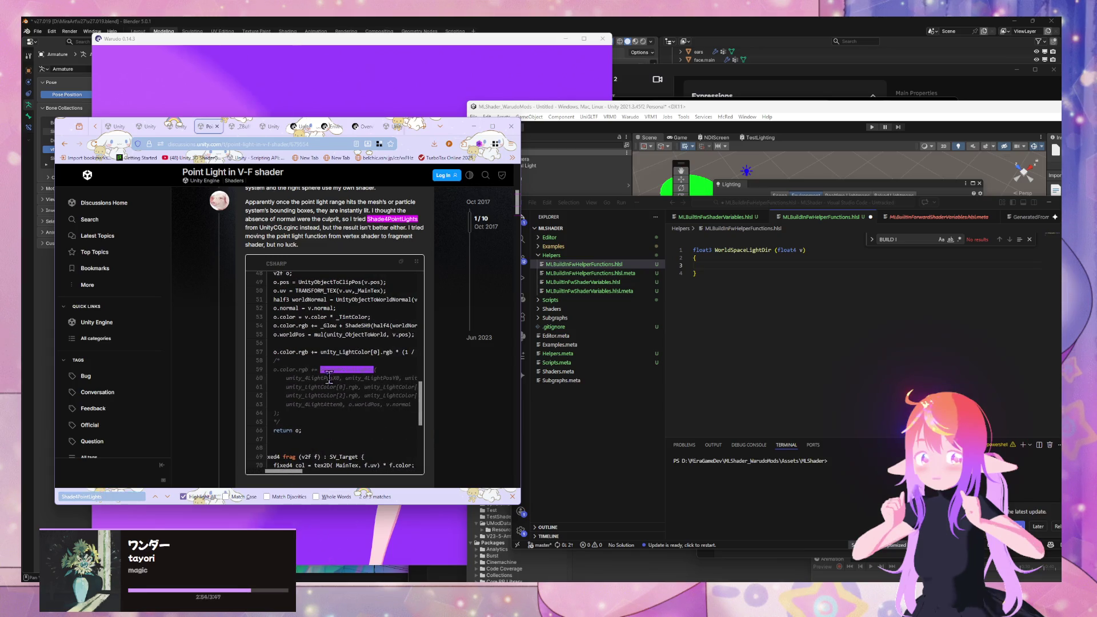
click(337, 381)
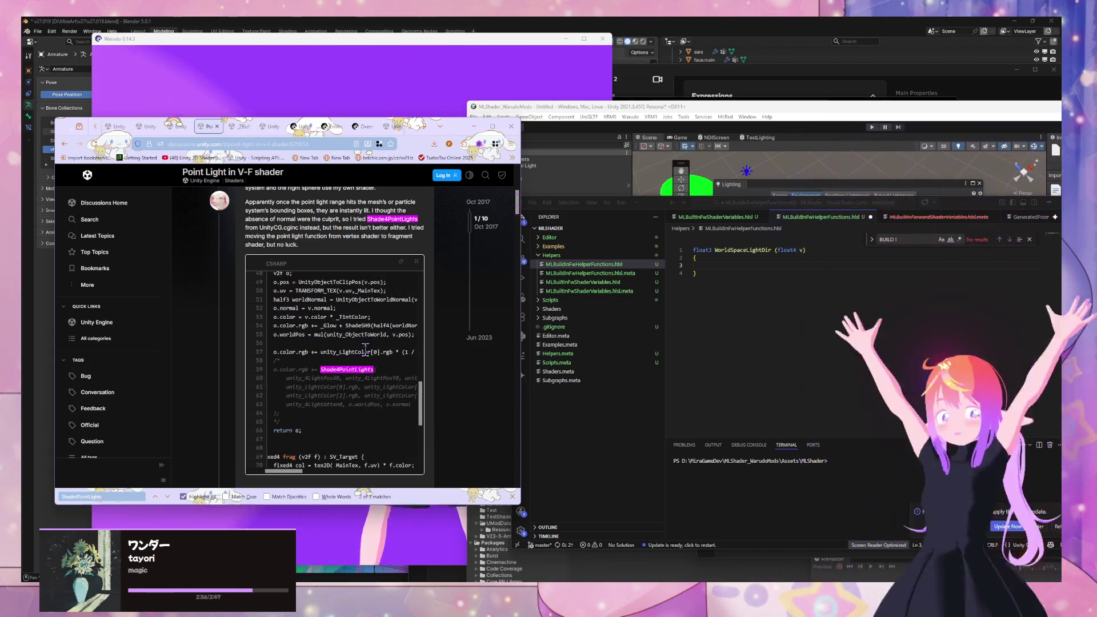
key(ctrl+g)
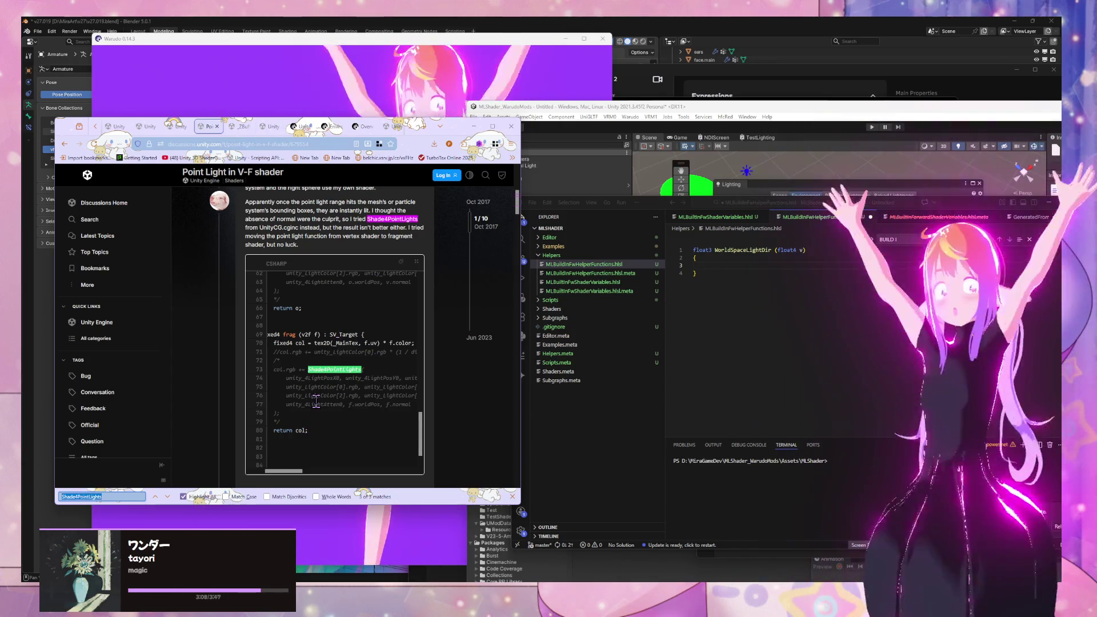
key(Return)
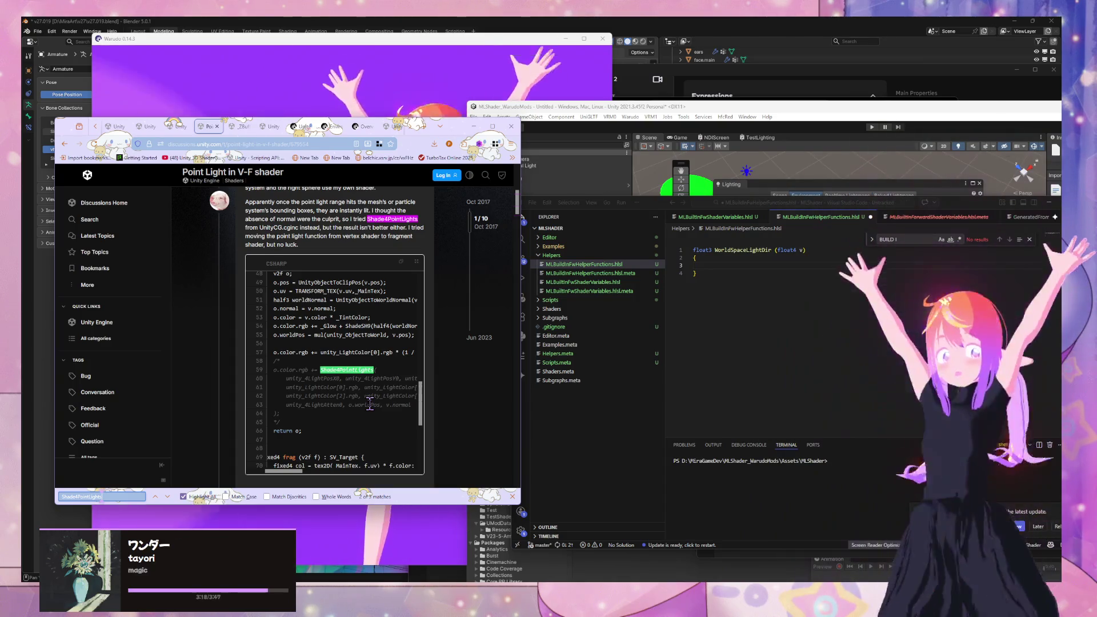
Step: Open the GitHub ShaderCheatsheet result in a new tab
click(66, 146)
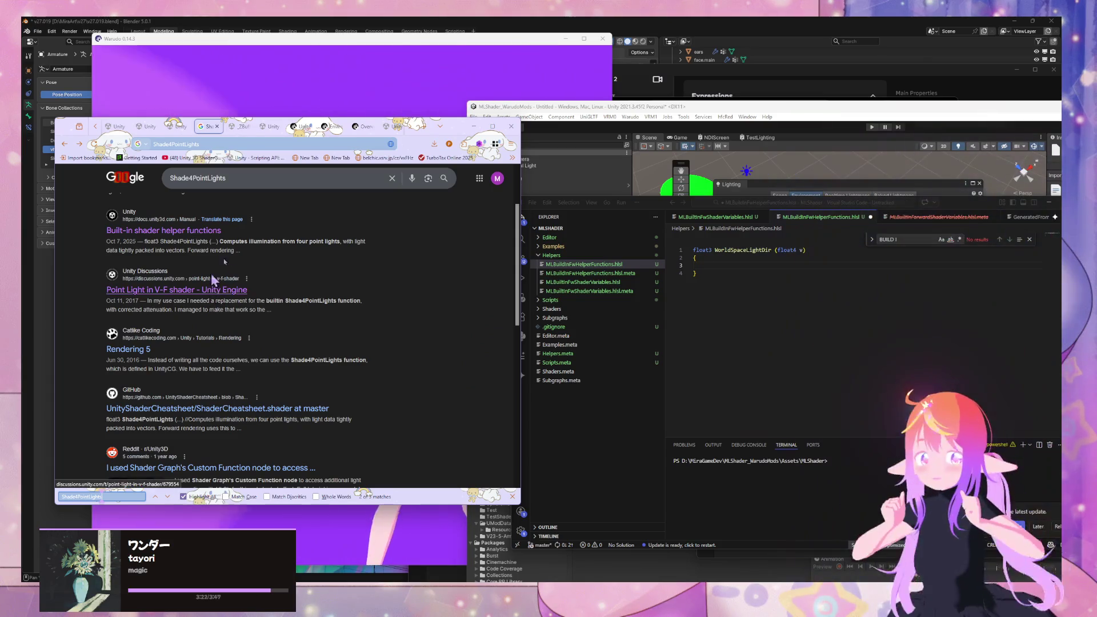
middle_click(261, 406)
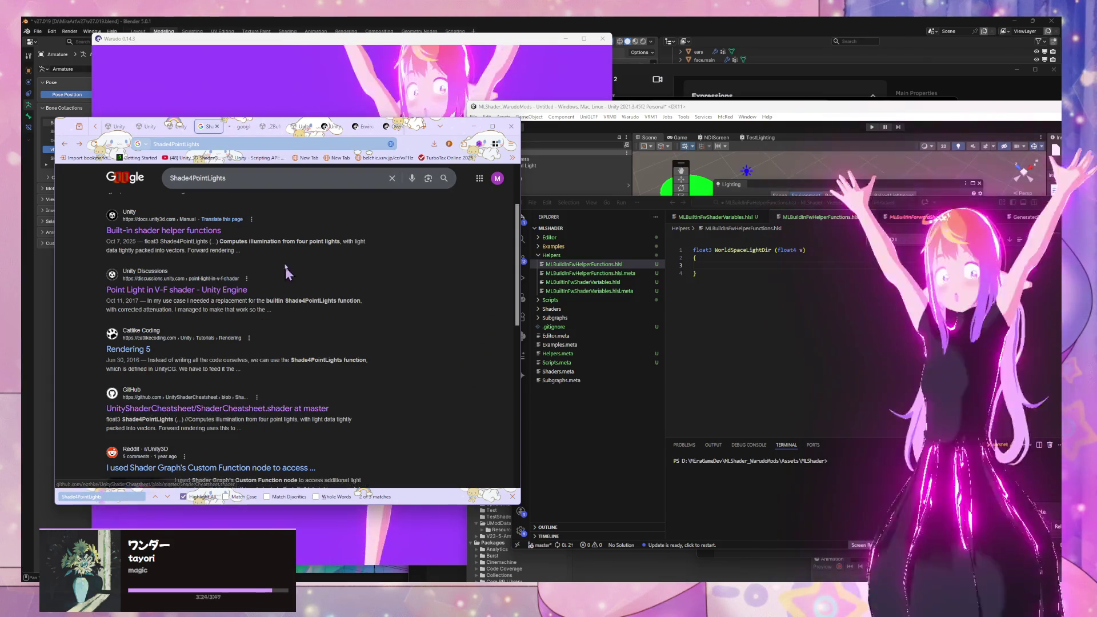
click(238, 126)
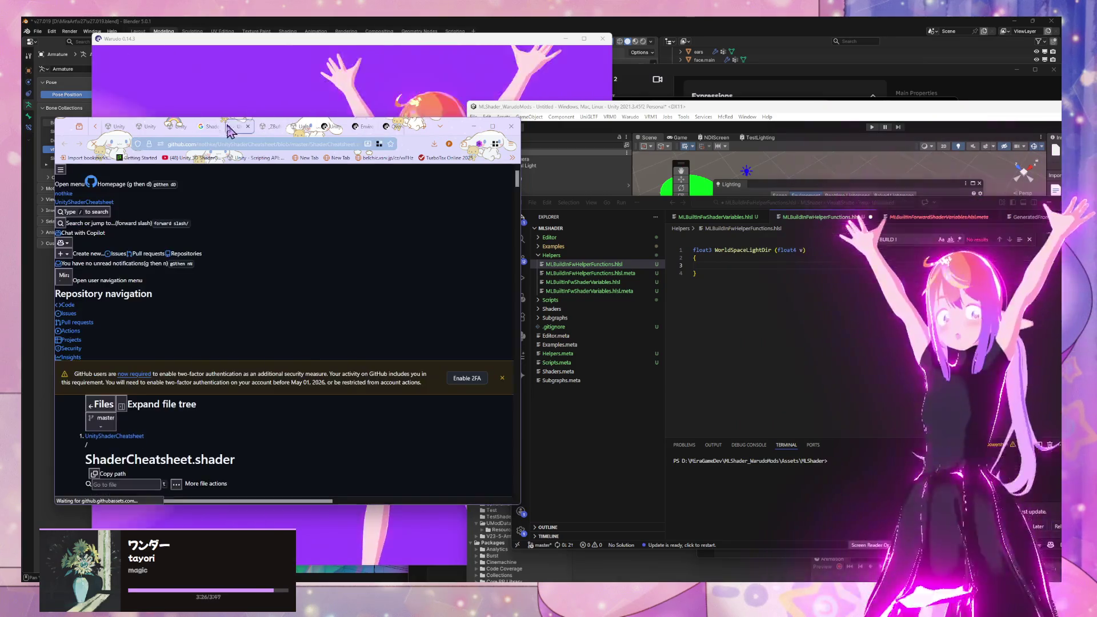
scroll(267, 278, down, 10)
scroll(265, 278, down, 3)
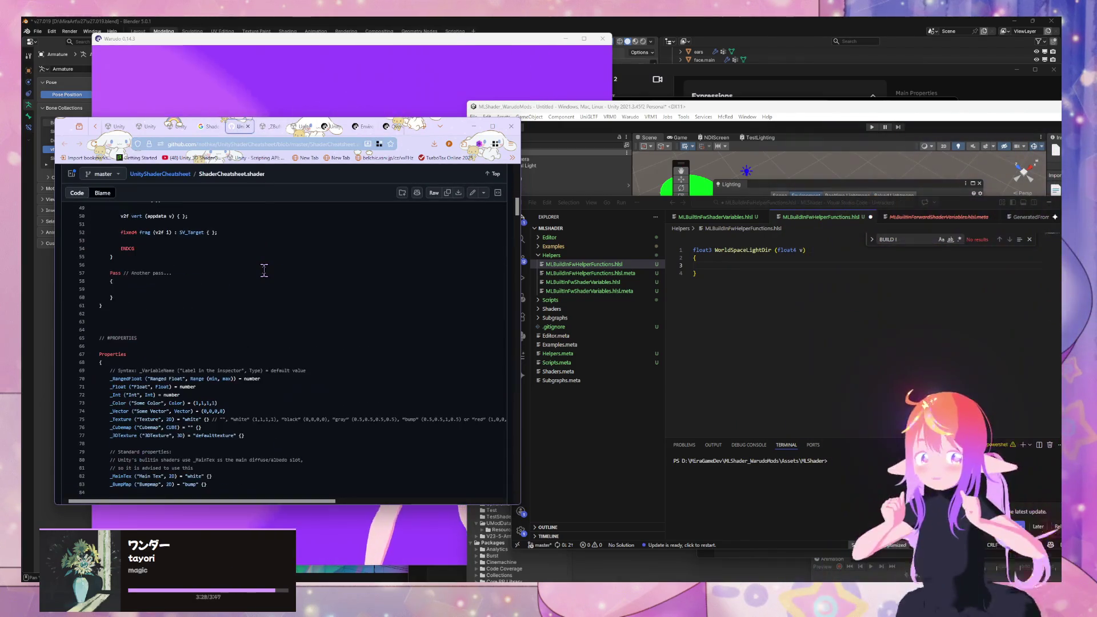
Step: Find the Shade4PointLights matches in the cheatsheet, then return to the Google results
key(ctrl+f)
text(Shade4PointLights)
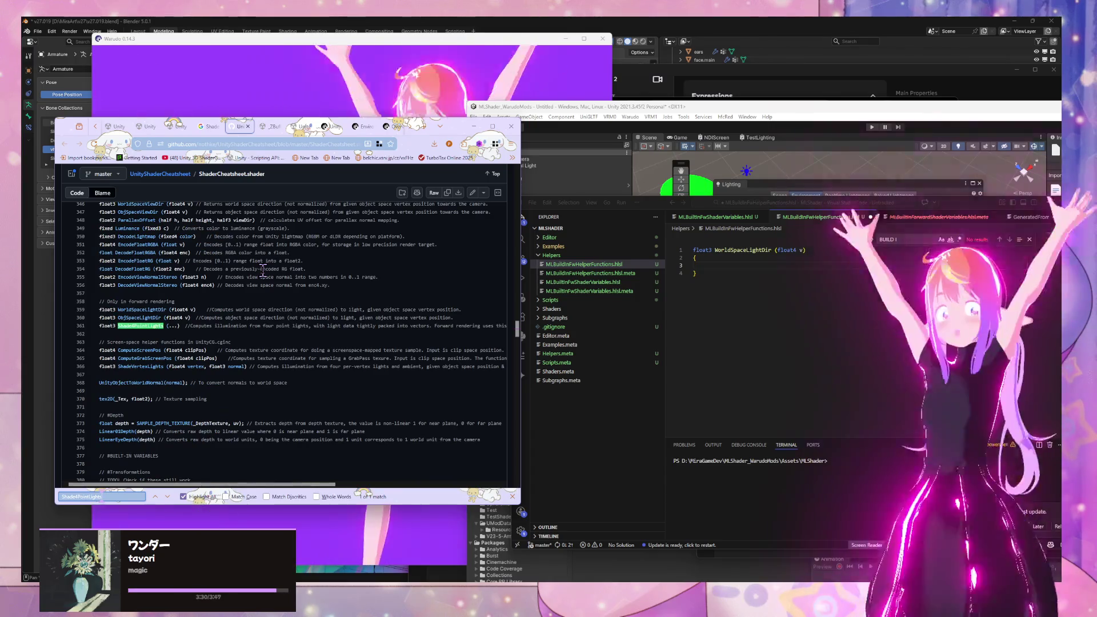
key(Return)
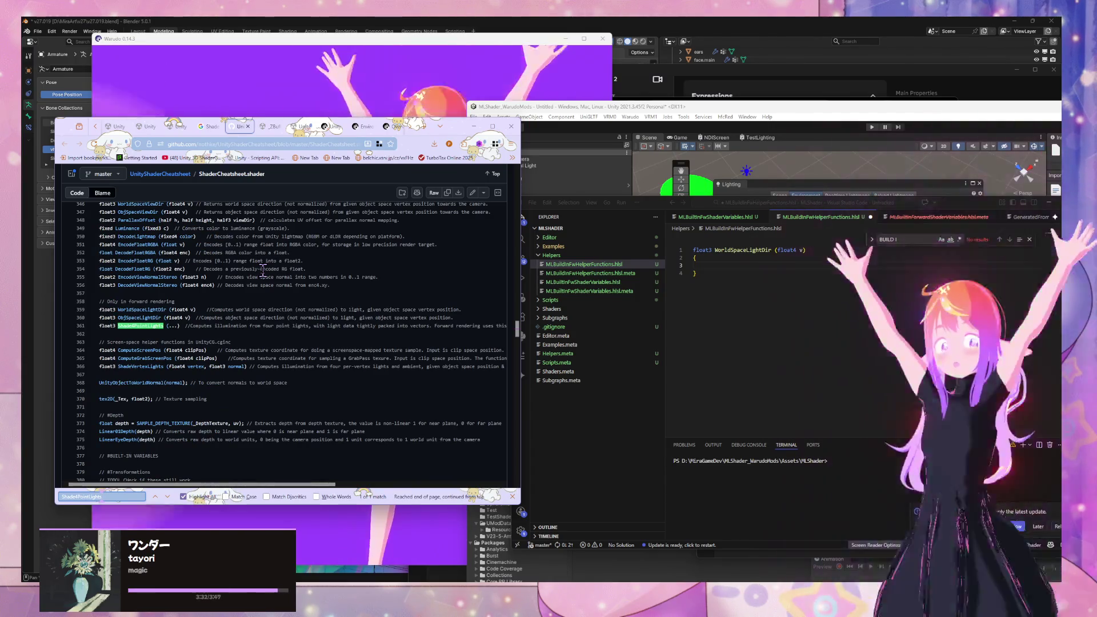
key(ctrl+Page_Up)
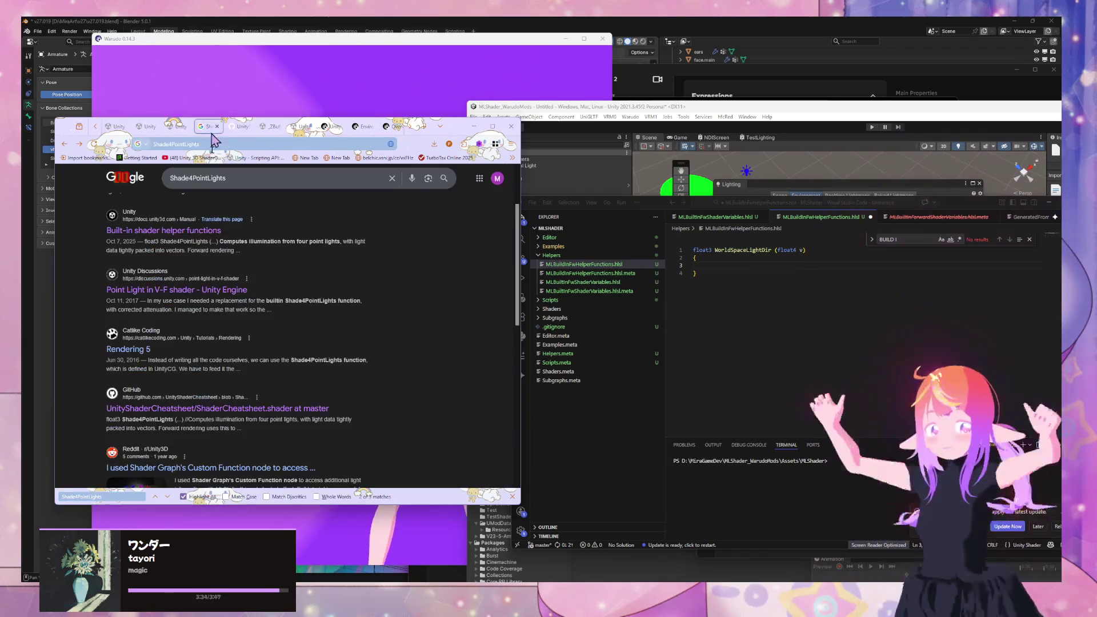
scroll(238, 366, down, 1)
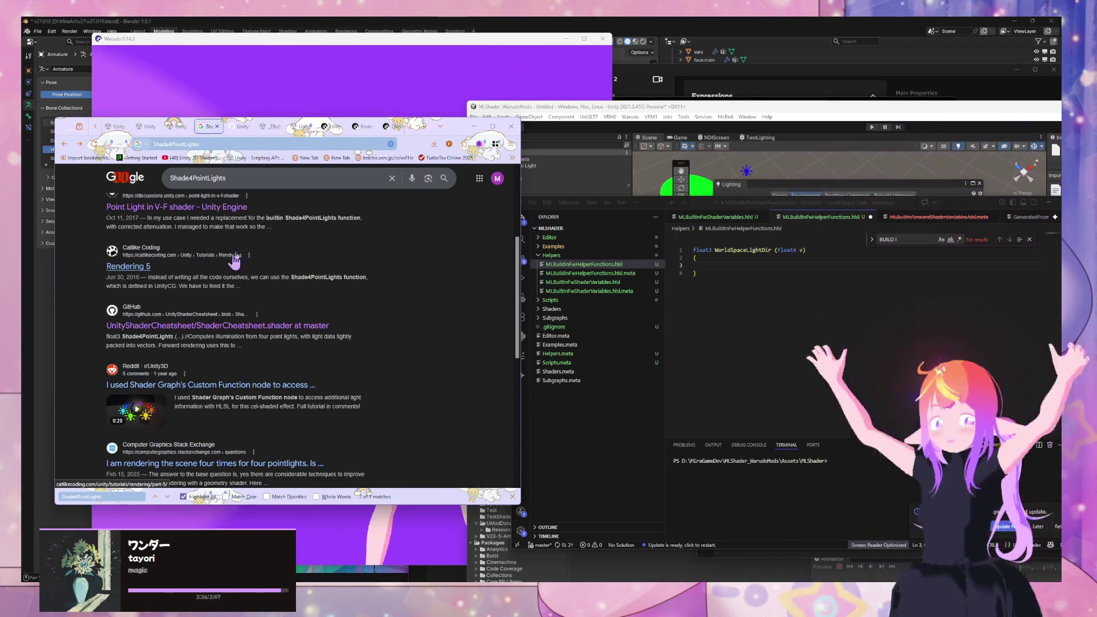
Step: Open Catlike Coding's Rendering 5 tutorial at its Shade4PointLights mention under Four Vertex Lights
click(245, 251)
scroll(212, 263, down, 2)
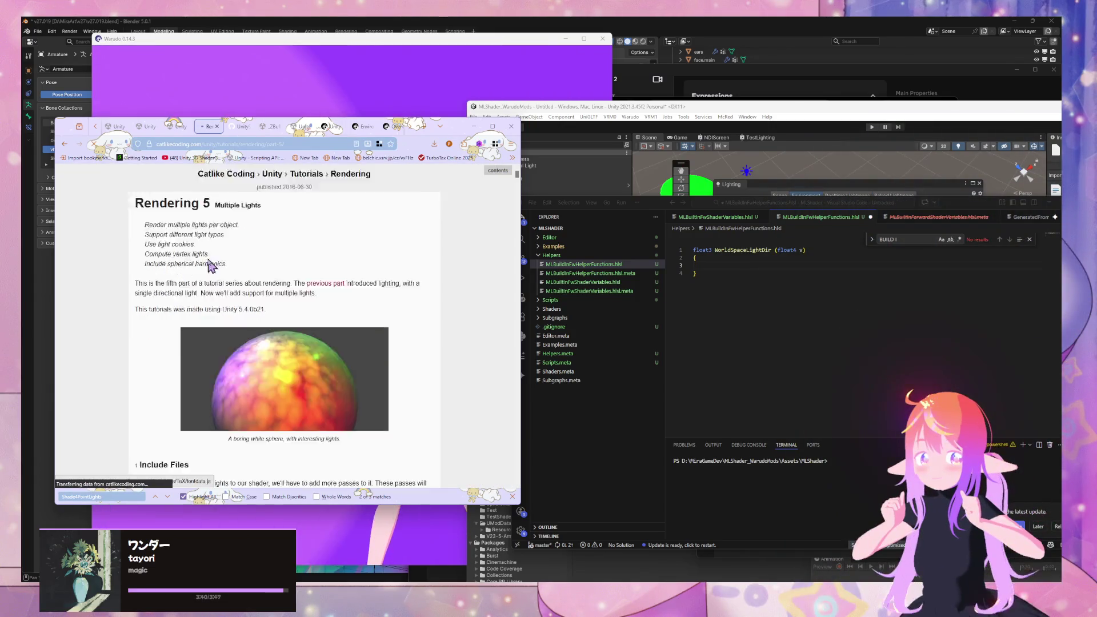
key(Return)
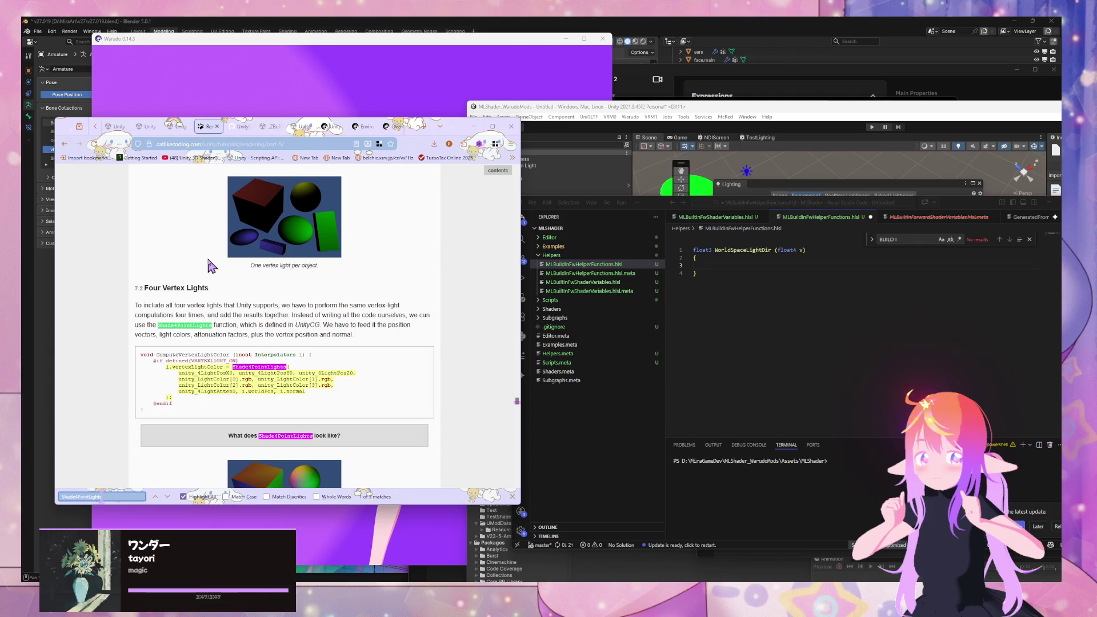
scroll(200, 259, down, 1)
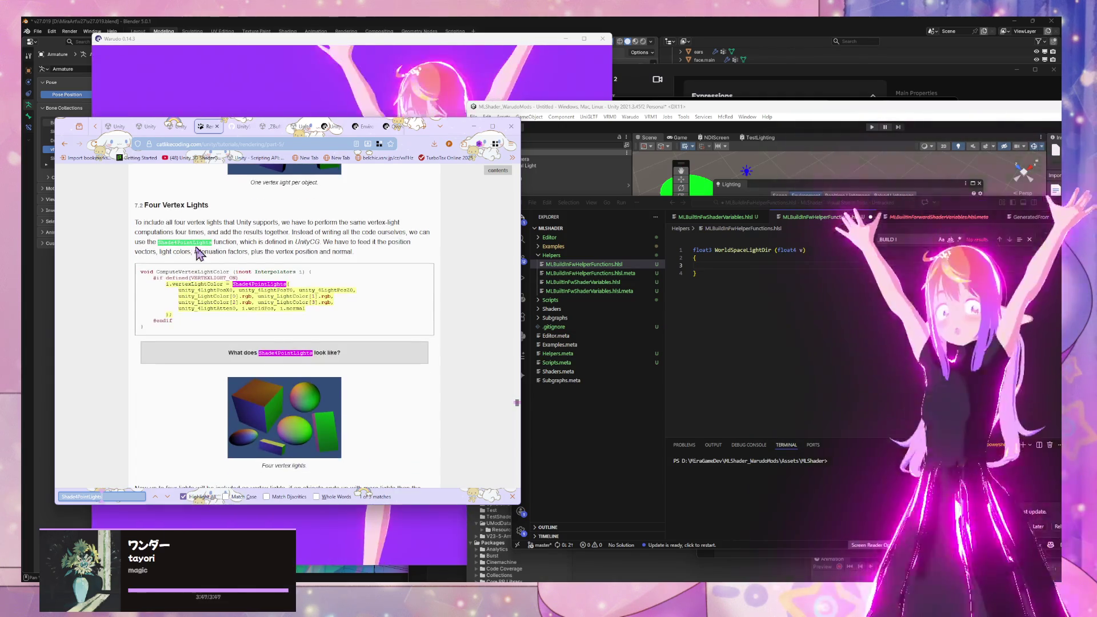
scroll(195, 257, up, 1)
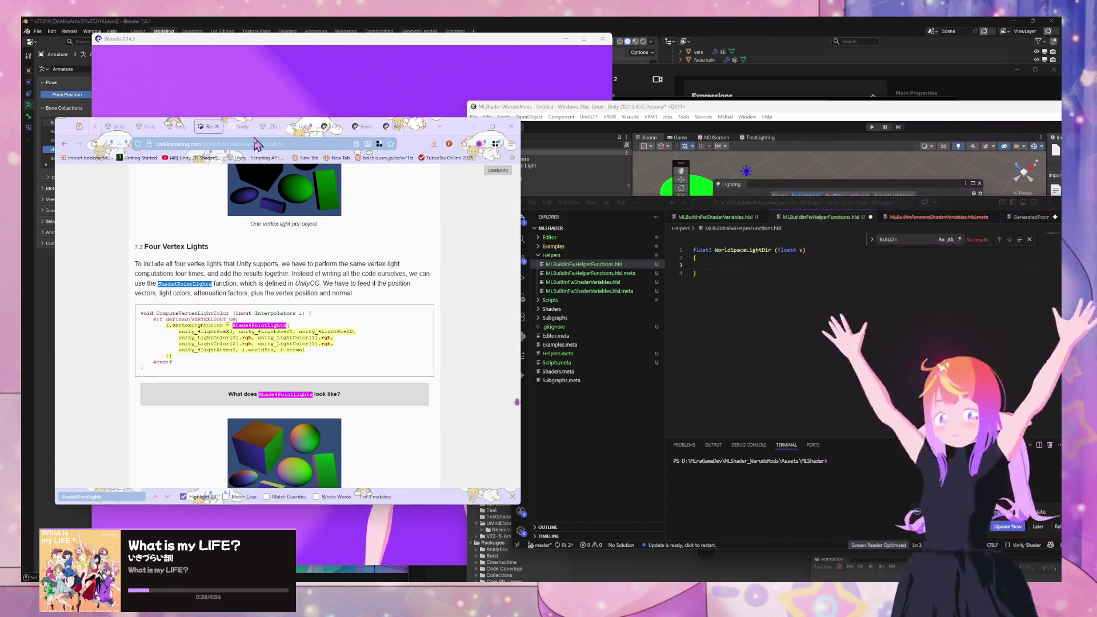
Step: In Unity Documentation's helper functions table, select the Shade4PointLights function name
click(176, 128)
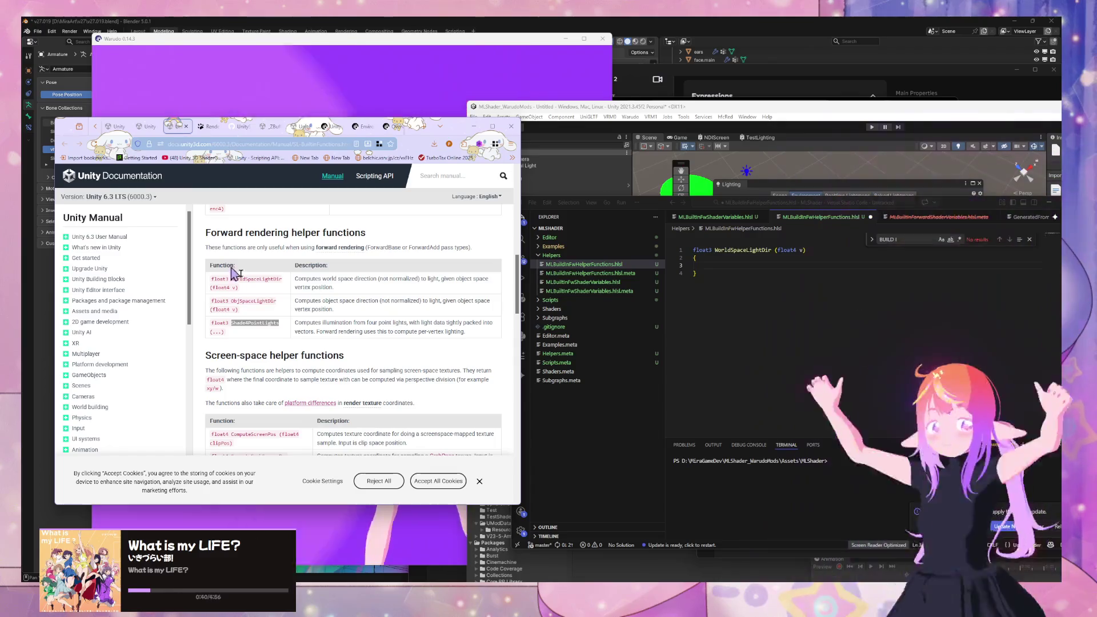
drag(297, 333, 452, 334)
click(228, 321)
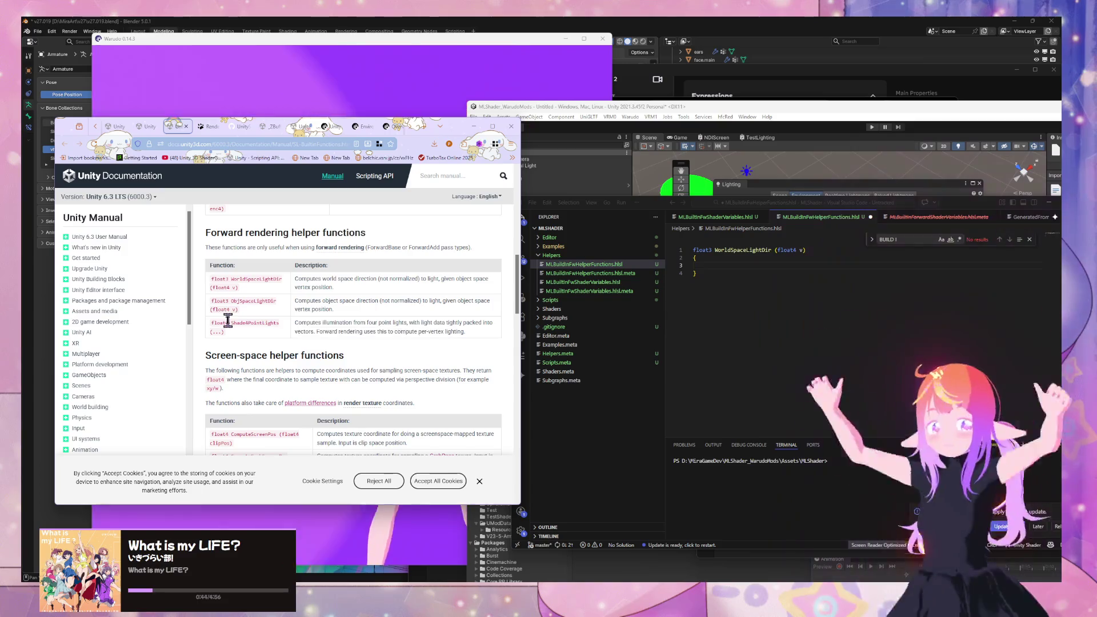
drag(281, 324, 242, 324)
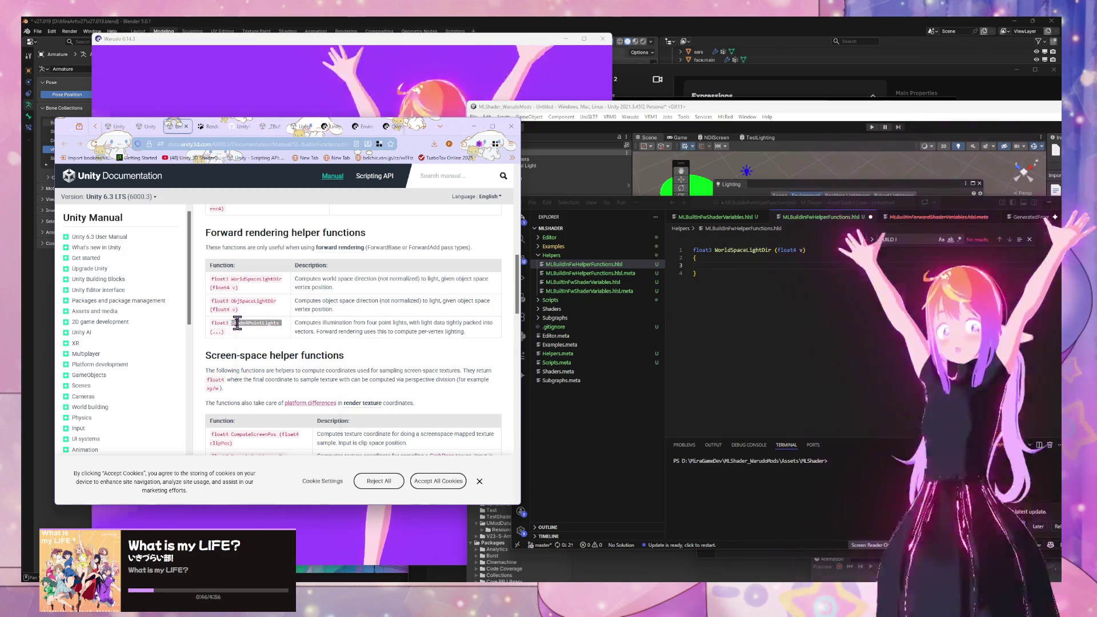
right_click(237, 322)
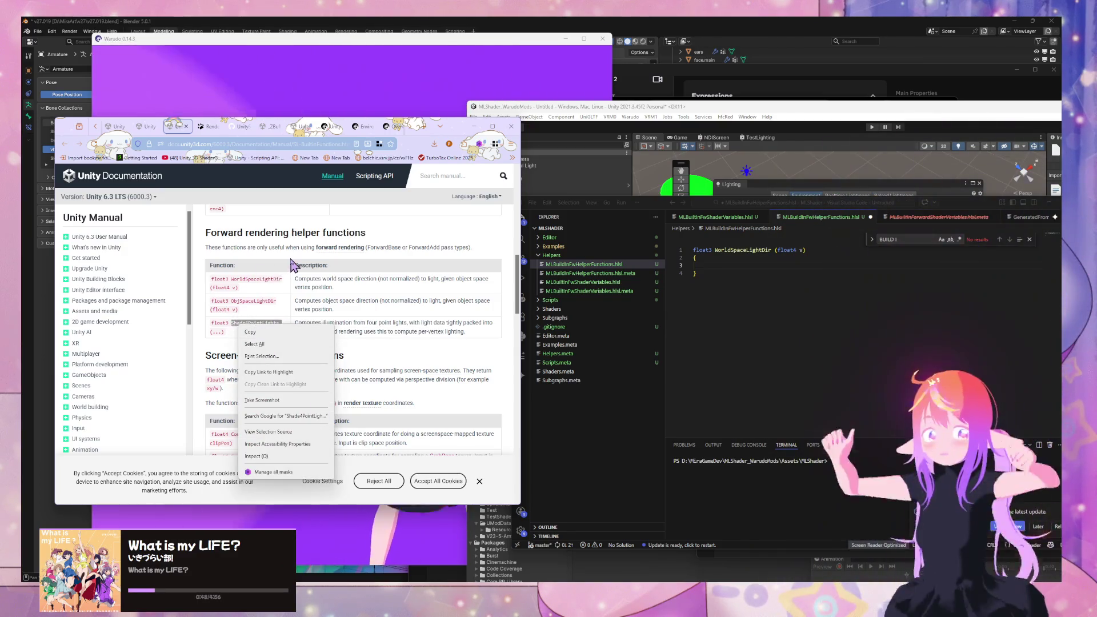
click(292, 265)
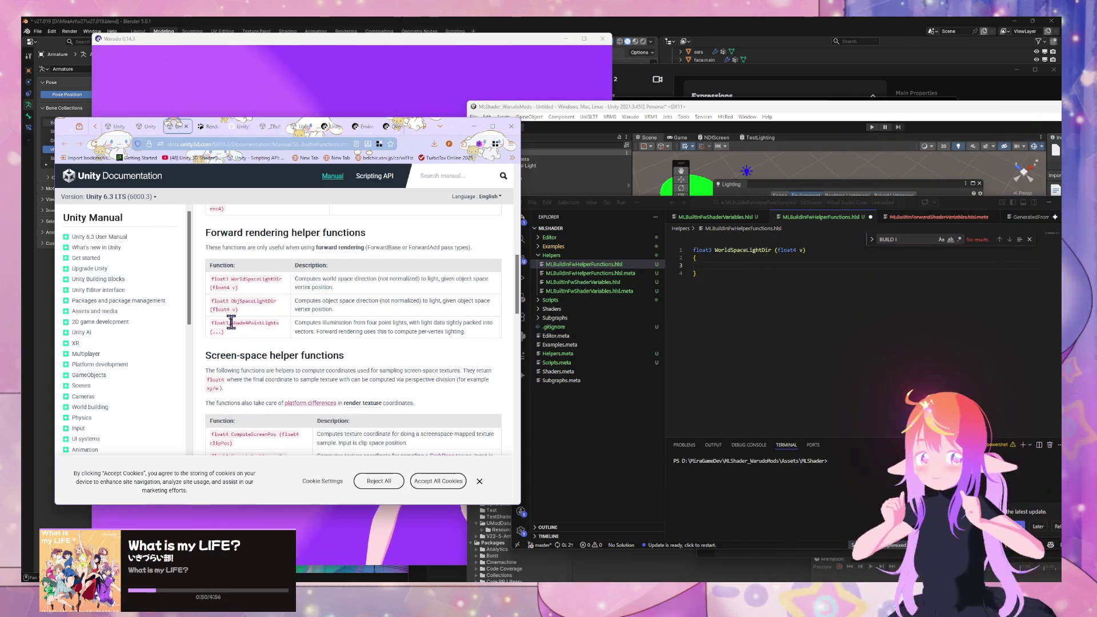
Step: Back on the tutorial tab, start a web search for 'Shade4PointLight helper'
click(209, 126)
click(221, 144)
text(Shade4PointLight)
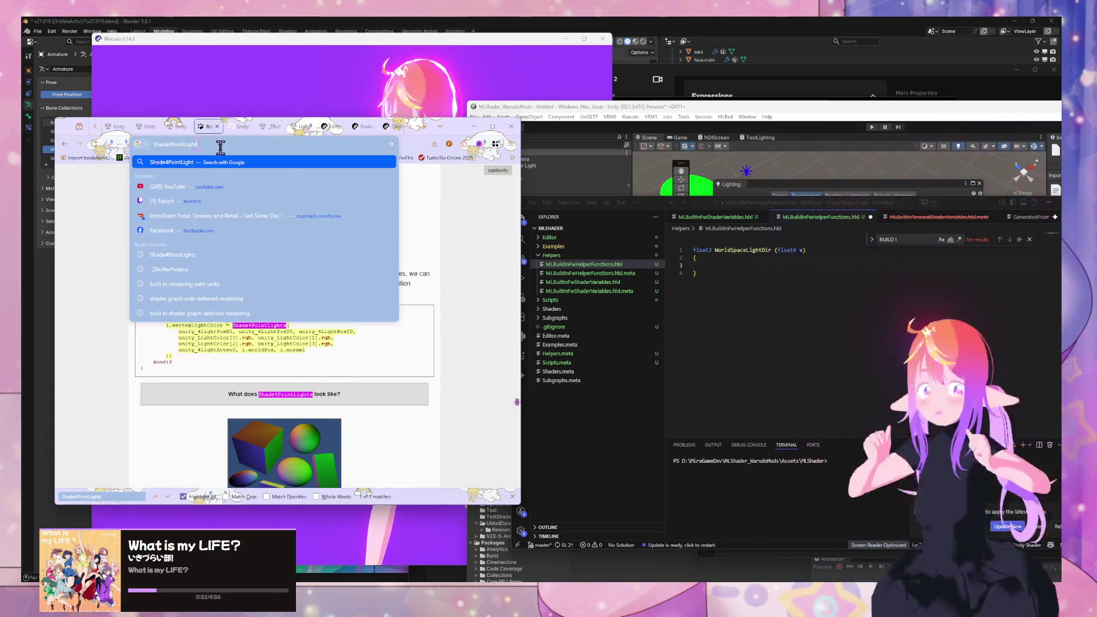
text( helper example)
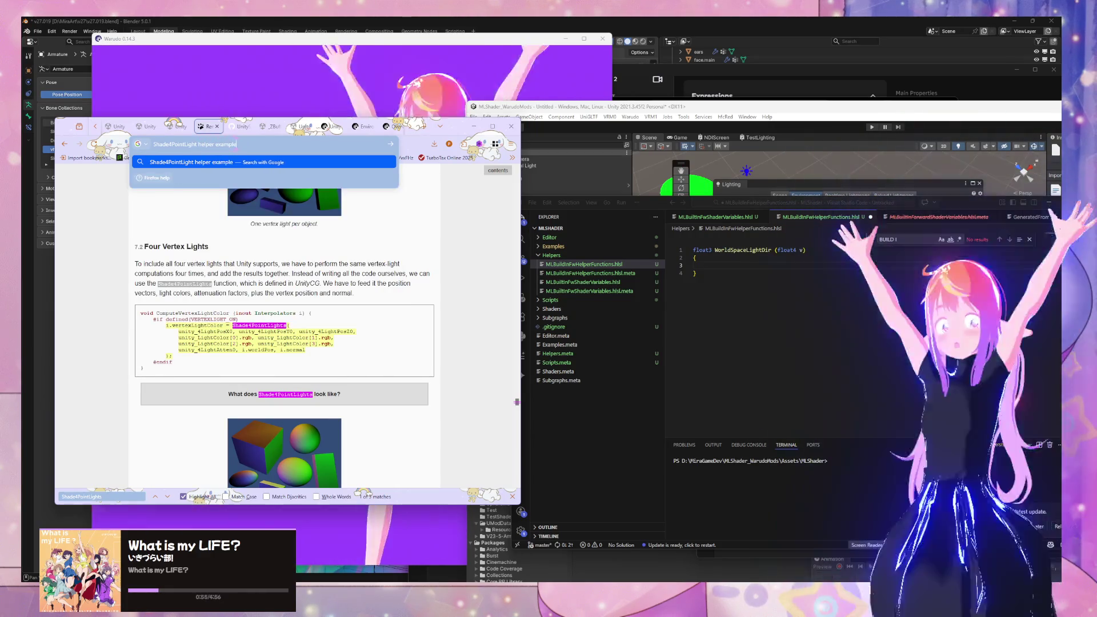
Step: Run the Shade4PointLight helper search and require the exact term Shade4PointLight in results
key(Return)
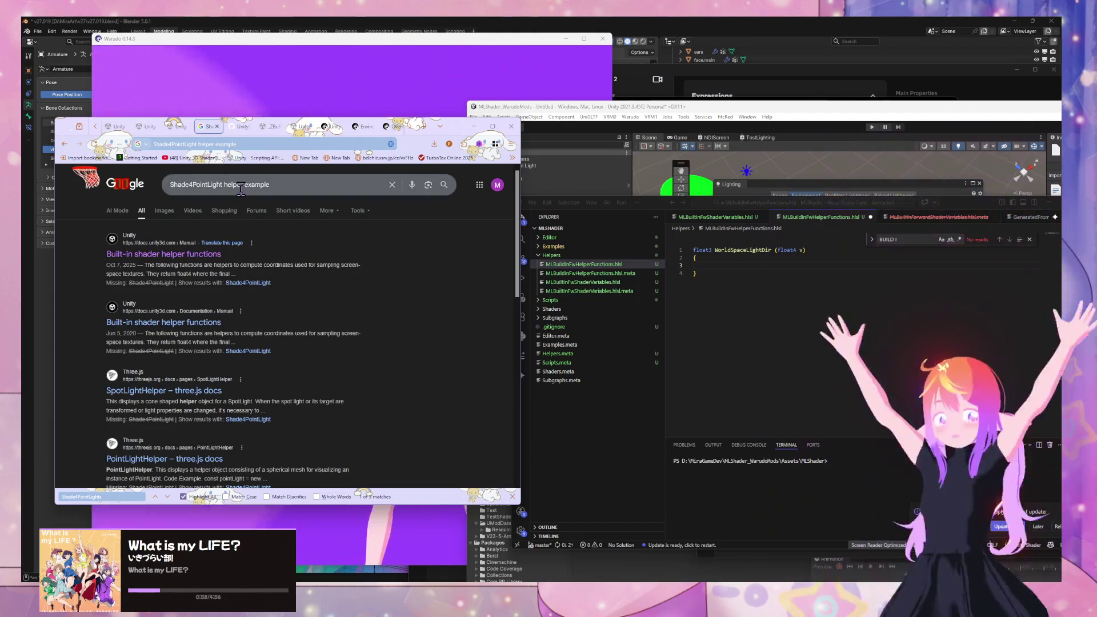
click(231, 350)
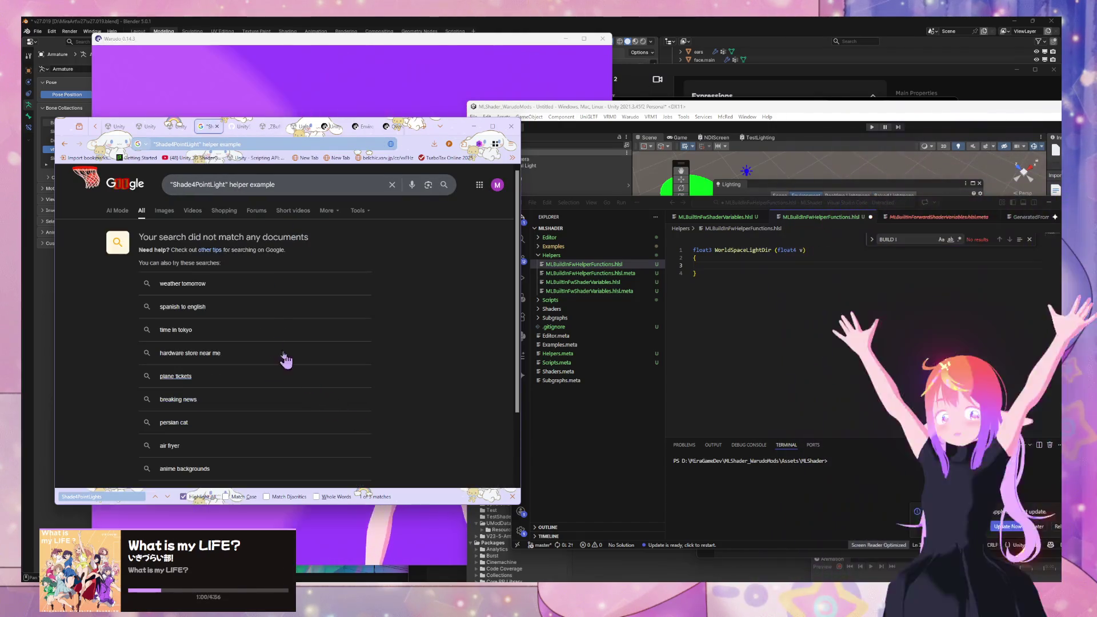
scroll(320, 332, down, 2)
scroll(335, 303, up, 2)
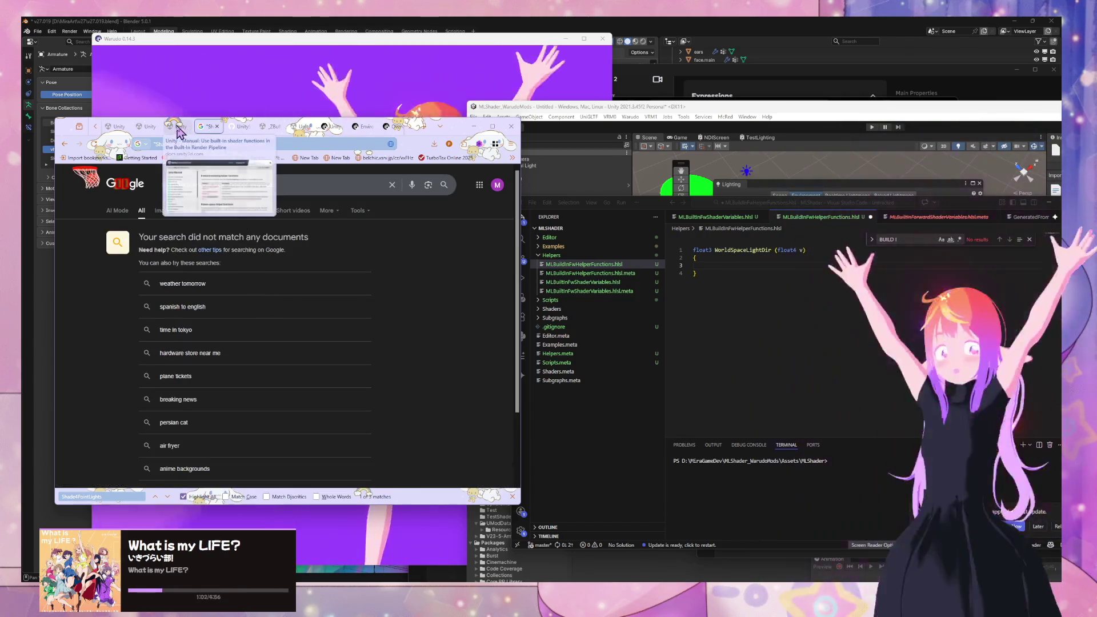
click(179, 128)
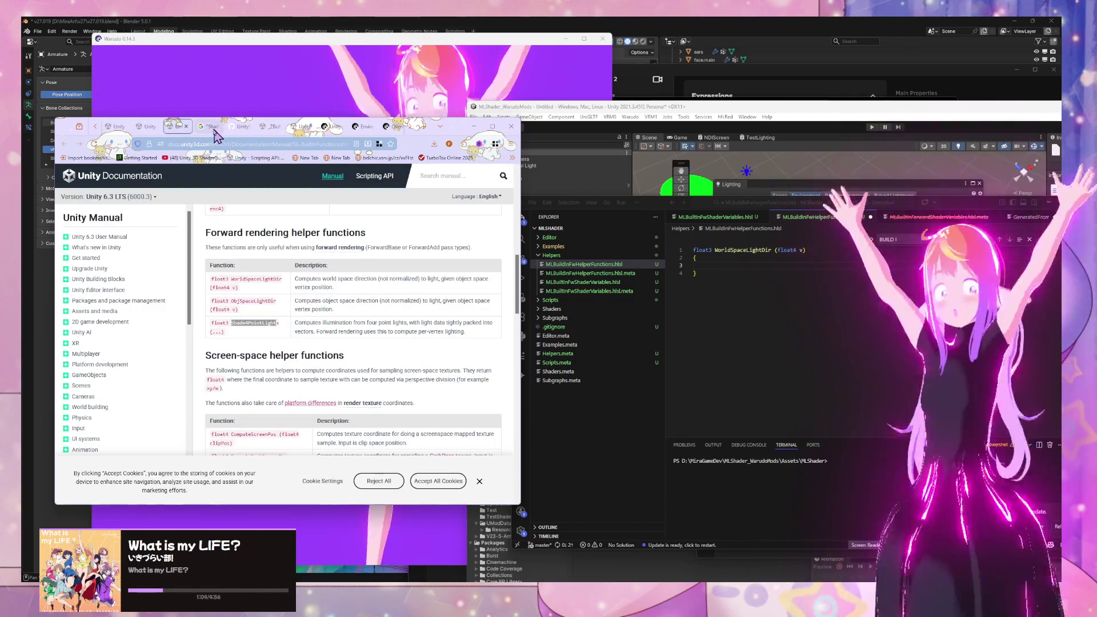
click(214, 131)
Step: Correct the query to Shade4PointLights, rerun it, and expand the AI Overview's example code
click(226, 184)
text(s" helper example)
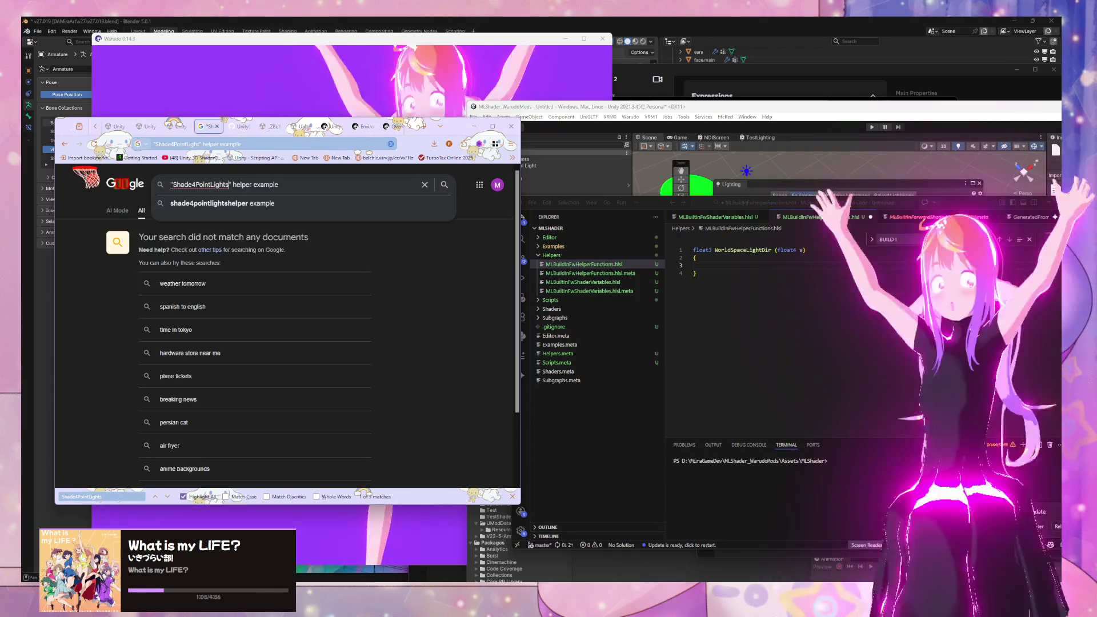
key(Return)
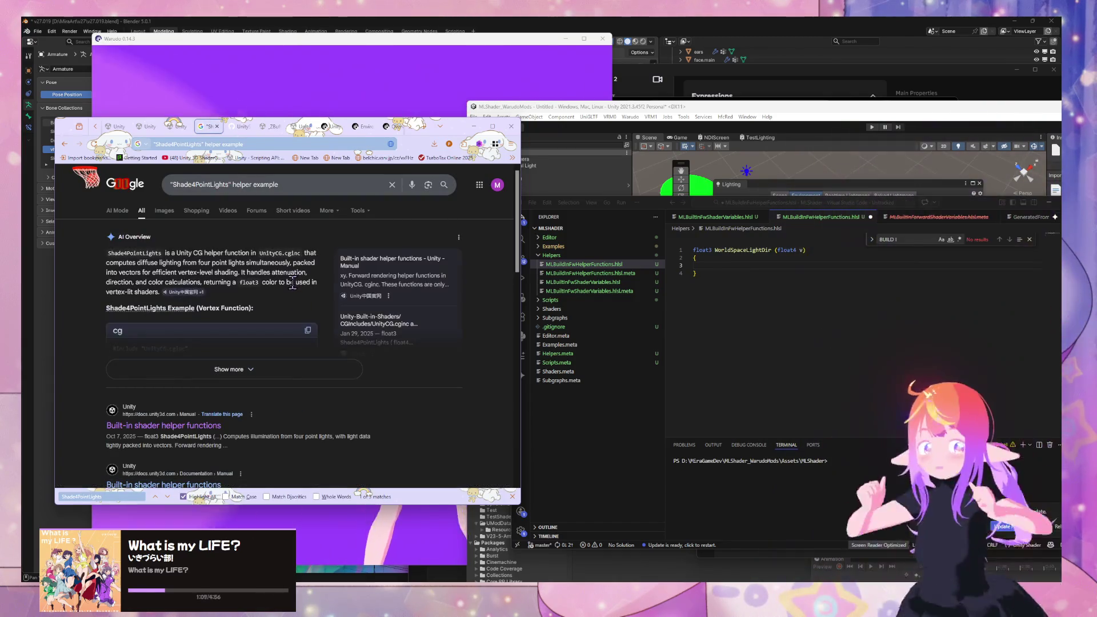
click(314, 370)
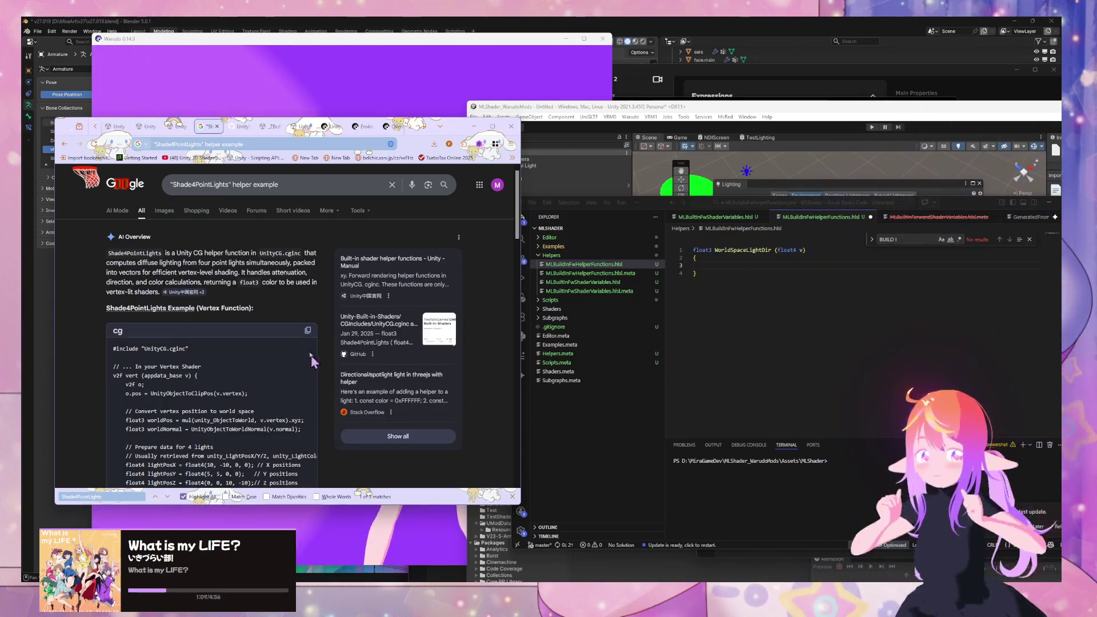
scroll(303, 338, down, 3)
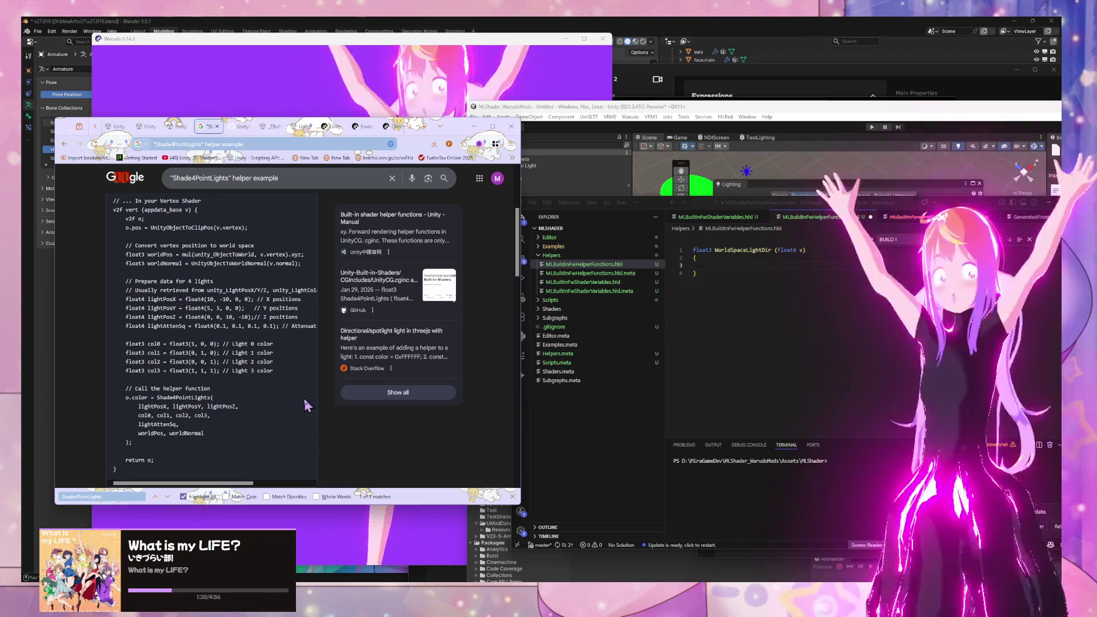
click(694, 220)
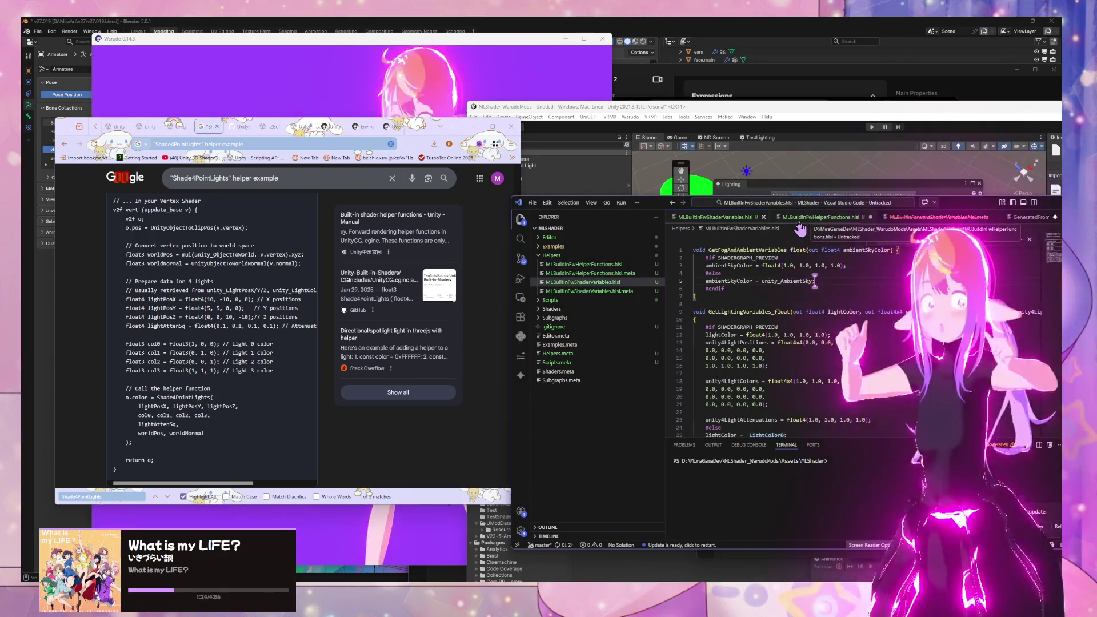
Step: Search the shader variables file for BUILD_I, then select the example's light position, attenuation and colour lines
key(ctrl+f)
text(BUILD_I)
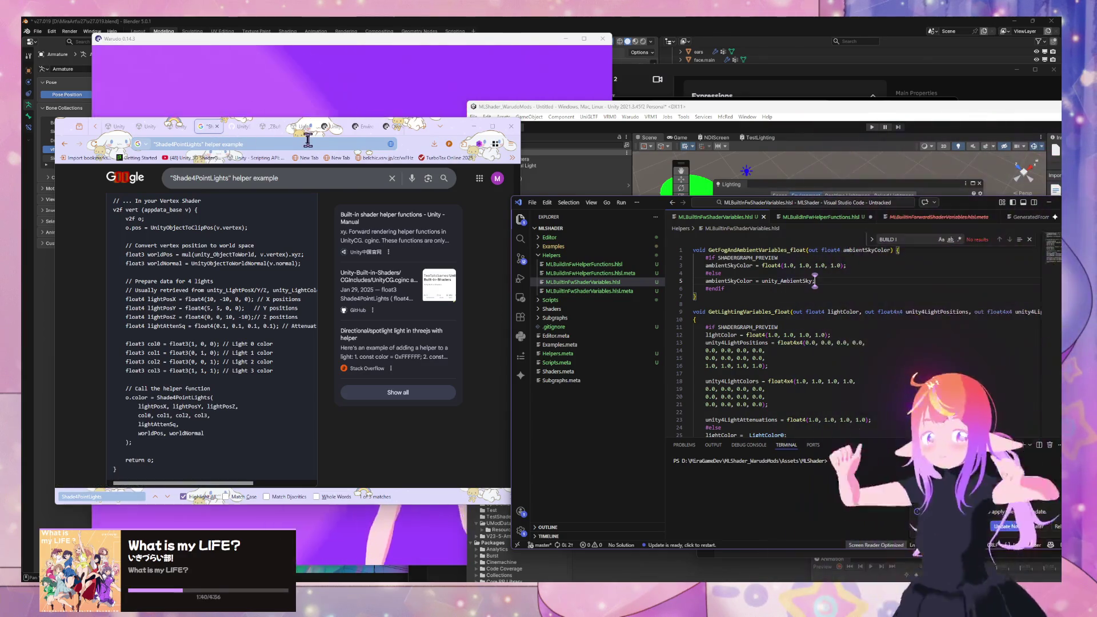
click(583, 264)
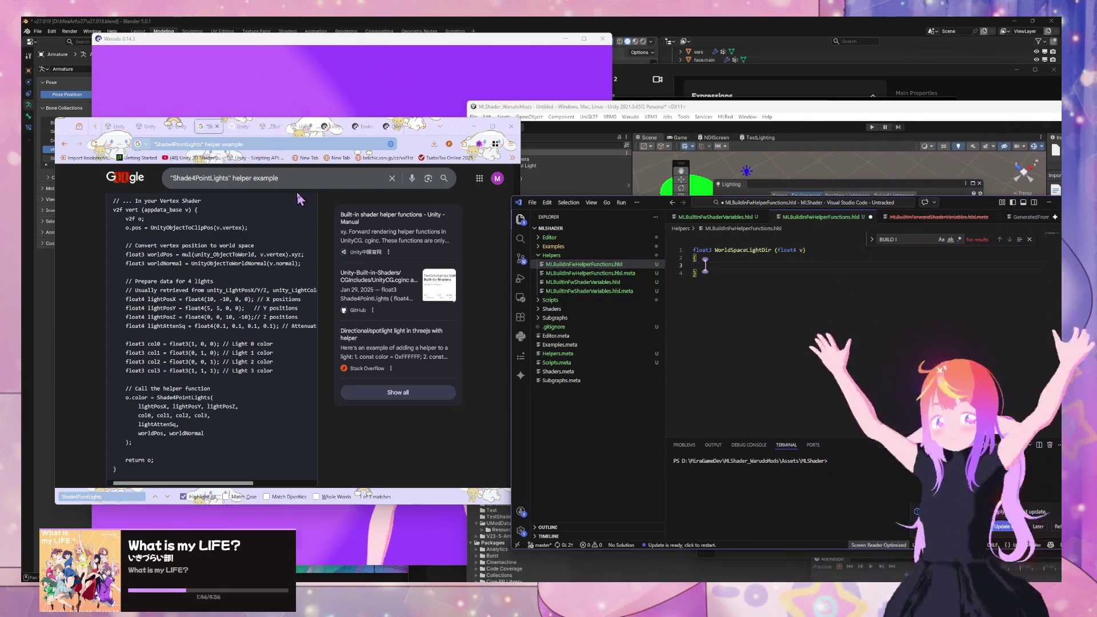
click(277, 374)
drag(278, 373, 83, 297)
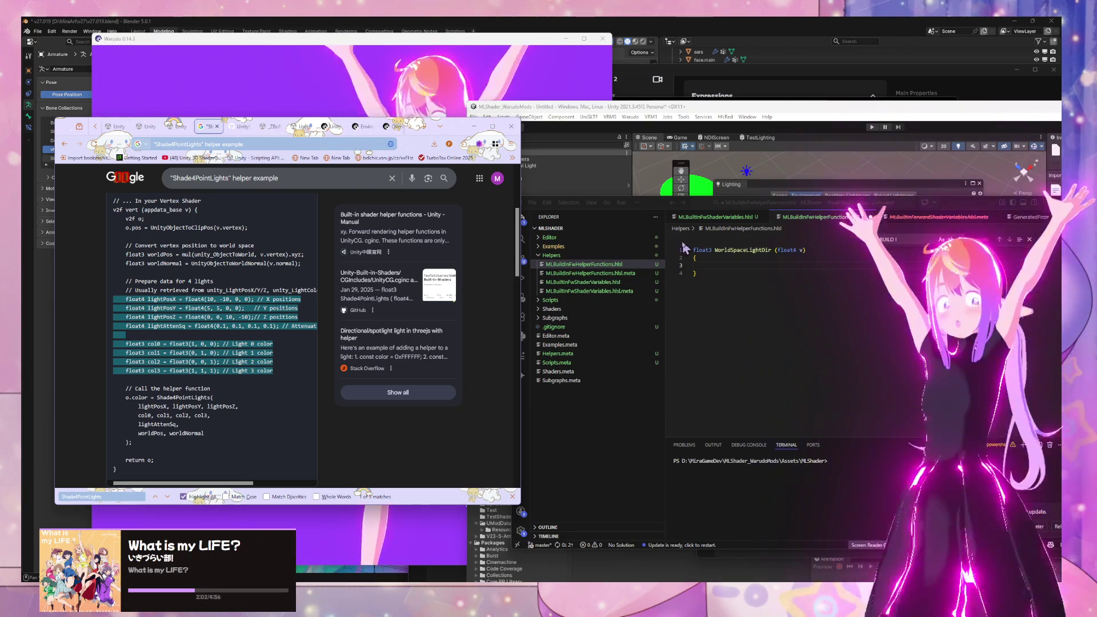
Step: Replace 'float3 WorldSpaceLightDir' with 'float3 Shade4PointLights' and remove the float4 v parameter
click(263, 128)
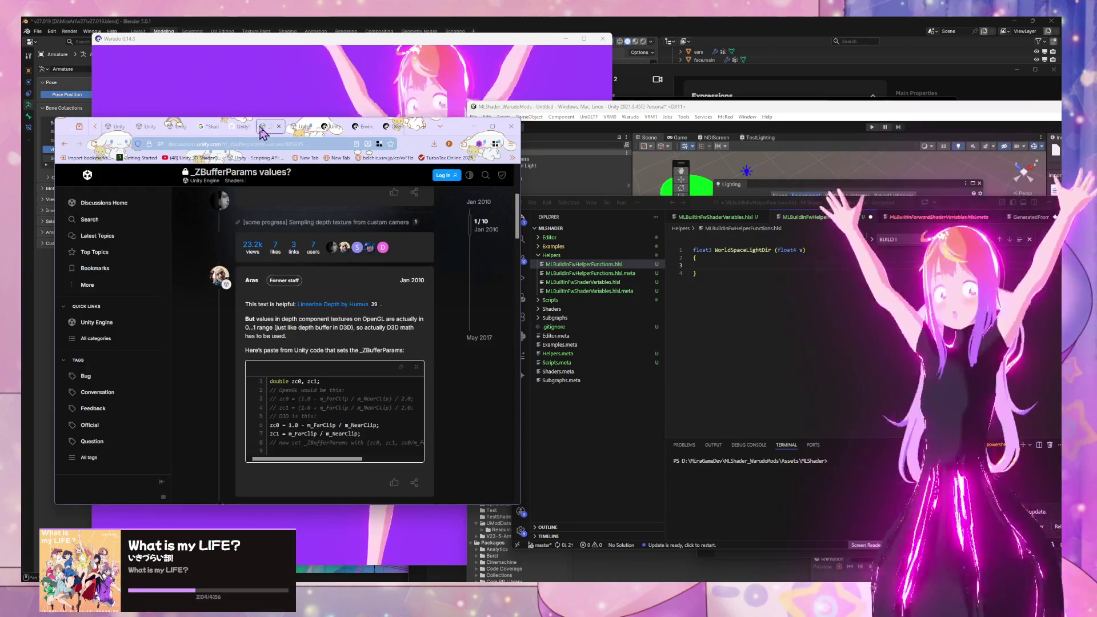
click(240, 133)
click(176, 131)
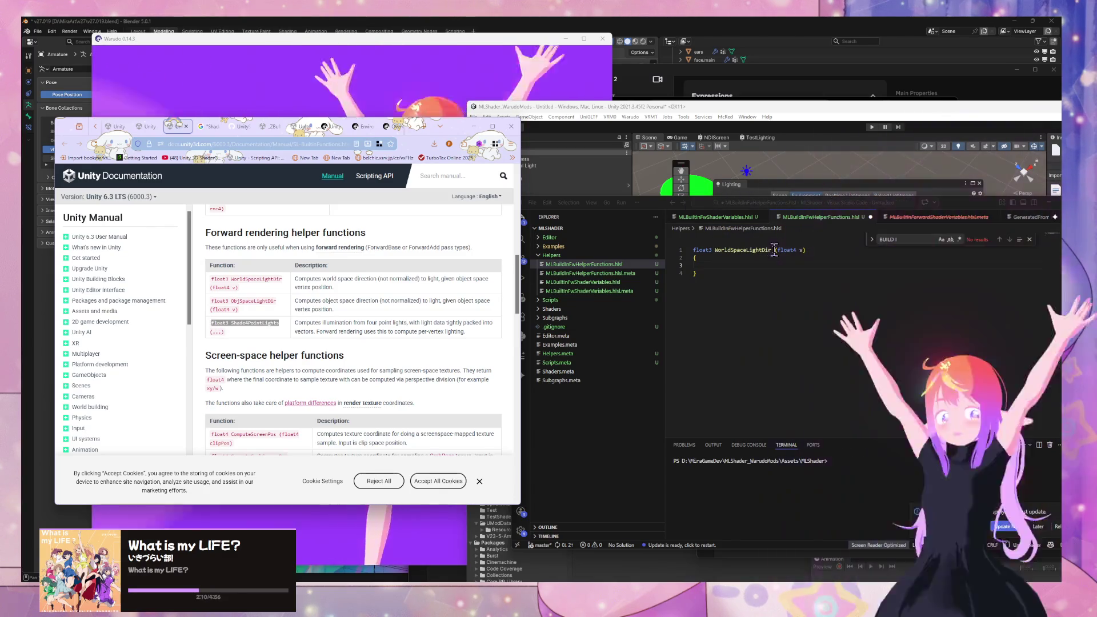
drag(774, 251, 692, 250)
text(float3 Shade4PointLights)
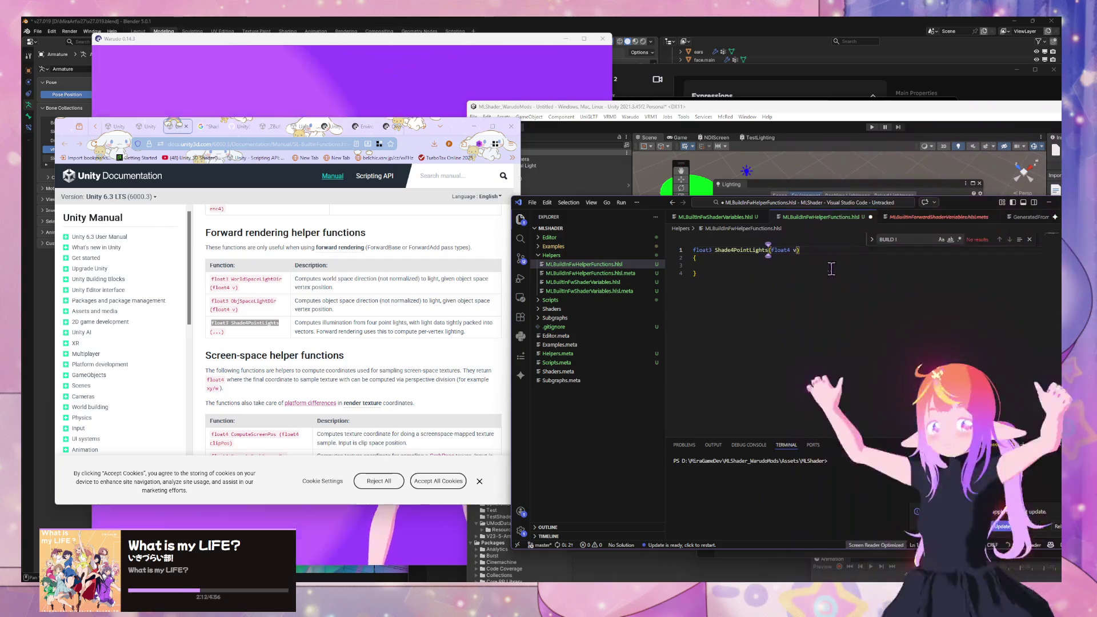
key(ctrl+v)
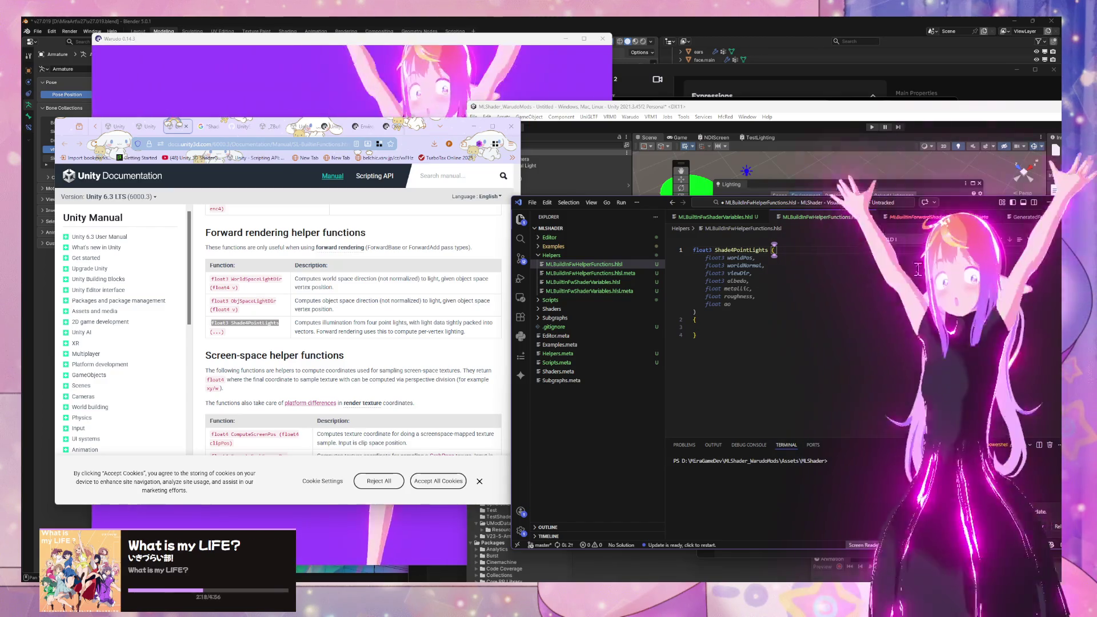
Step: Reject Copilot's parameter suggestion and give the function a single 'out float3 output' parameter
click(766, 347)
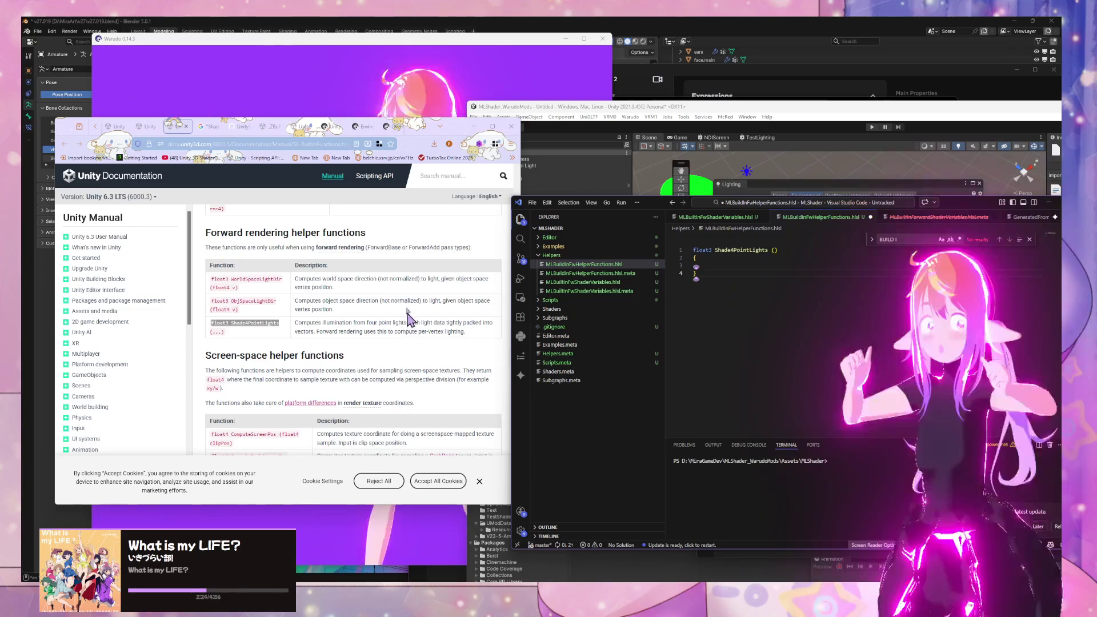
scroll(407, 317, down, 3)
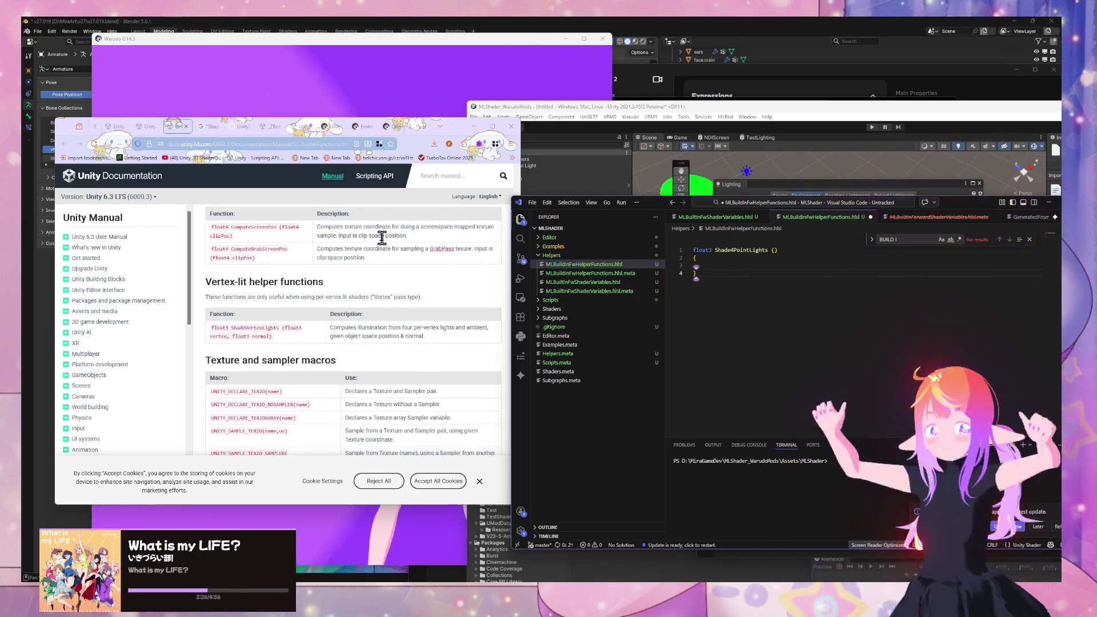
scroll(382, 237, up, 2)
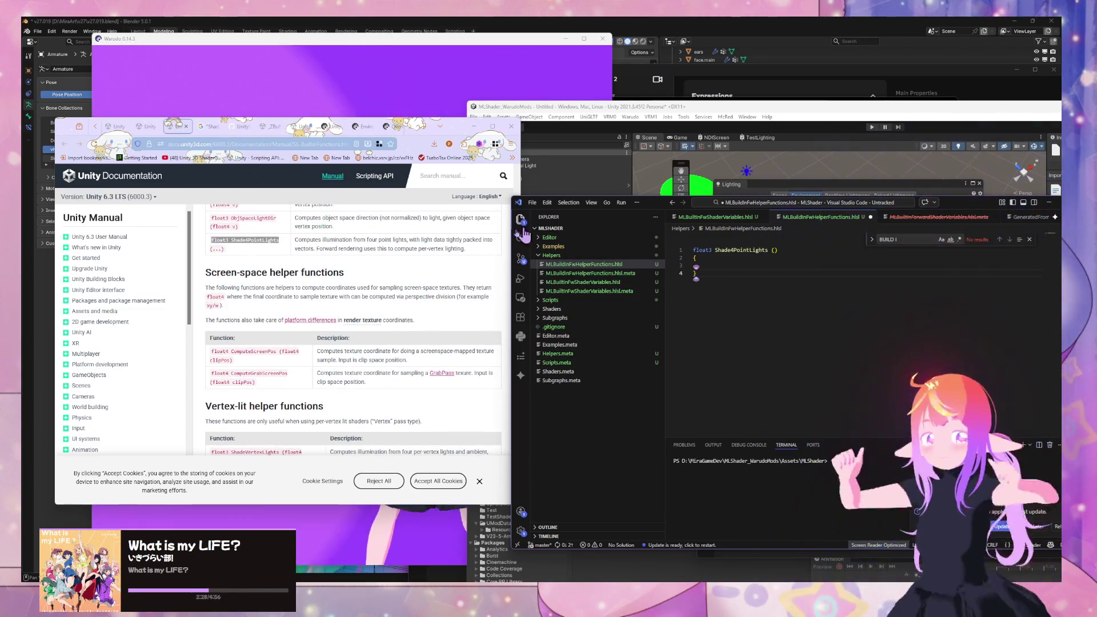
scroll(412, 242, up, 1)
click(775, 250)
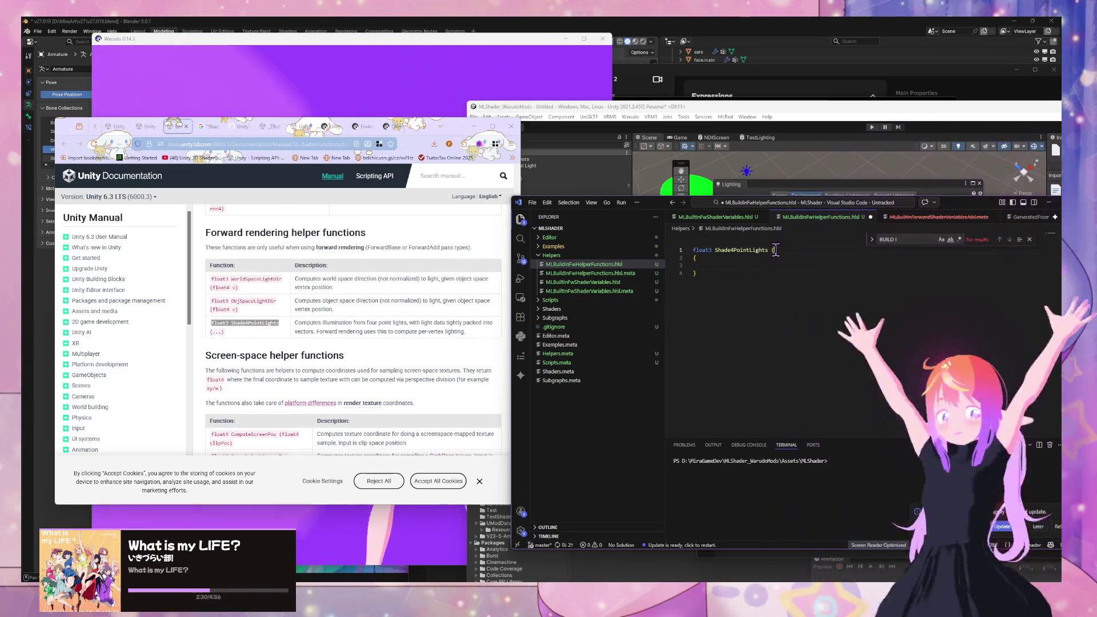
text(out)
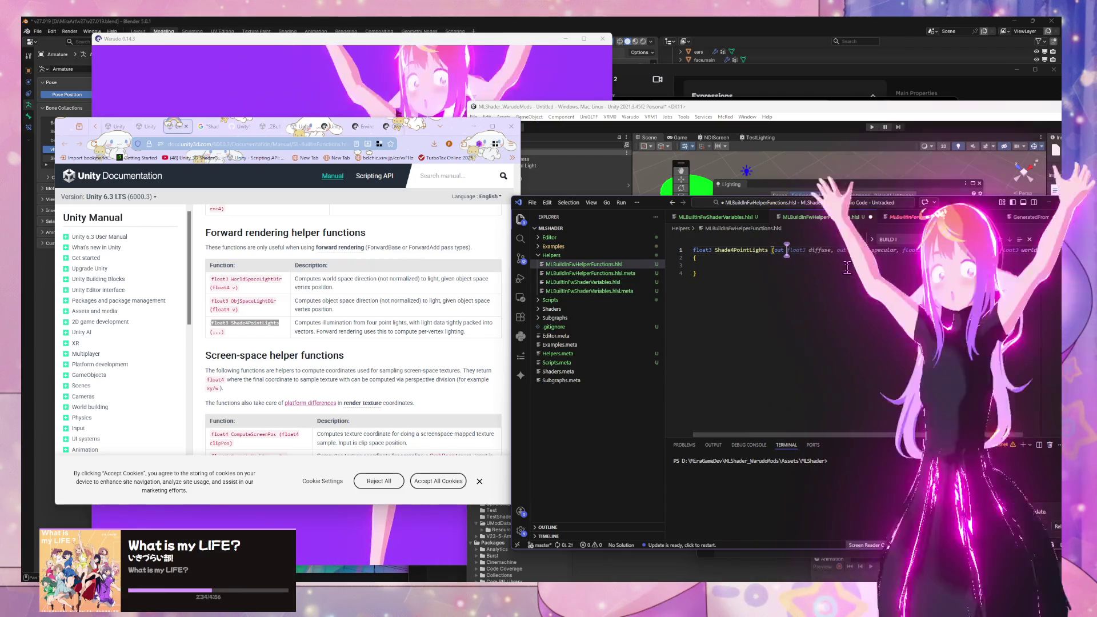
text(put)
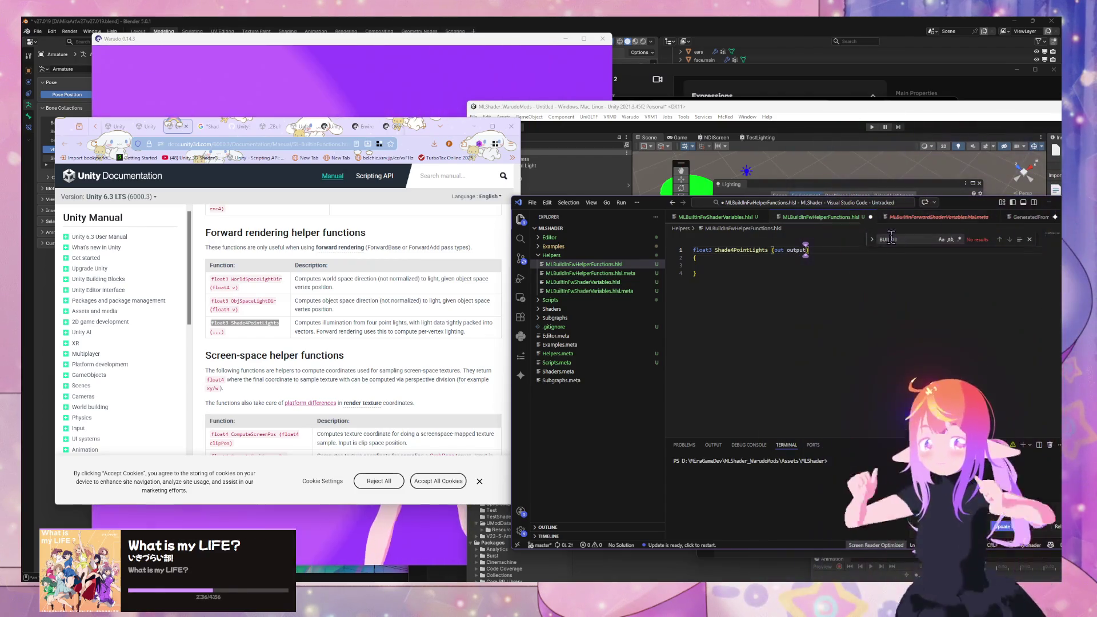
click(694, 265)
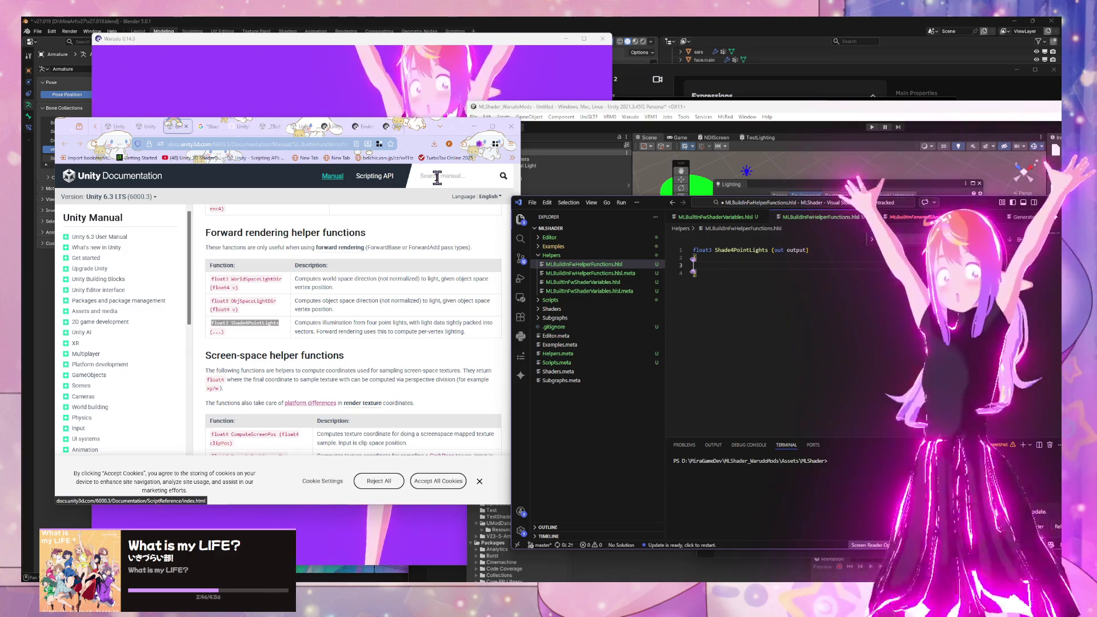
click(787, 249)
text(float3)
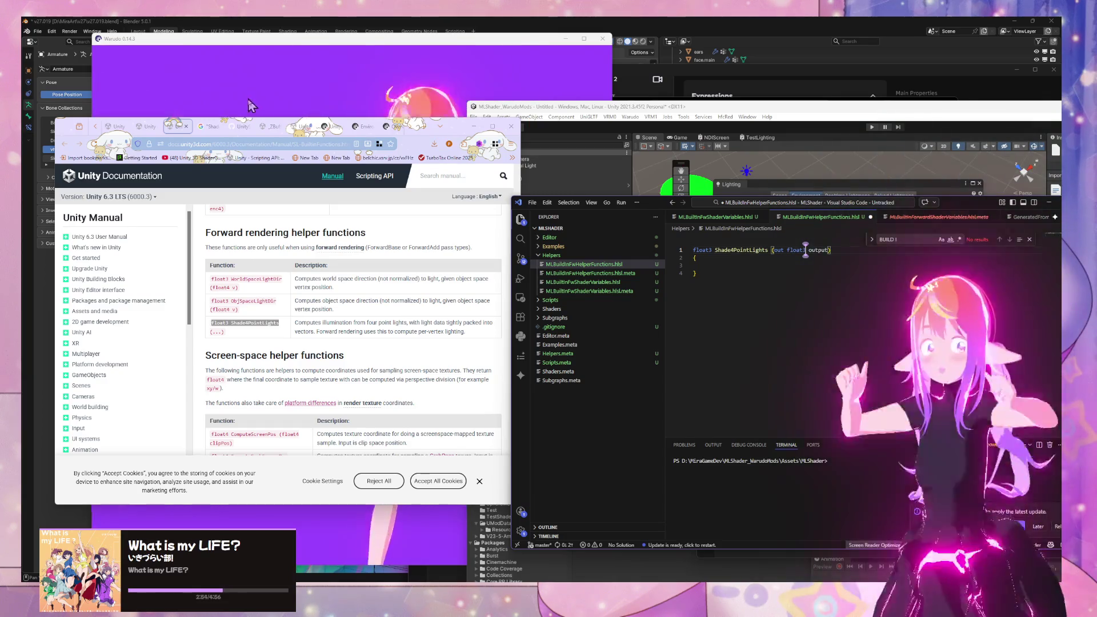
click(208, 127)
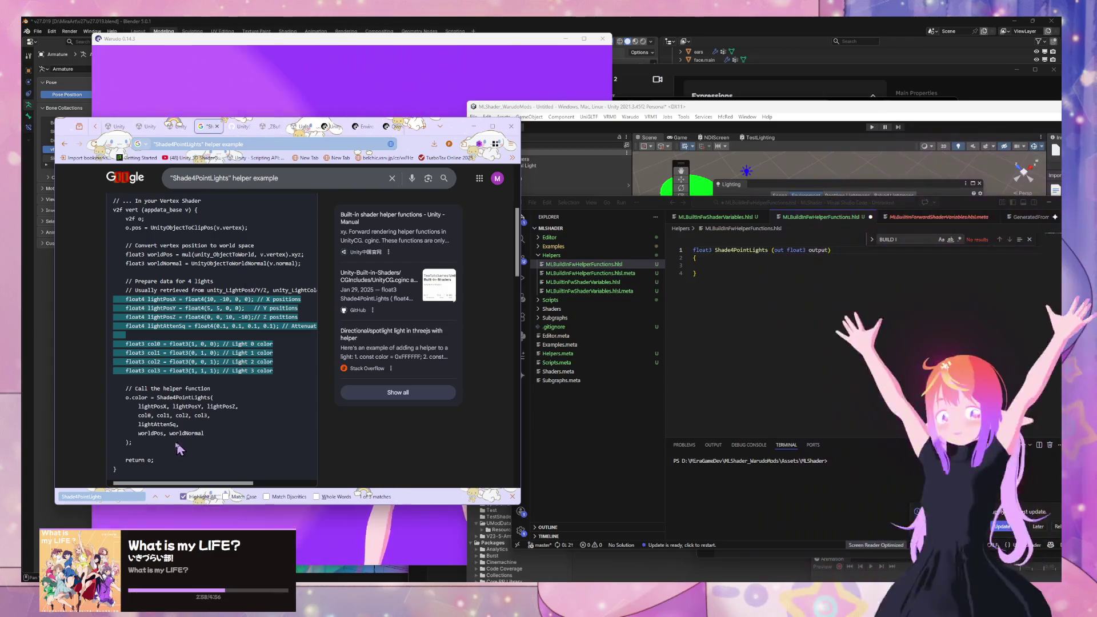
mouse_move(178, 449)
mouse_down()
mouse_move(171, 407)
mouse_move(158, 398)
mouse_up()
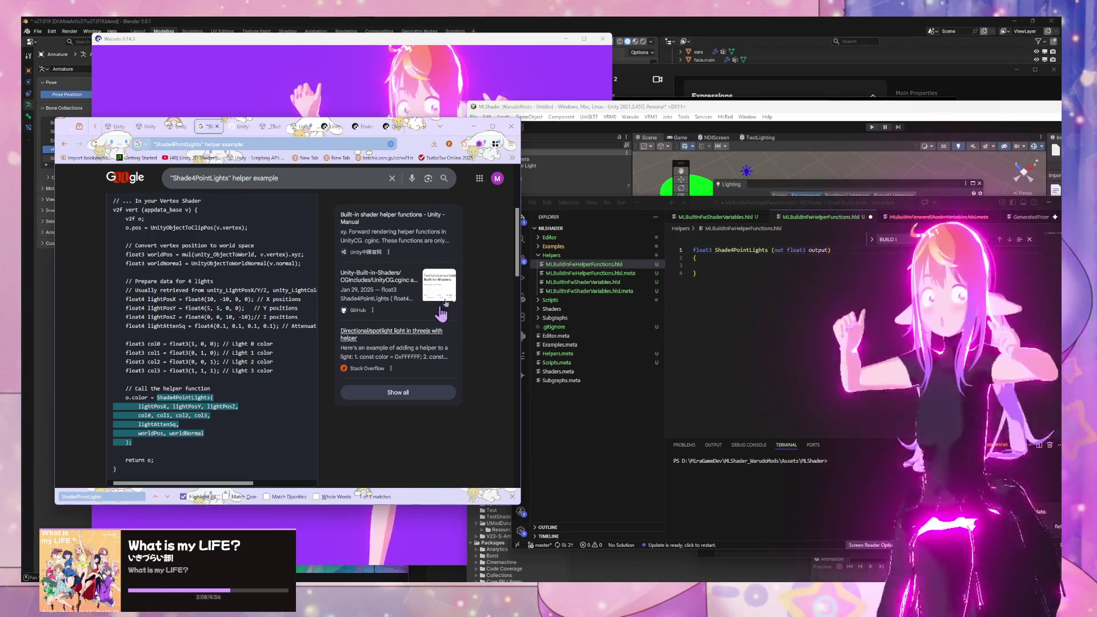
click(739, 268)
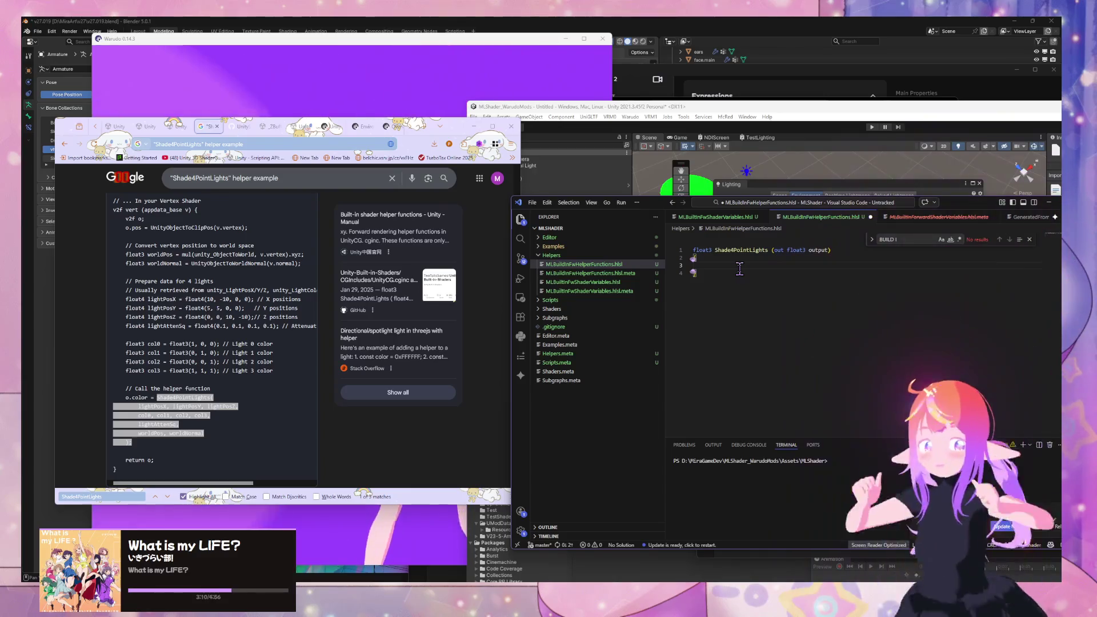
scroll(300, 298, down, 3)
scroll(300, 299, down, 4)
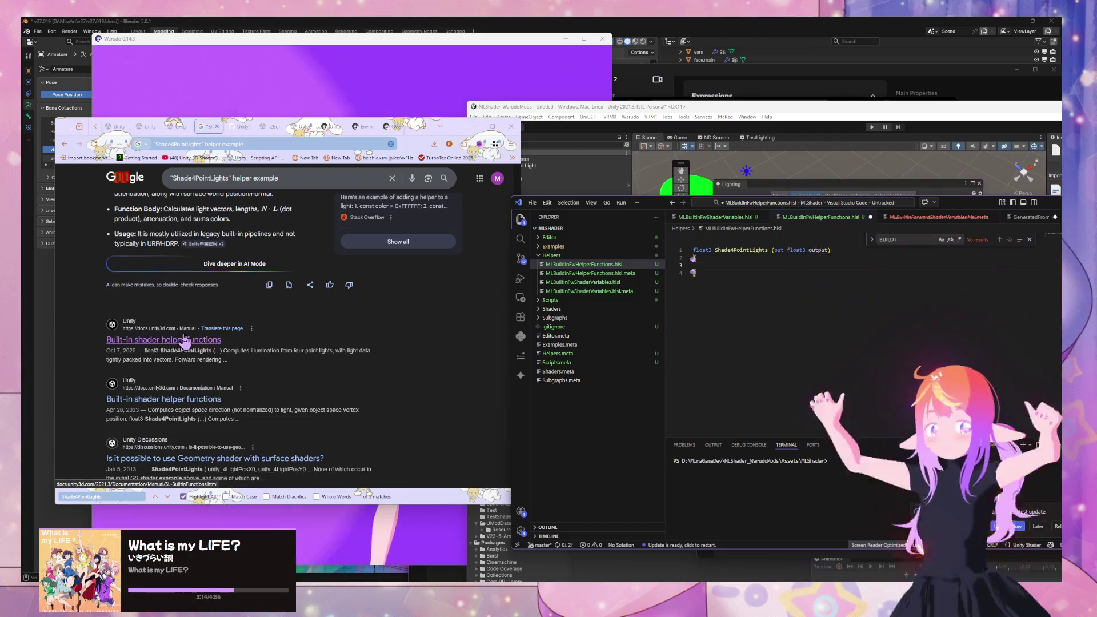
scroll(301, 377, down, 2)
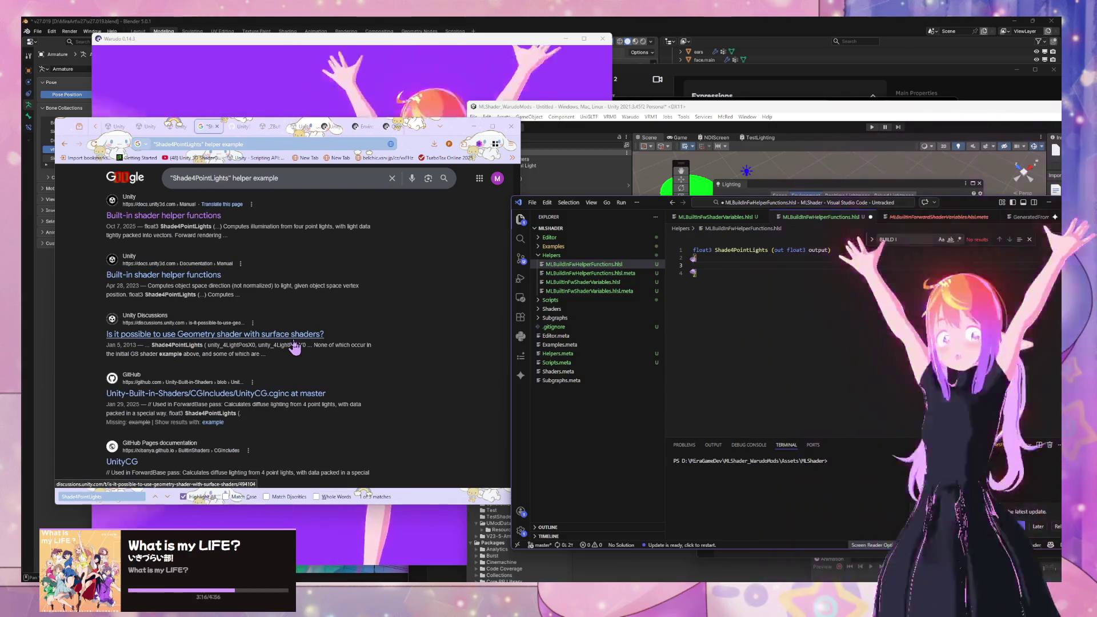
scroll(295, 343, down, 1)
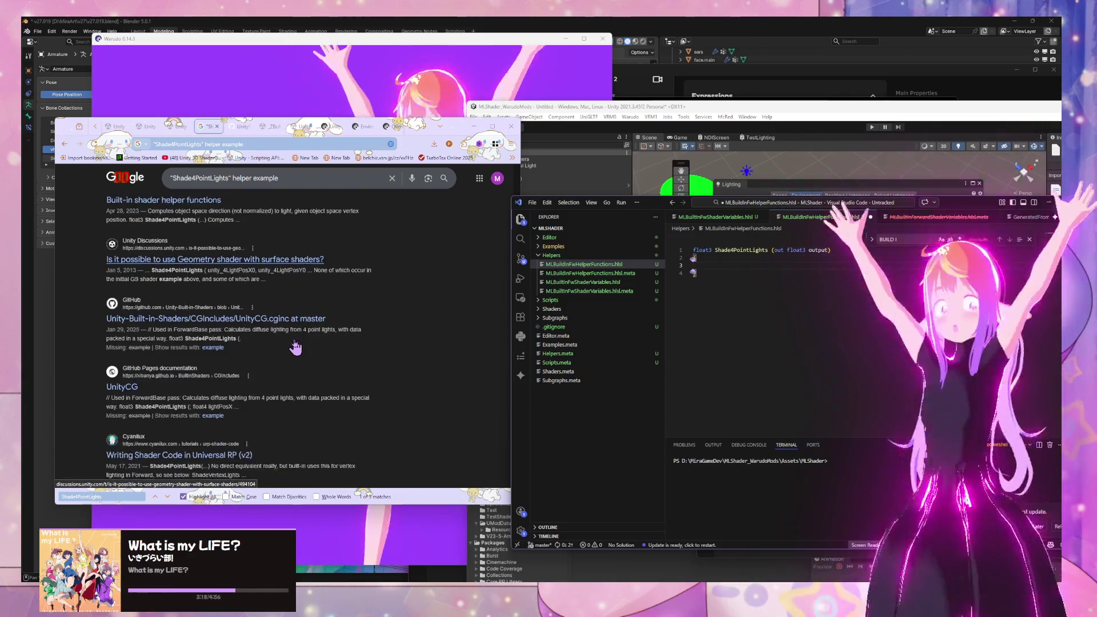
scroll(297, 340, up, 4)
scroll(297, 342, up, 3)
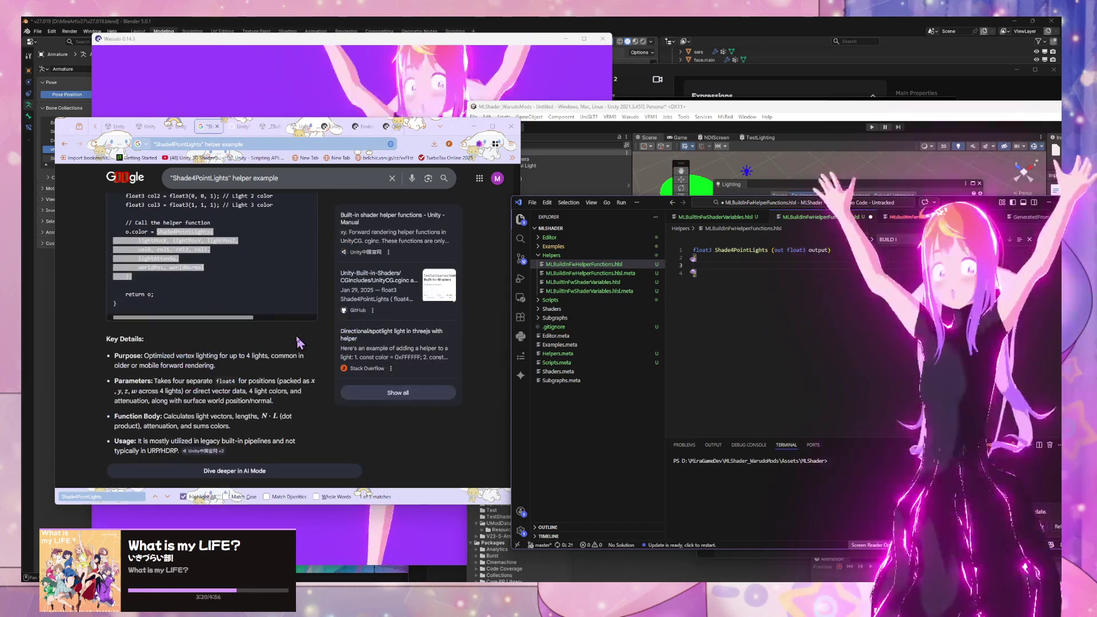
scroll(338, 319, down, 1)
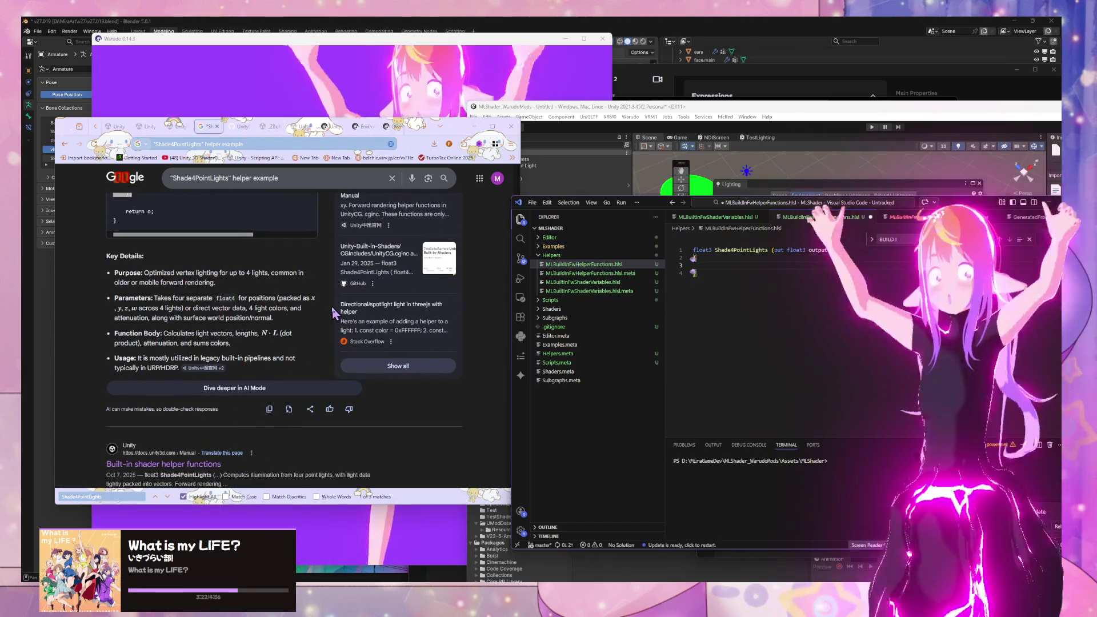
click(332, 309)
scroll(320, 312, up, 2)
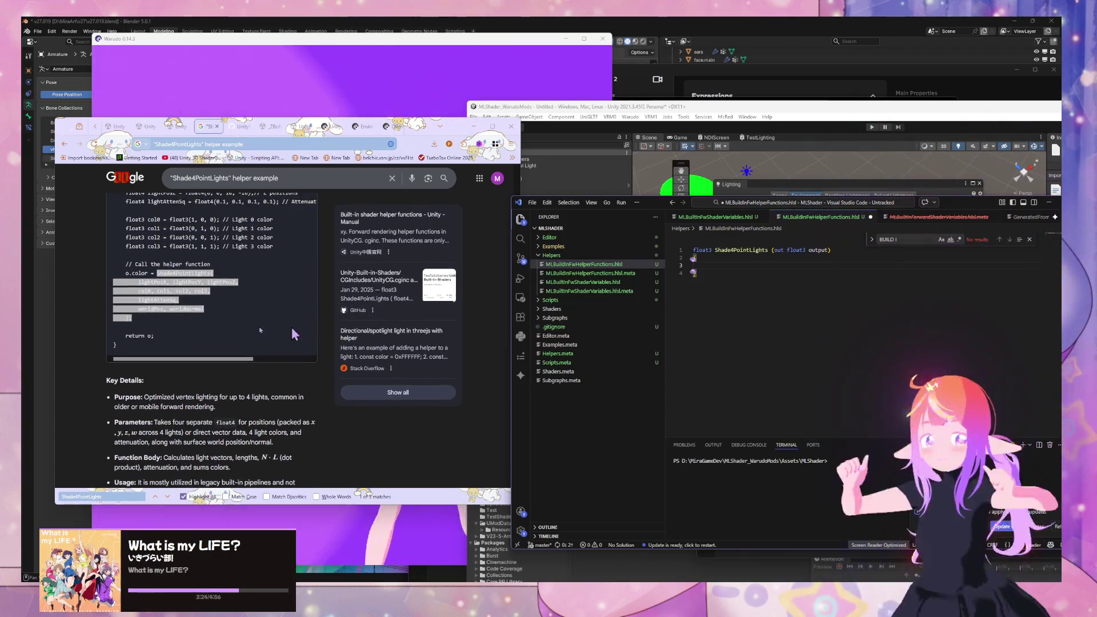
drag(143, 309, 153, 282)
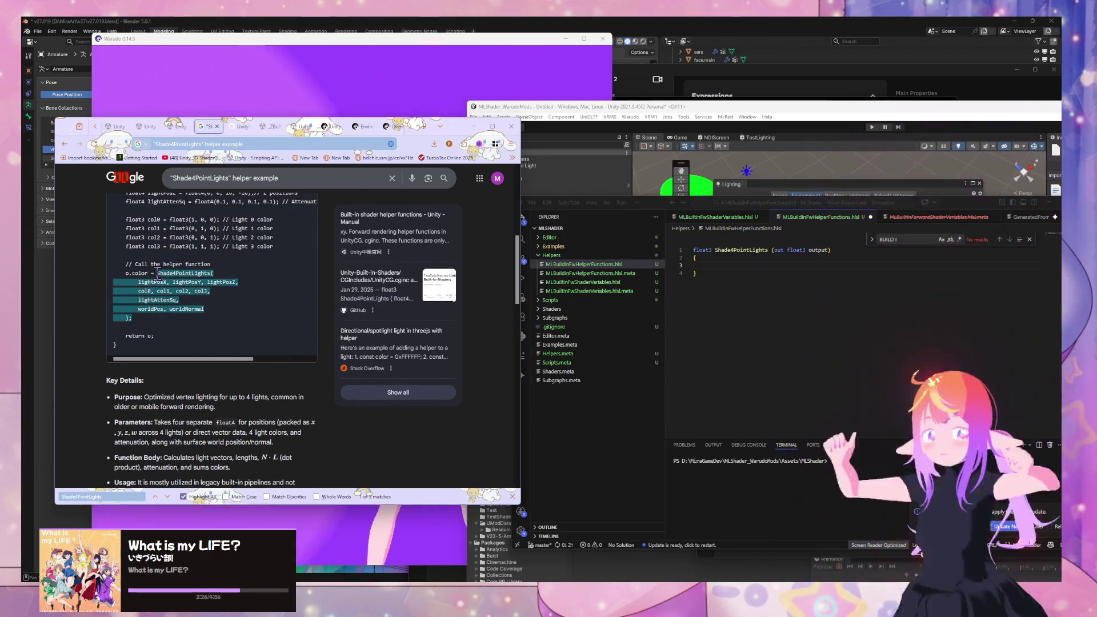
Step: Change the first letter of the helper's function name on line 1 to lowercase s
click(734, 268)
text(color = float3(0, 0, 0);)
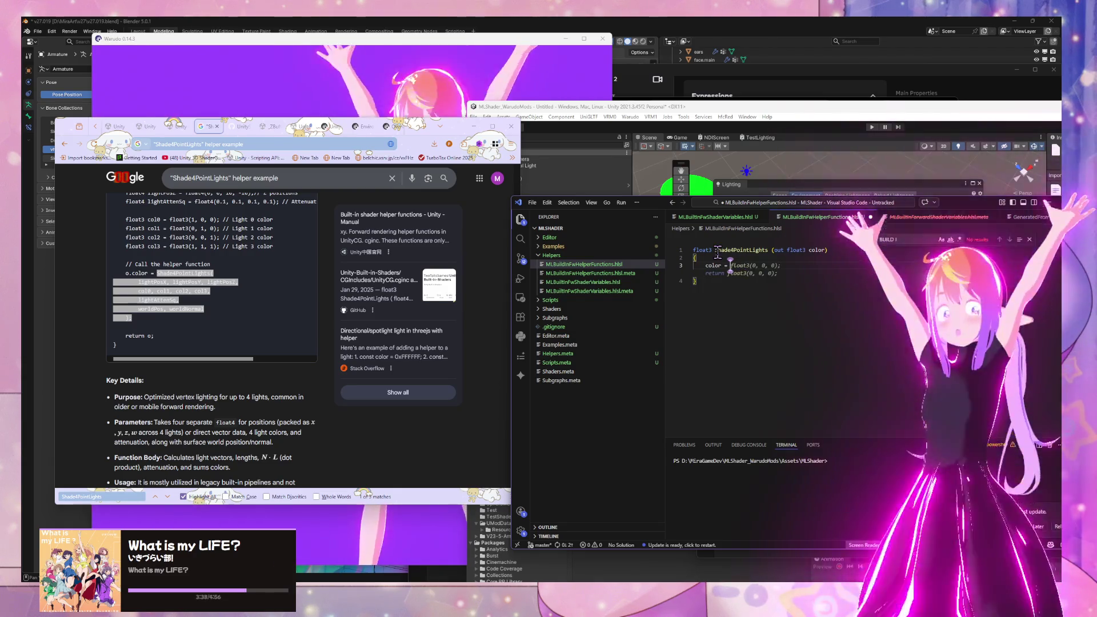
click(716, 251)
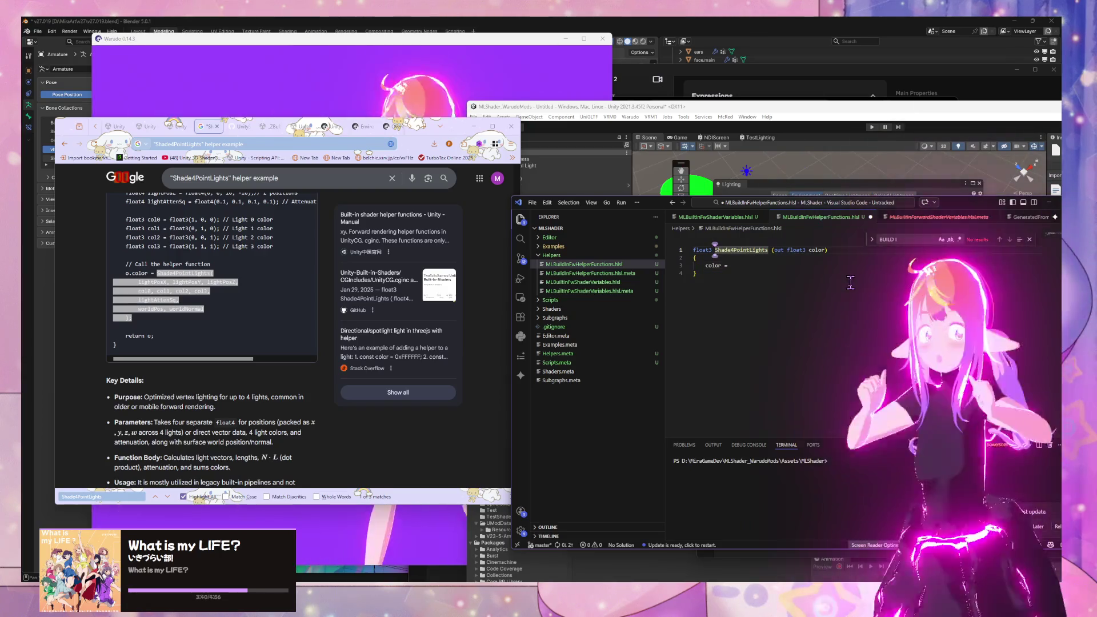
click(764, 266)
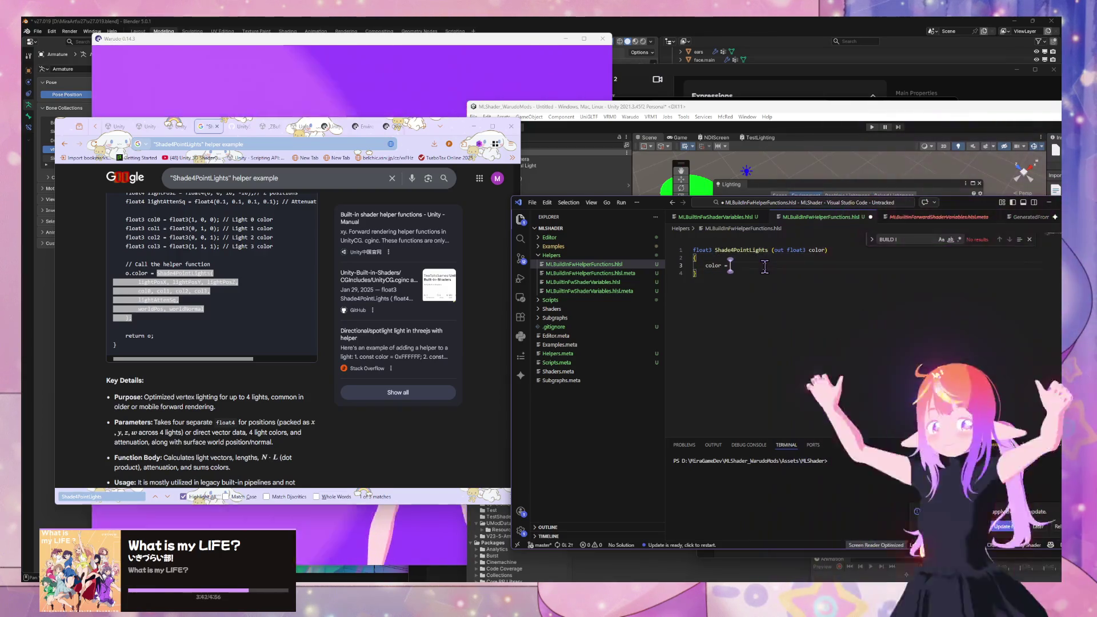
click(716, 251)
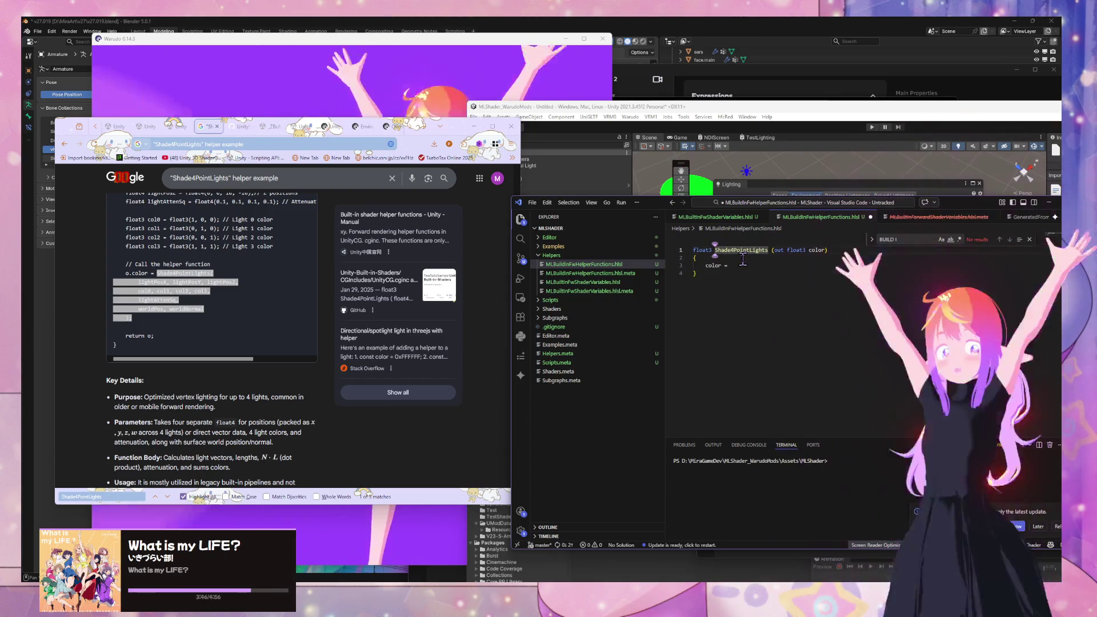
key(Delete)
text(s)
click(745, 267)
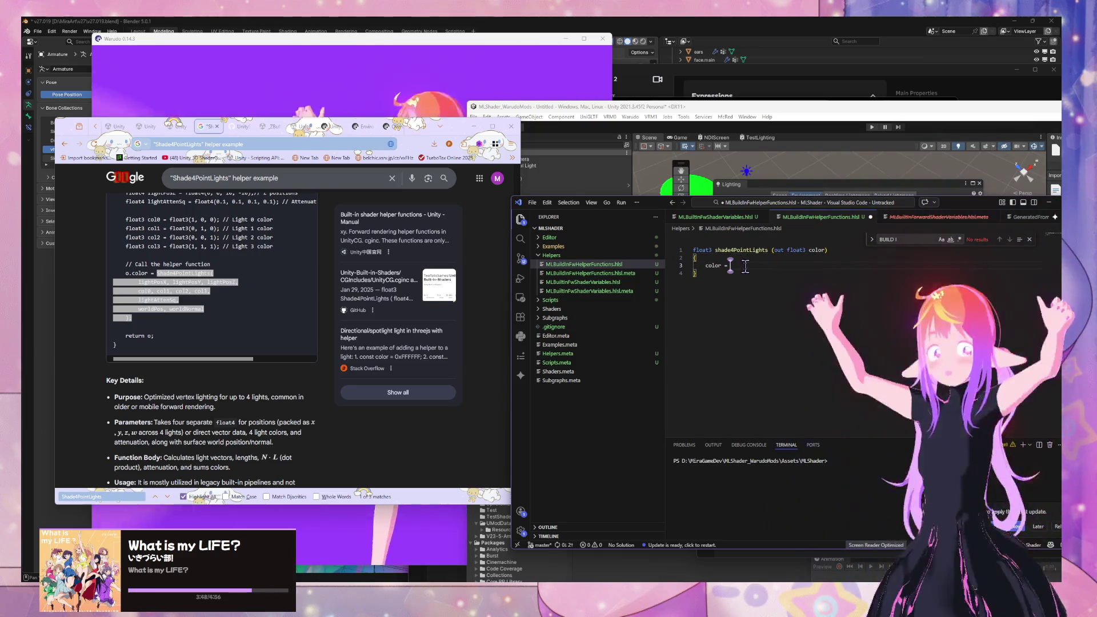
click(754, 218)
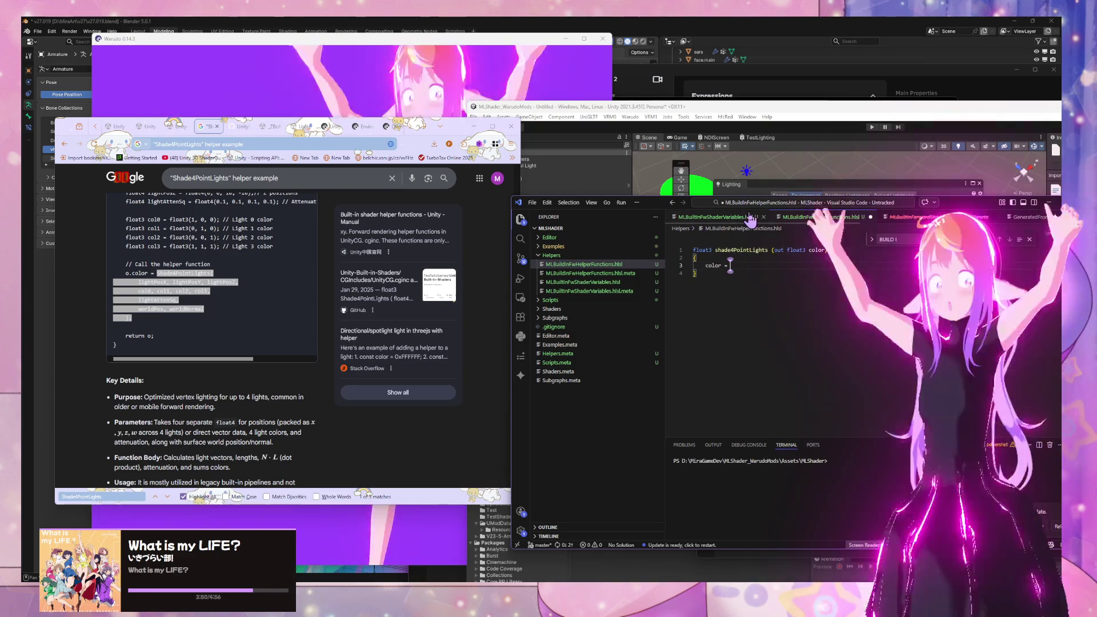
click(801, 220)
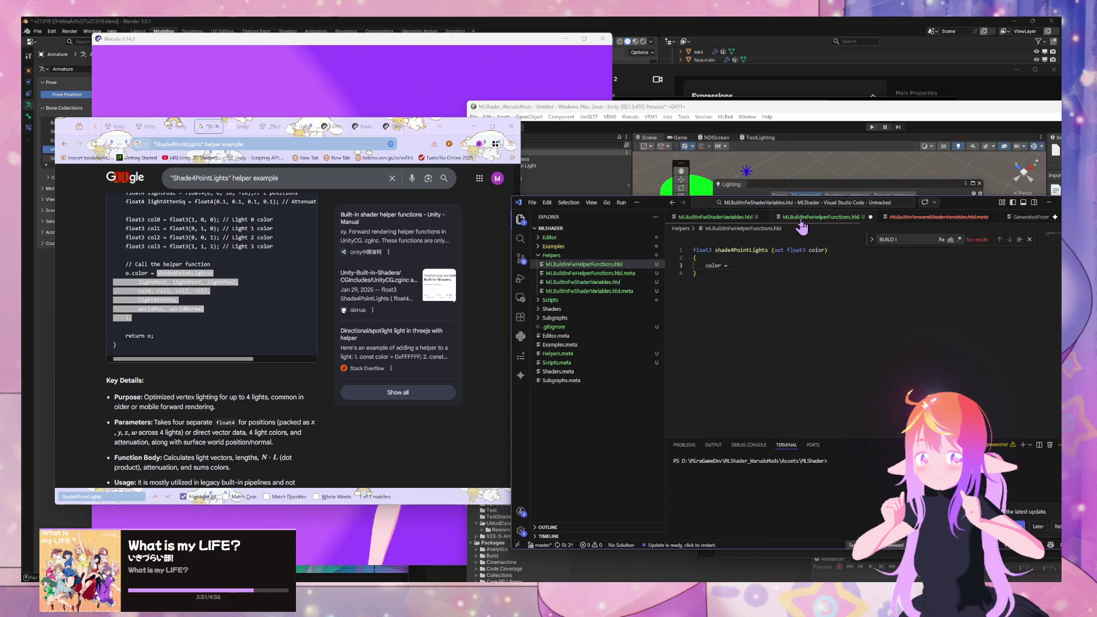
Step: Rename the function to GetShade4PointLights and set color from a Shade4PointLights( call
double_click(716, 250)
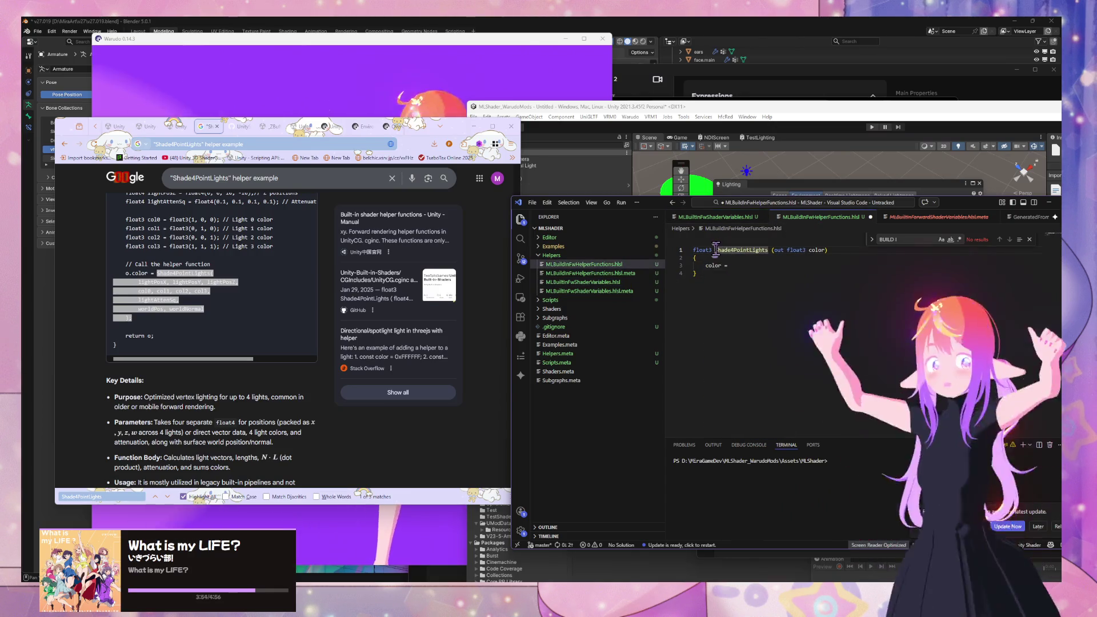
text(Get)
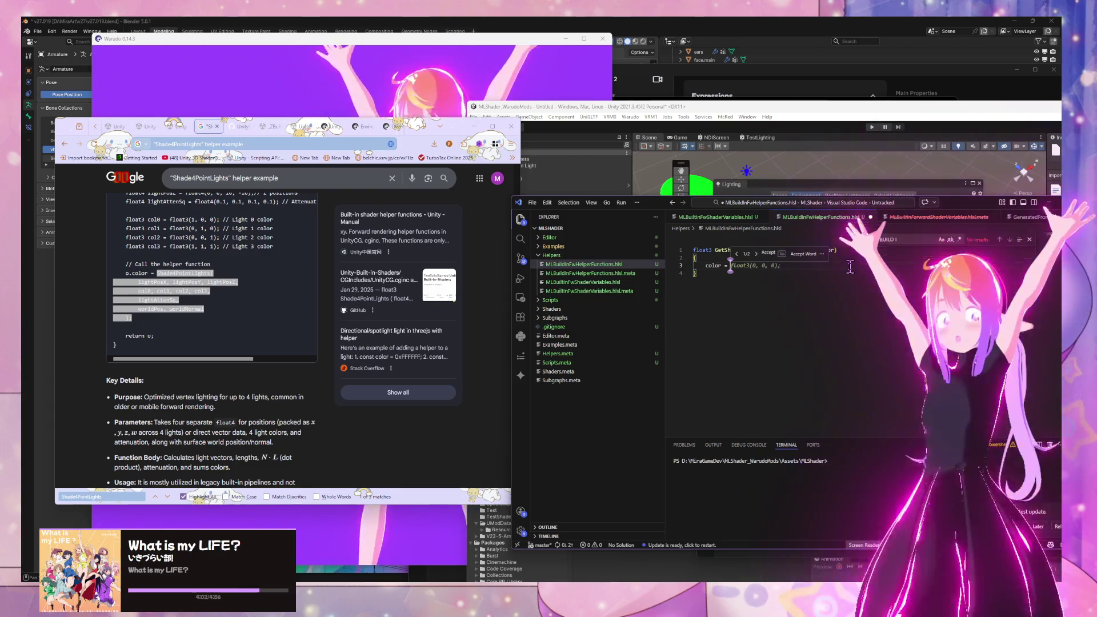
mouse_move(786, 267)
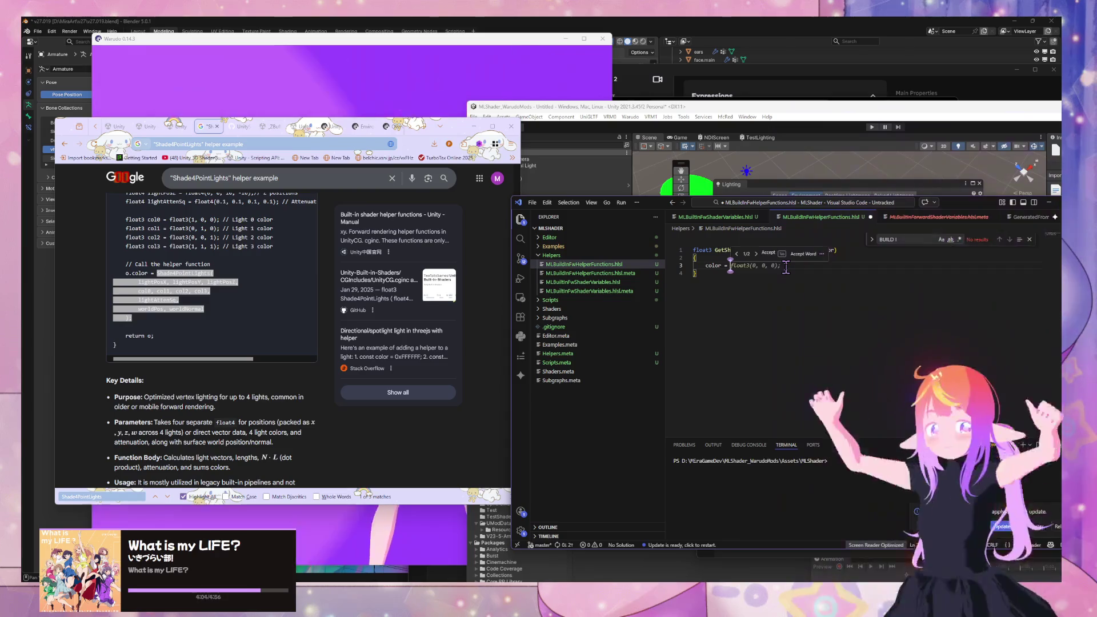
text(Shade4PointLights()
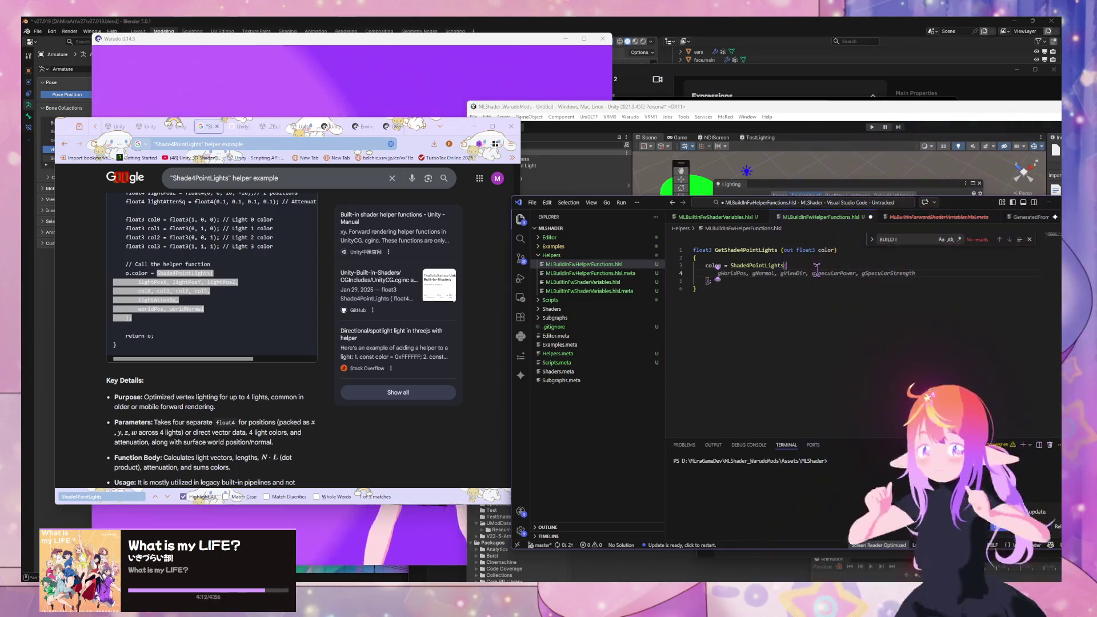
click(734, 218)
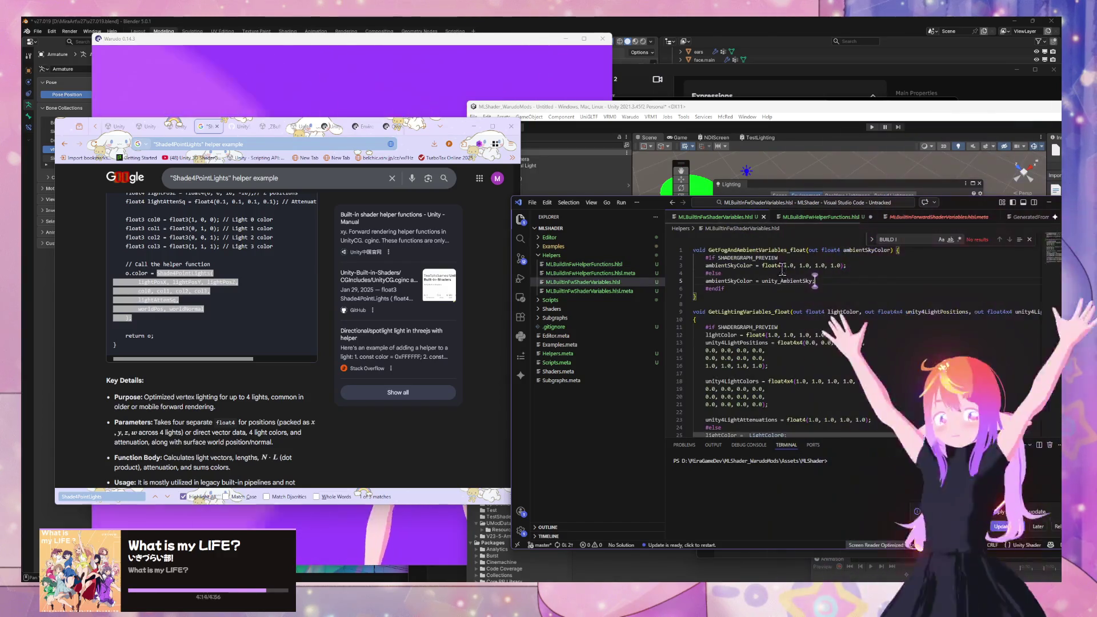
Step: Scroll through MLBuiltInFwShaderVariables.hlsl's four-light variables and #else fallback, then return to Unity's helper docs
scroll(795, 277, down, 3)
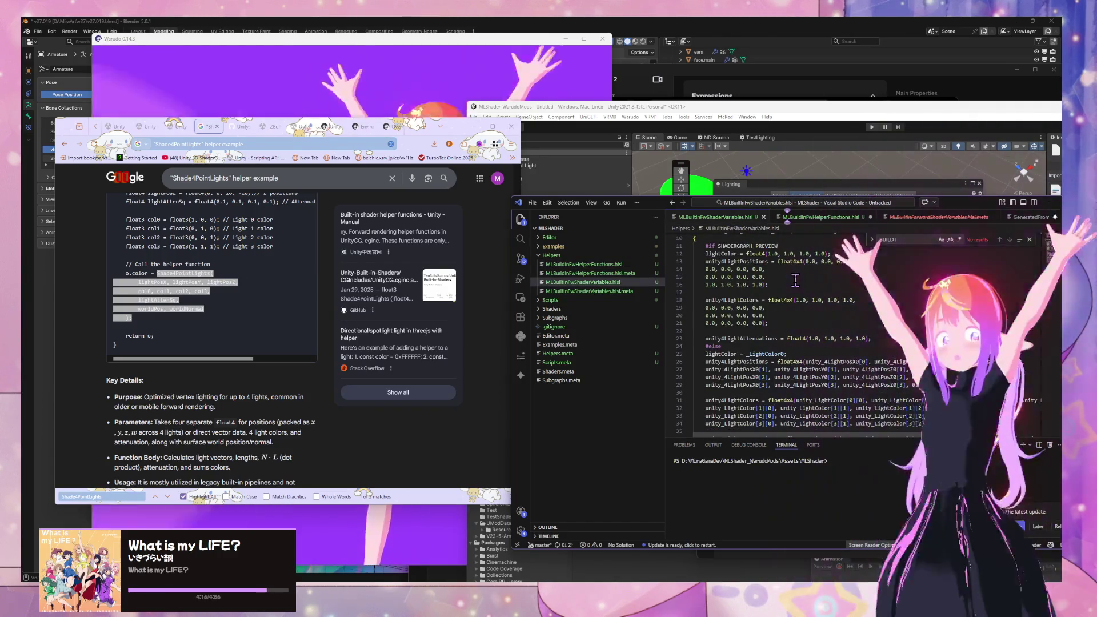
scroll(797, 280, down, 1)
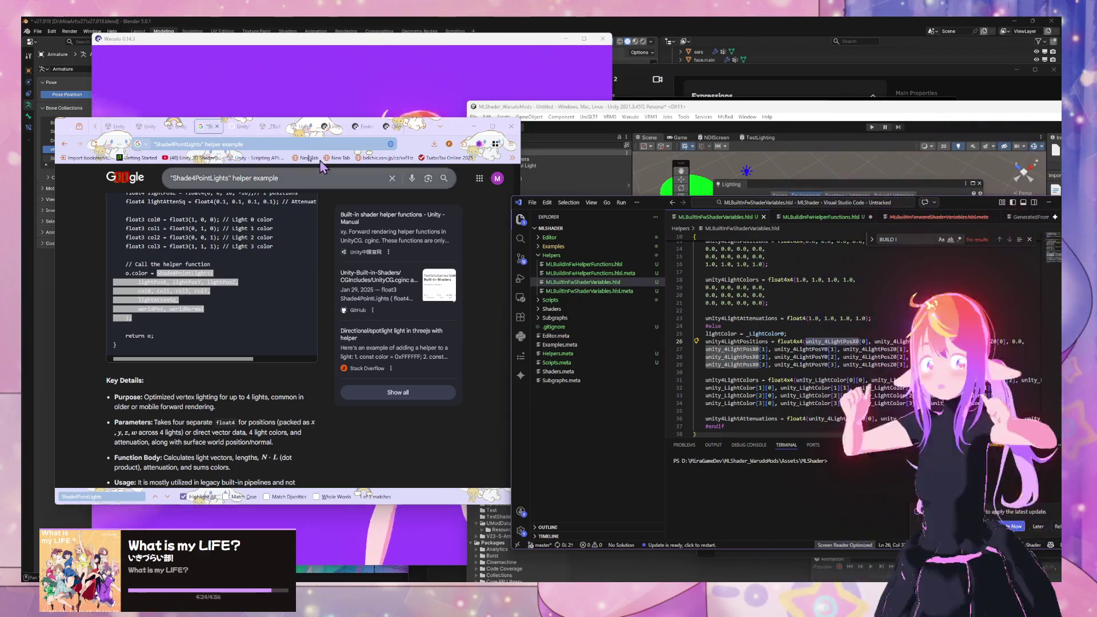
click(183, 128)
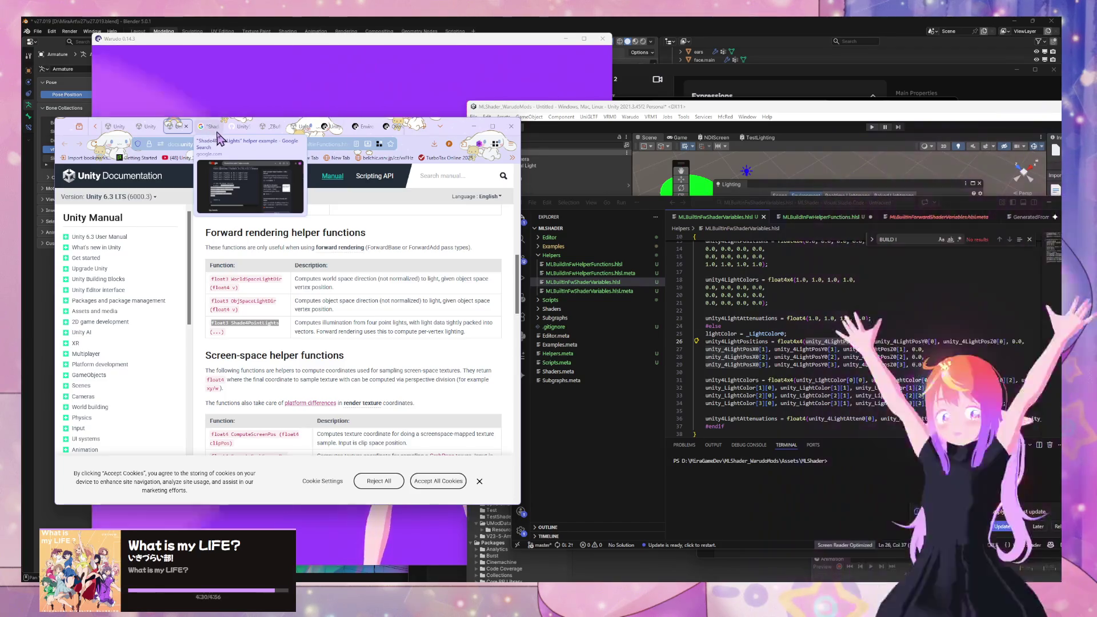
Step: Select the Shade4PointLights name in Unity's forward rendering helper functions table
scroll(331, 268, up, 15)
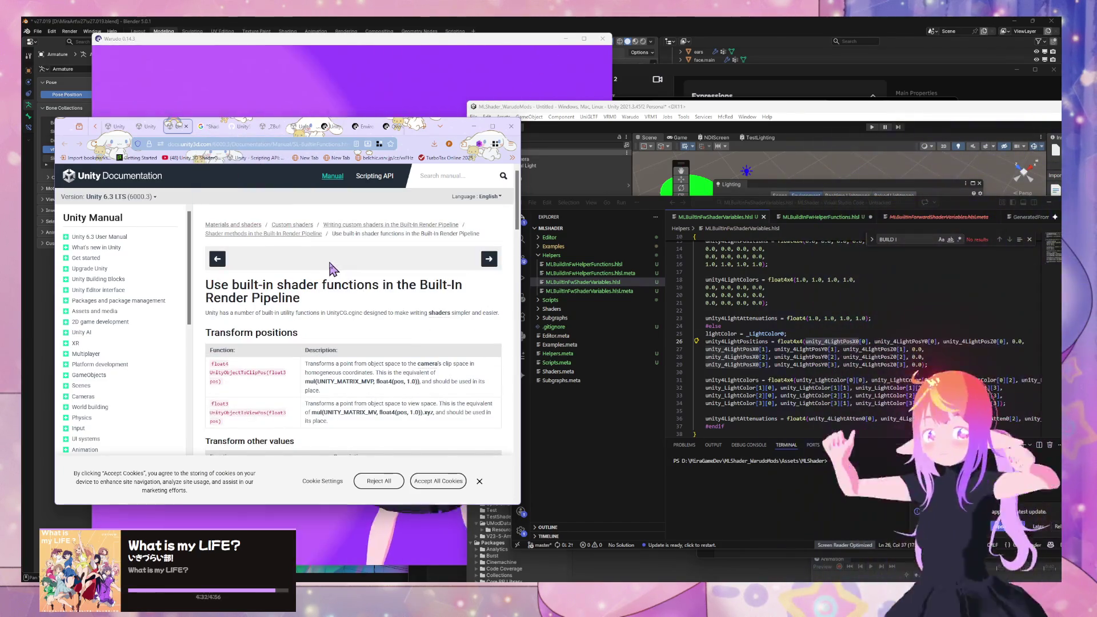
scroll(331, 263, down, 15)
triple_click(253, 281)
double_click(253, 281)
Step: Return to the Shade4PointLights search results and open the Shader Graph Custom Function result in a new tab
click(206, 127)
scroll(251, 249, down, 10)
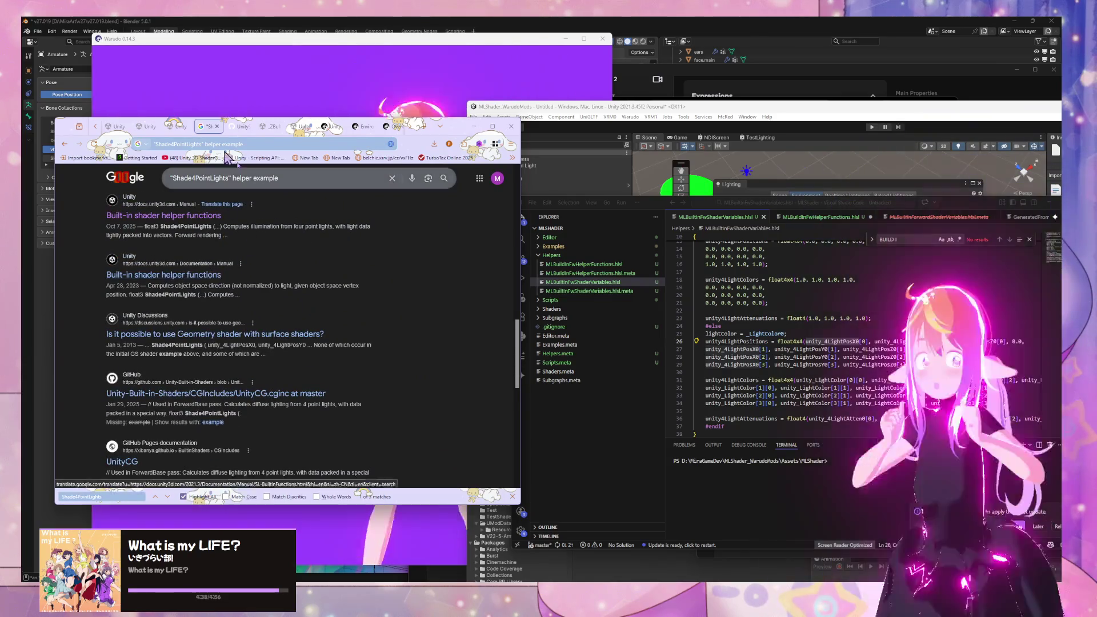
click(66, 143)
click(80, 144)
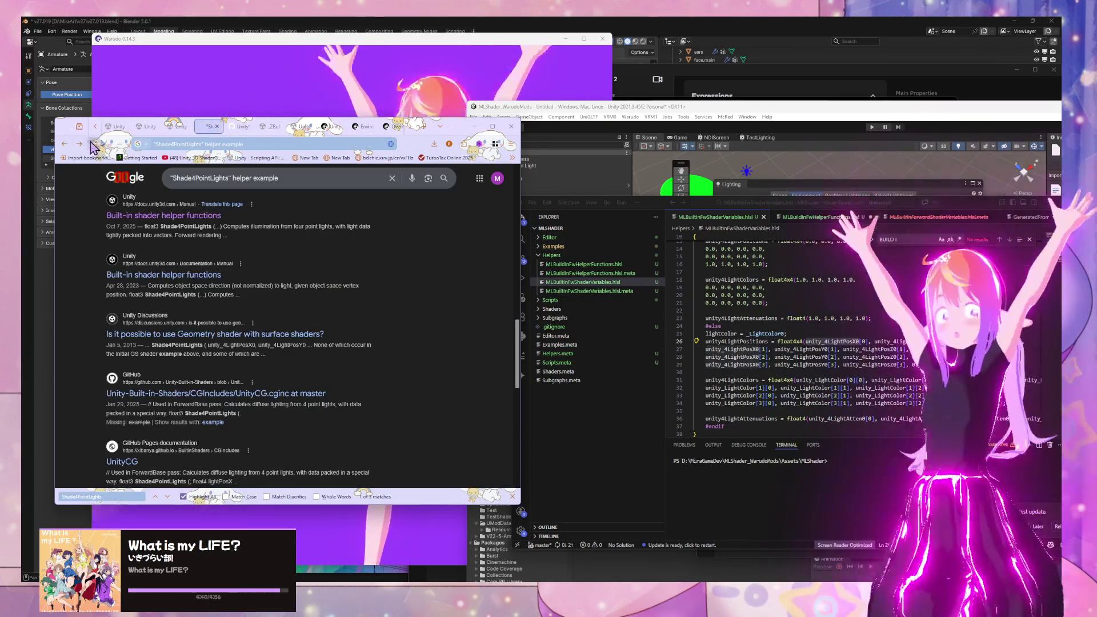
click(163, 143)
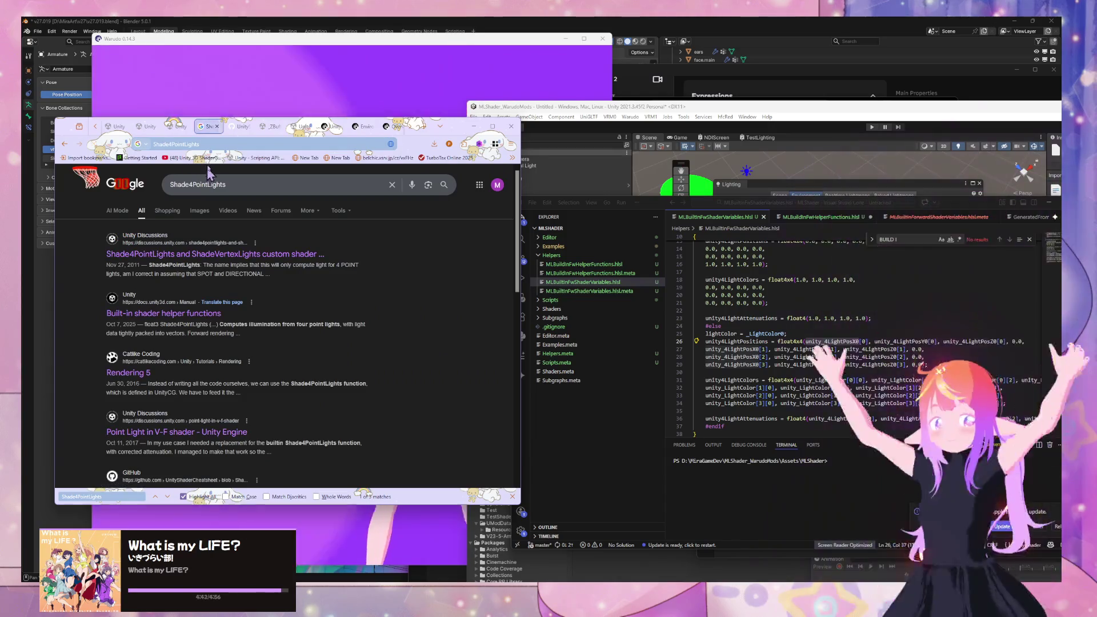
scroll(222, 262, down, 3)
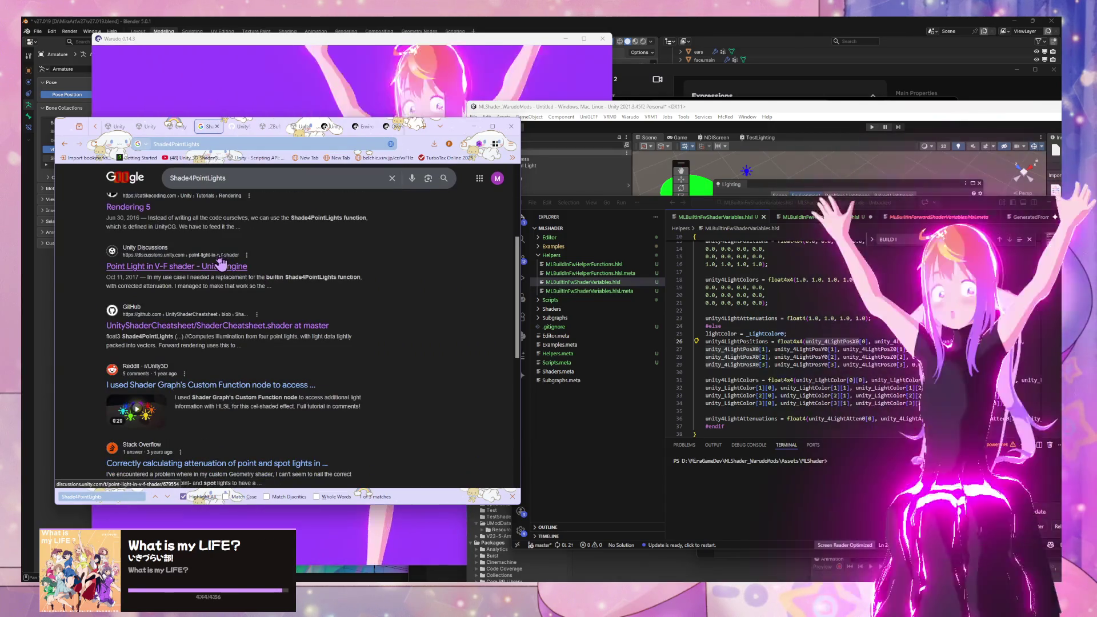
scroll(217, 262, down, 2)
middle_click(218, 262)
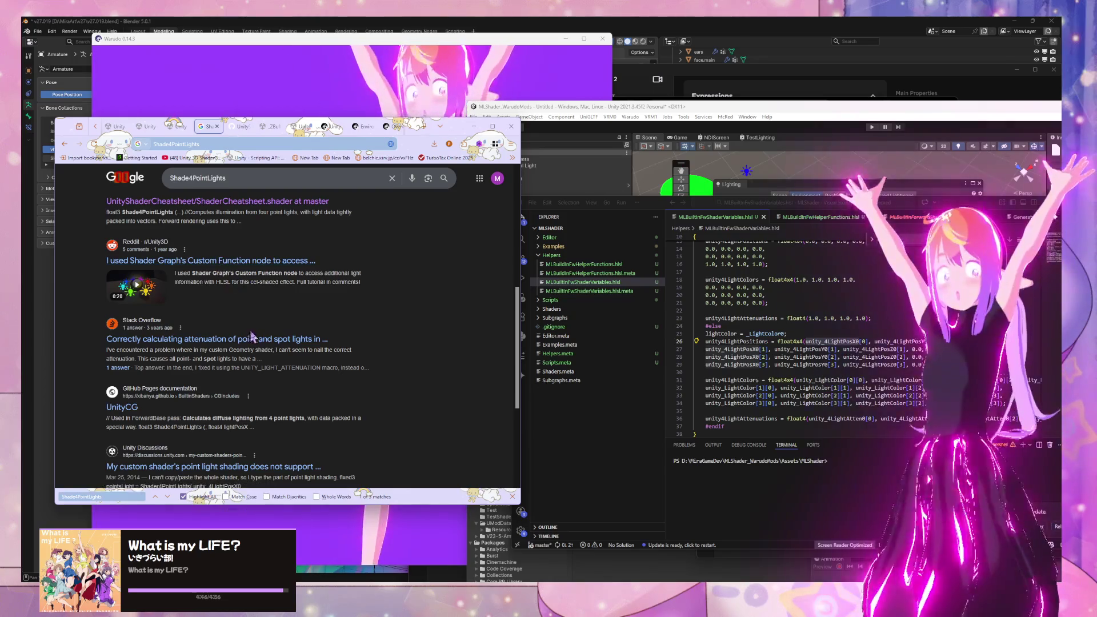
Step: Open the UnityCG.cginc source, find the Shade4PointLights definition, and select unity_4LightPosX0
click(237, 177)
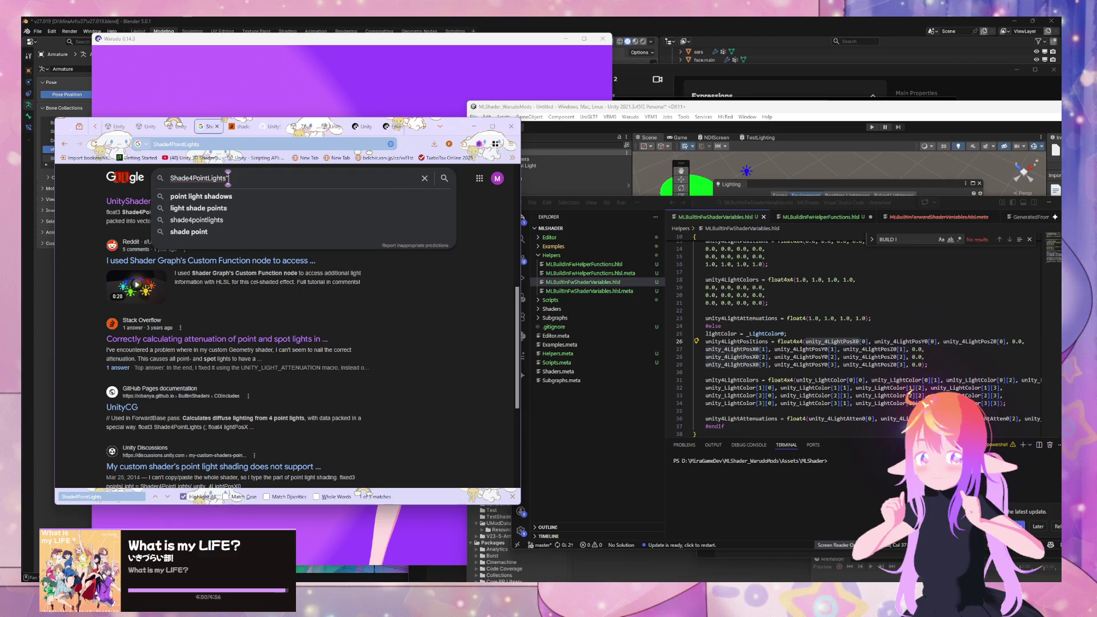
click(117, 407)
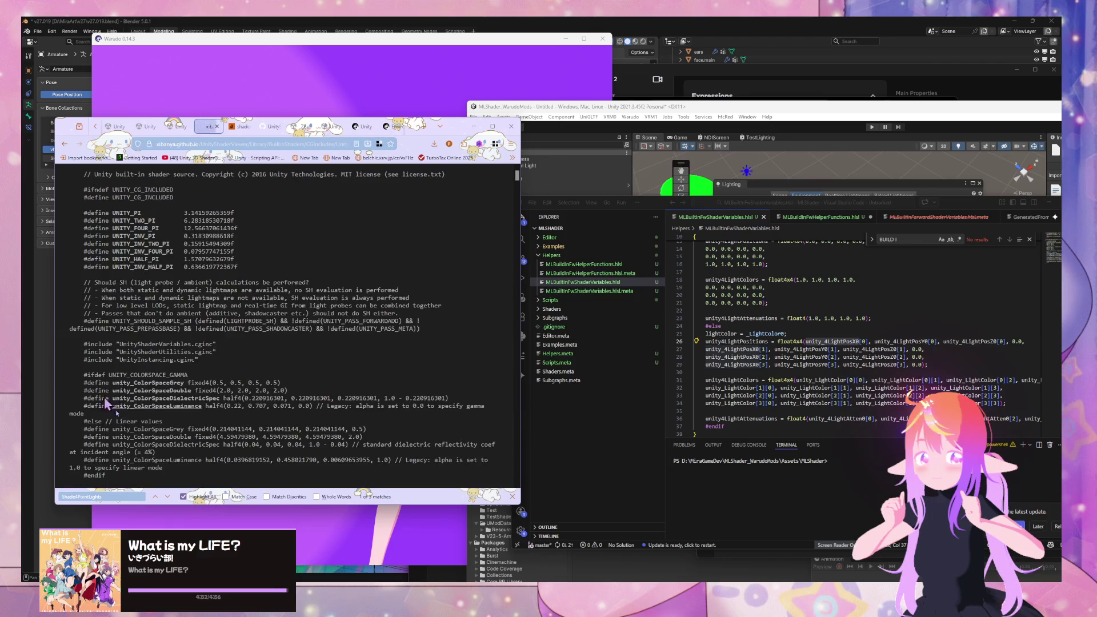
key(ctrl+f)
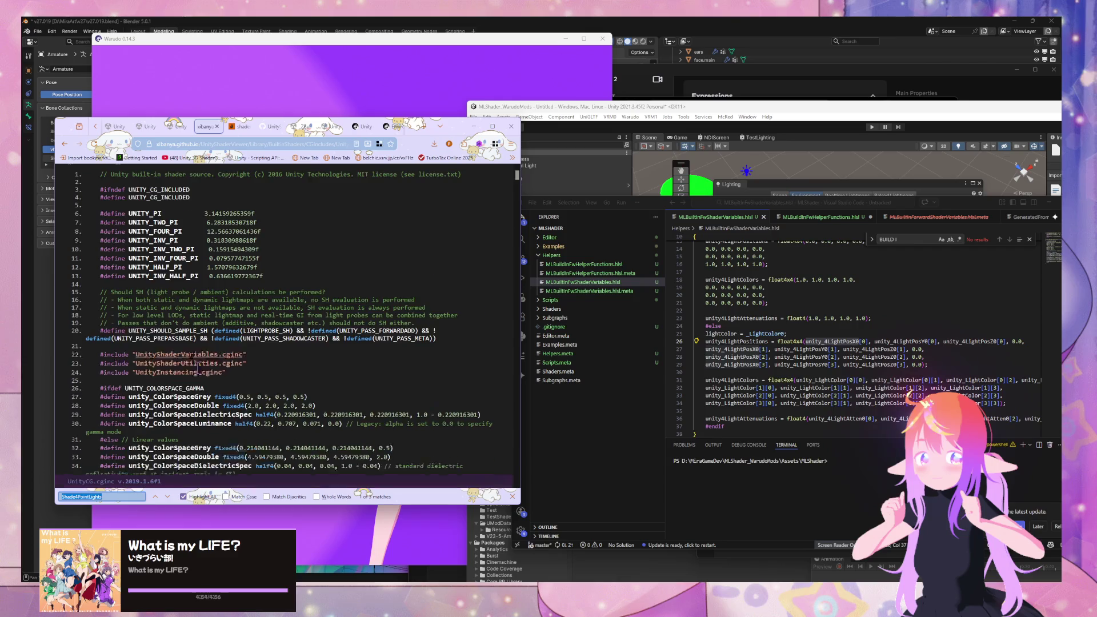
key(Return)
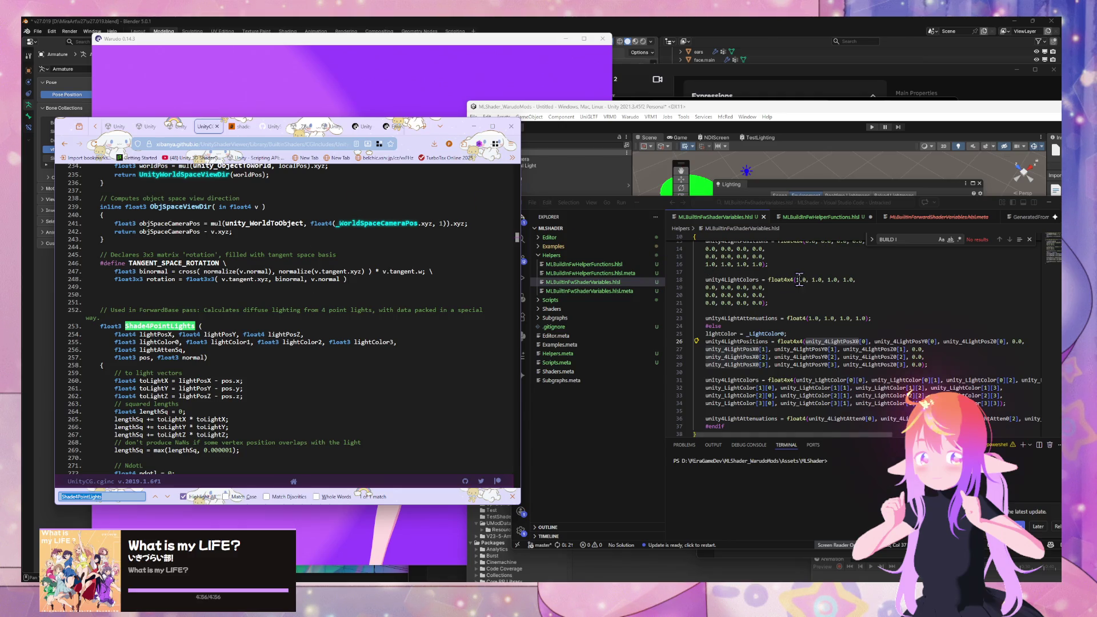
double_click(751, 349)
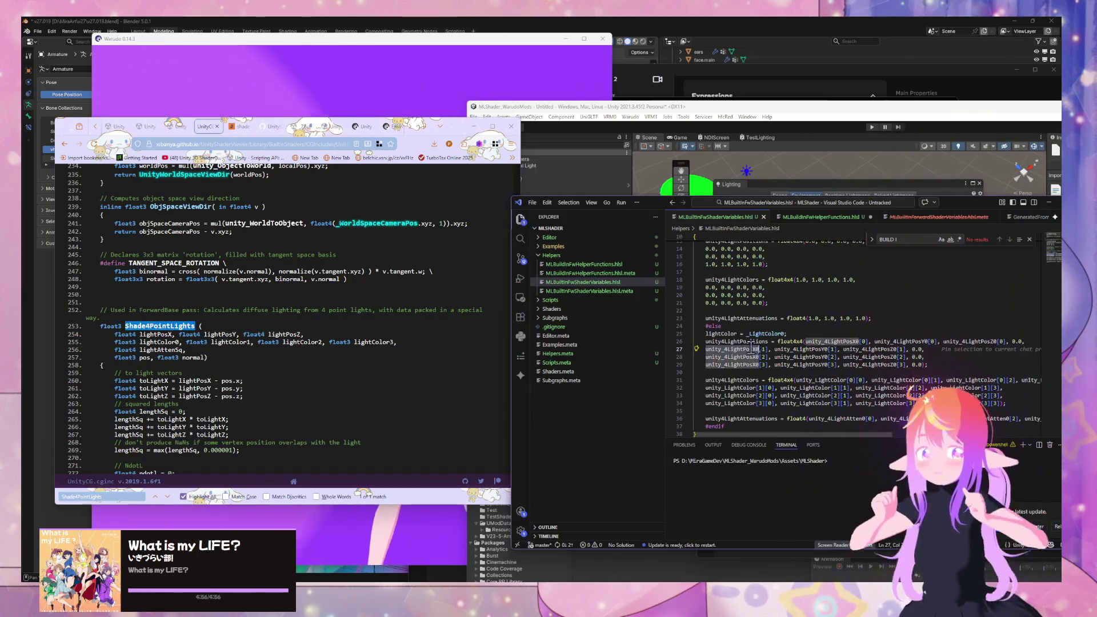
double_click(831, 341)
key(ctrl+c)
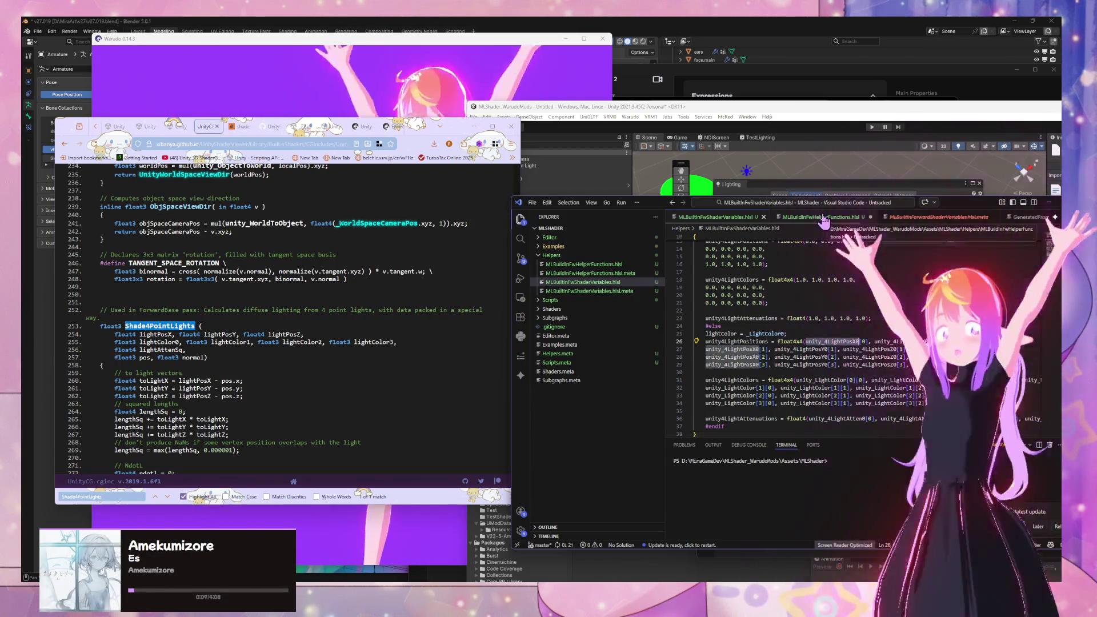
Step: Paste the Shade4PointLights parameter list from the UnityCG source into the call
click(823, 218)
key(ctrl+v)
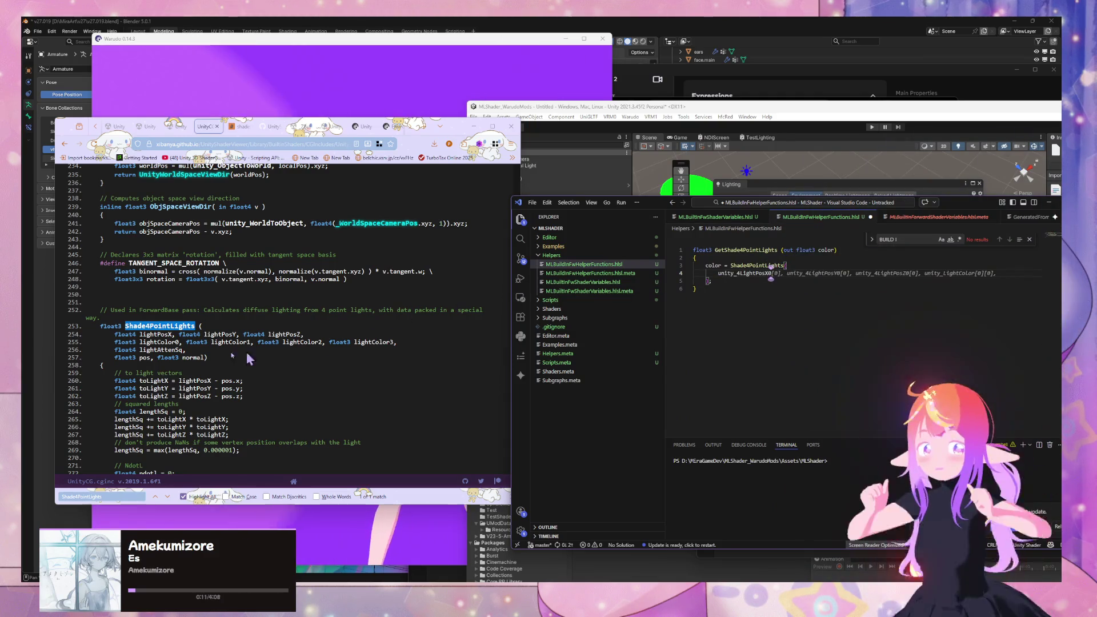
mouse_move(249, 358)
mouse_down()
mouse_move(85, 326)
mouse_move(343, 364)
mouse_up()
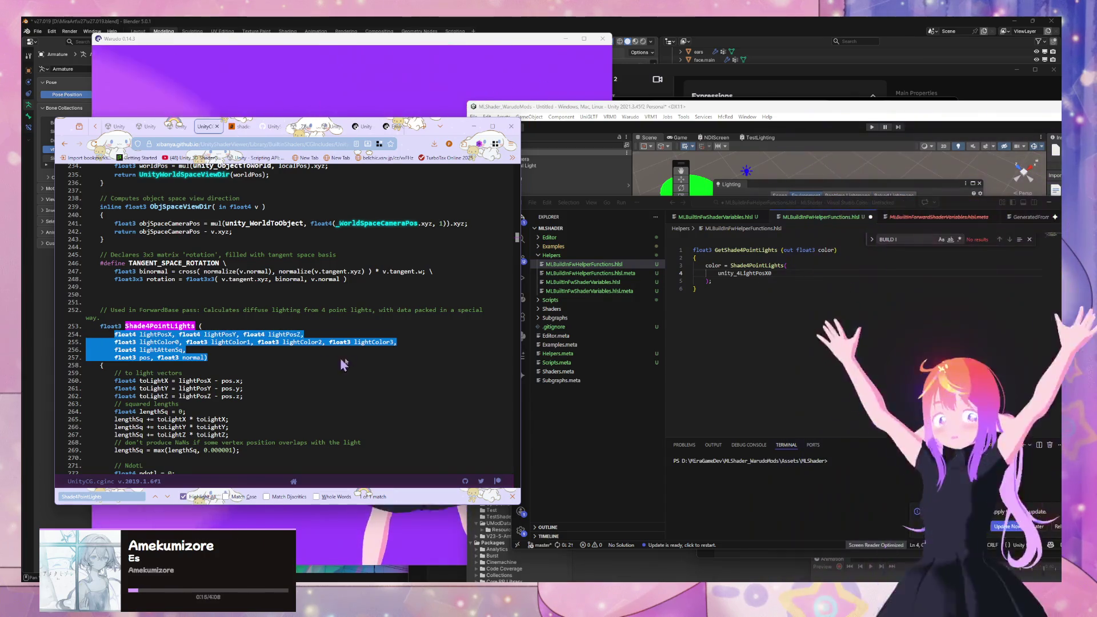
click(672, 271)
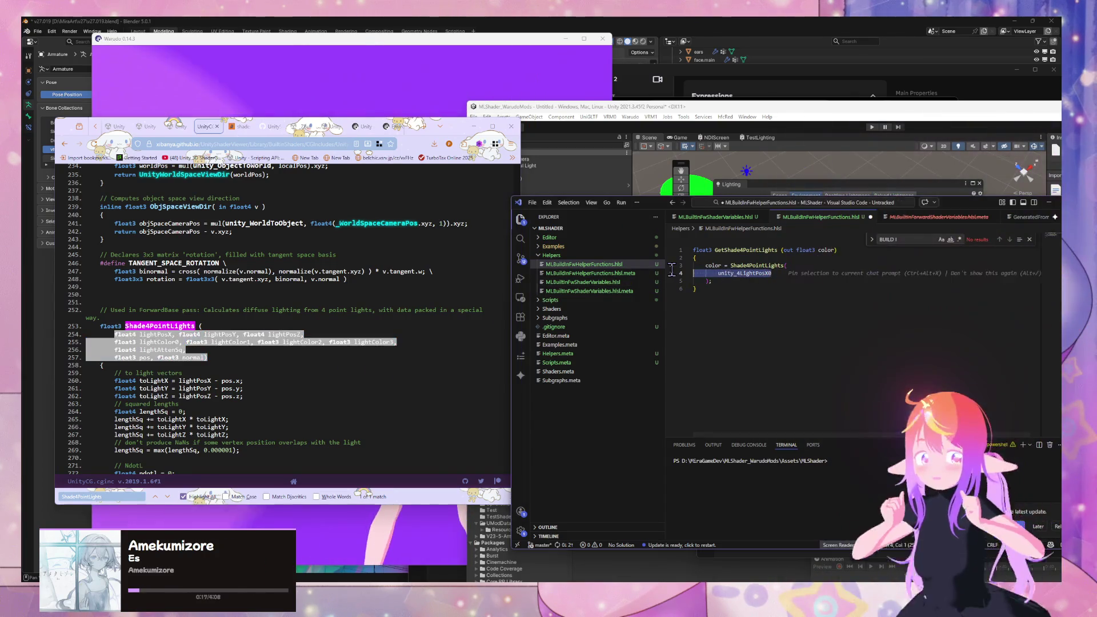
key(ctrl+v)
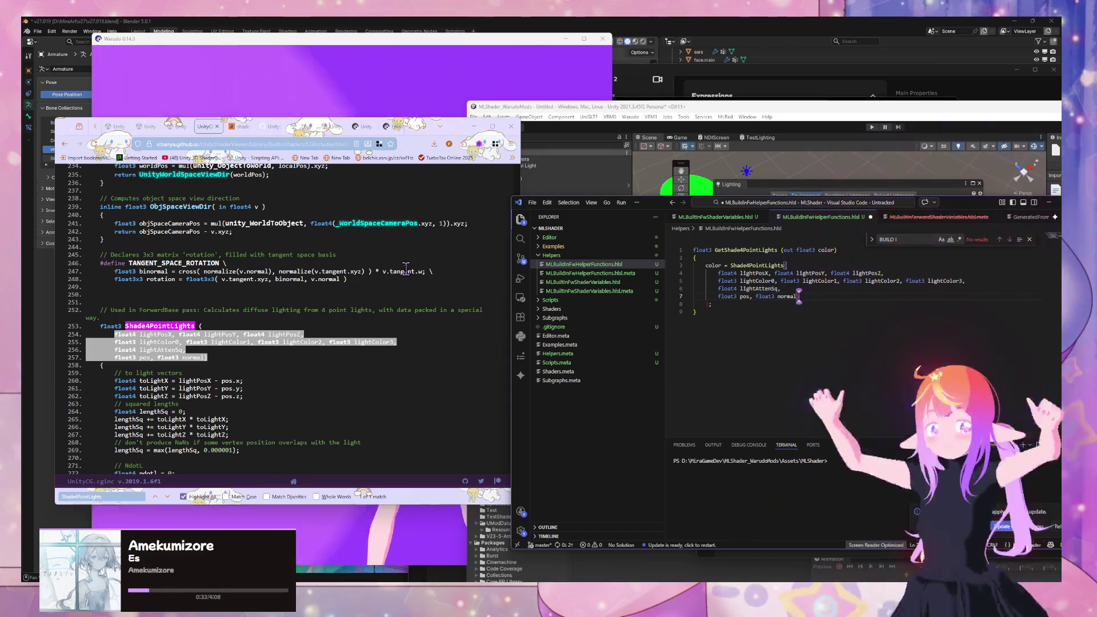
Step: Replace the parameters with unity_4LightPosX0 and accept the suggested remaining light position and colour arguments
key(Down)
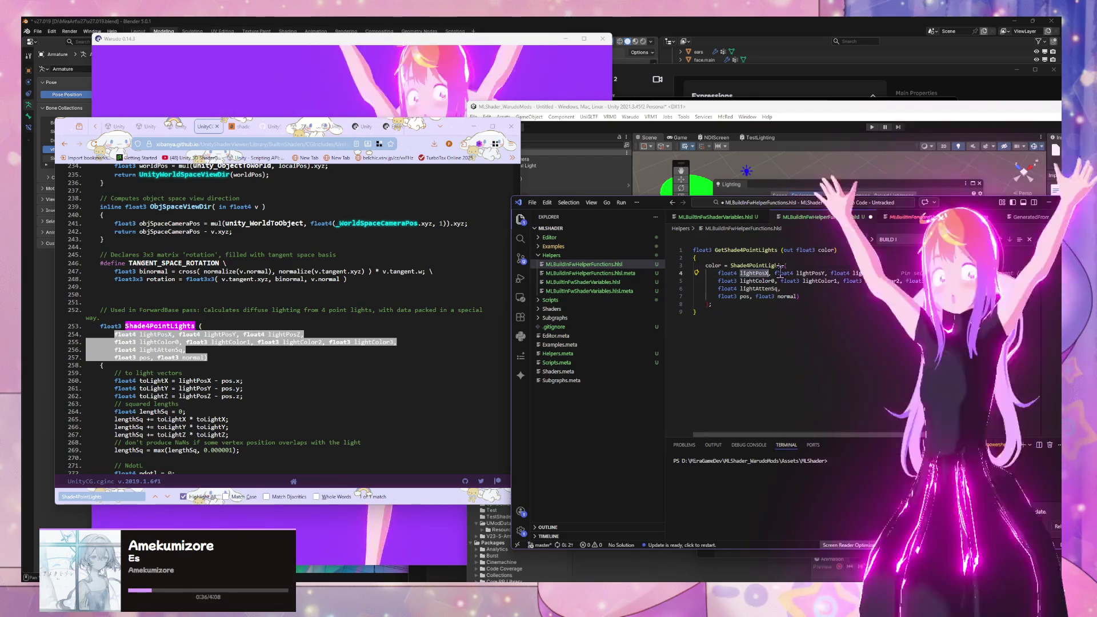
click(729, 219)
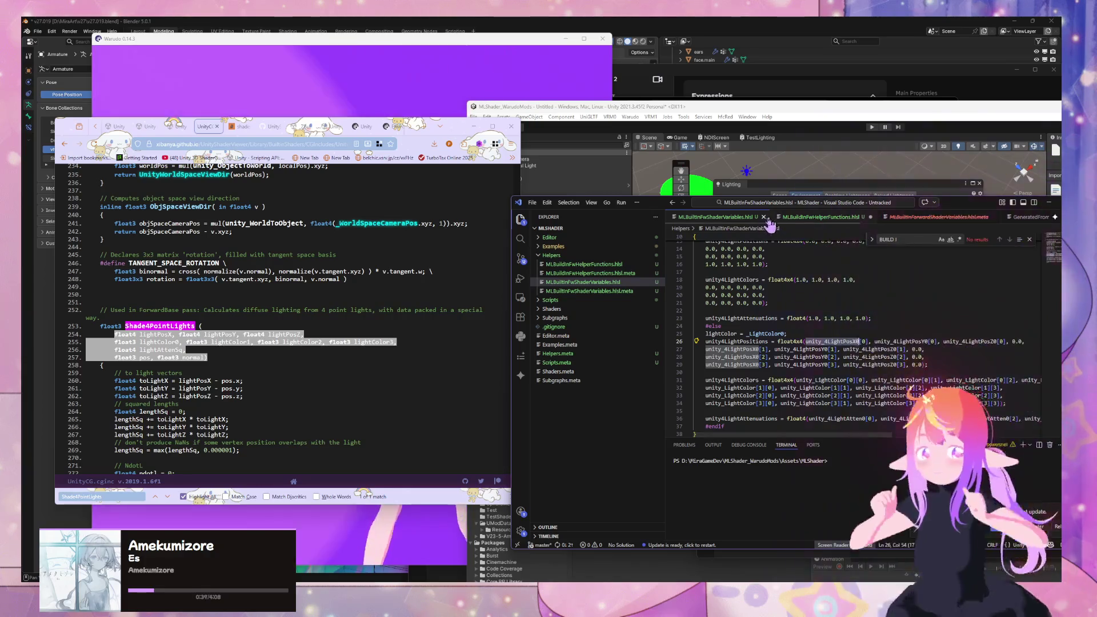
key(ctrl+Tab)
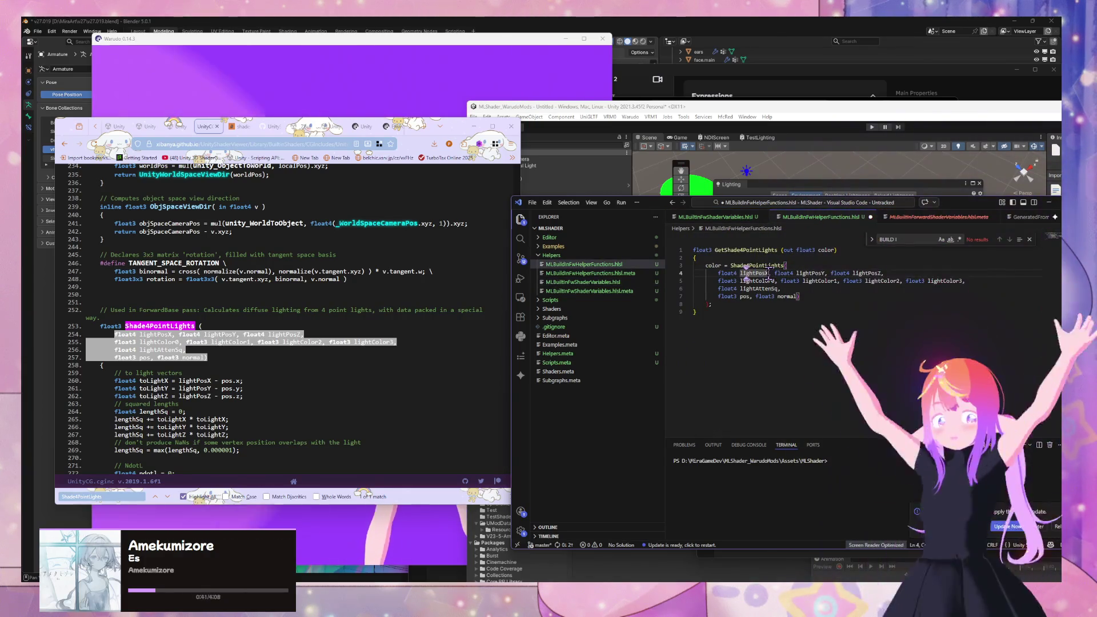
text(unity_4LightPosX0)
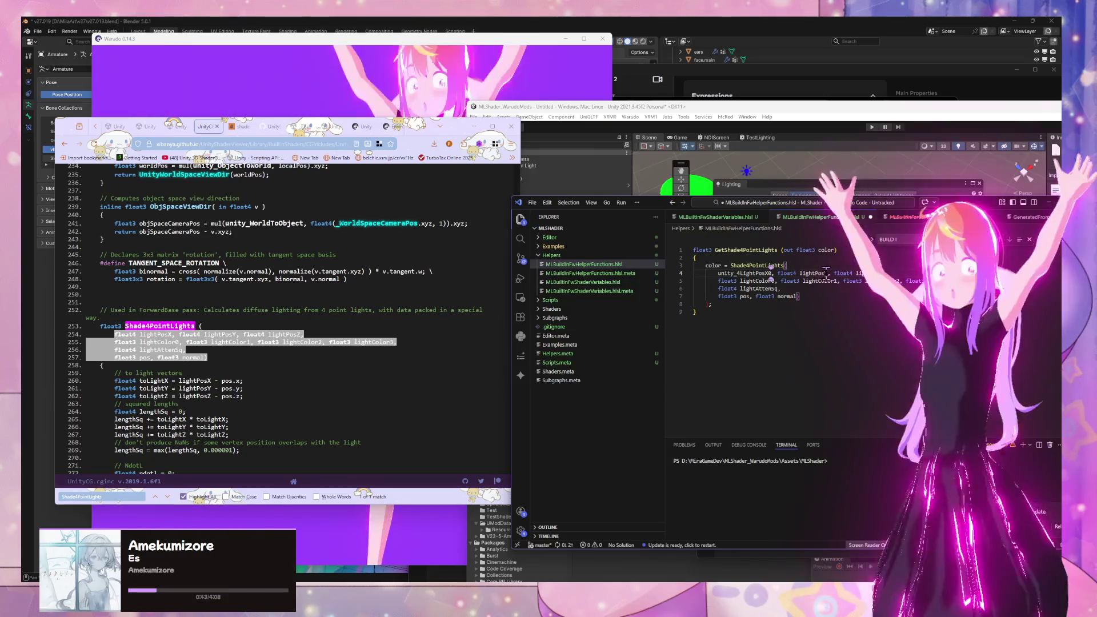
drag(830, 273, 822, 272)
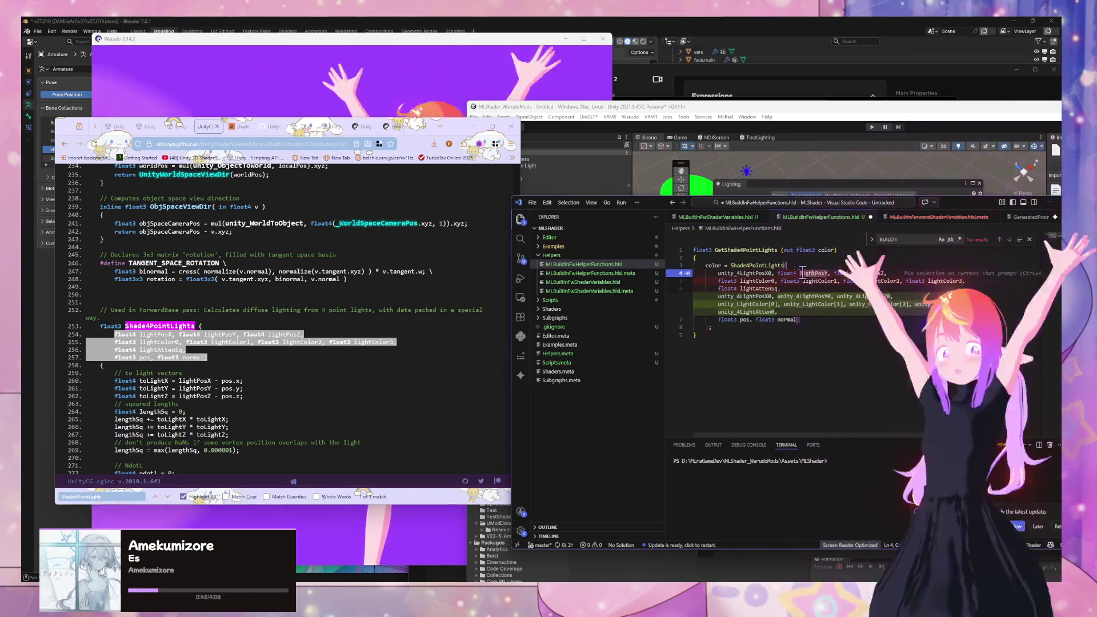
key(Tab)
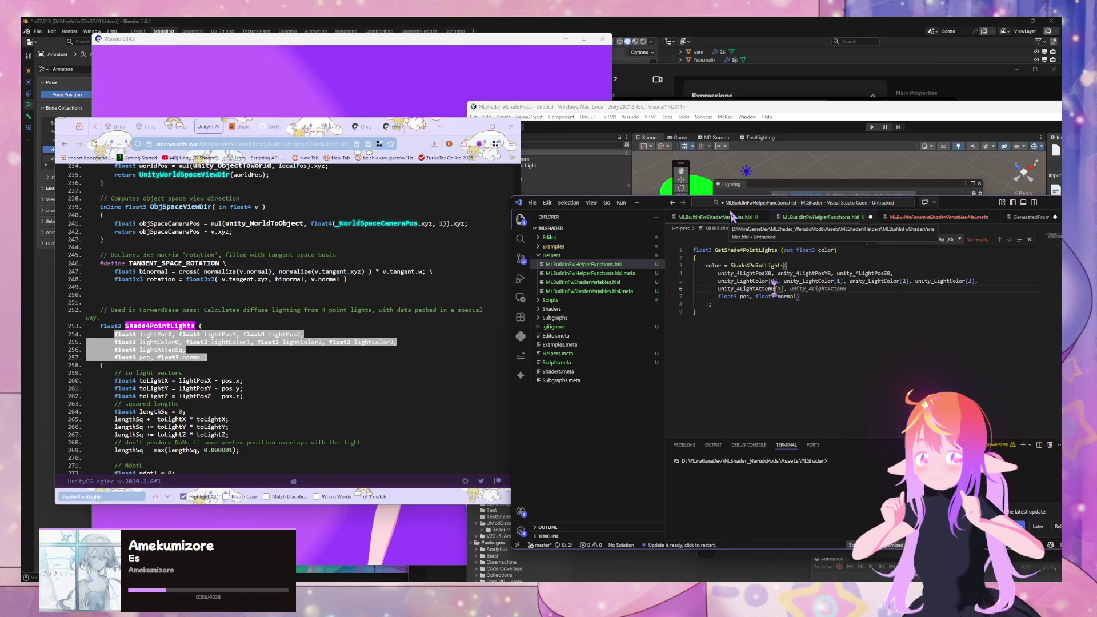
Step: Confirm unity_4LightAtten0 in the variables file, then finish line 6 as 'unity_4LightAtten0,'
click(733, 216)
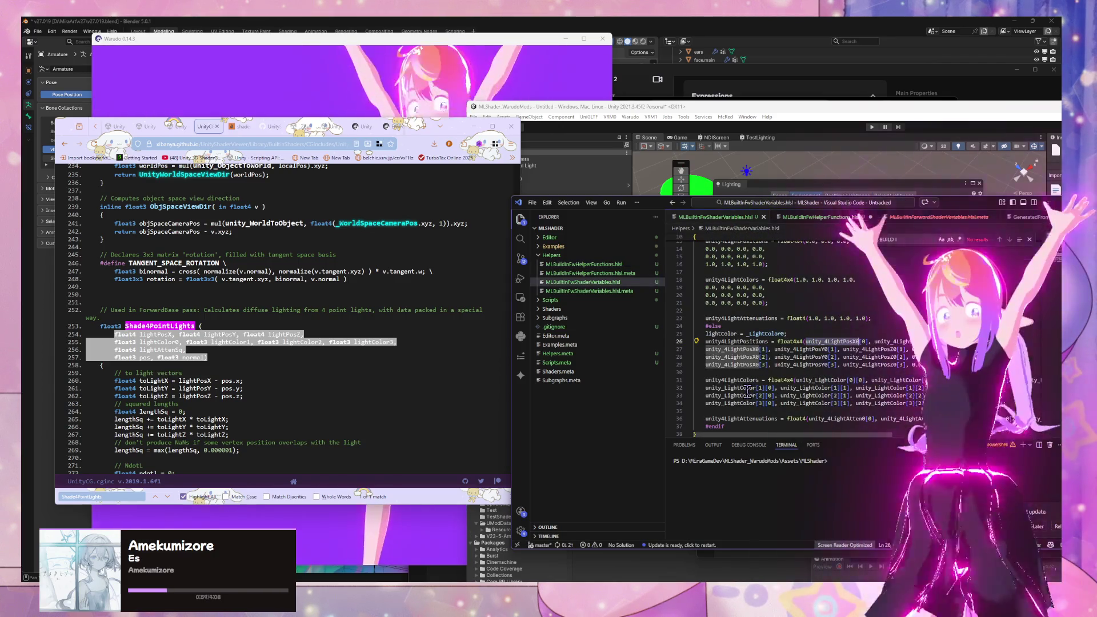
scroll(768, 360, down, 1)
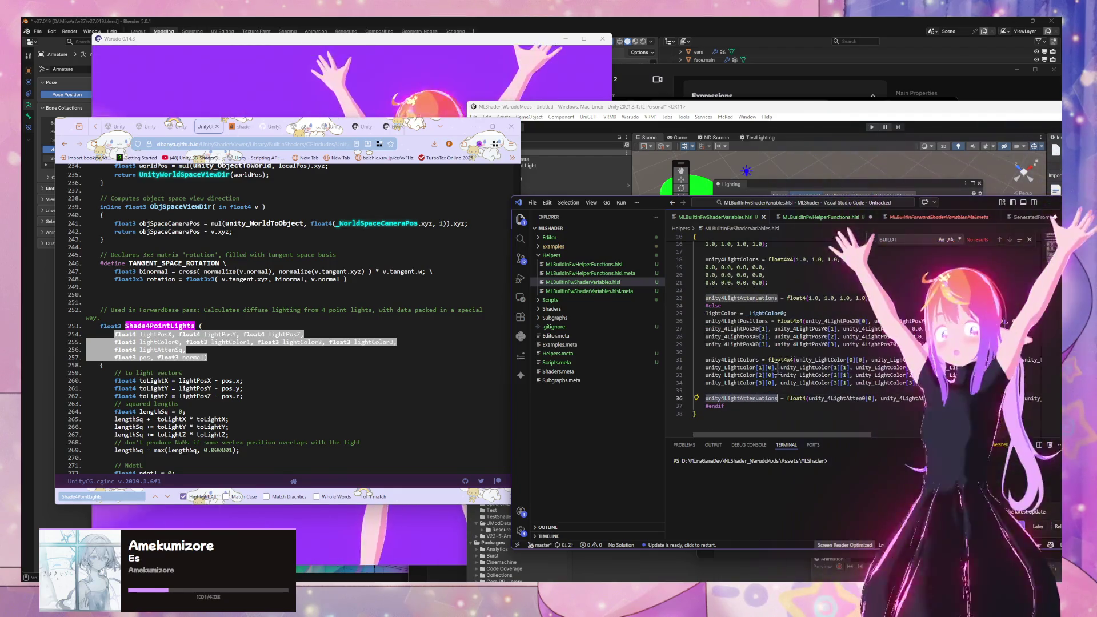
click(865, 399)
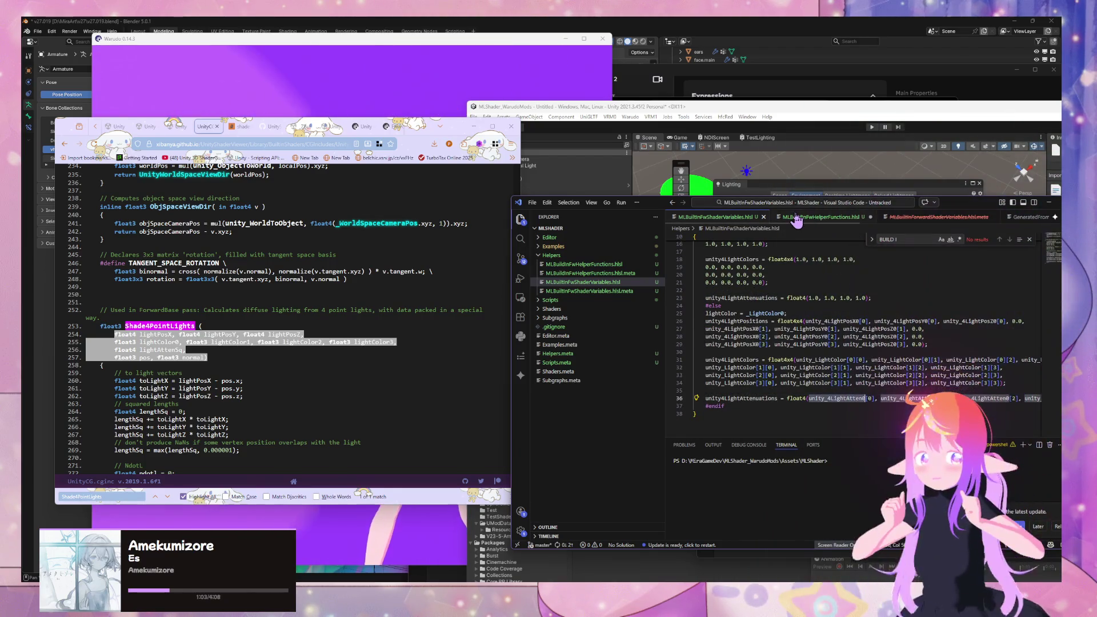
click(796, 218)
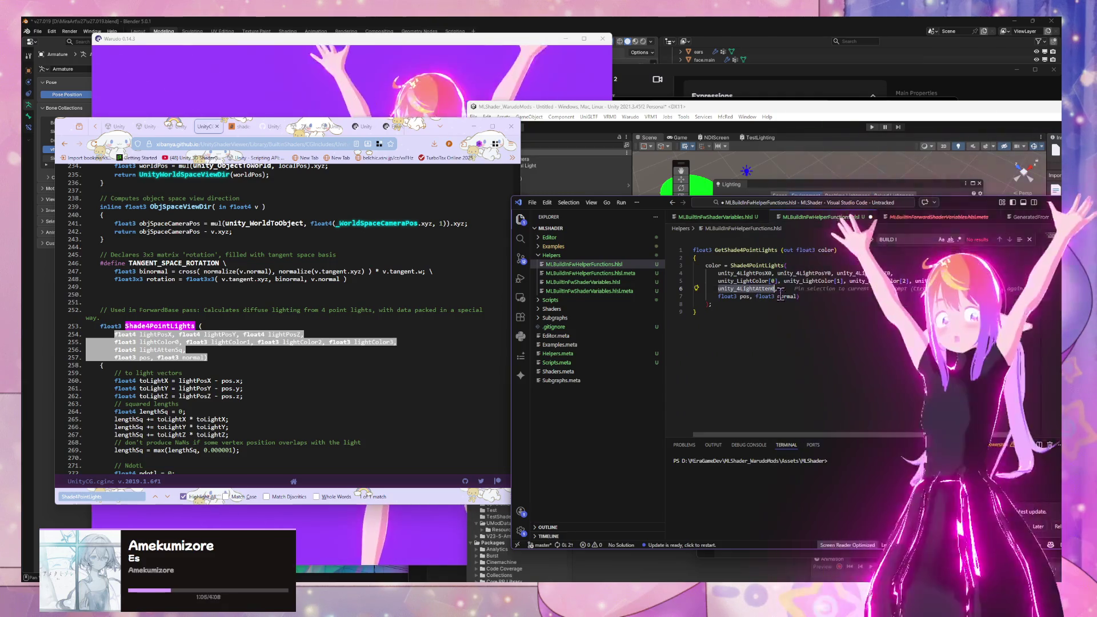
text(0,)
click(806, 316)
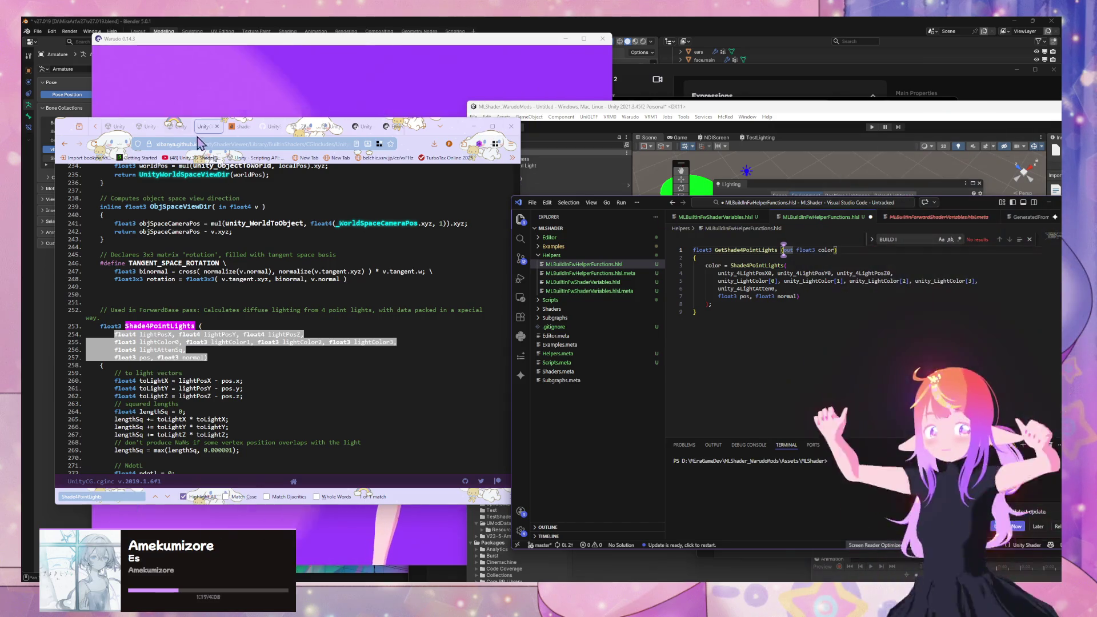
scroll(250, 212, down, 5)
scroll(250, 212, down, 2)
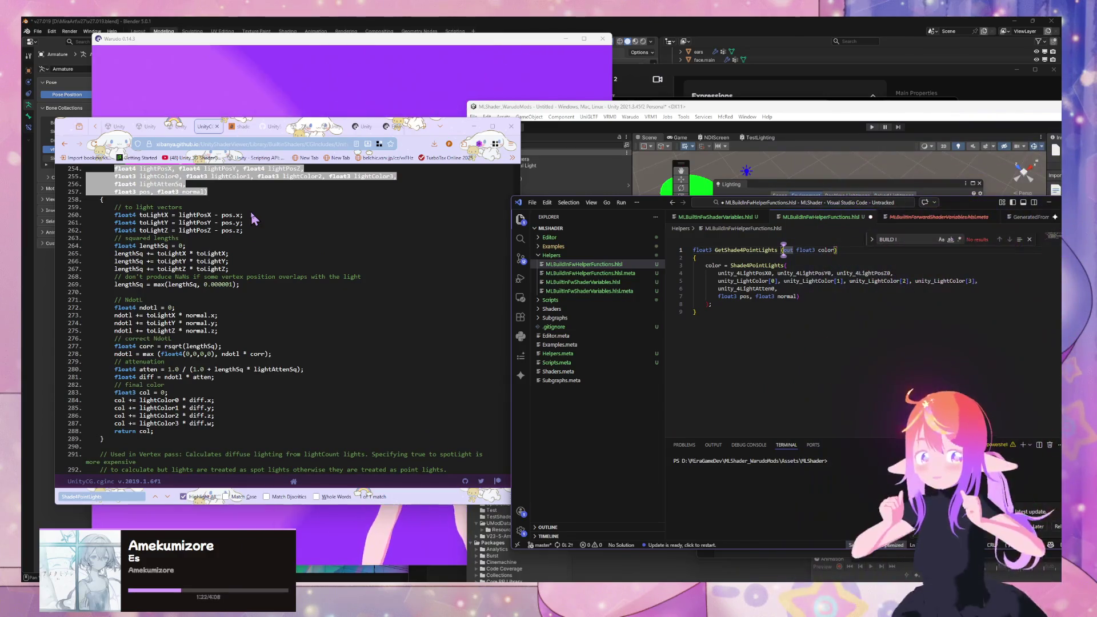
scroll(254, 218, up, 3)
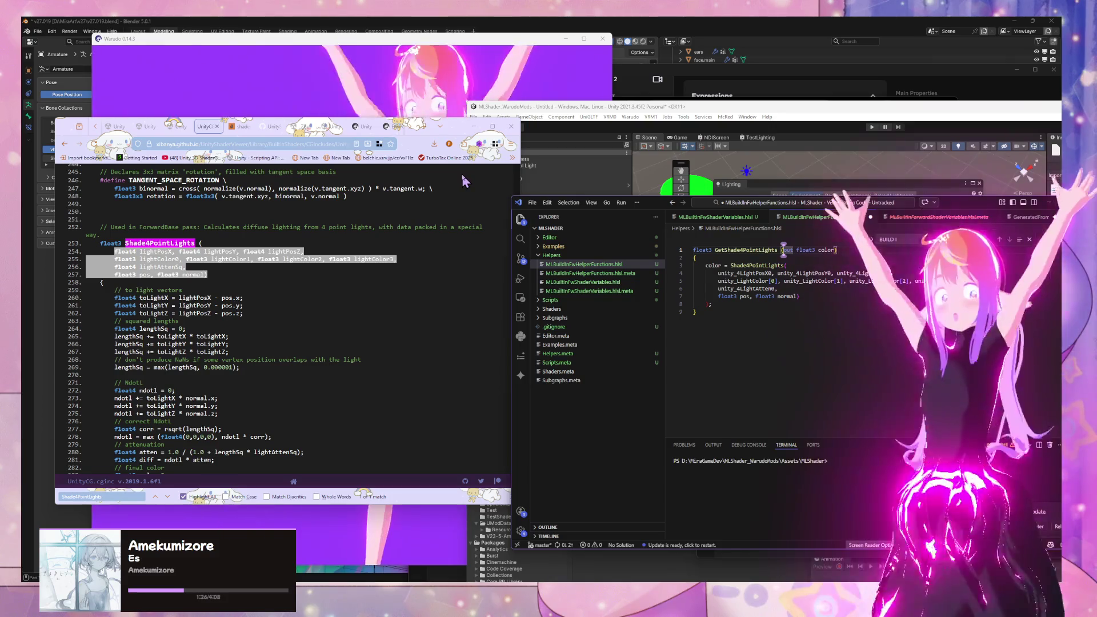
scroll(366, 182, down, 5)
scroll(366, 182, up, 5)
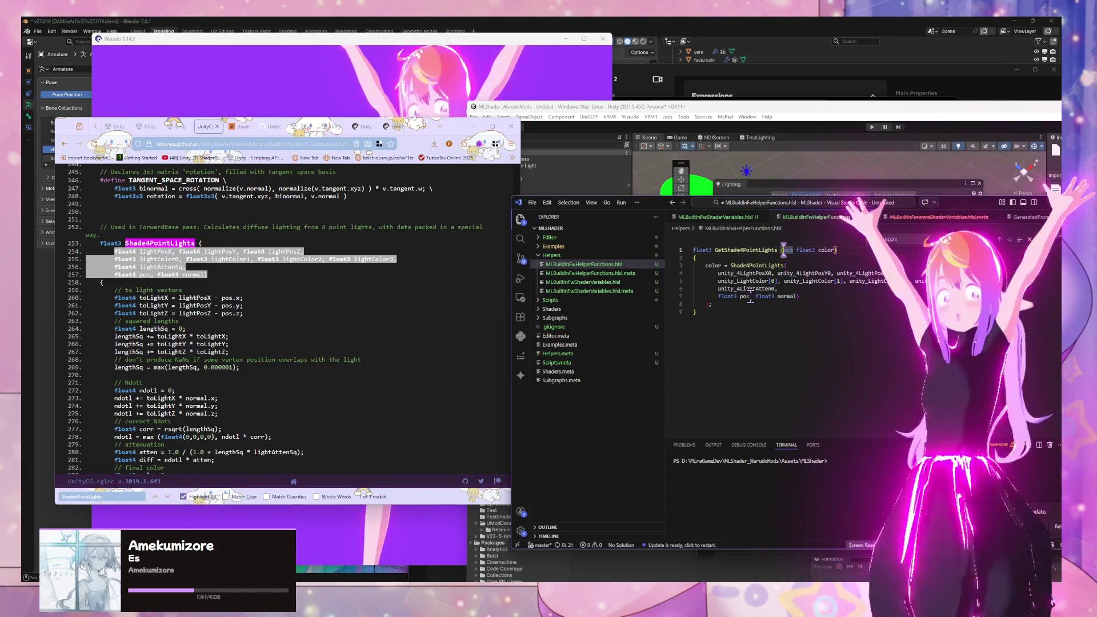
scroll(273, 287, down, 1)
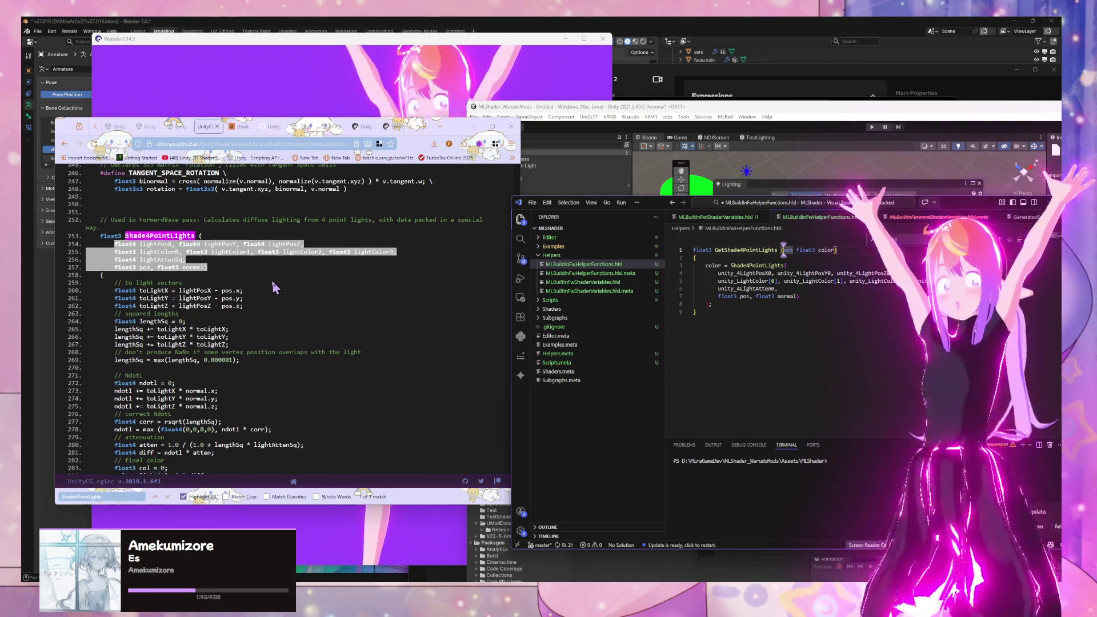
scroll(273, 288, down, 5)
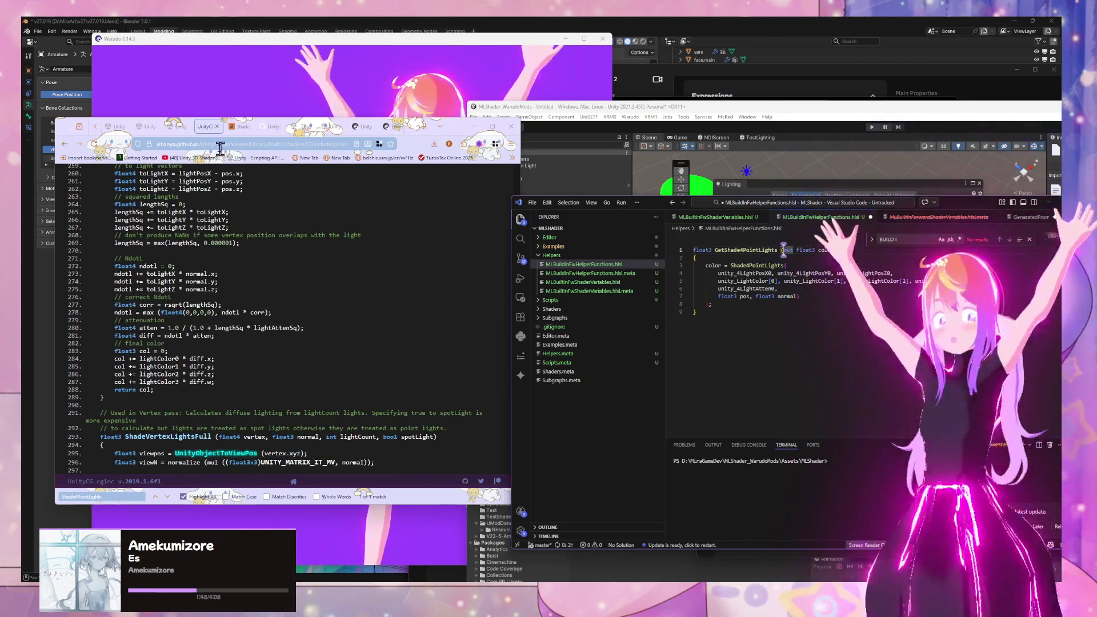
click(64, 144)
Step: Open the r/Unity3D Shader Graph custom functions thread and its linked tutorial article in a new tab
click(64, 144)
click(65, 144)
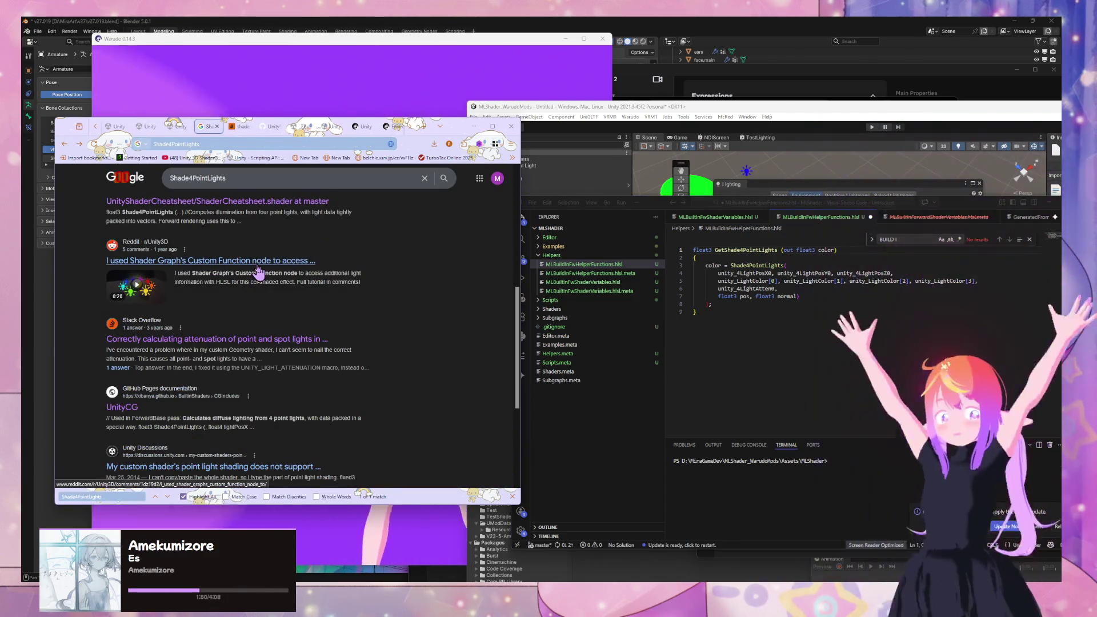
click(258, 270)
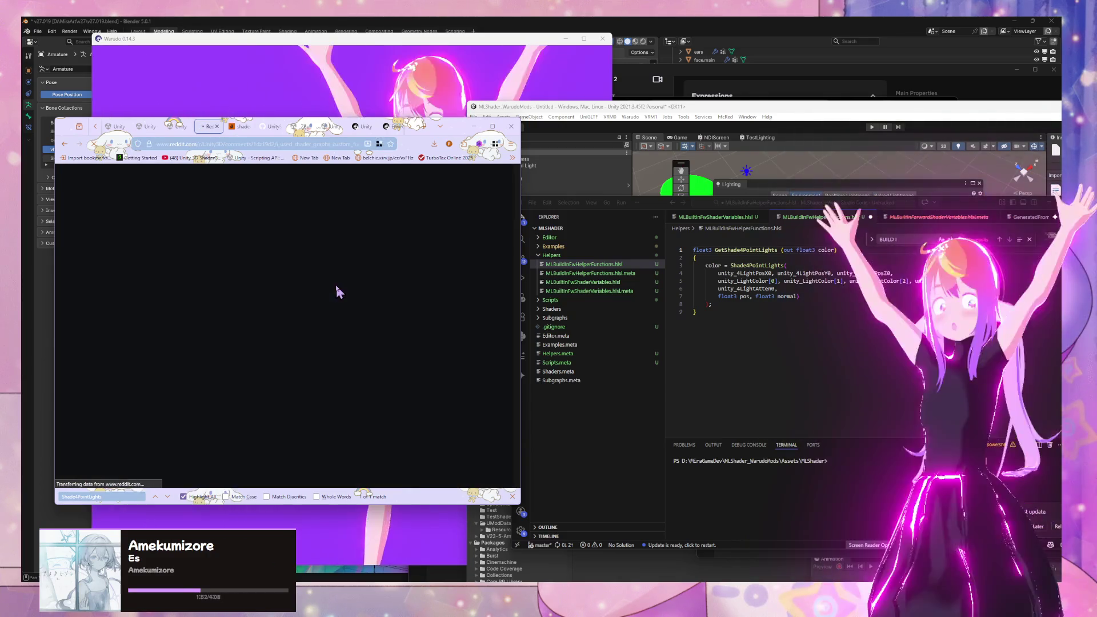
scroll(320, 267, down, 1)
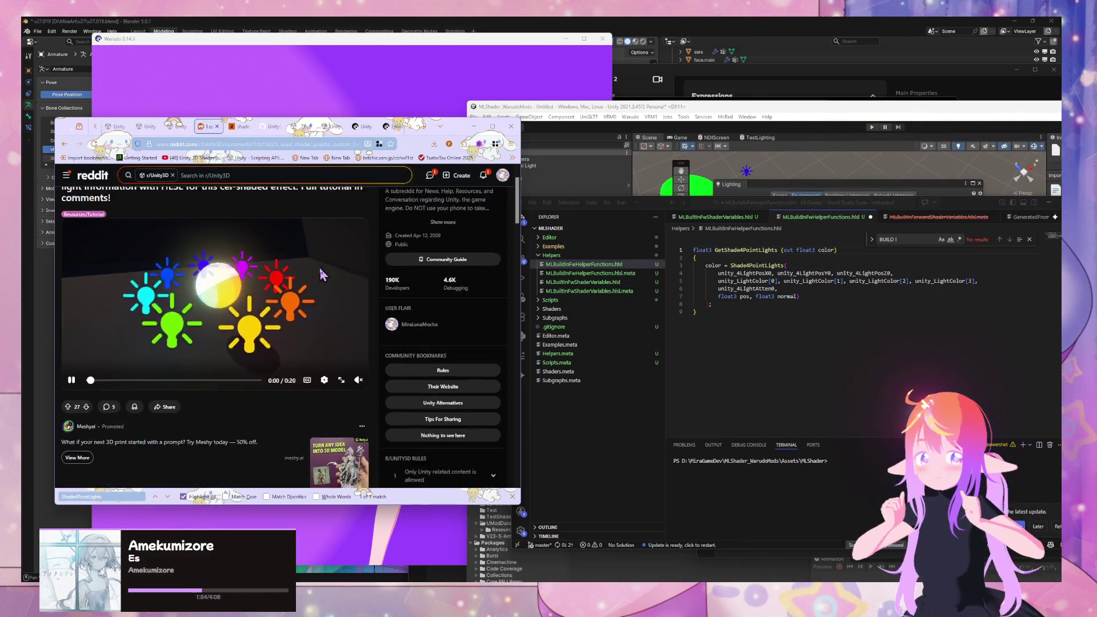
scroll(320, 267, down, 7)
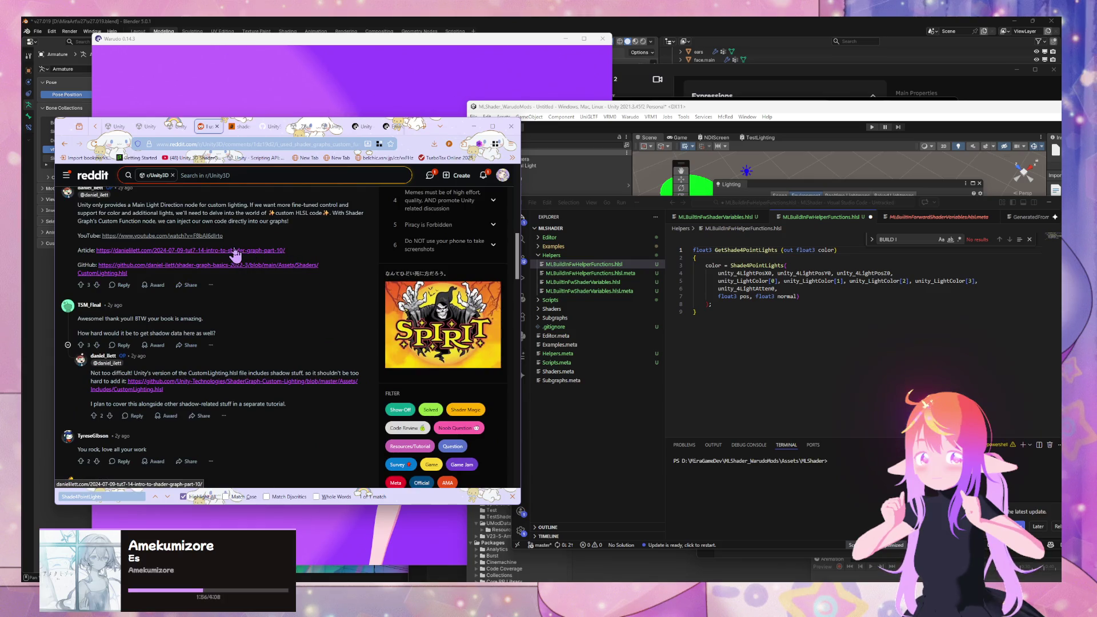
middle_click(235, 252)
Step: Read through the Shader Graph Custom Functions tutorial article, searching it for 'shade4'
click(231, 126)
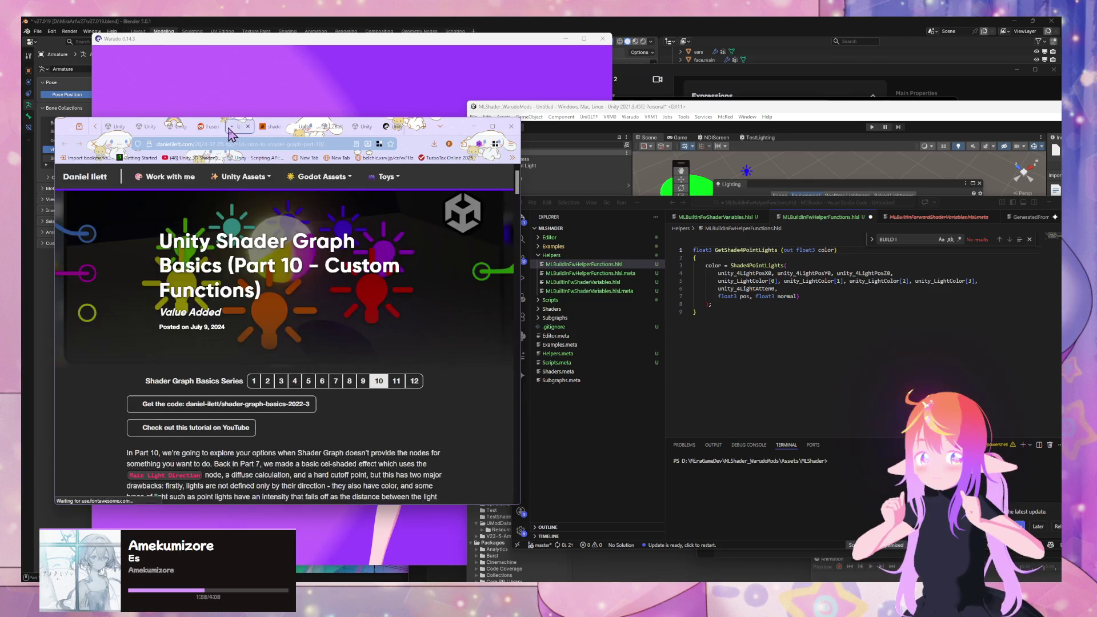
scroll(280, 217, down, 15)
scroll(280, 216, down, 2)
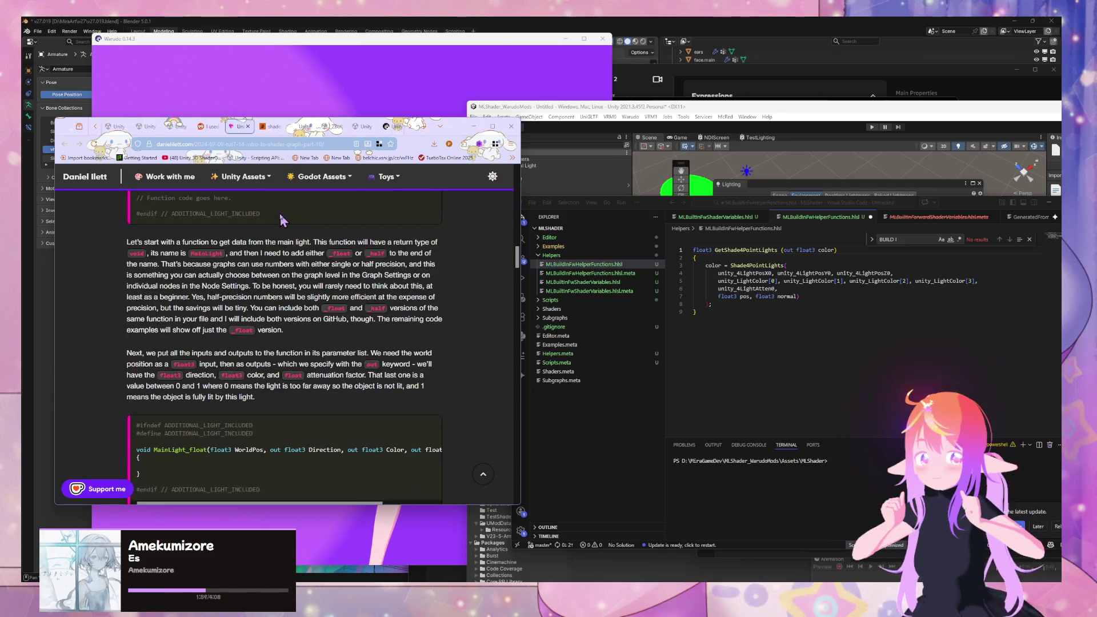
scroll(280, 214, up, 2)
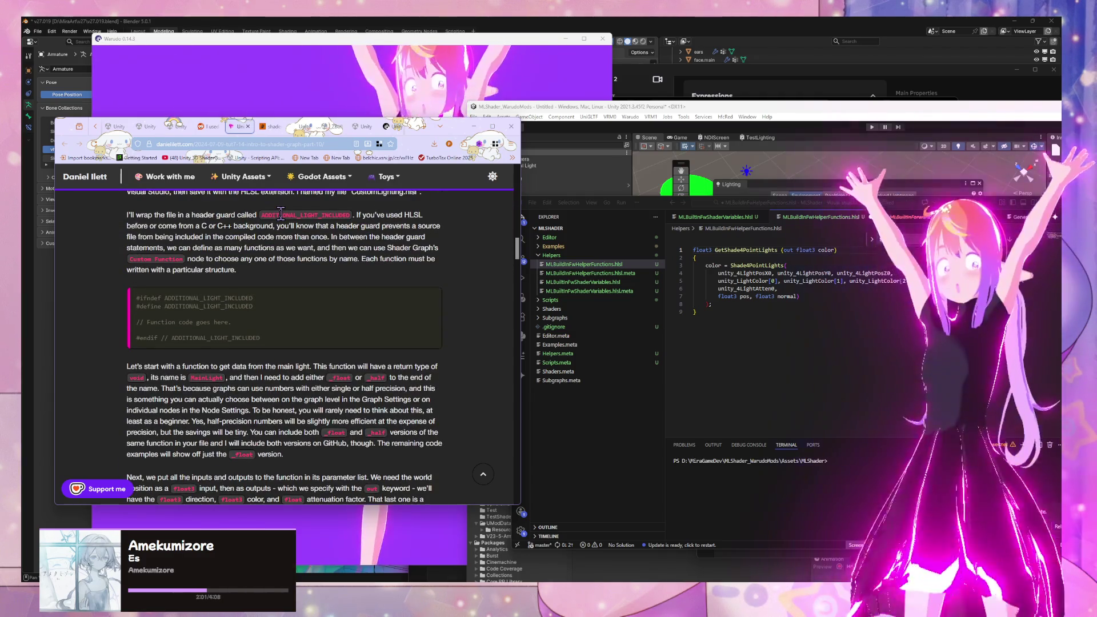
scroll(388, 262, down, 4)
scroll(391, 262, down, 2)
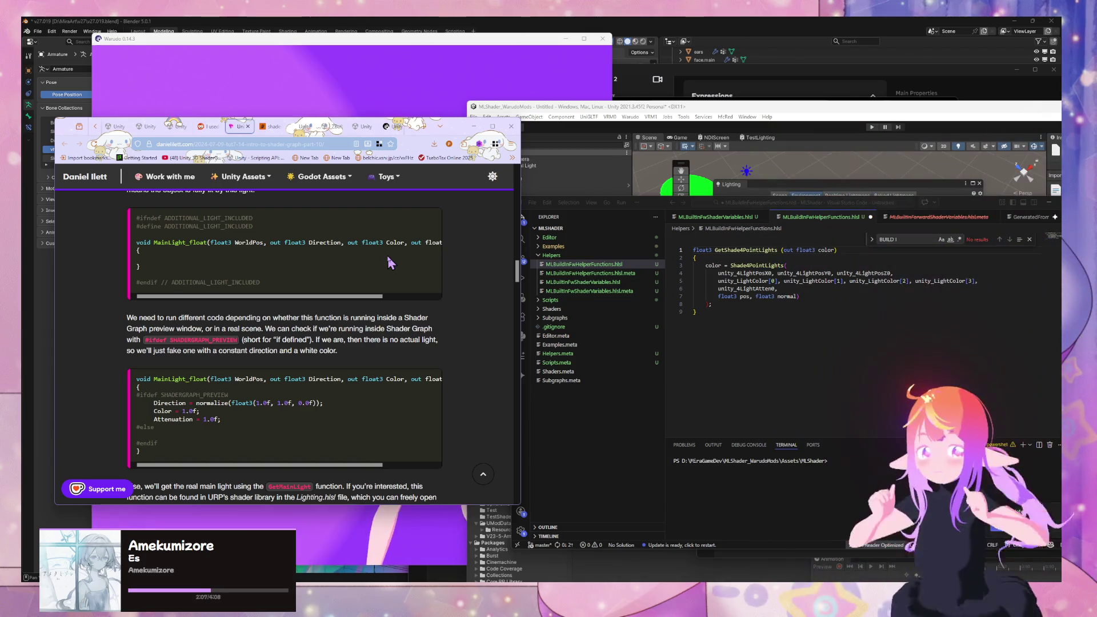
scroll(388, 257, down, 2)
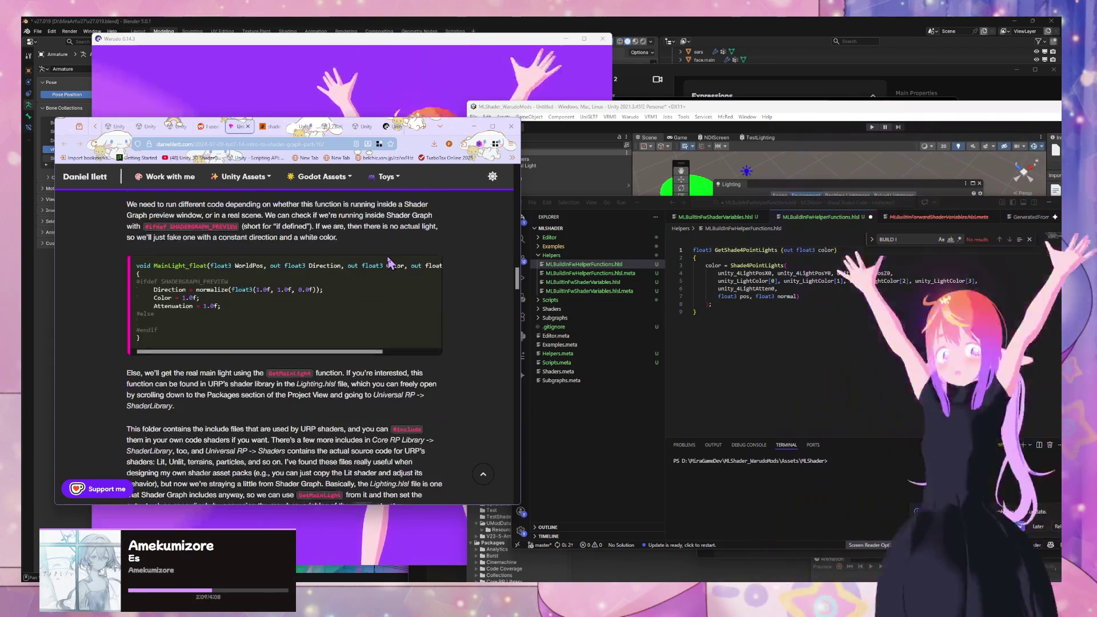
scroll(387, 257, down, 4)
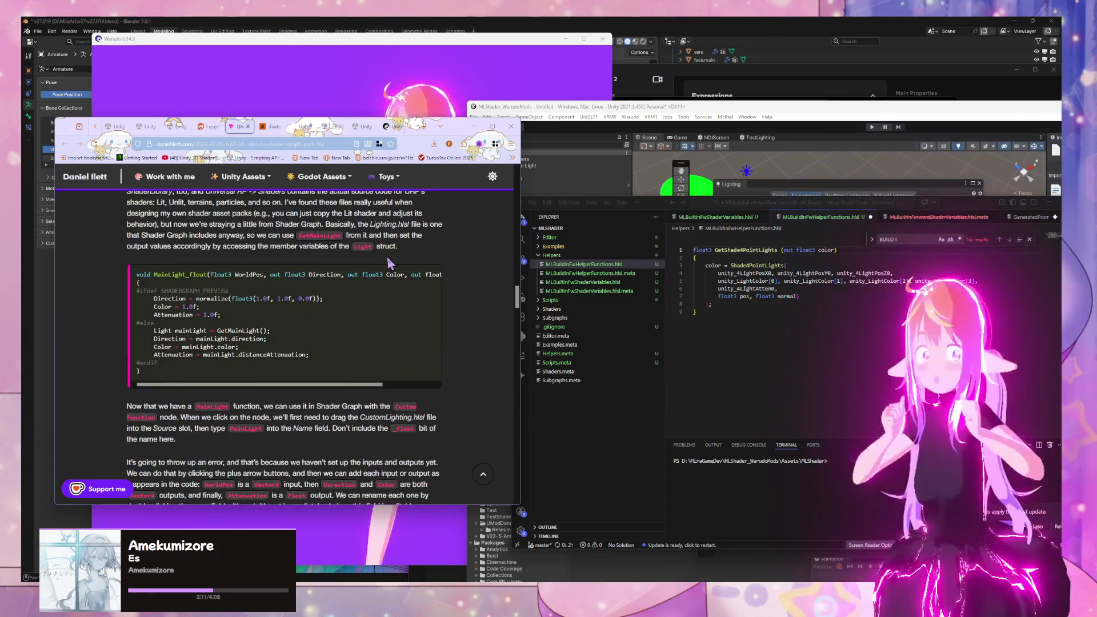
scroll(387, 263, down, 6)
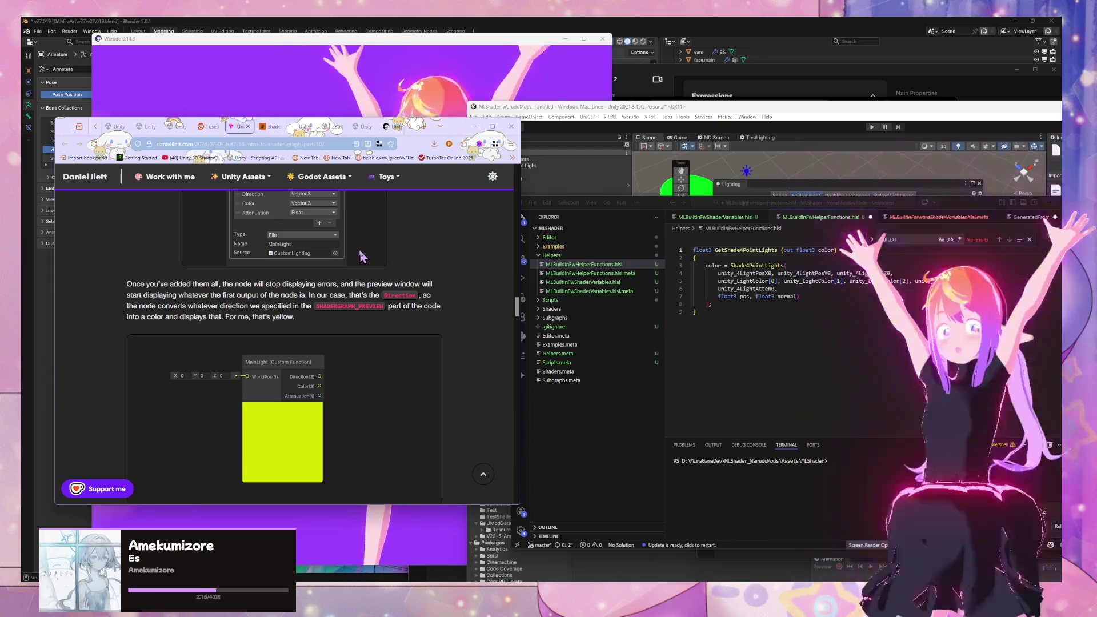
text(shade)
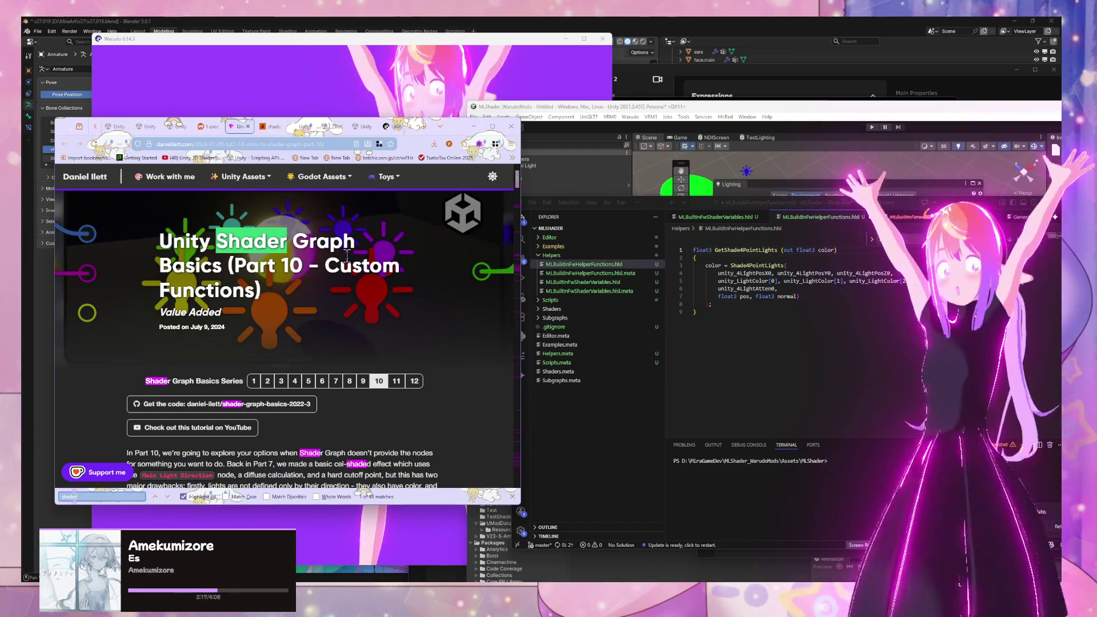
text(4)
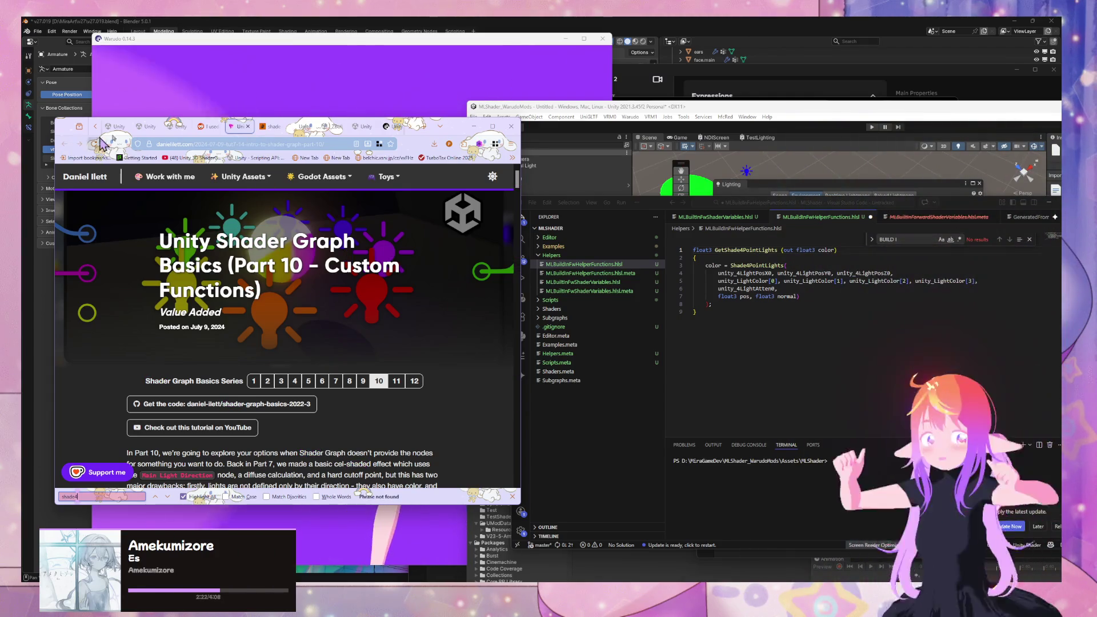
Step: Go back through the Reddit thread to the Shade4PointLights search results
click(203, 126)
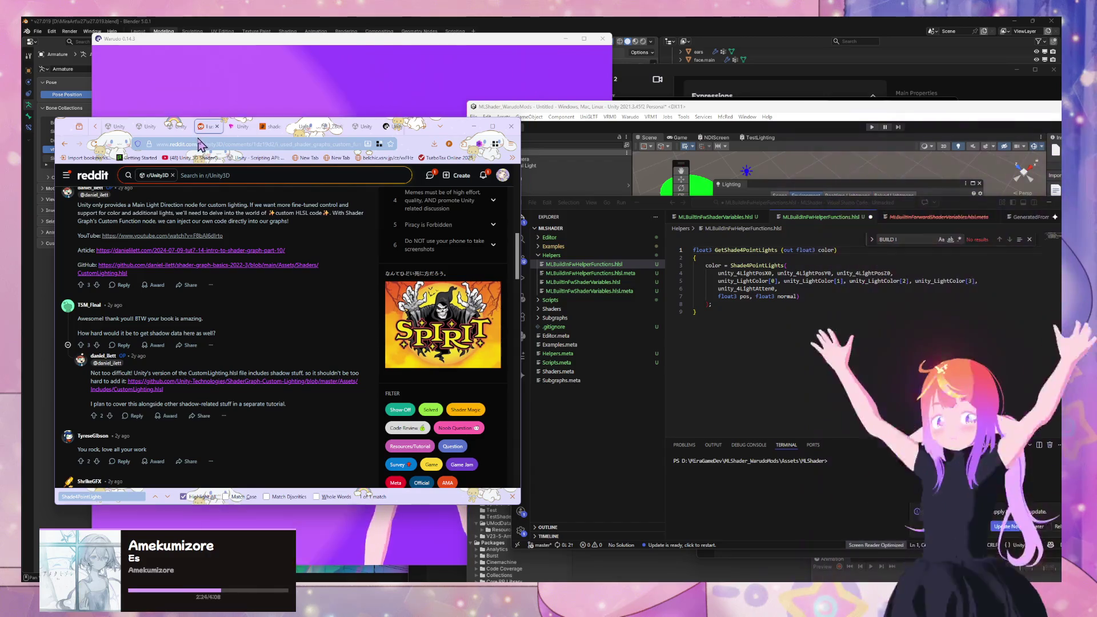
click(174, 126)
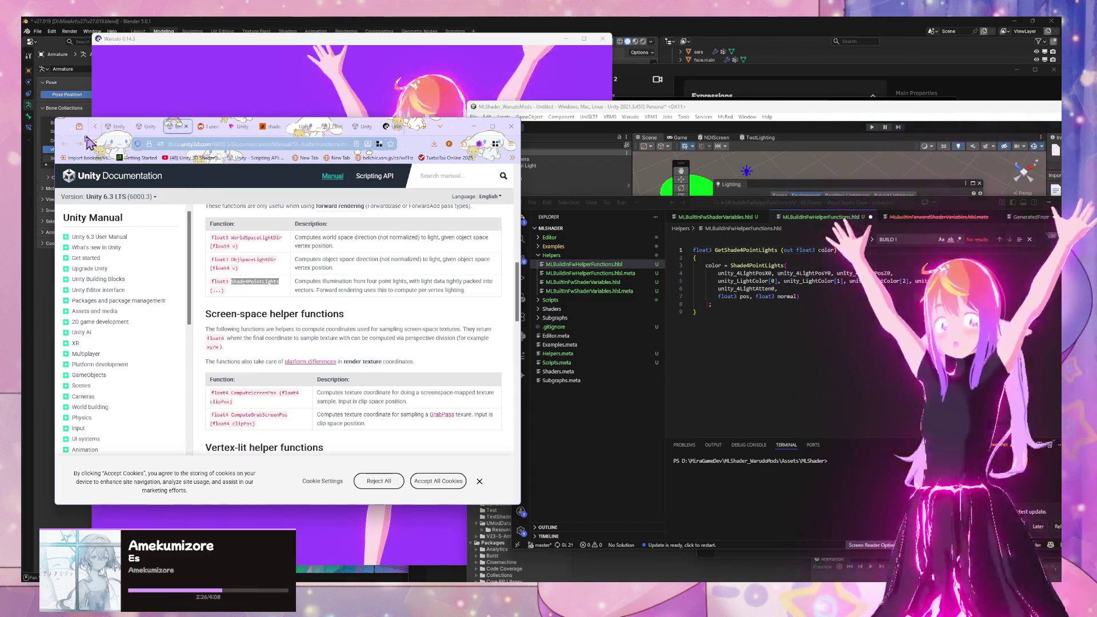
click(211, 127)
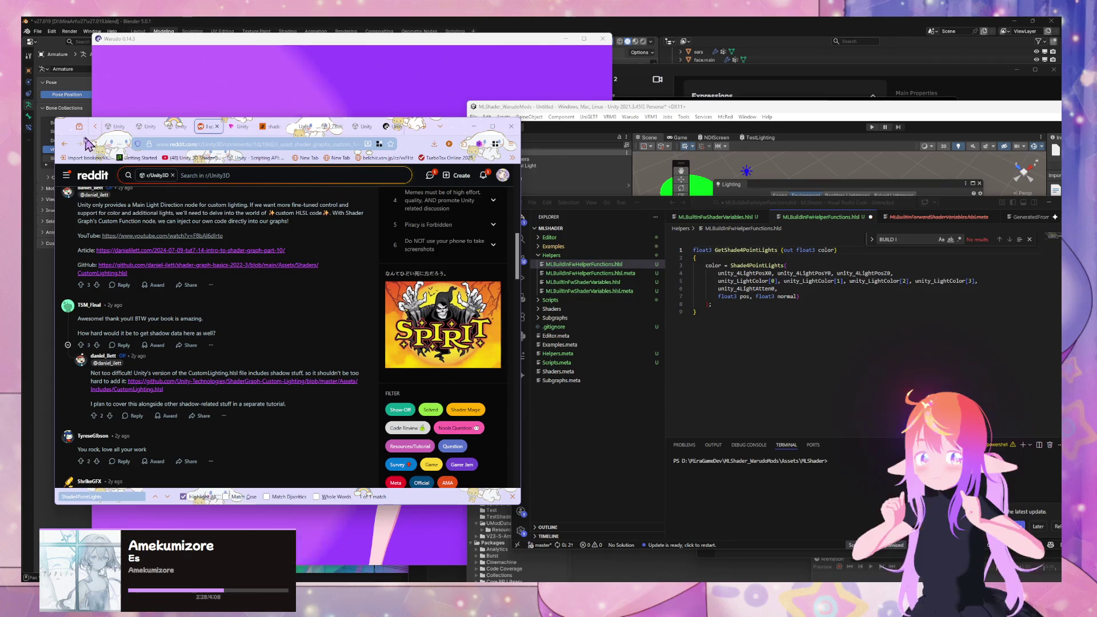
click(66, 144)
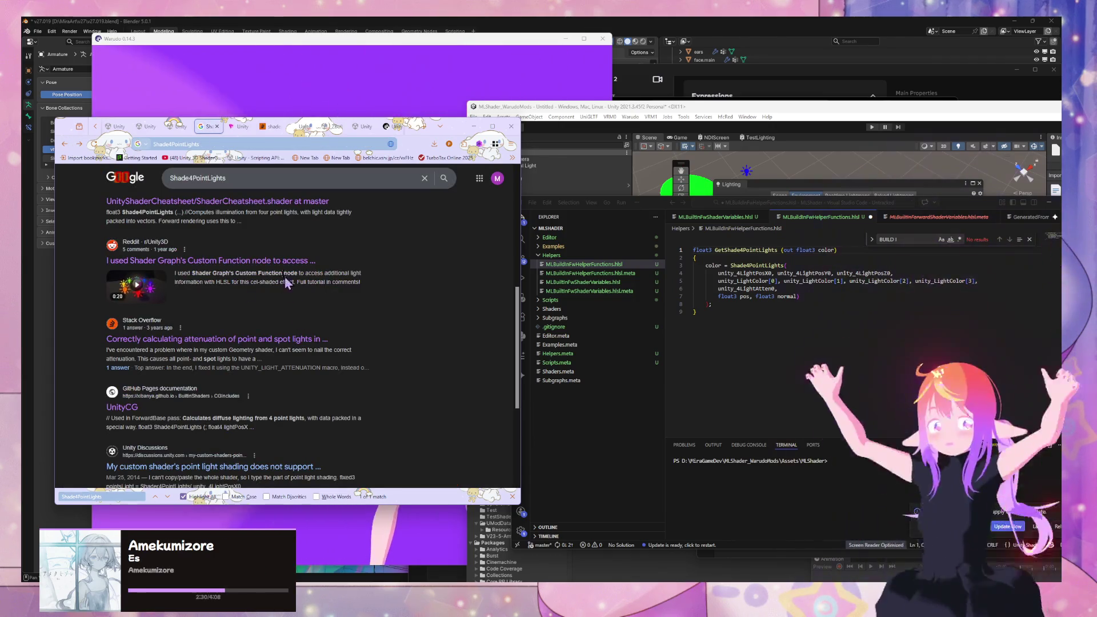
Step: Scroll down to the thread's answer and select its #ifdef VERTEXLIGHT_ON line
scroll(288, 283, down, 2)
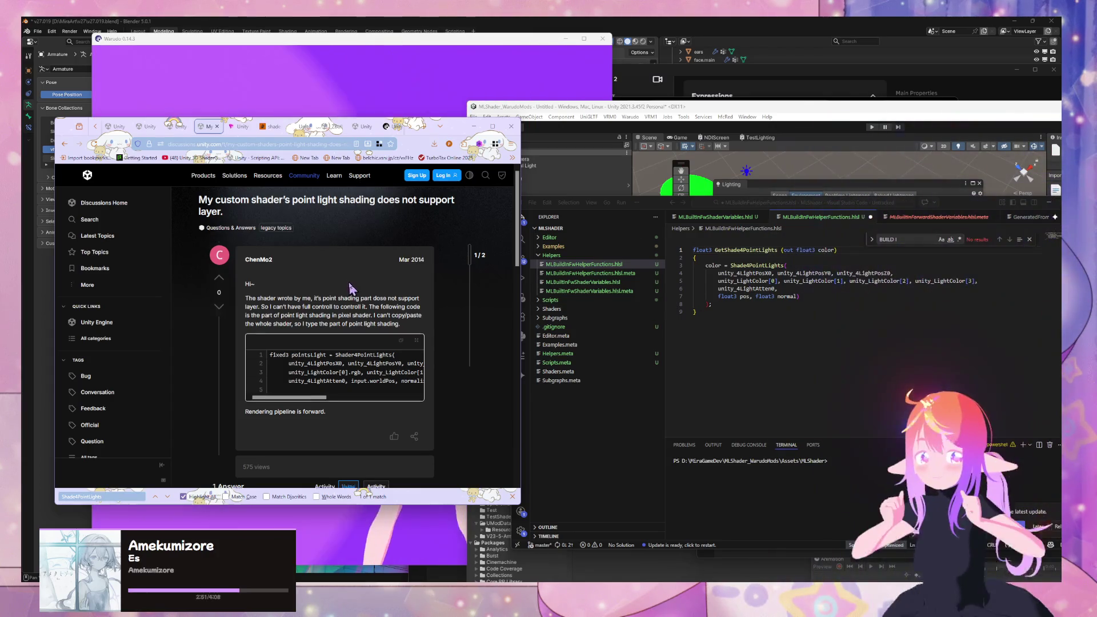
scroll(350, 286, down, 5)
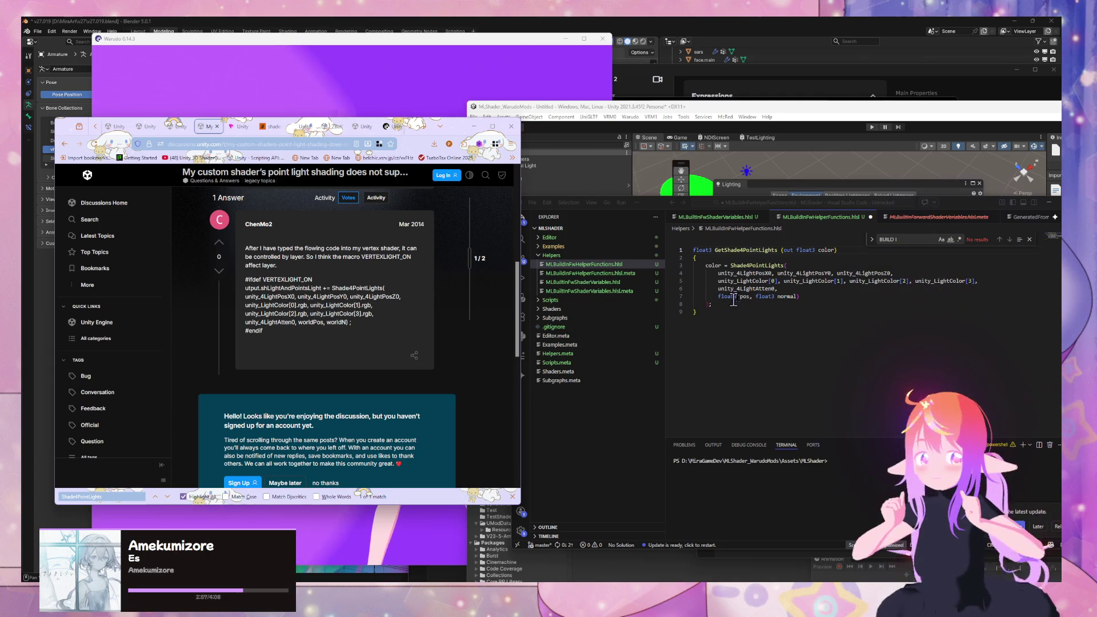
click(753, 255)
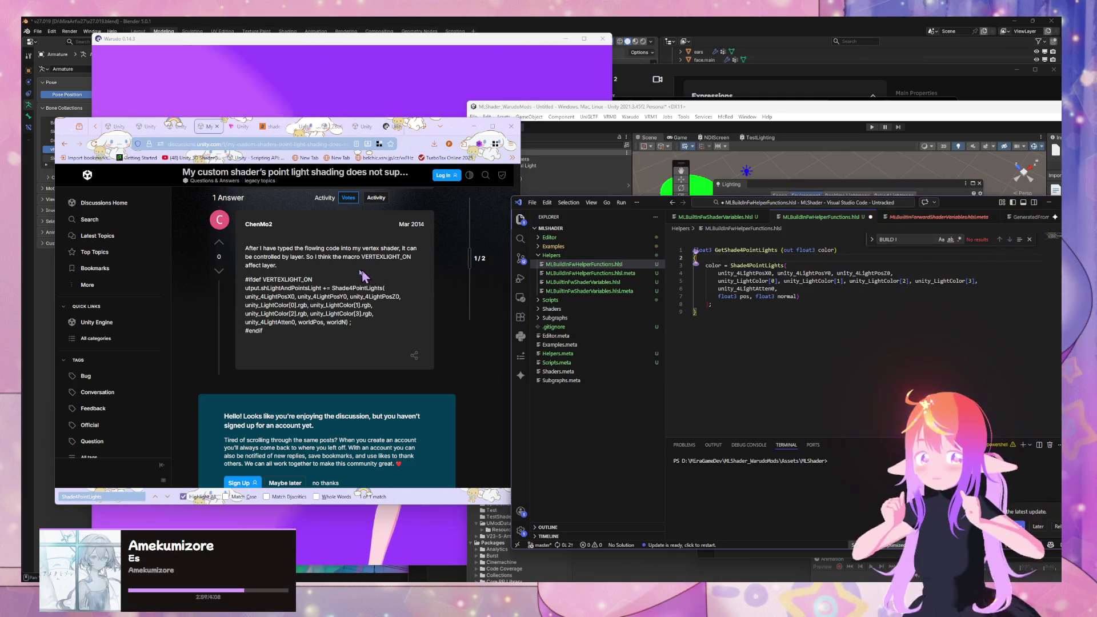
drag(314, 279, 245, 279)
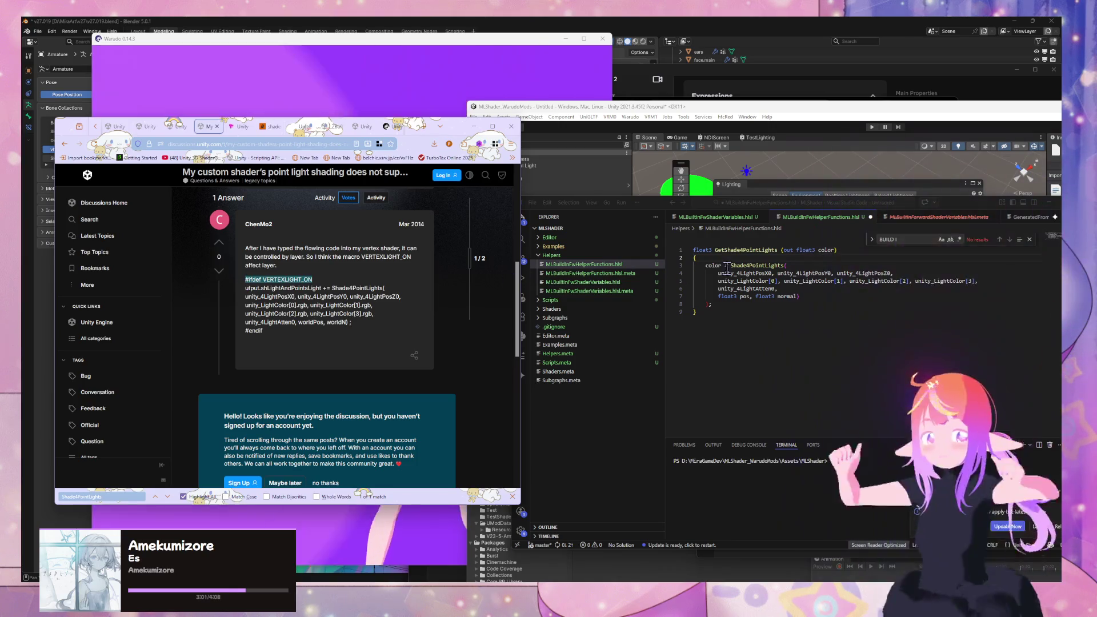
Step: Put #ifdef VERTEXLIGHT_ON above the color assignment and #endif after the Shade4PointLights call
key(ctrl+c)
click(754, 258)
key(Return)
key(ctrl+v)
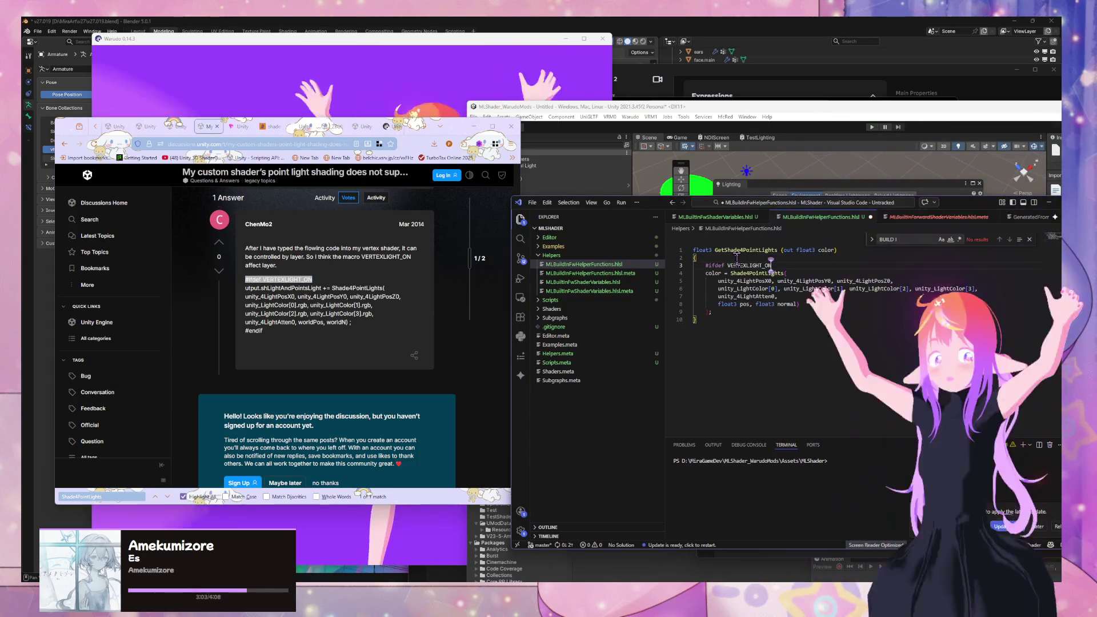
click(724, 312)
key(Return)
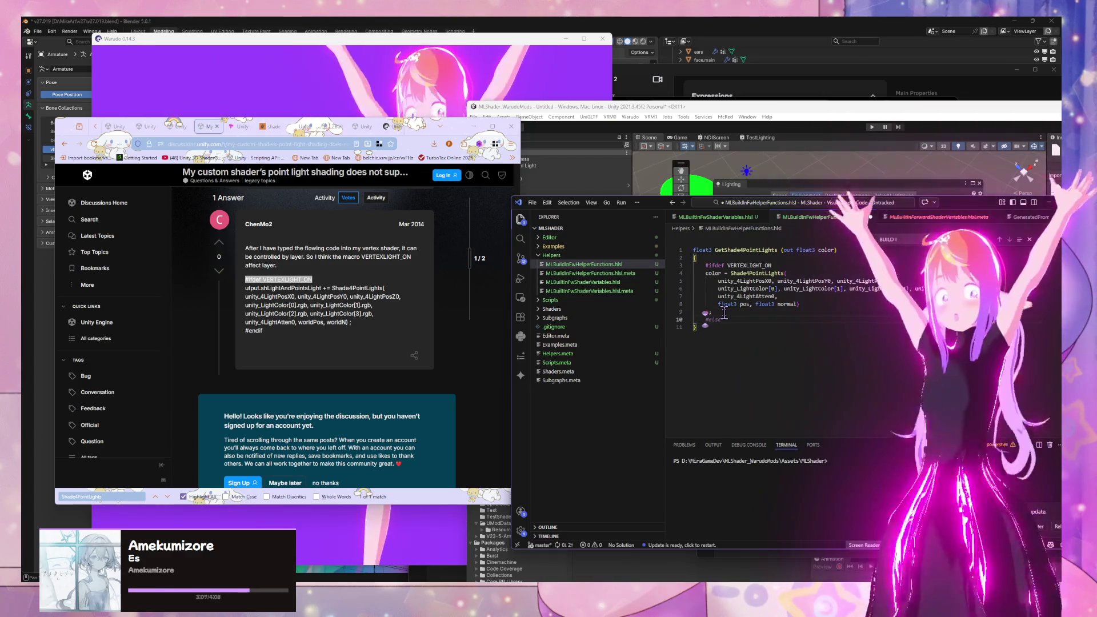
text(#endif)
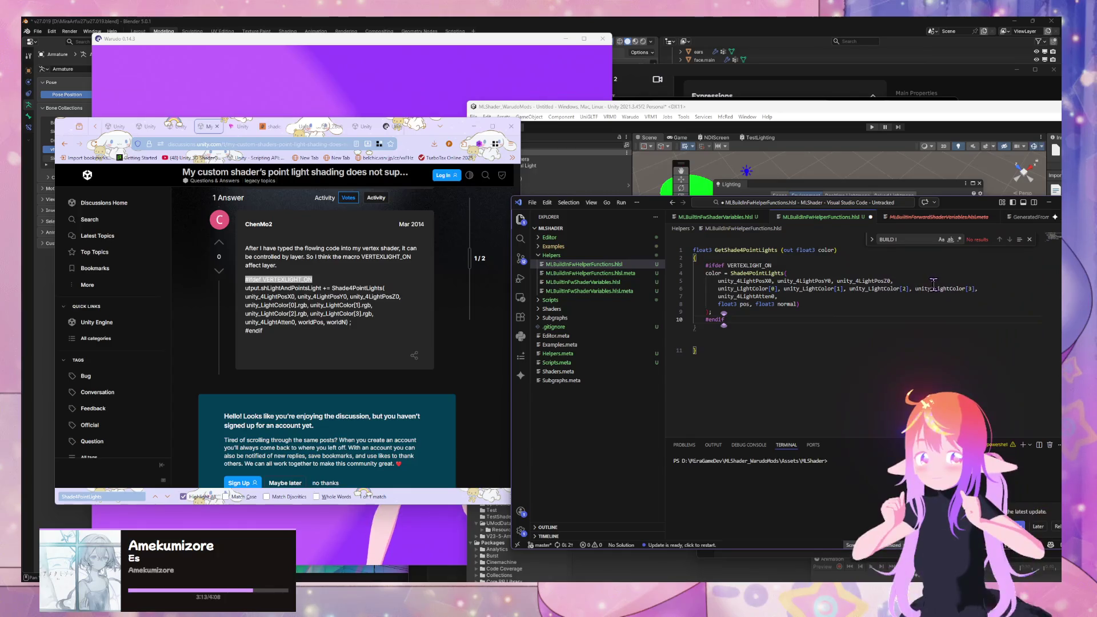
scroll(300, 320, up, 5)
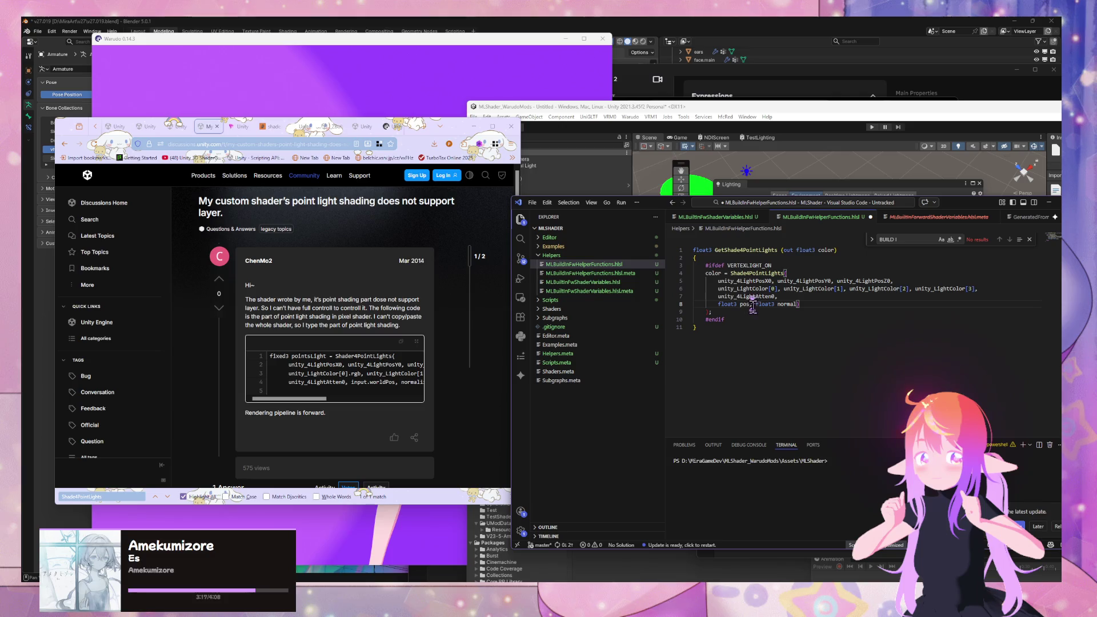
click(176, 127)
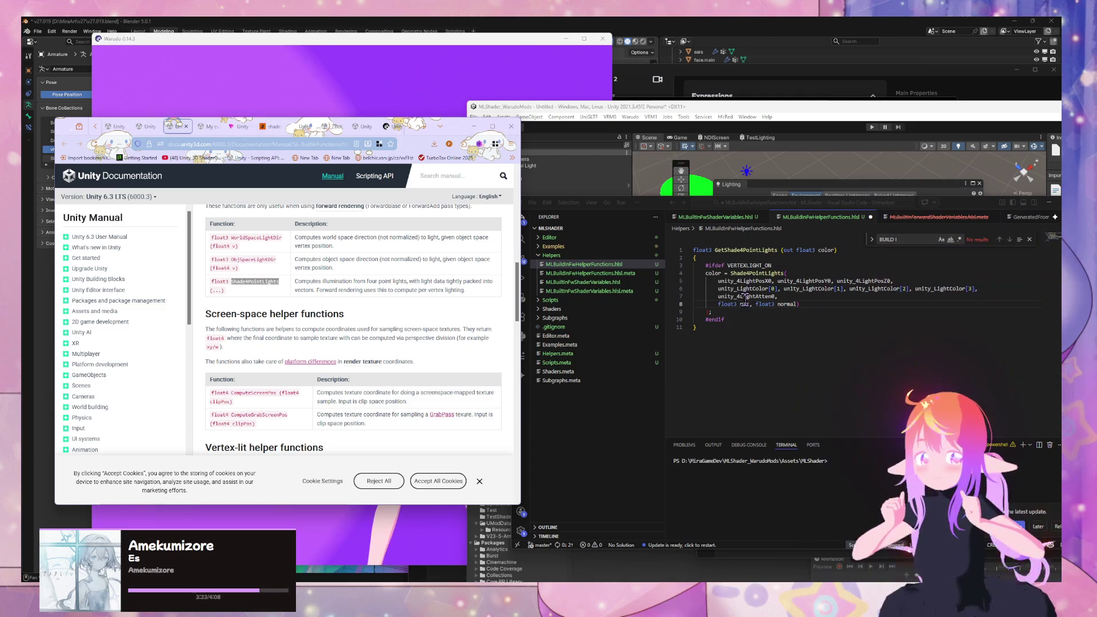
Step: Change the signature to (float3 pos, float3 normal, out float3 color) and add an #else setting color = float3(0.0, 0.0, 0.0)
click(787, 250)
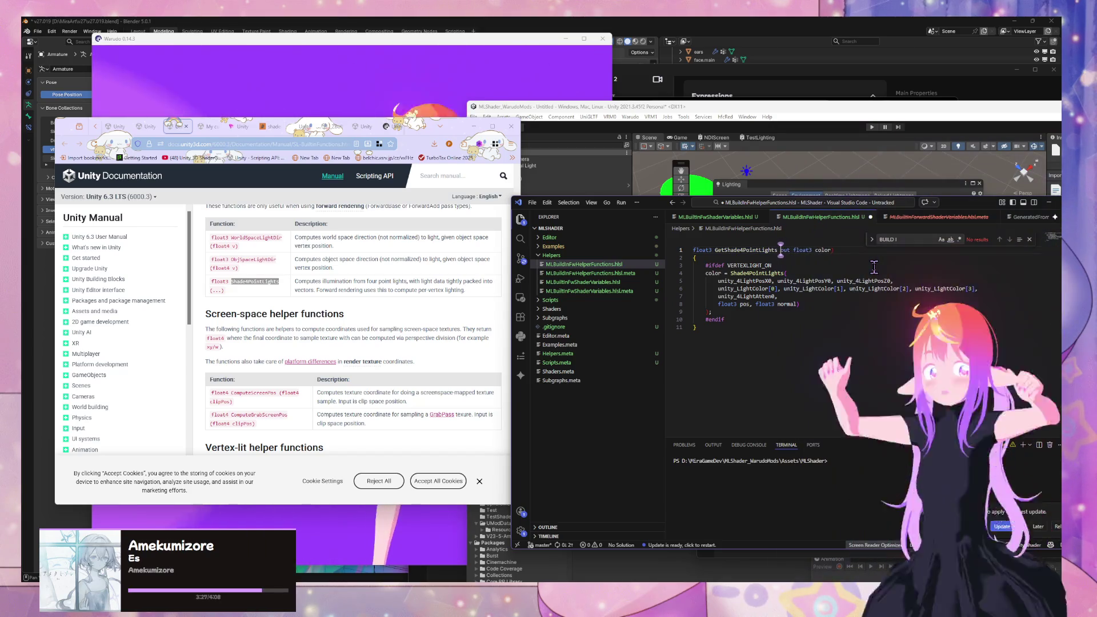
text(float )
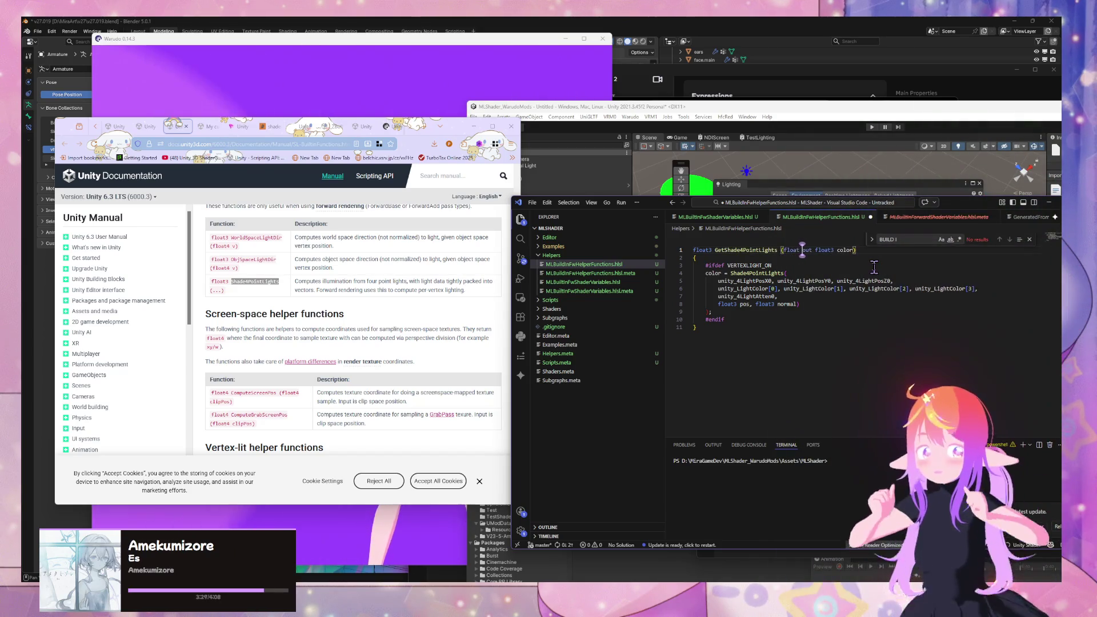
text(3 pos, )
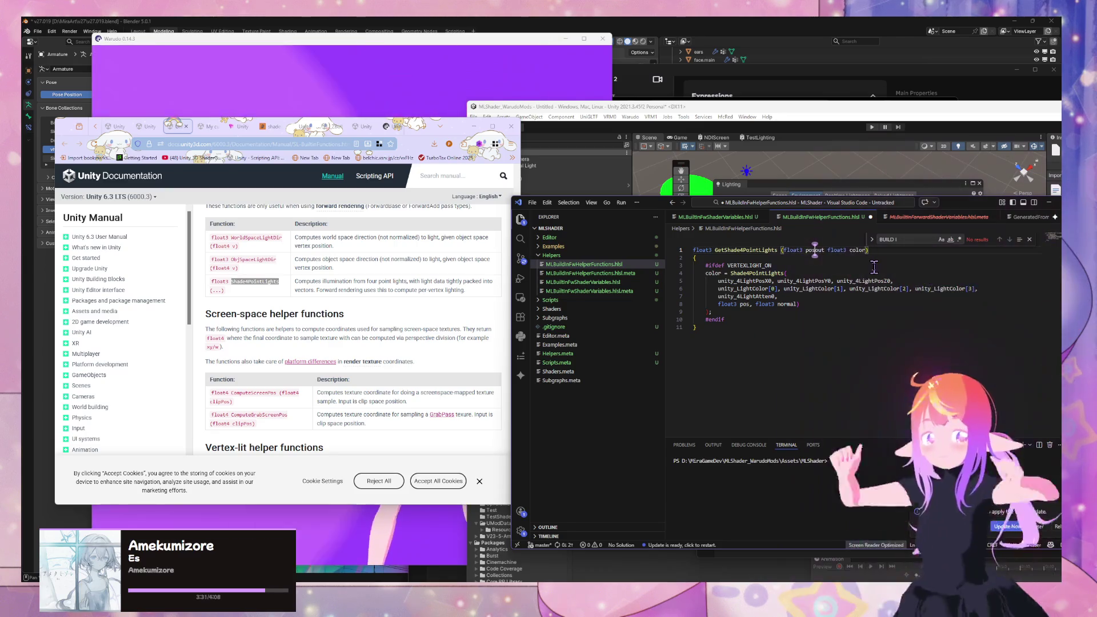
text(float3)
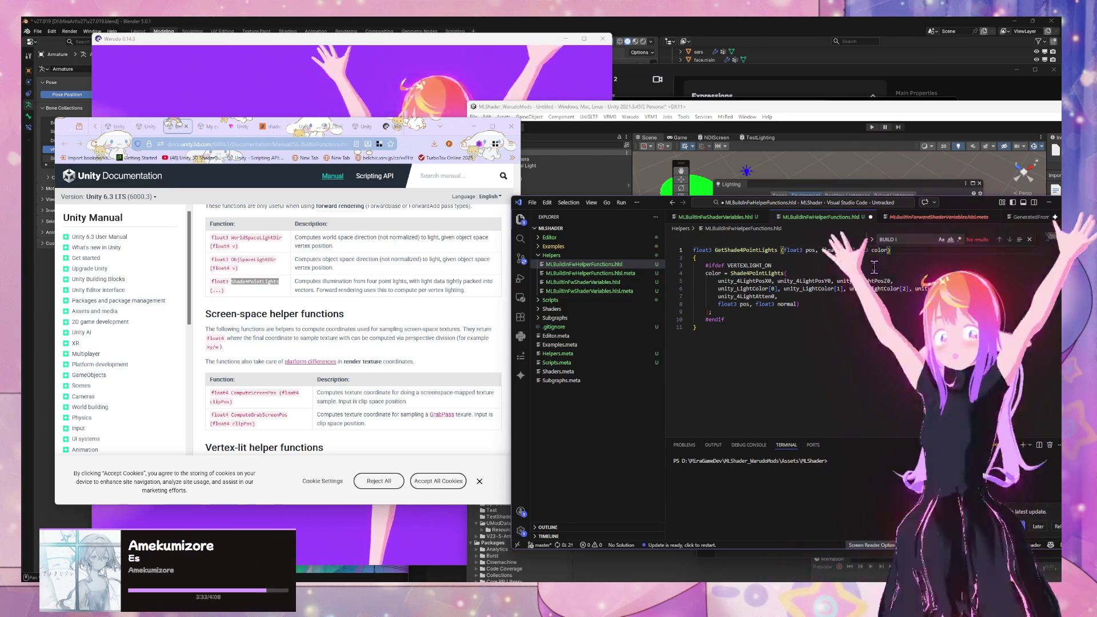
text( normal,)
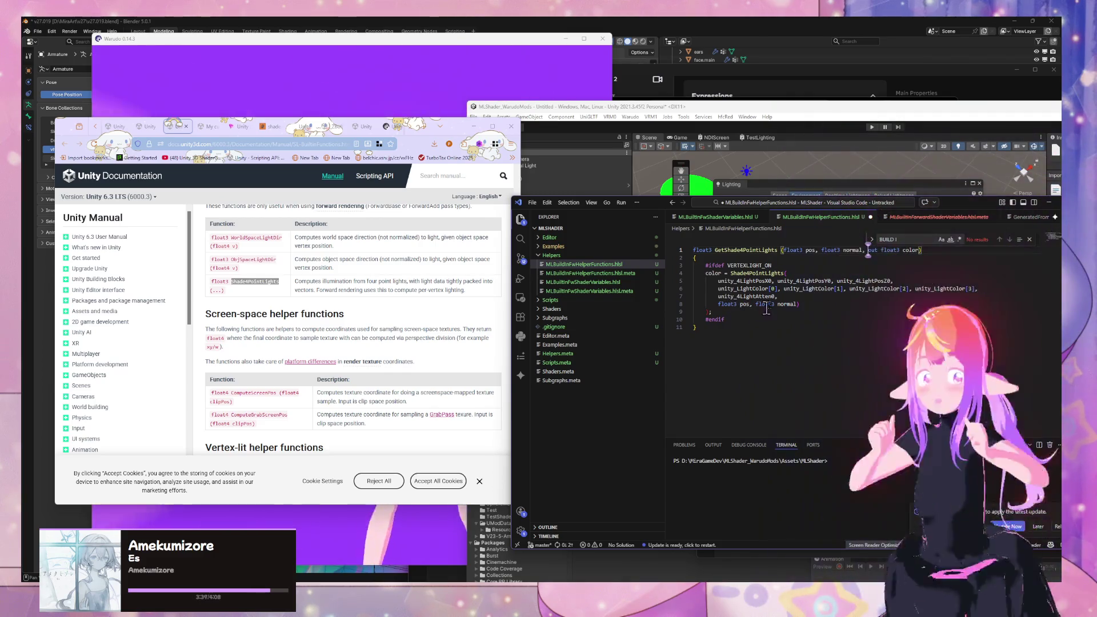
click(742, 322)
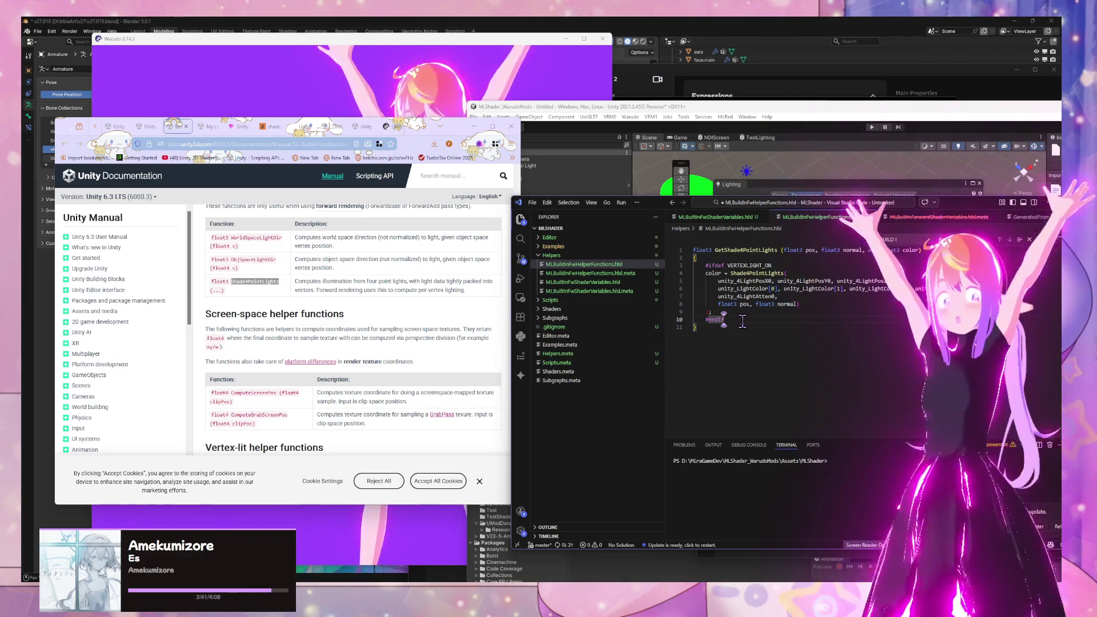
key(Return)
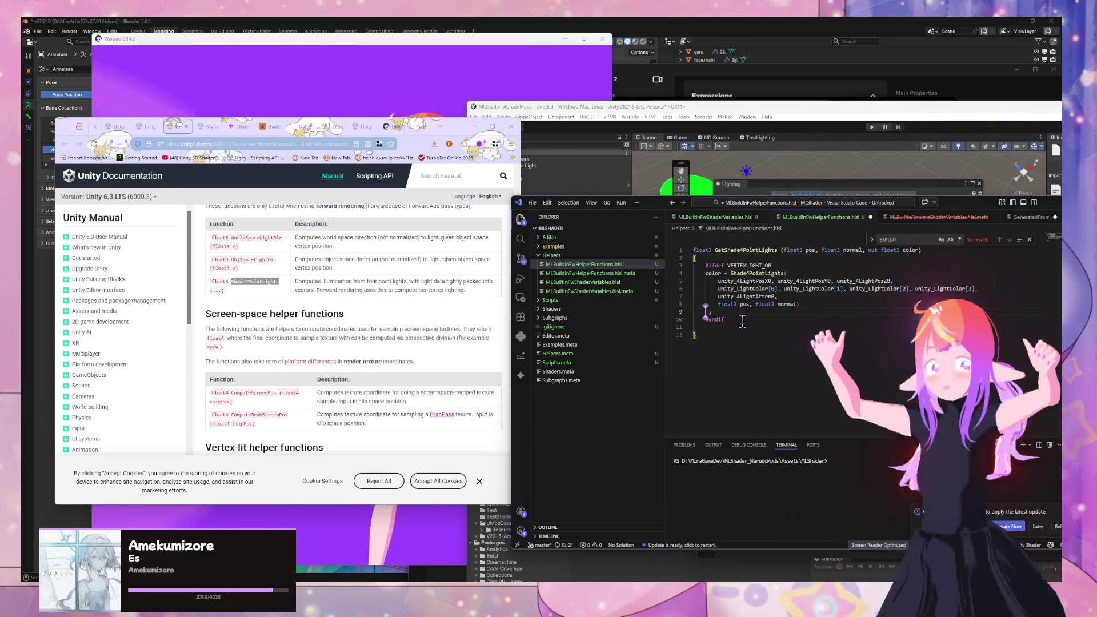
key(Tab)
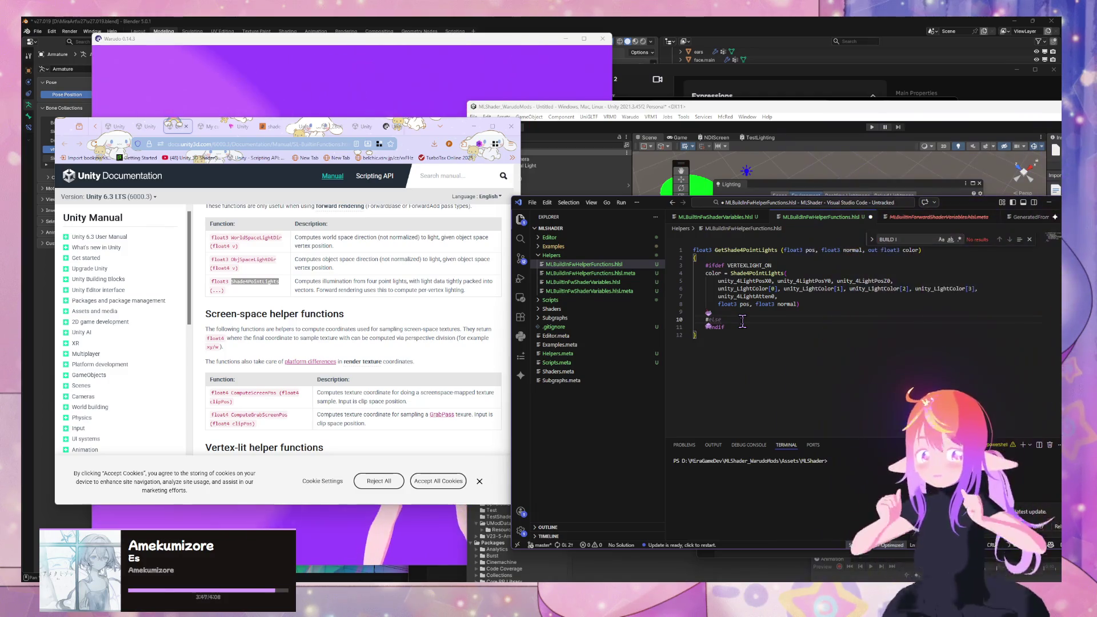
key(Return)
key(BackSpace)
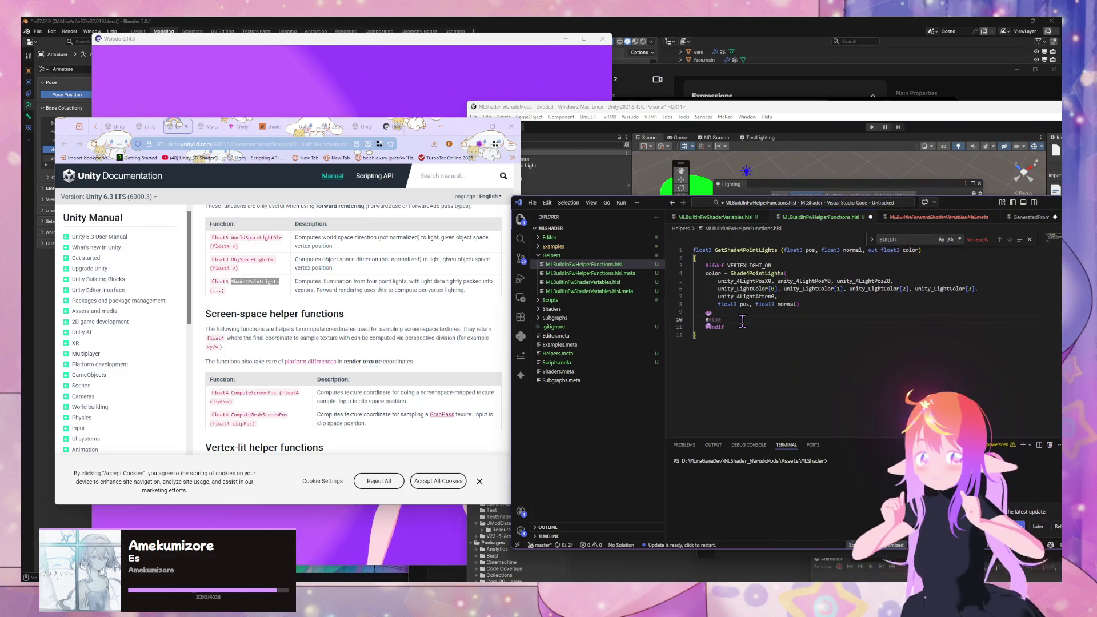
key(Tab)
key(Return)
text(color = float3(0.0, 0.0, 0.0);)
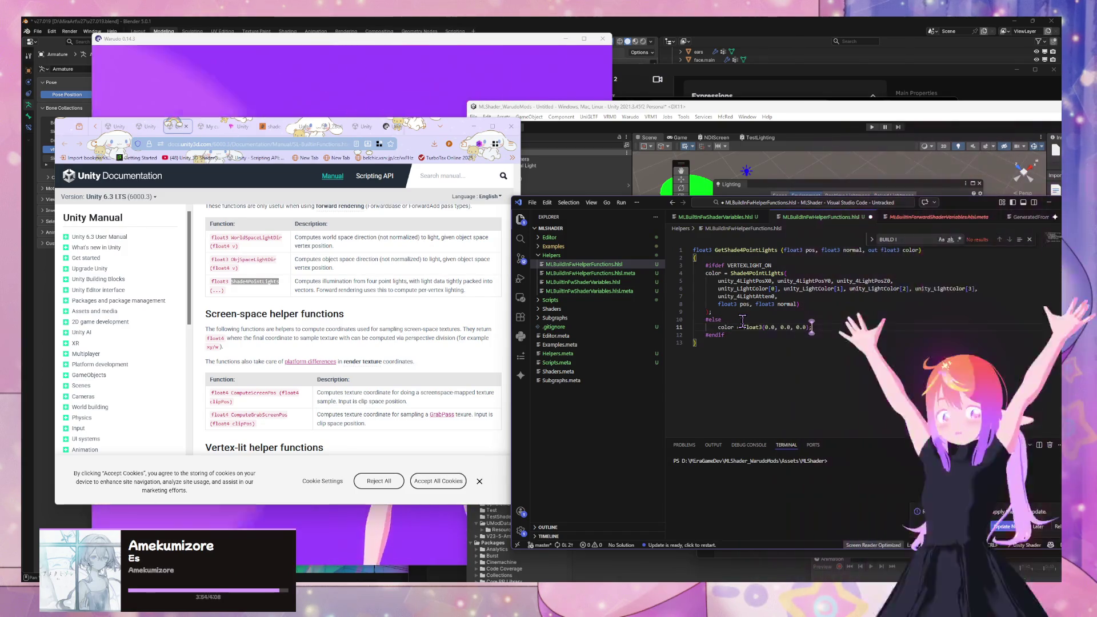
key(ctrl+shift+p)
key(Return)
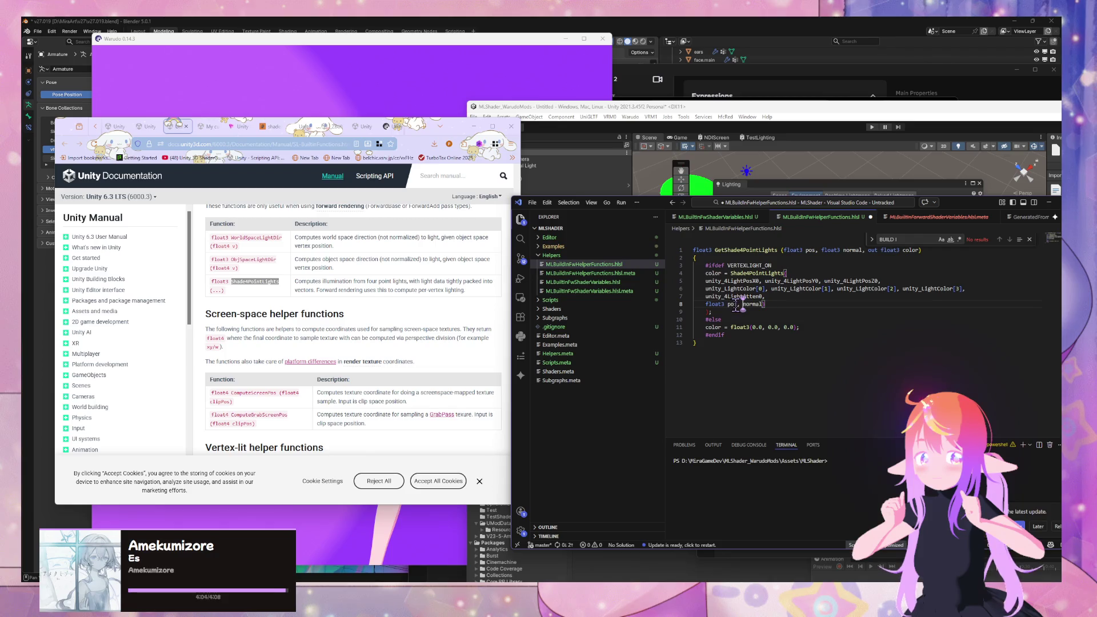
Step: Pass pos and normal as plain arguments to the Shade4PointLights call
key(Home)
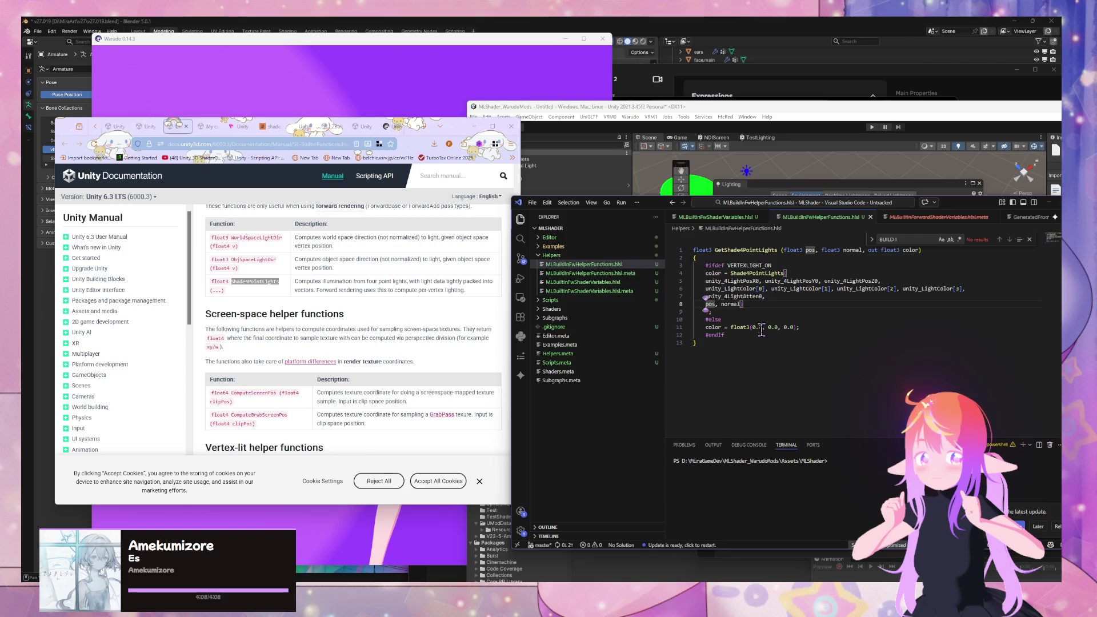
click(733, 311)
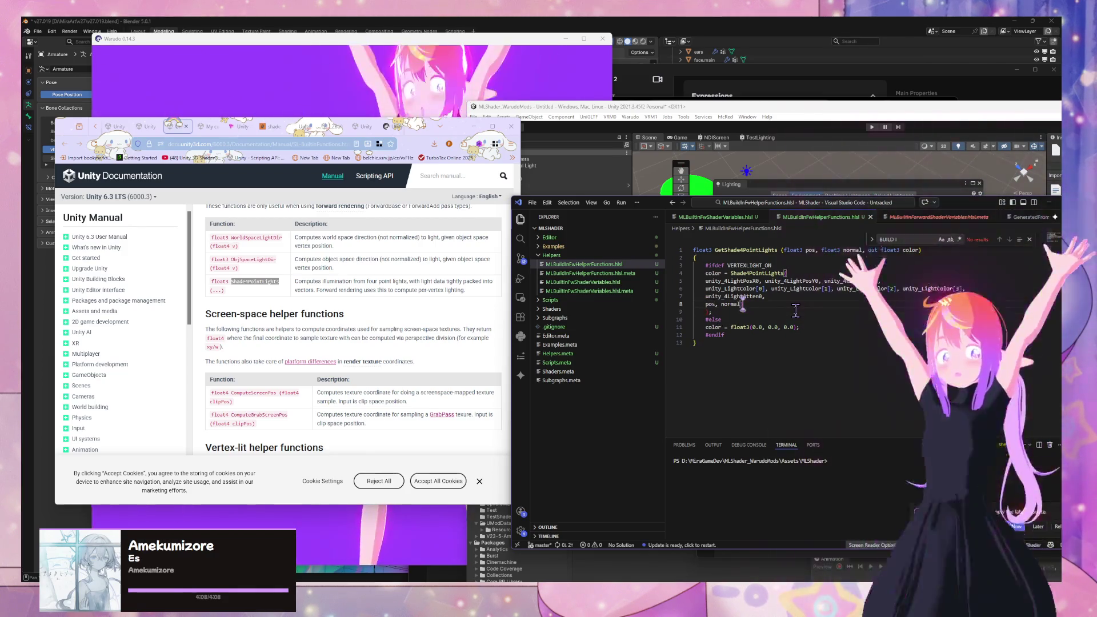
key(BackSpace)
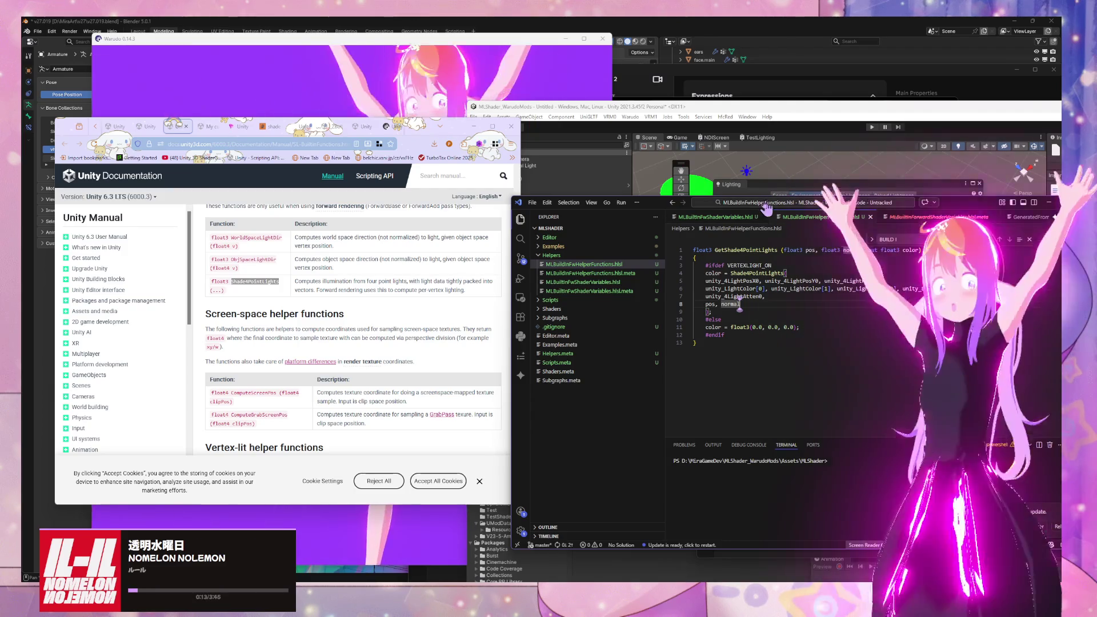
Step: Rename GetShade4PointLights to CalculateShade4PointLights and save the file
double_click(760, 250)
drag(721, 250, 714, 252)
key(BackSpace)
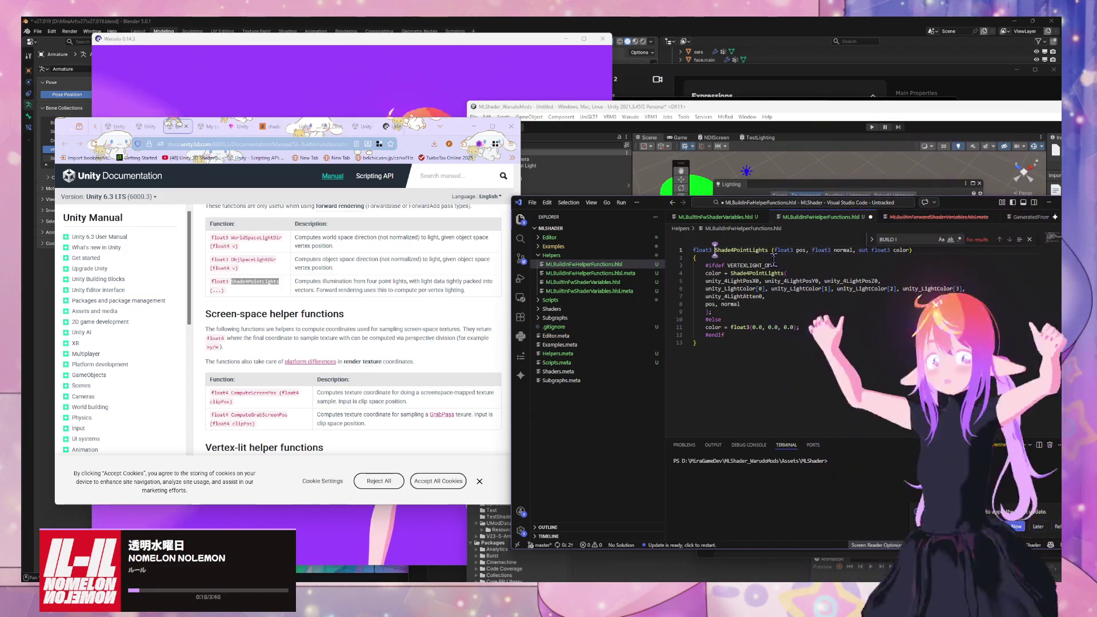
text(late)
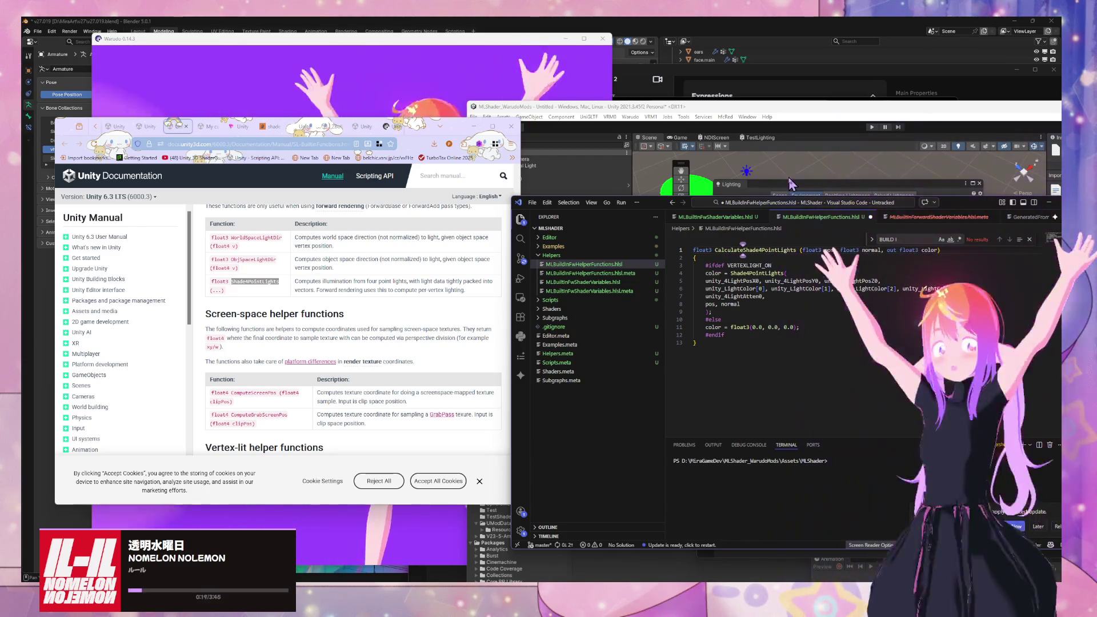
key(ctrl+s)
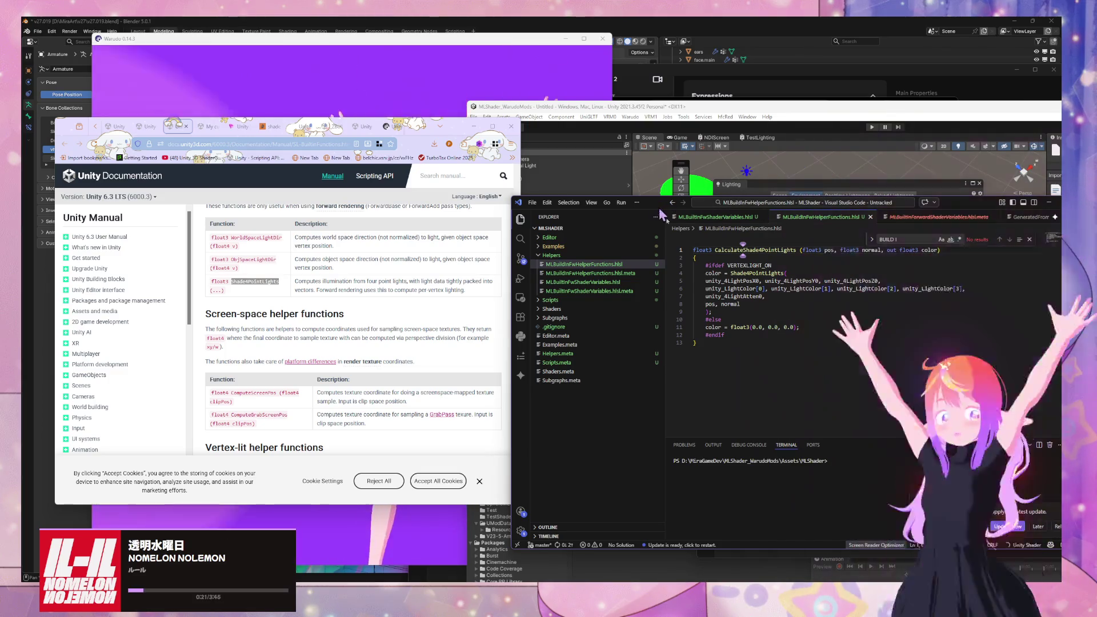
drag(660, 210, 773, 391)
click(798, 259)
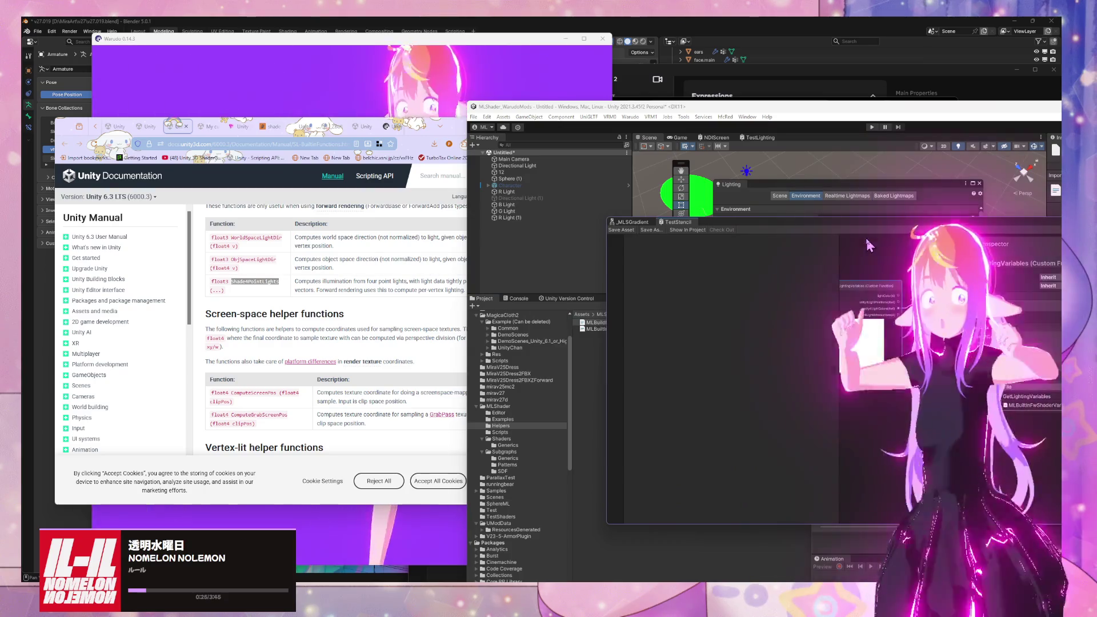
Step: Create a Custom Function node by searching 'custom' in the shader graph
drag(857, 221, 623, 262)
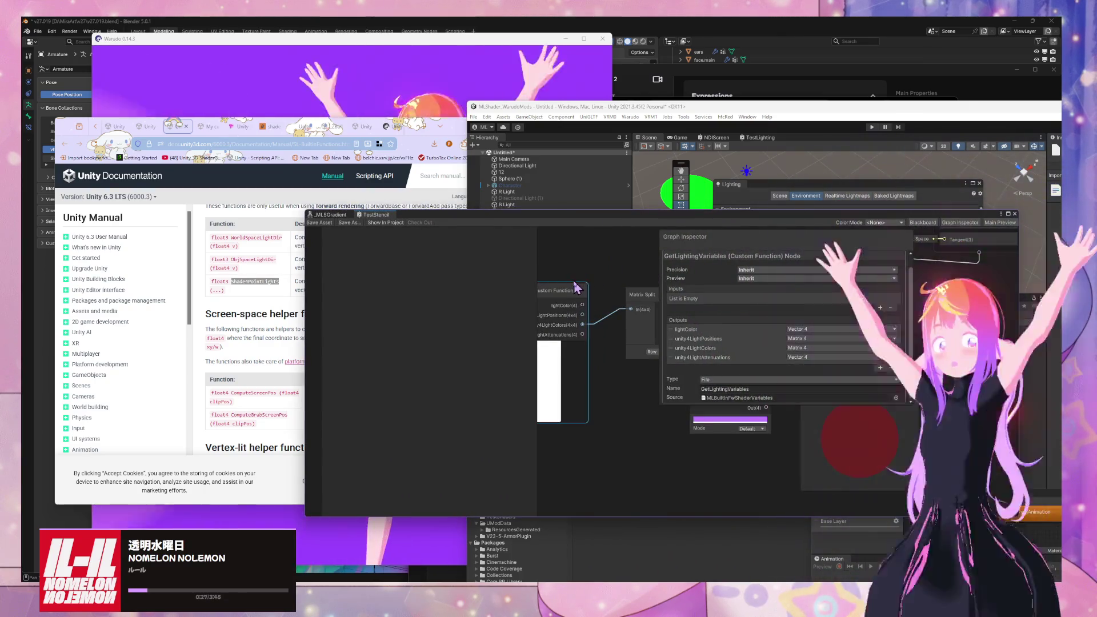
click(622, 262)
scroll(623, 262, down, 5)
mouse_move(632, 222)
mouse_down()
mouse_move(419, 224)
mouse_move(517, 183)
mouse_move(679, 208)
mouse_up()
scroll(649, 307, up, 3)
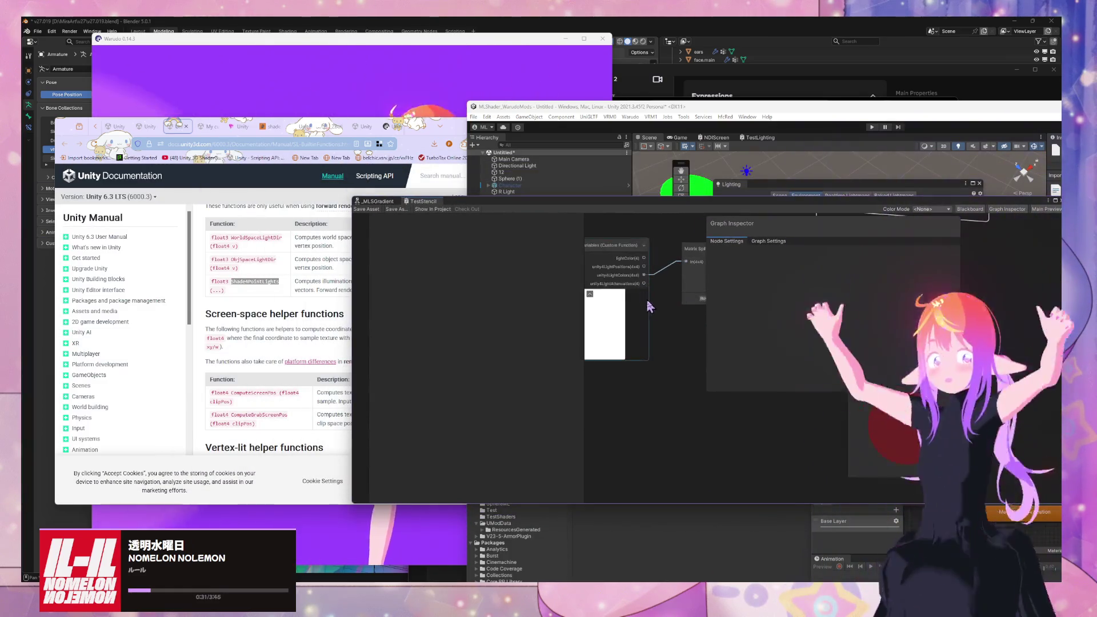
key(space)
text(ca)
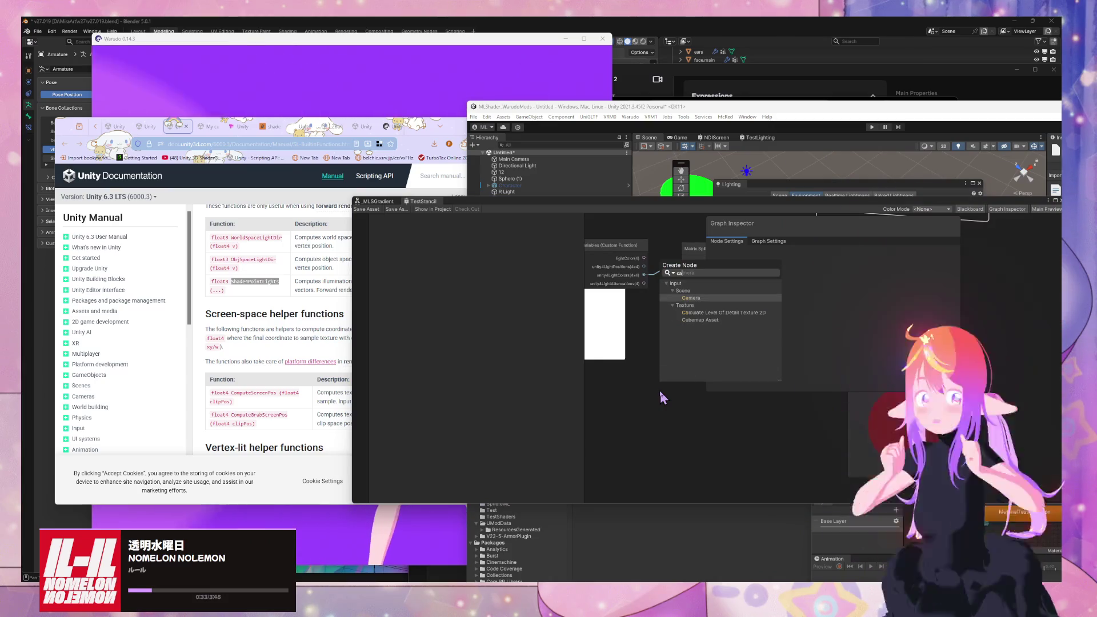
key(BackSpace)
key(BackSpace)
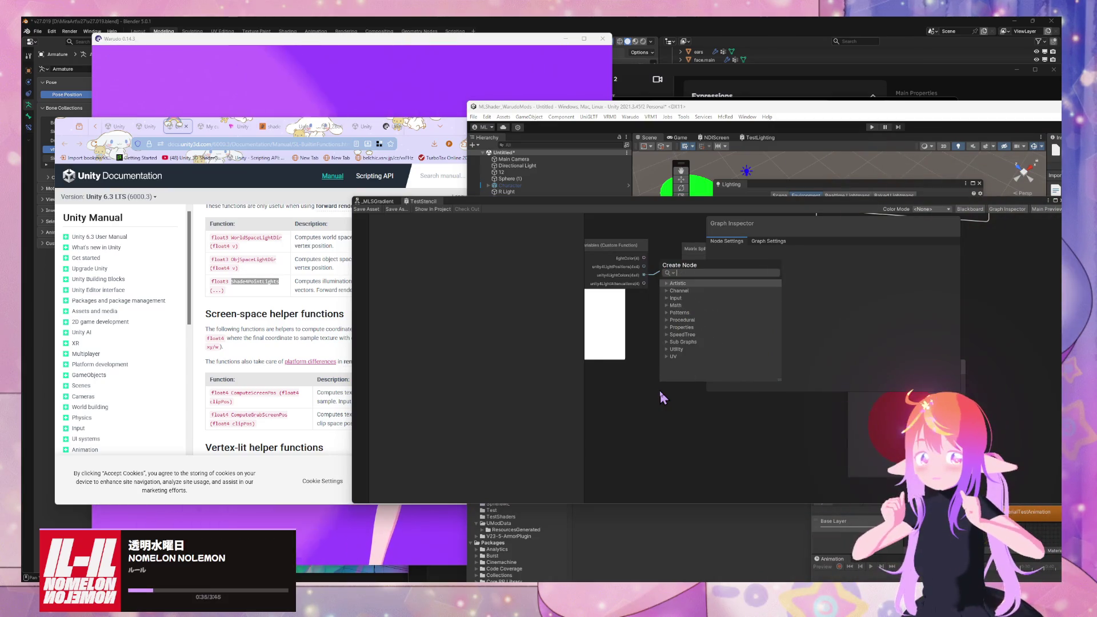
text(custom)
key(Return)
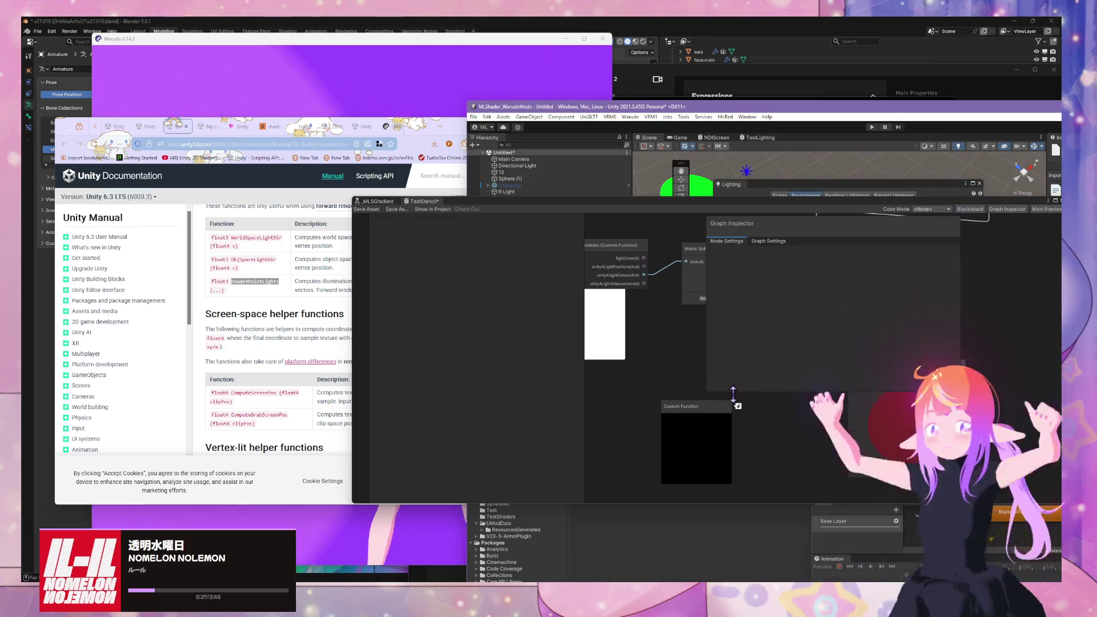
Step: Set the Custom Function node's source file to MLBuiltinFwHelperFunctions
click(697, 406)
click(947, 366)
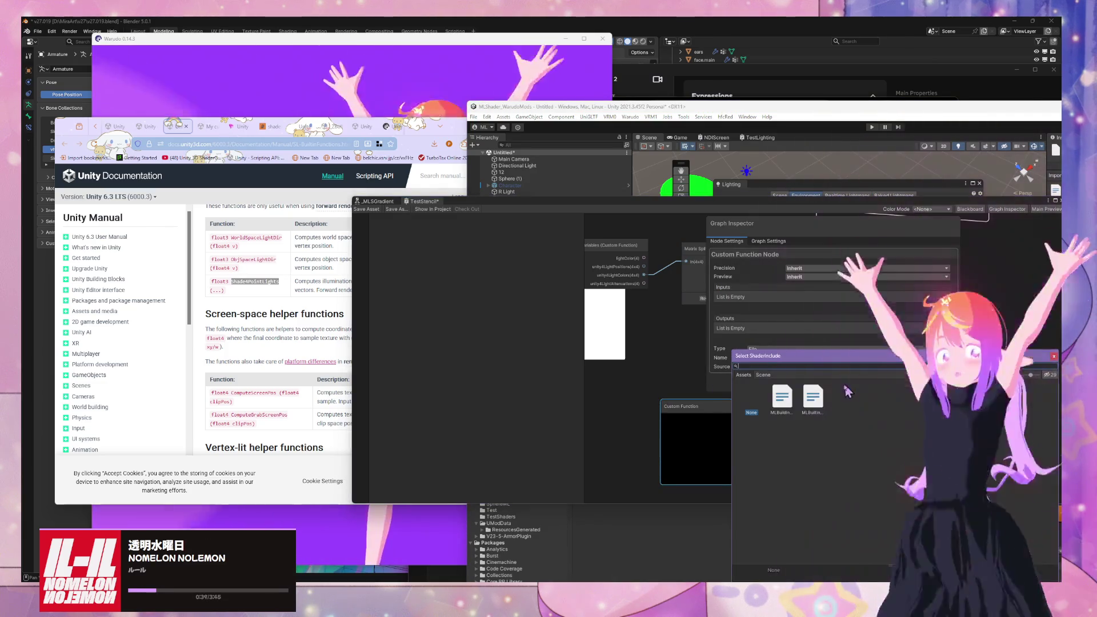
click(782, 400)
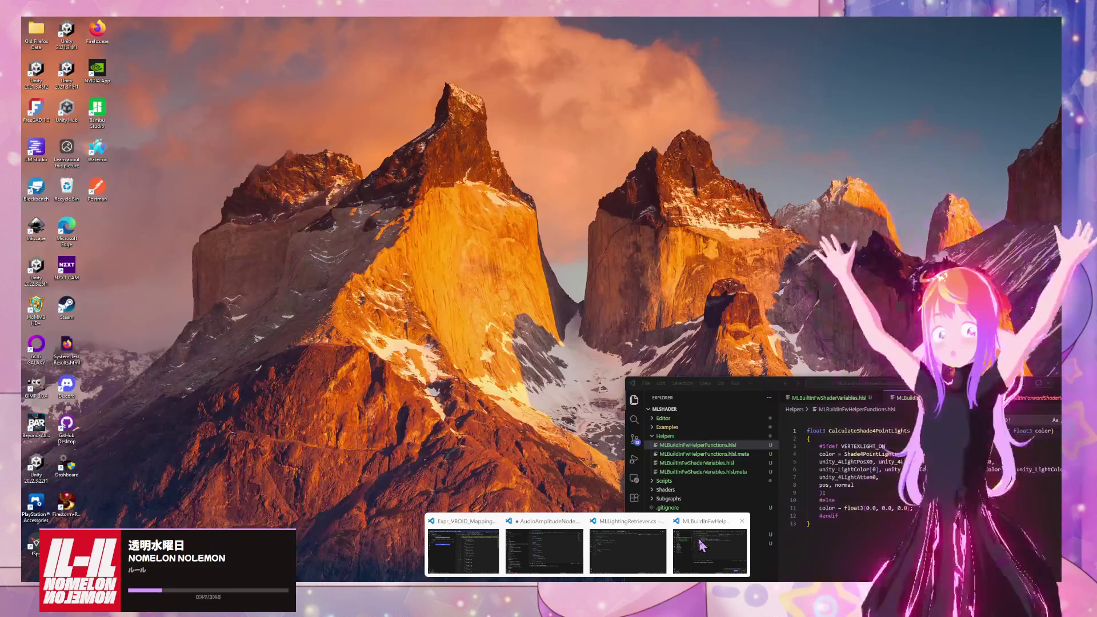
click(700, 546)
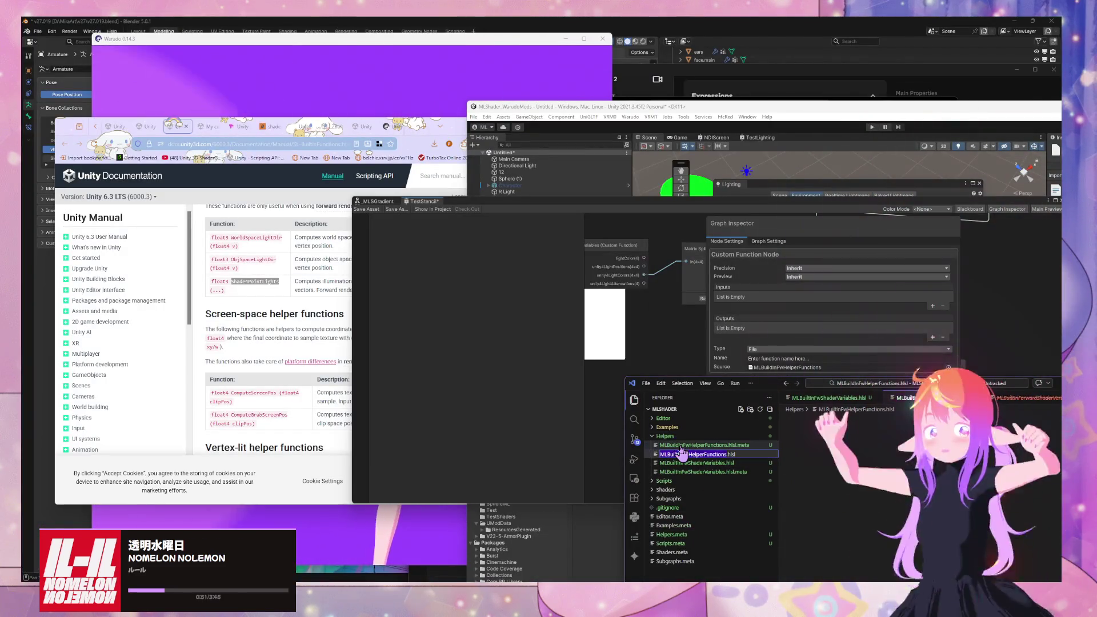
Step: Name the Custom Function node CalculateShade4PointLights in the Graph Inspector
click(857, 402)
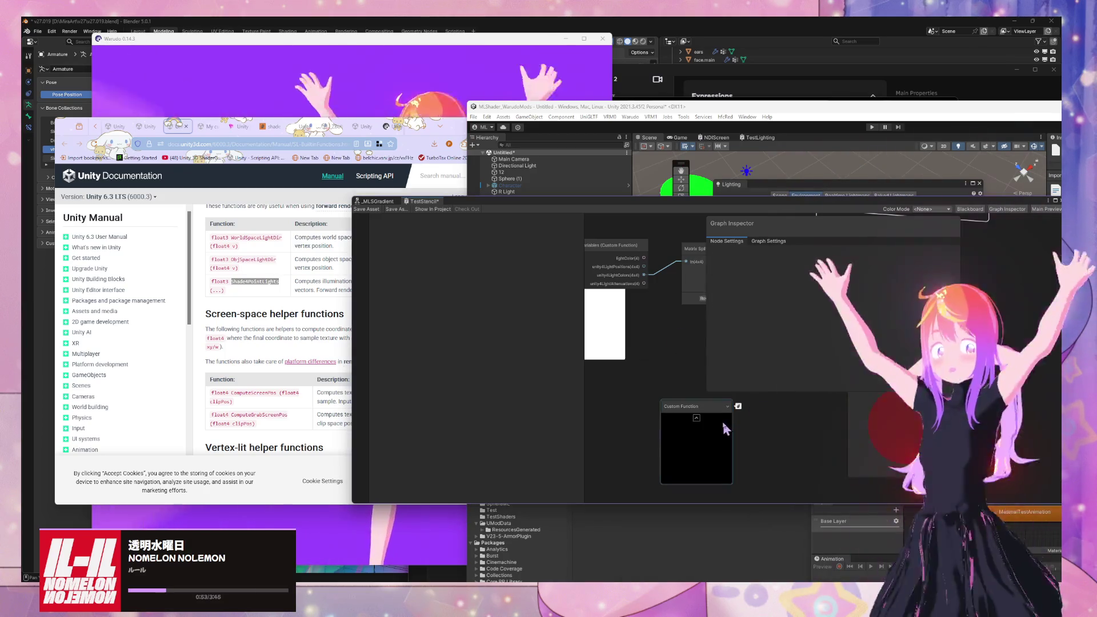
click(723, 425)
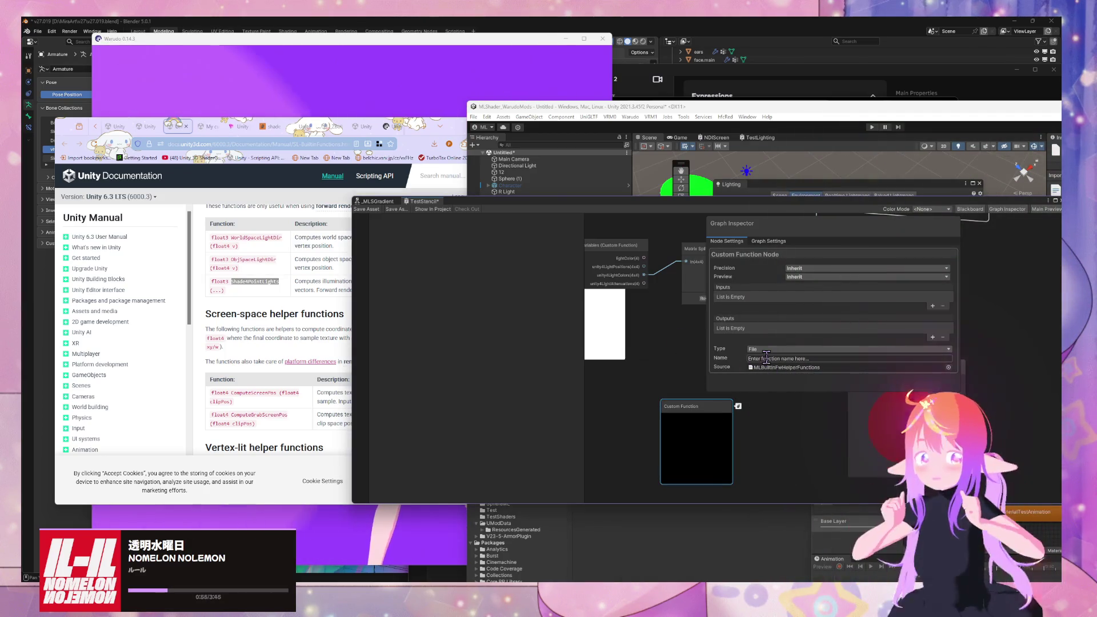
click(767, 358)
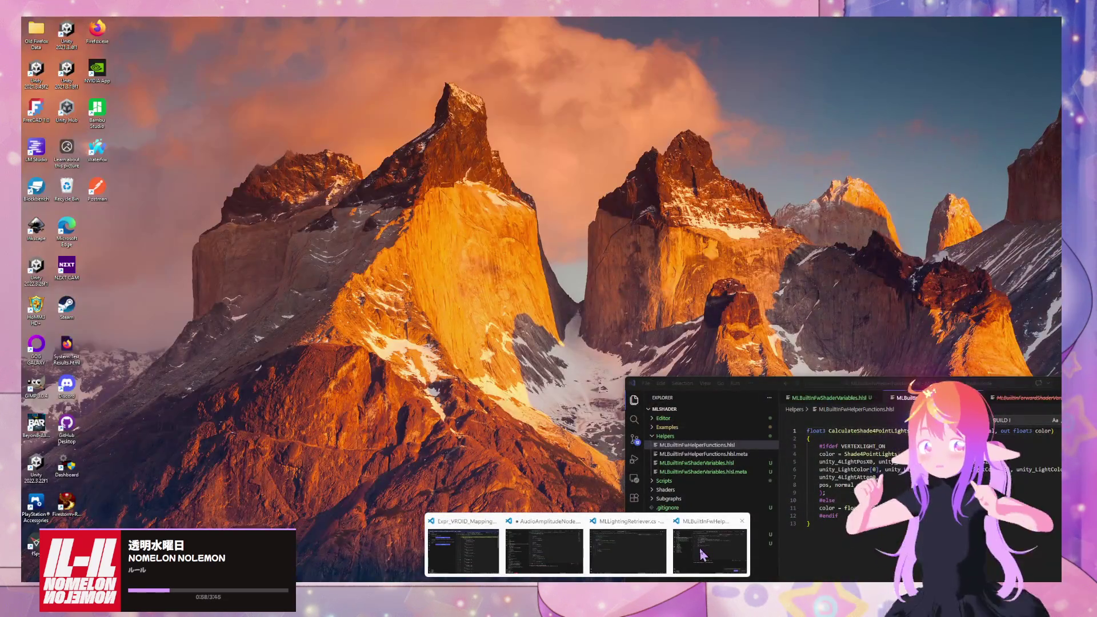
click(698, 554)
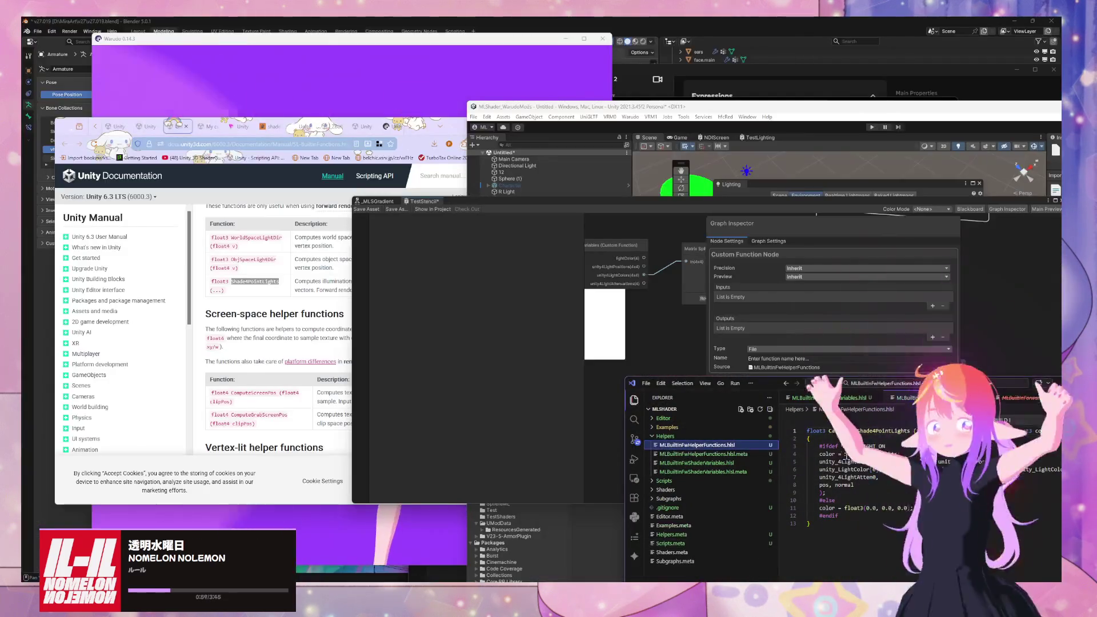
click(778, 358)
text(CalculateShade4PointLights)
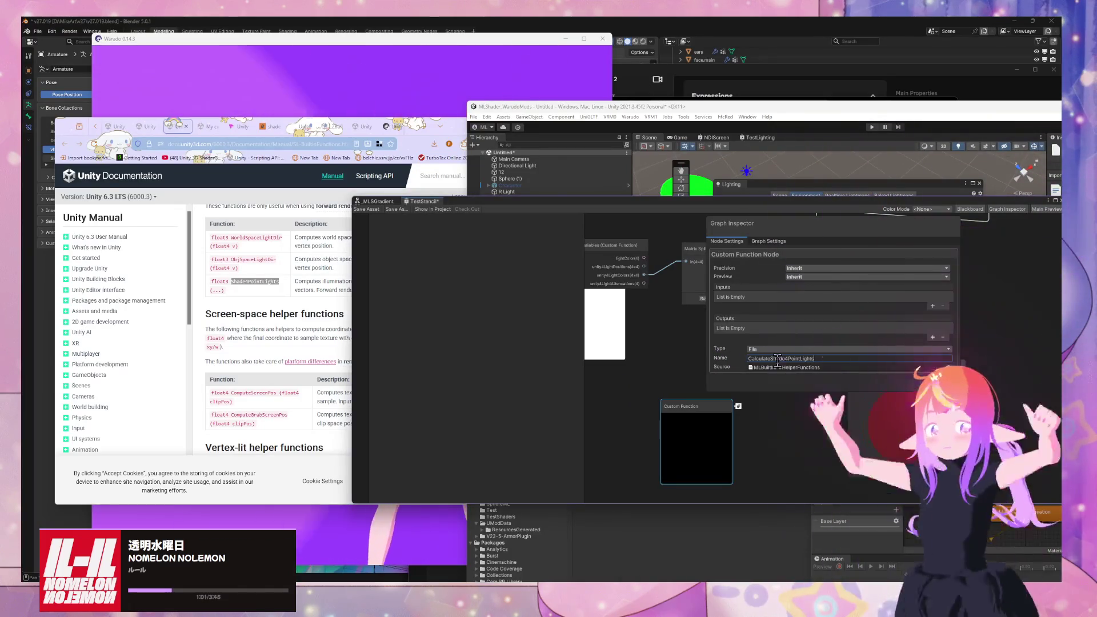
Step: Add a new Vector 4 output to the node
click(932, 337)
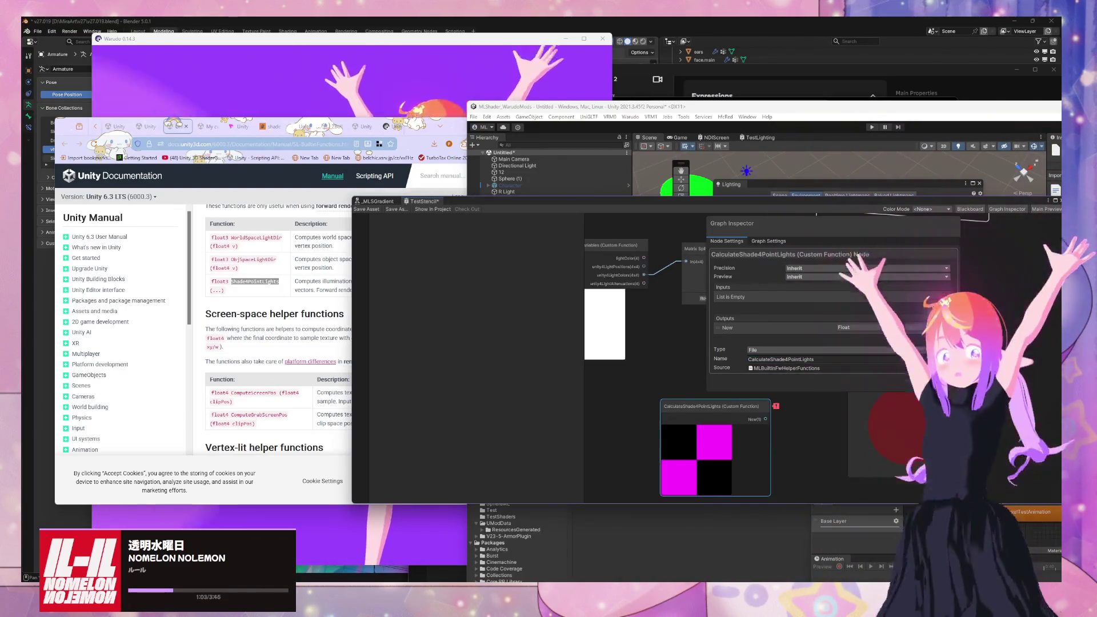
click(852, 330)
click(857, 400)
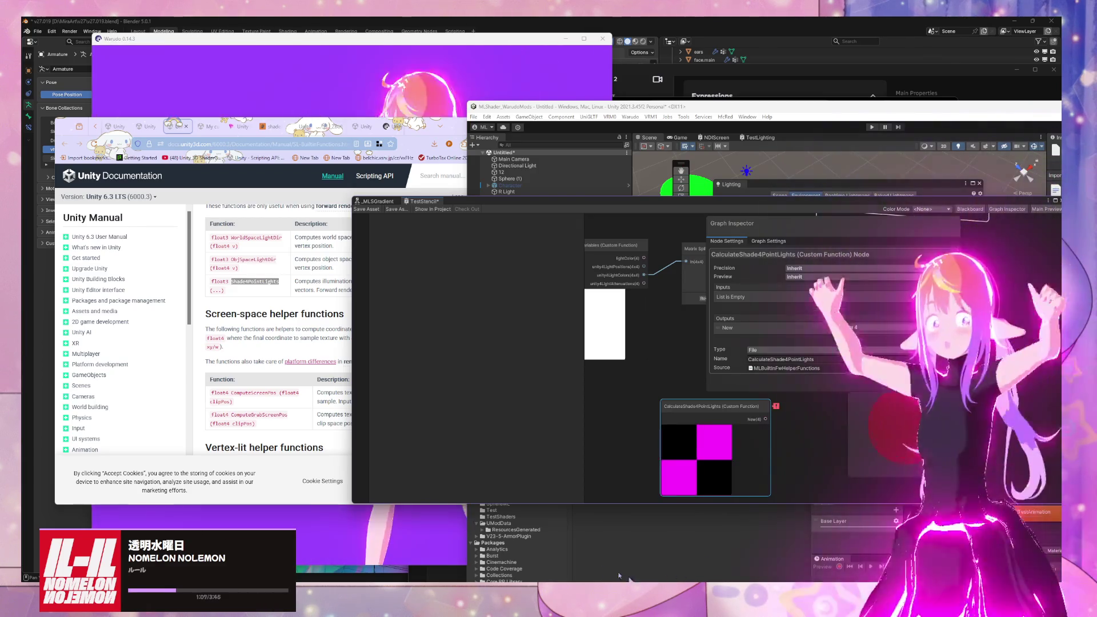
mouse_move(622, 580)
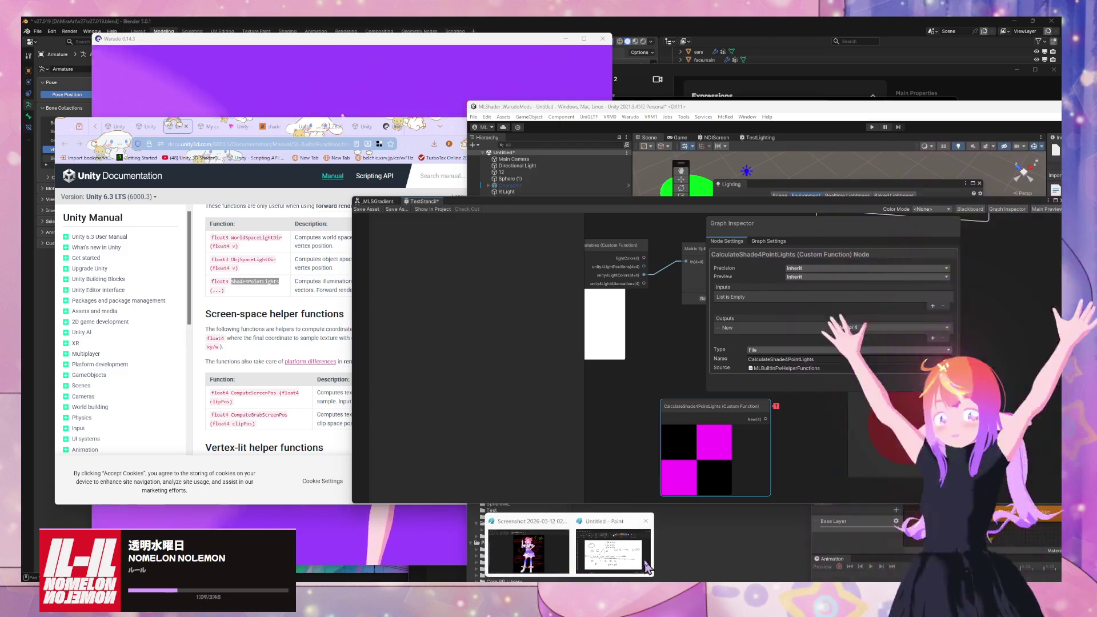
mouse_move(589, 580)
mouse_move(702, 565)
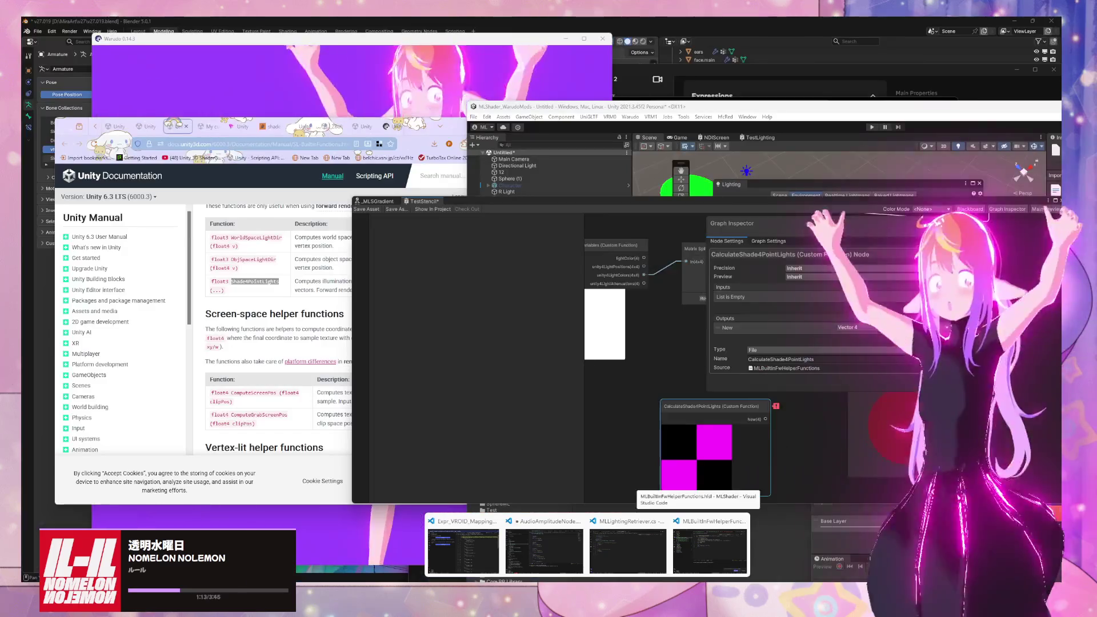
Step: Change the output to a Vector 3 named color
click(880, 327)
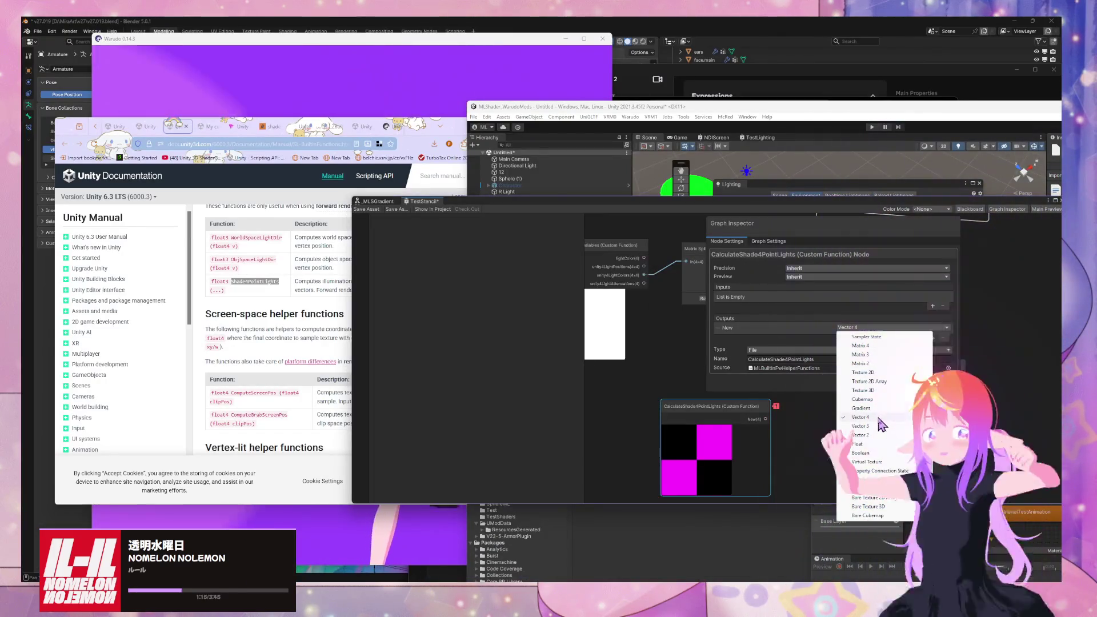
click(860, 426)
click(745, 329)
text(lor)
key(Return)
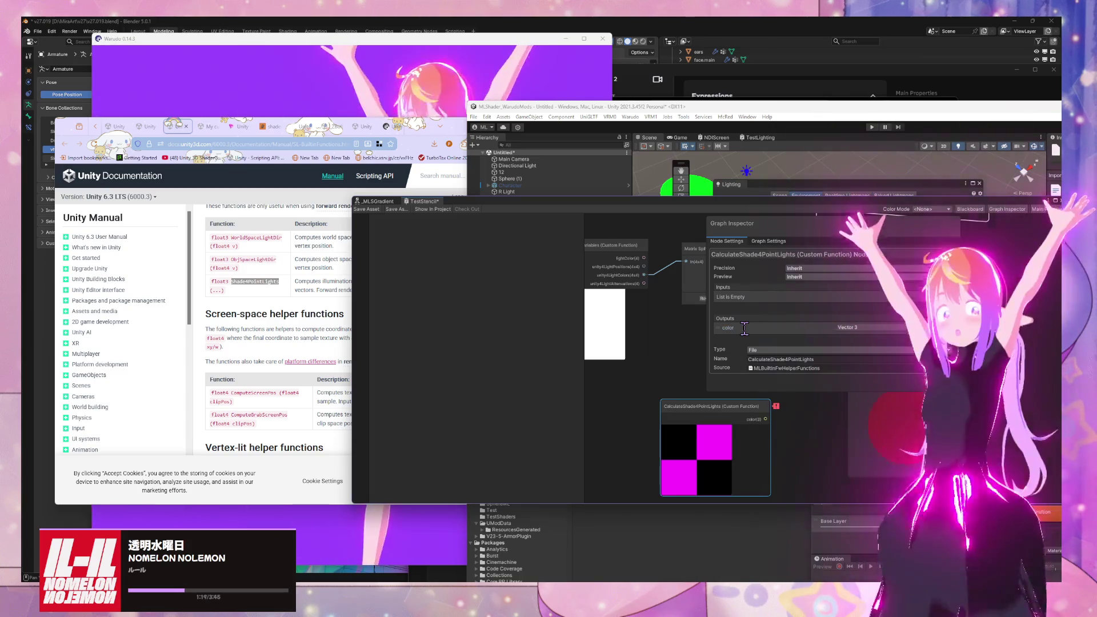
mouse_move(588, 594)
mouse_move(717, 569)
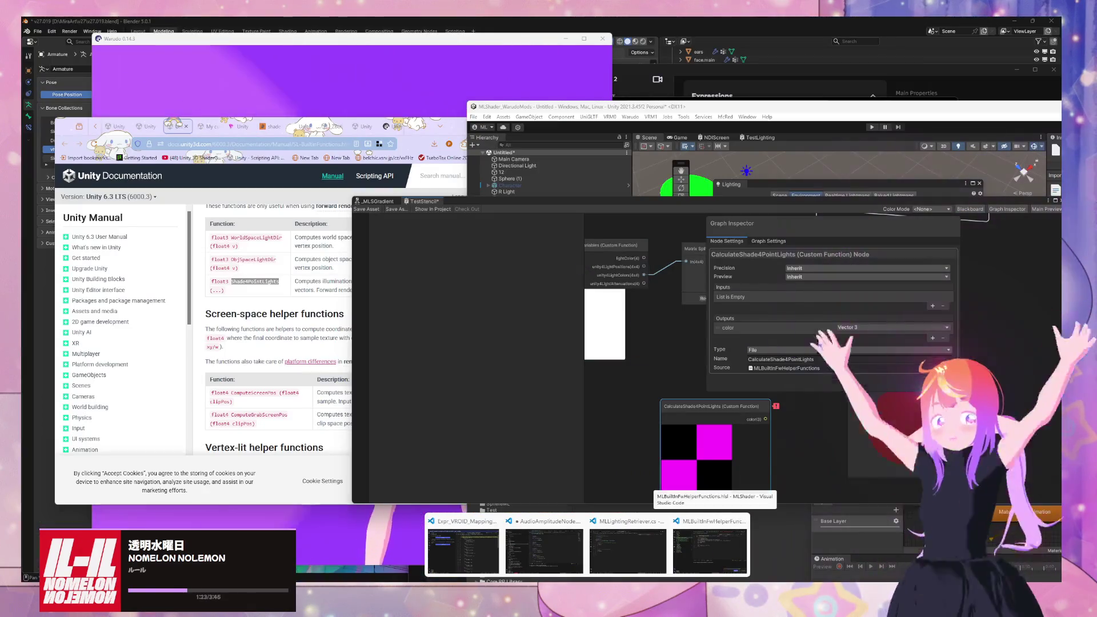
Step: Add two Vector 3 inputs named position and normal
click(932, 306)
click(933, 306)
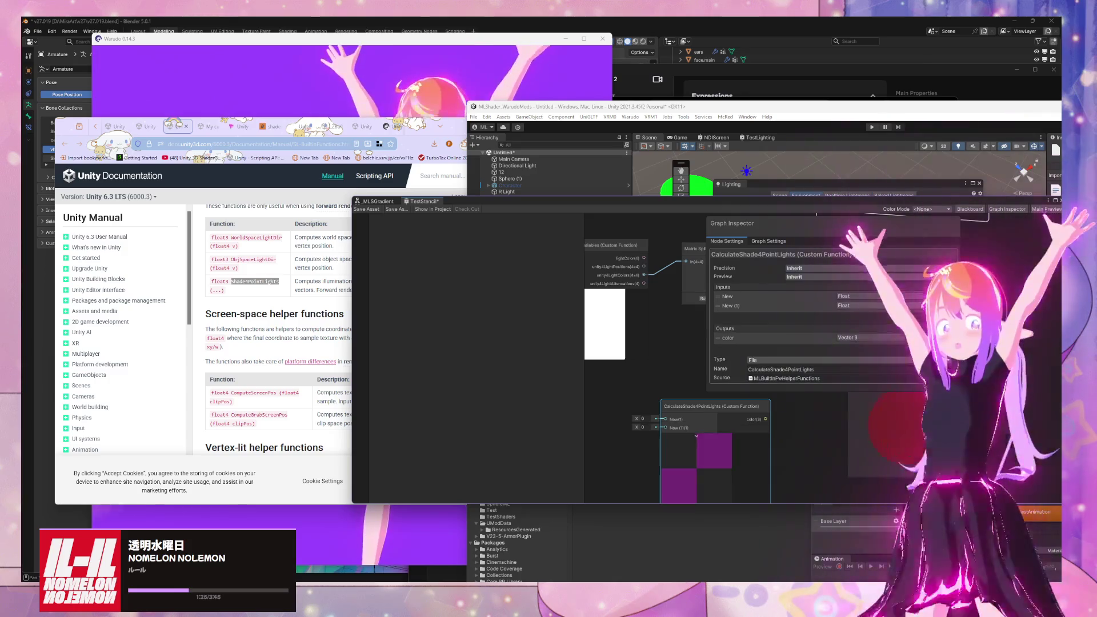
click(908, 296)
click(912, 317)
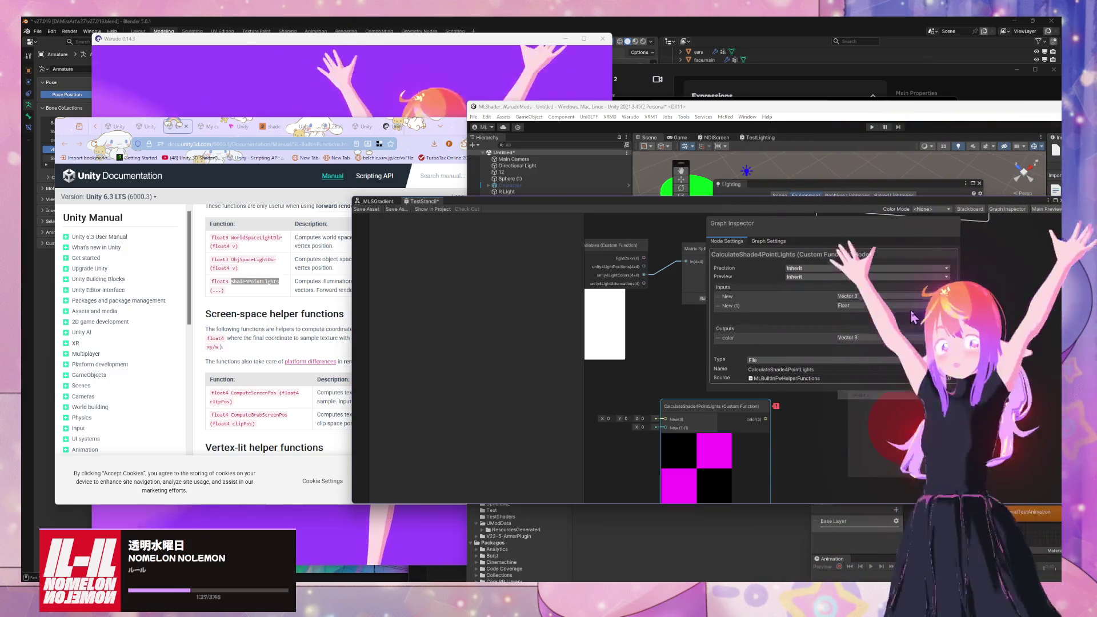
click(914, 305)
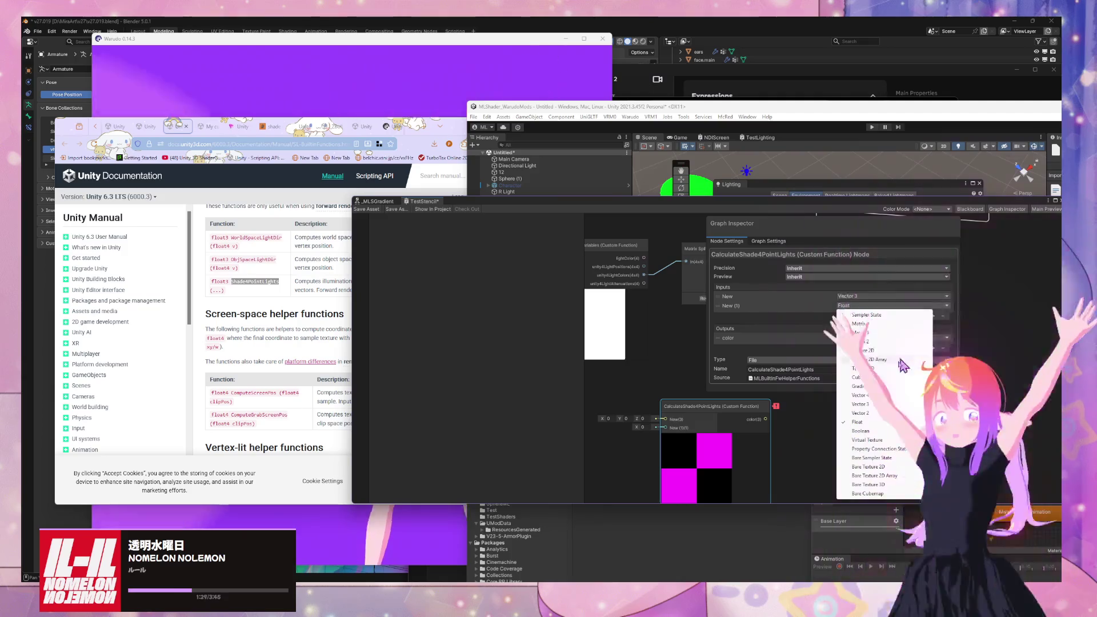
click(860, 404)
click(750, 296)
text(position)
key(Return)
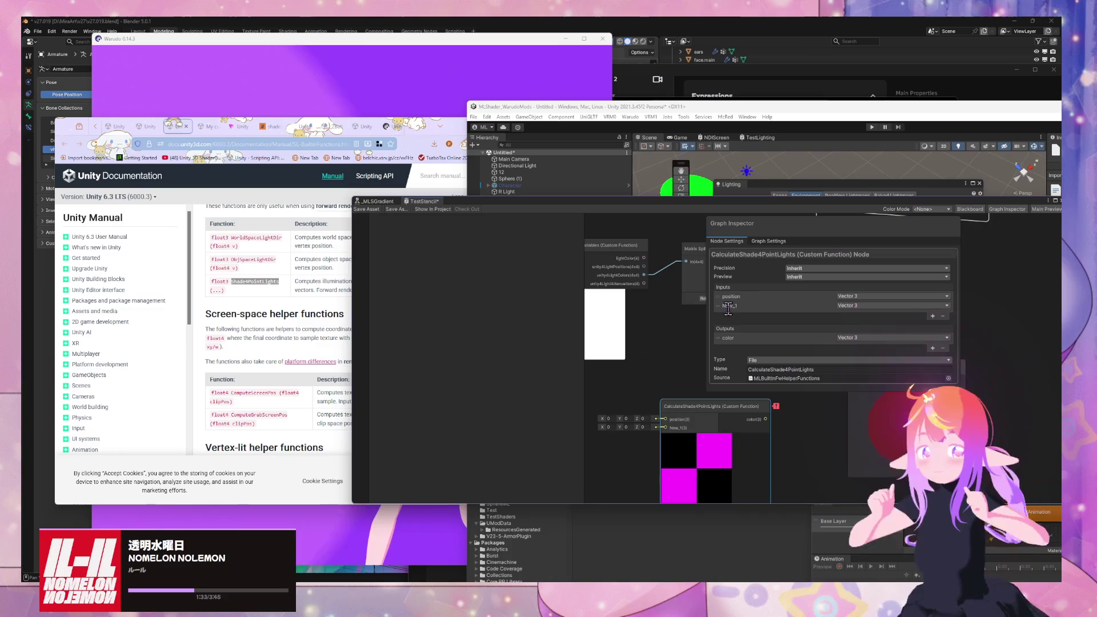
text(normal)
key(Return)
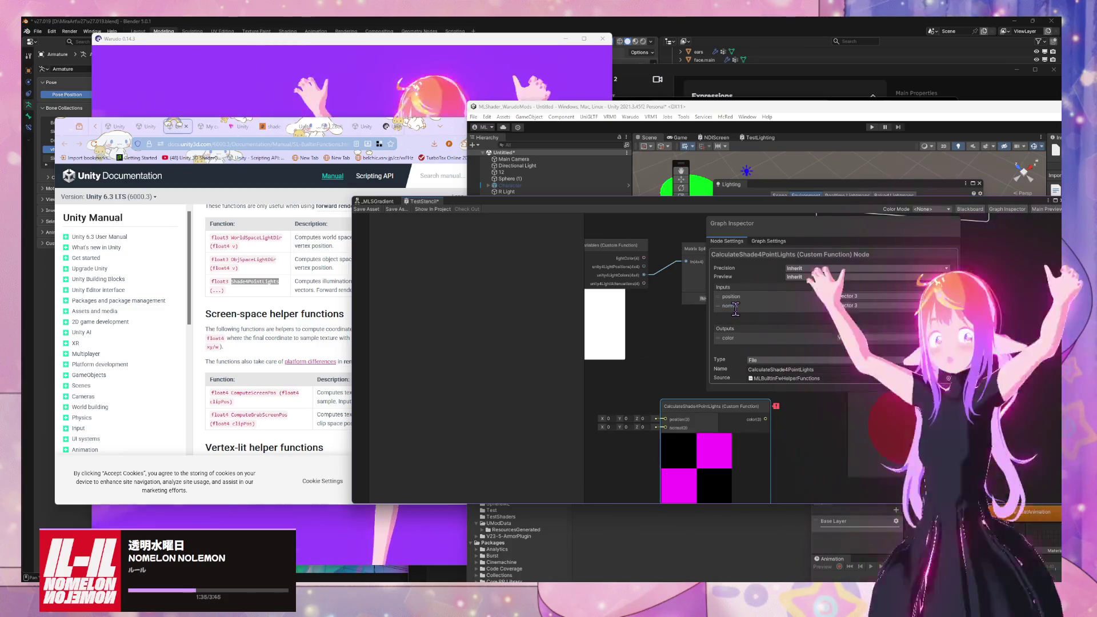
key(alt+Tab)
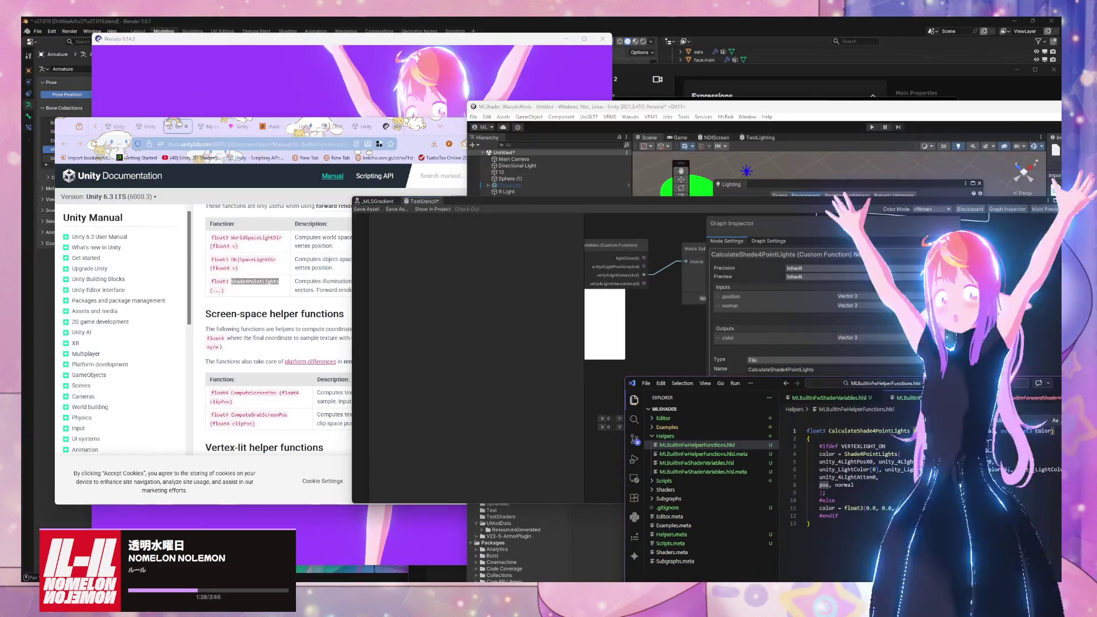
Step: Replace the pos argument with position in the Shade4PointLights call
click(823, 485)
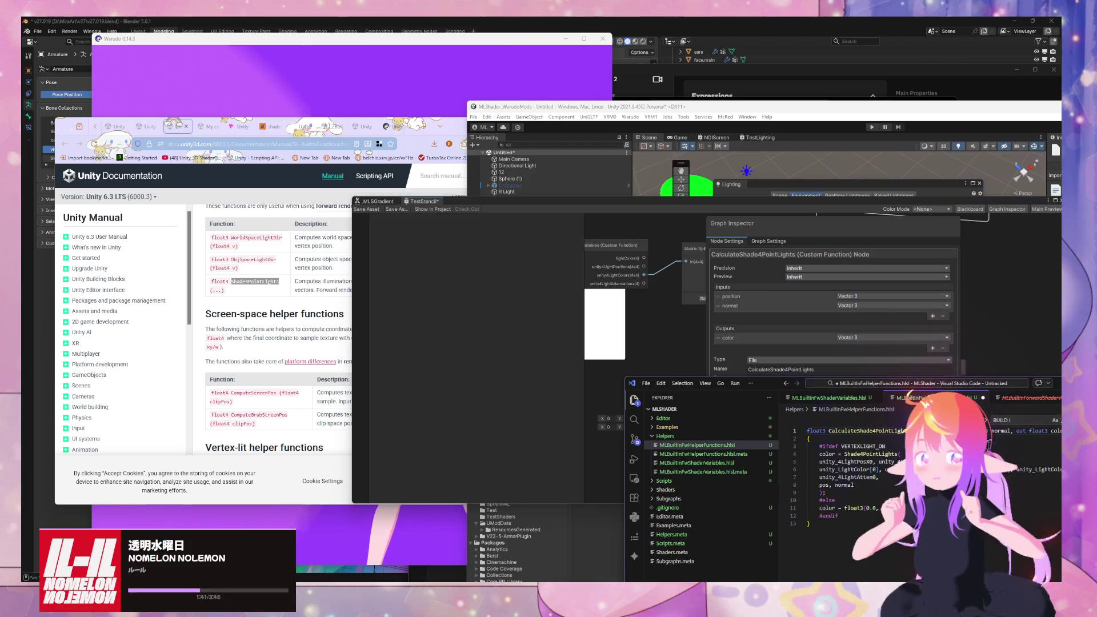
double_click(824, 485)
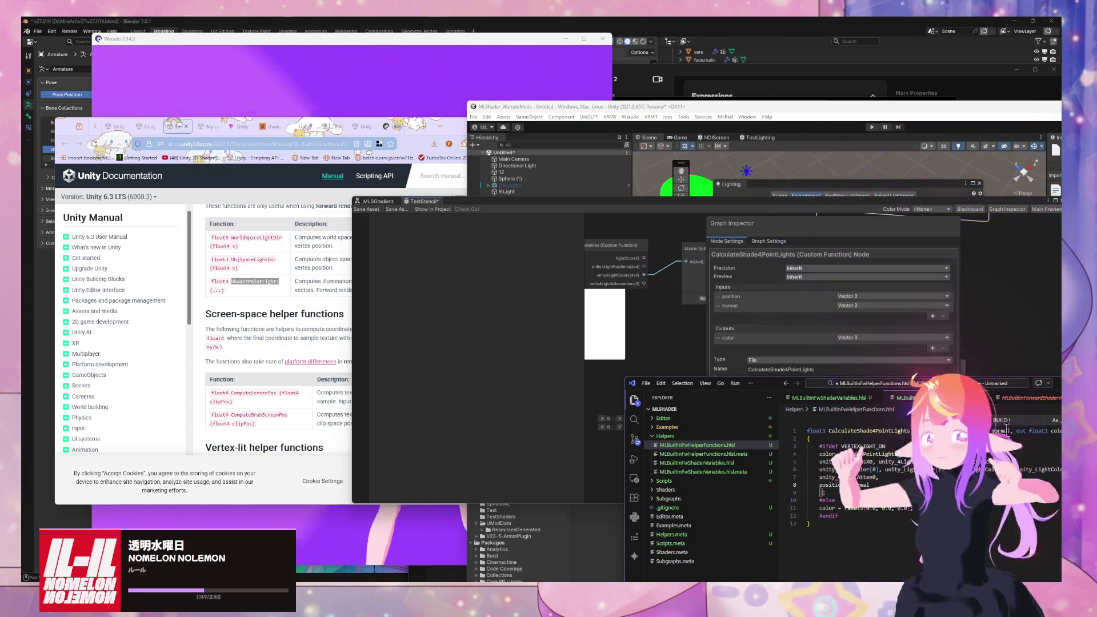
double_click(866, 485)
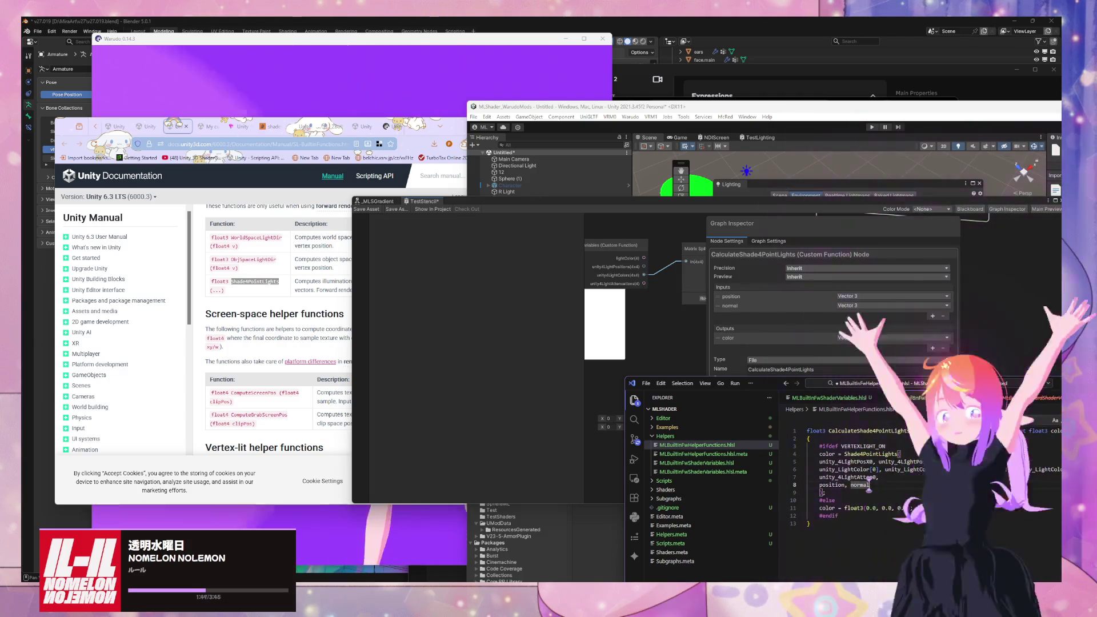
click(752, 325)
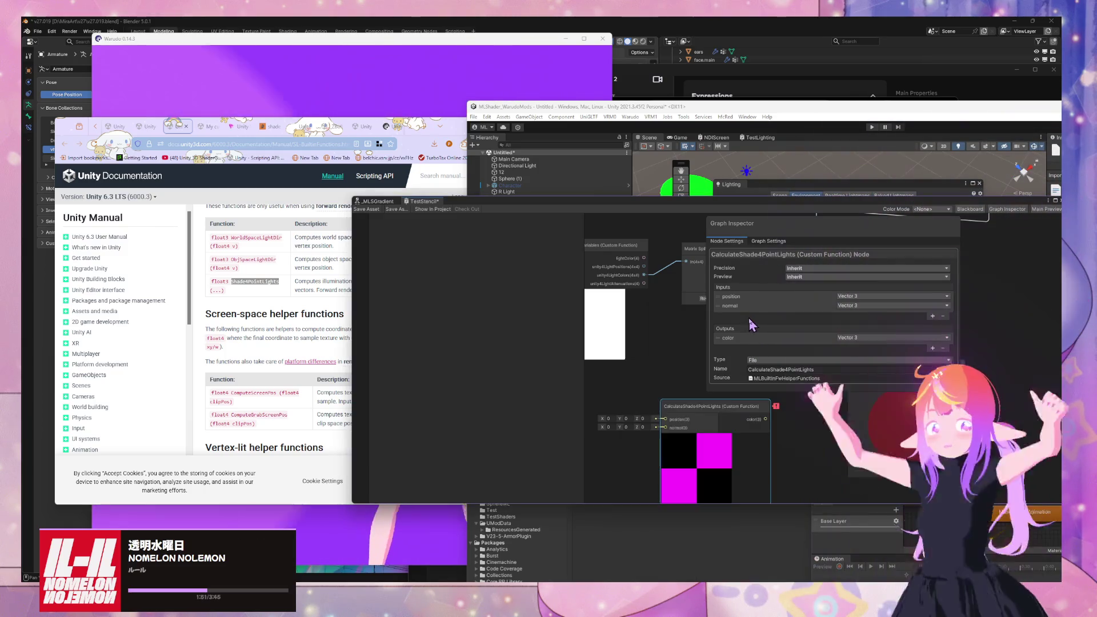
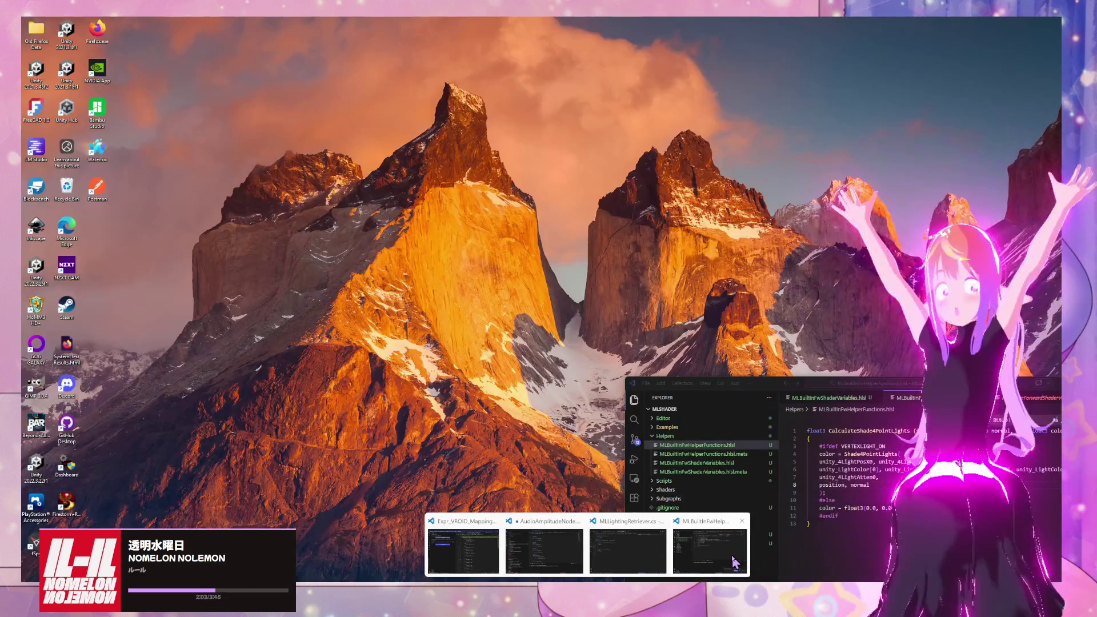
Step: Add the _float suffix to the lighting function name in MLBuiltInFwHelperFunctions.hlsl
click(734, 562)
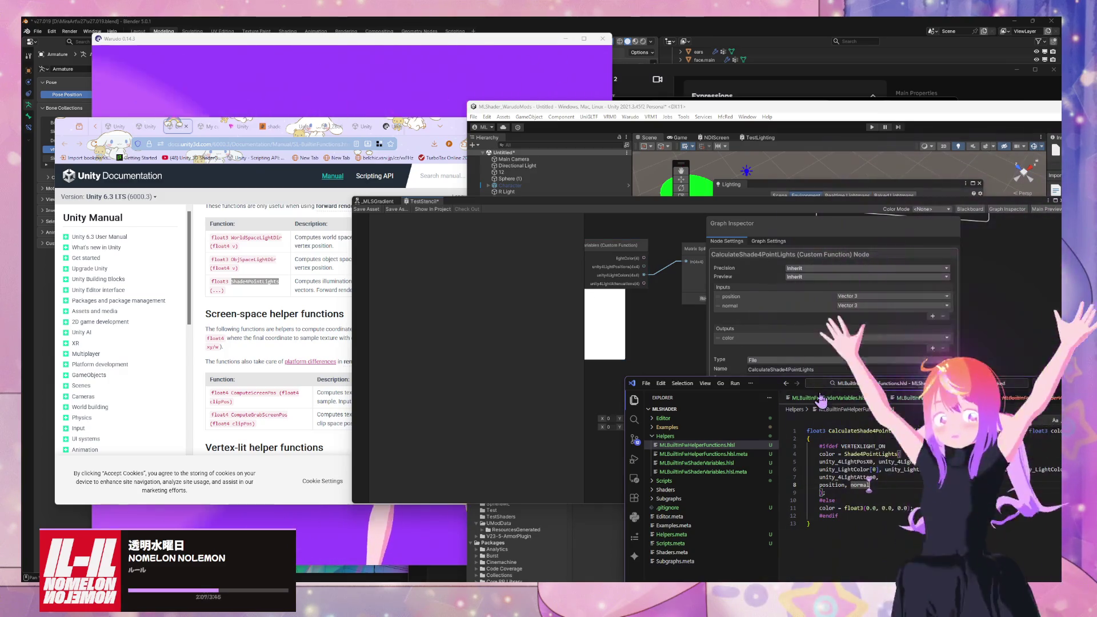
scroll(845, 485, up, 5)
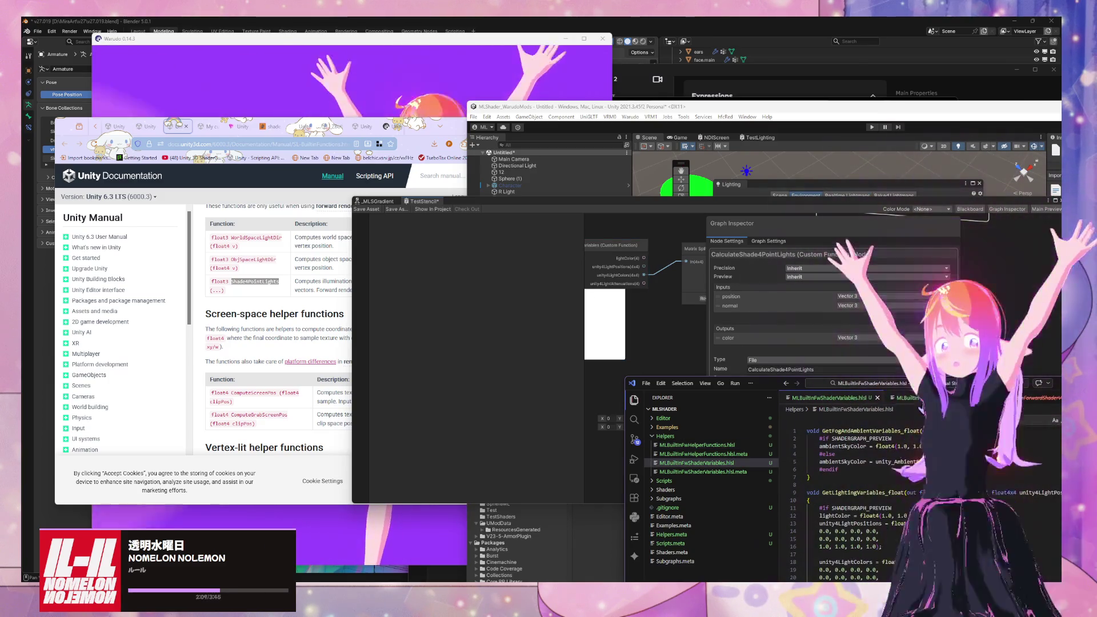
click(697, 445)
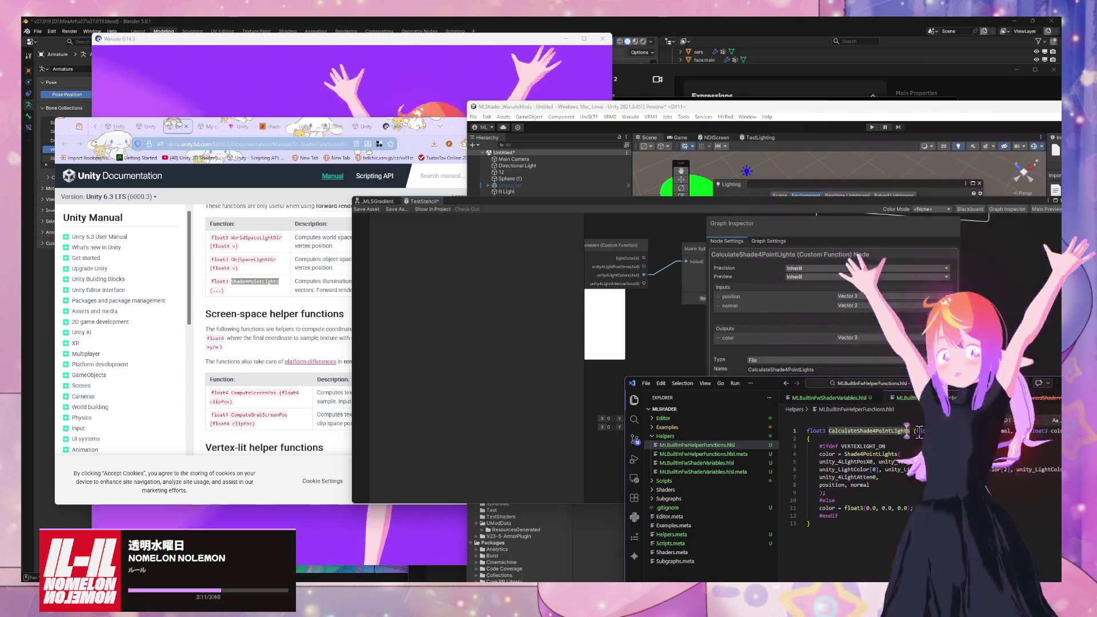
text(_fl)
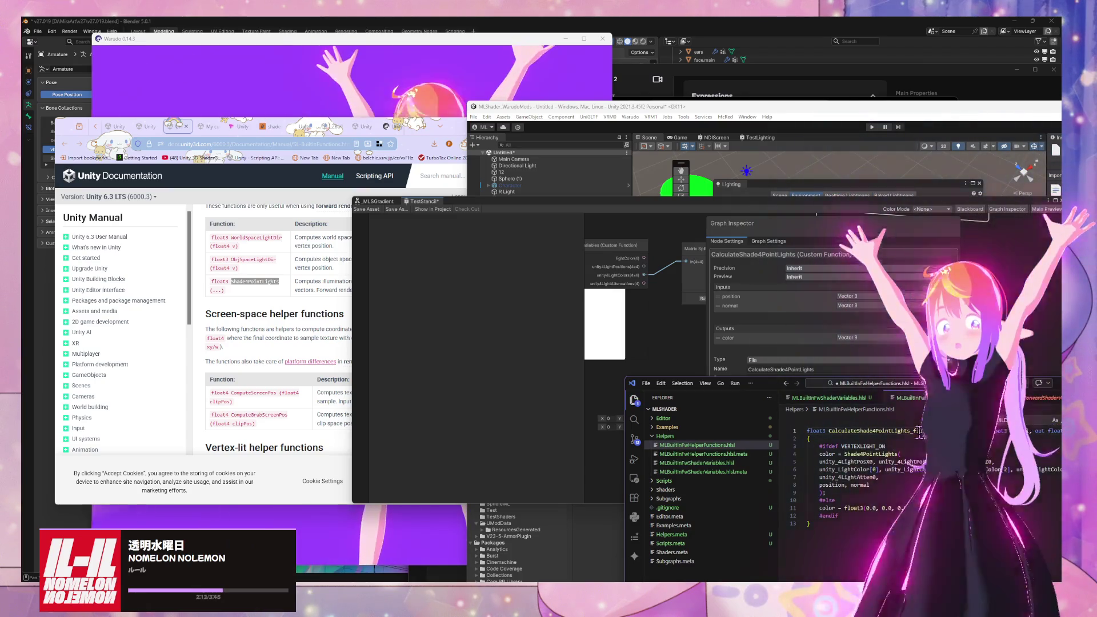
Step: Update the Shader Graph custom function node's name to match the _float function
click(763, 370)
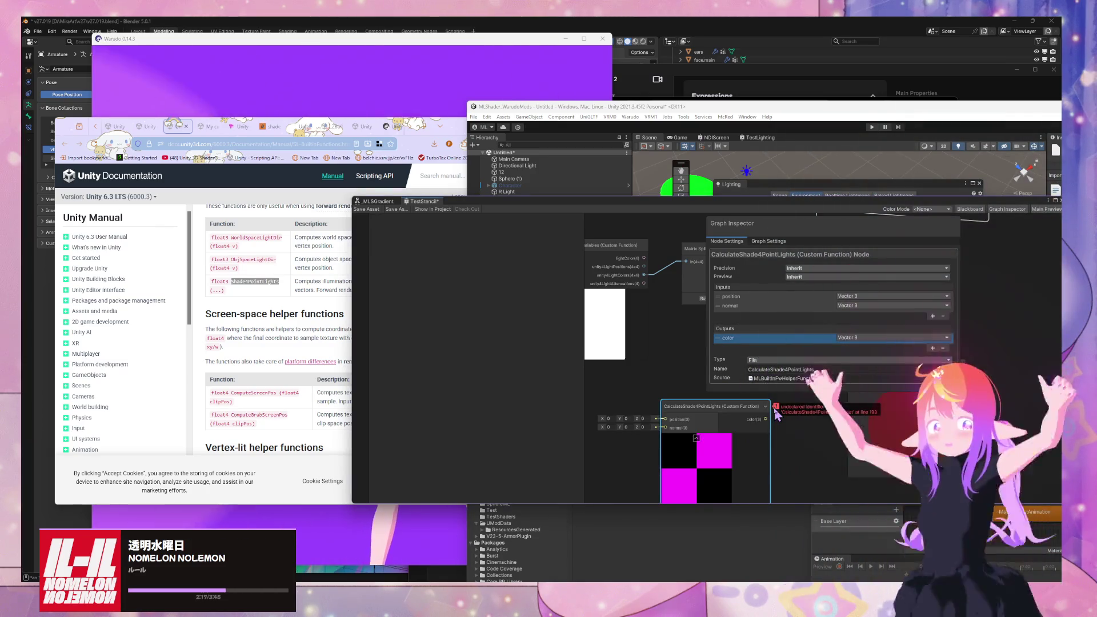
click(823, 370)
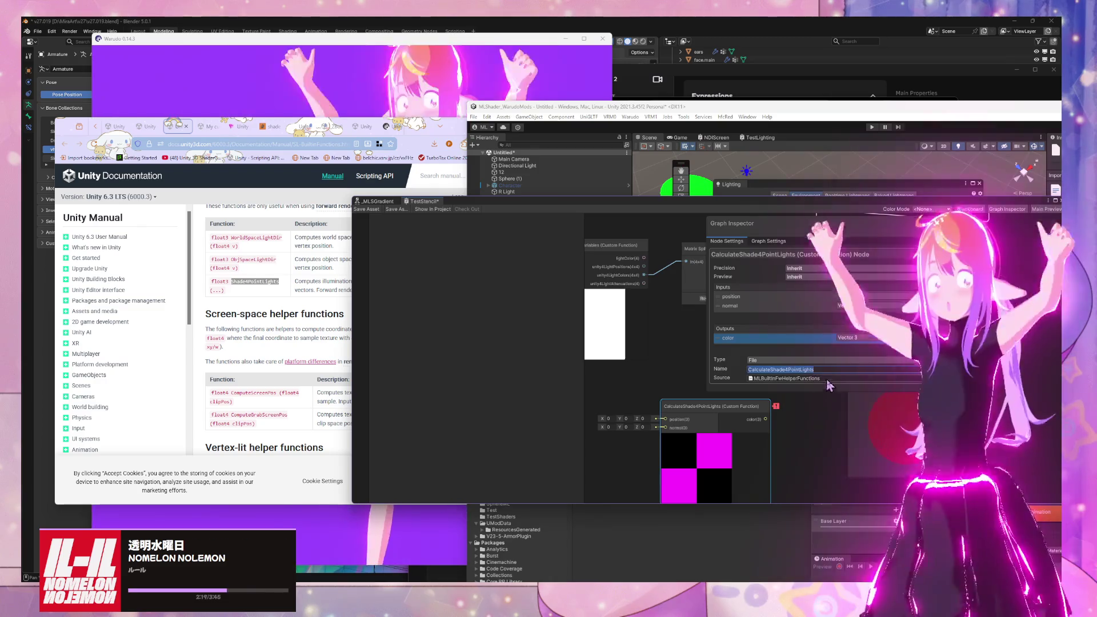
click(742, 562)
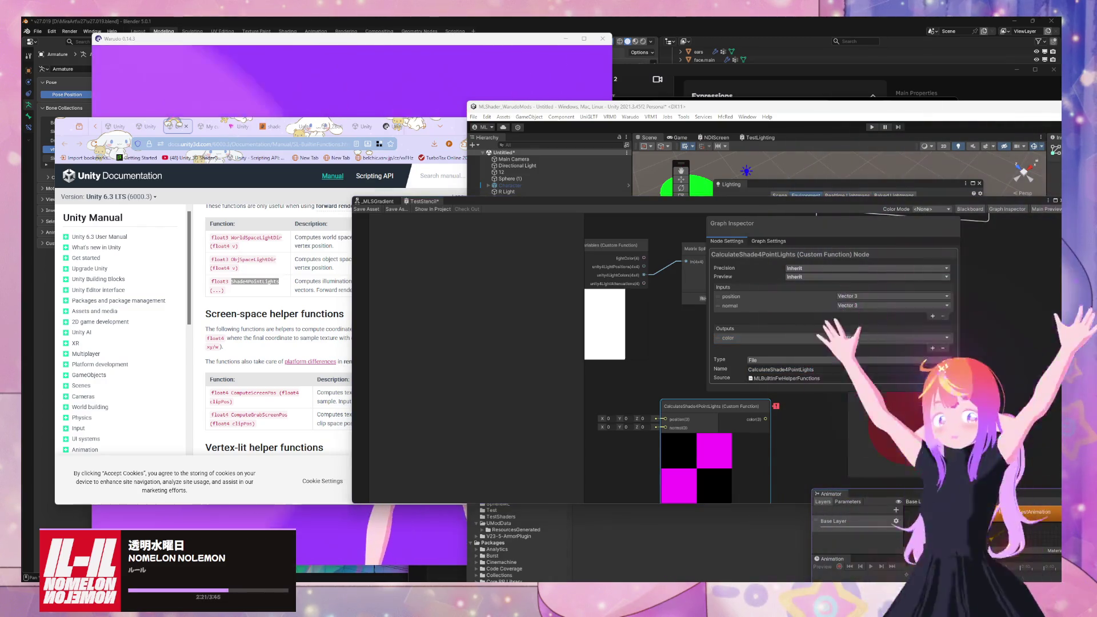
mouse_move(588, 580)
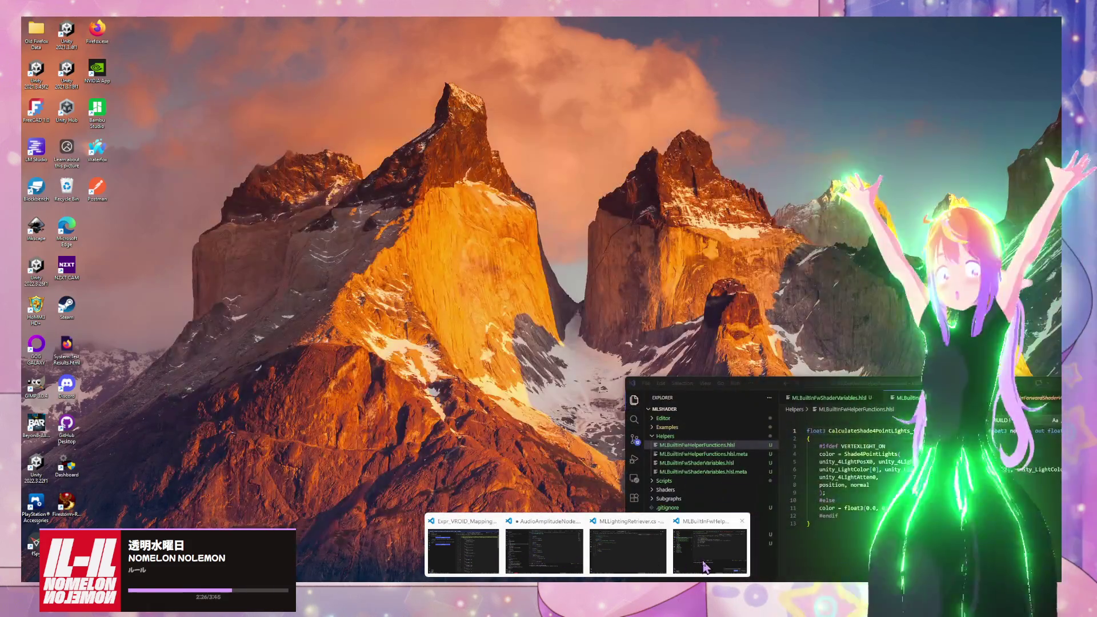
click(689, 567)
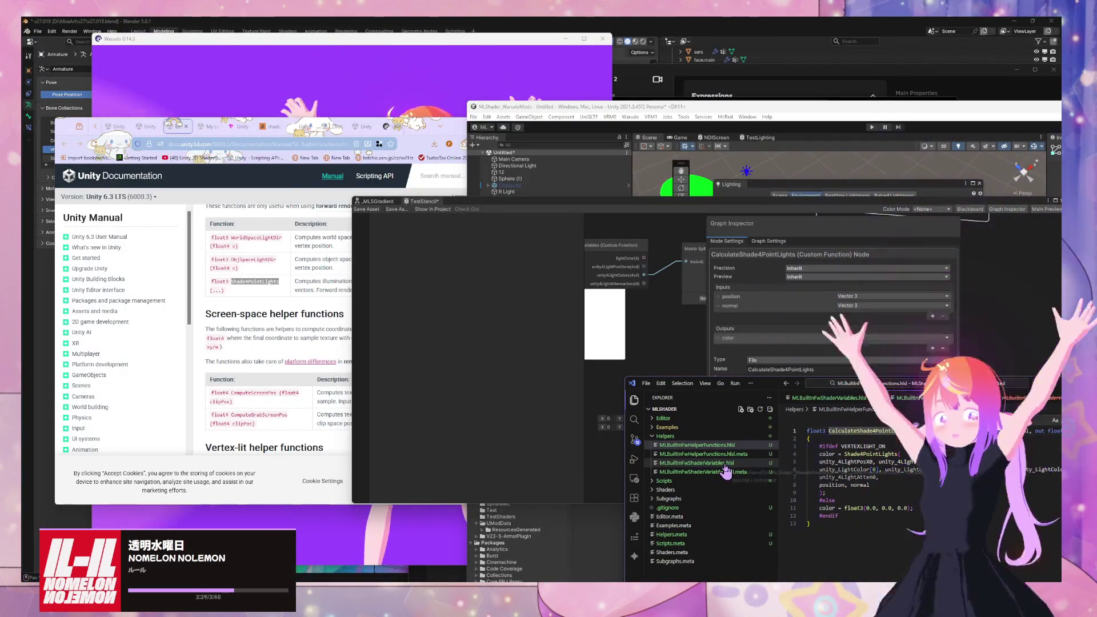
Step: Compare the helper functions file with the node preview, then centre the code window
click(724, 463)
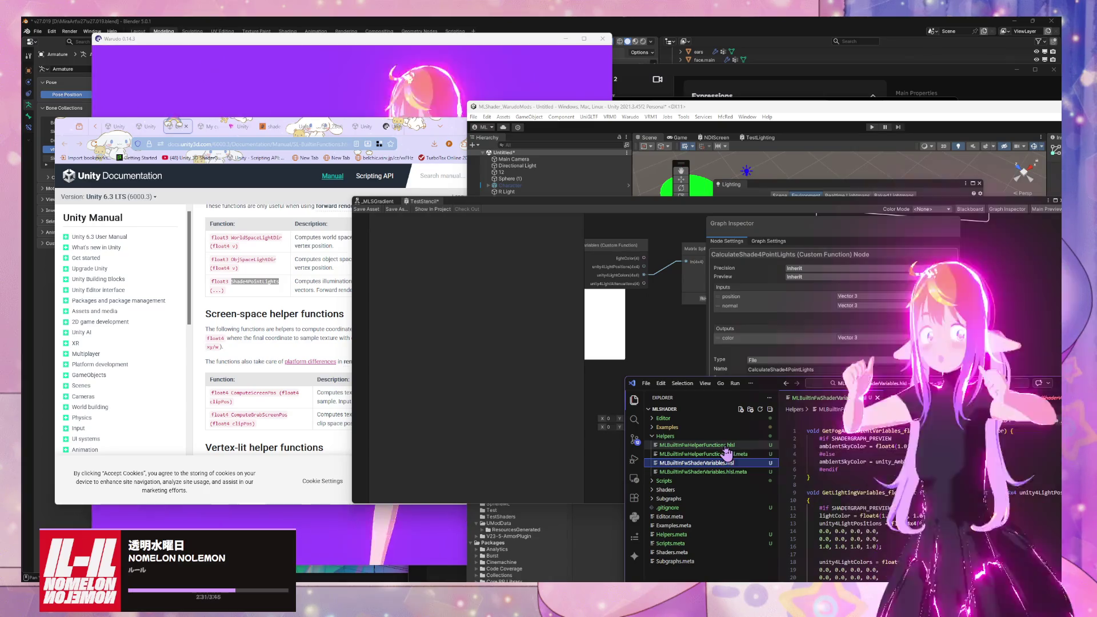
click(722, 445)
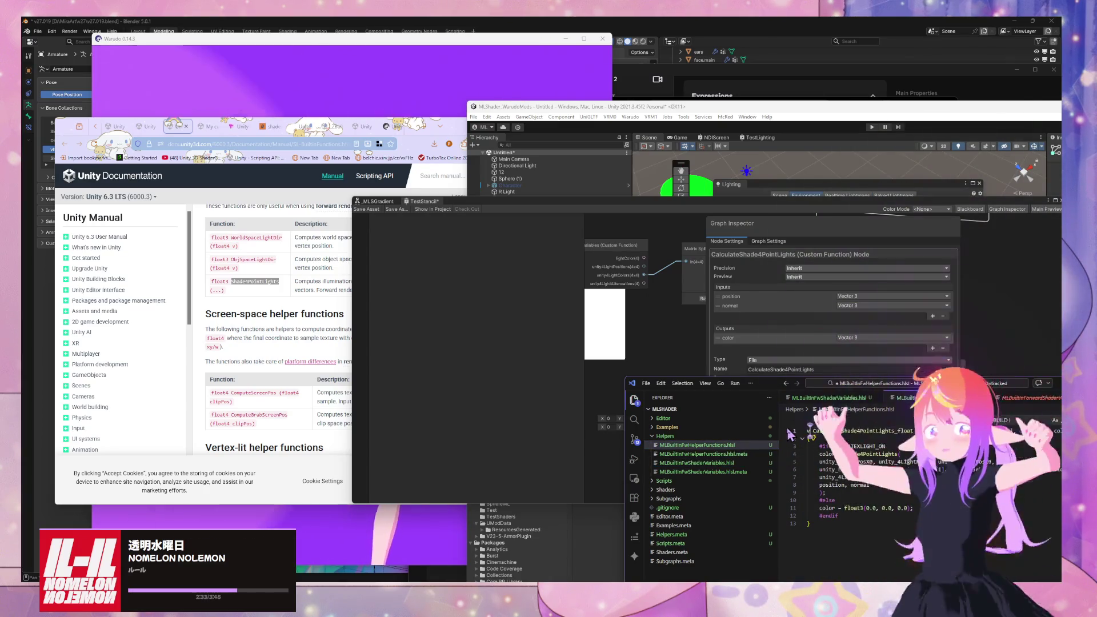
click(826, 403)
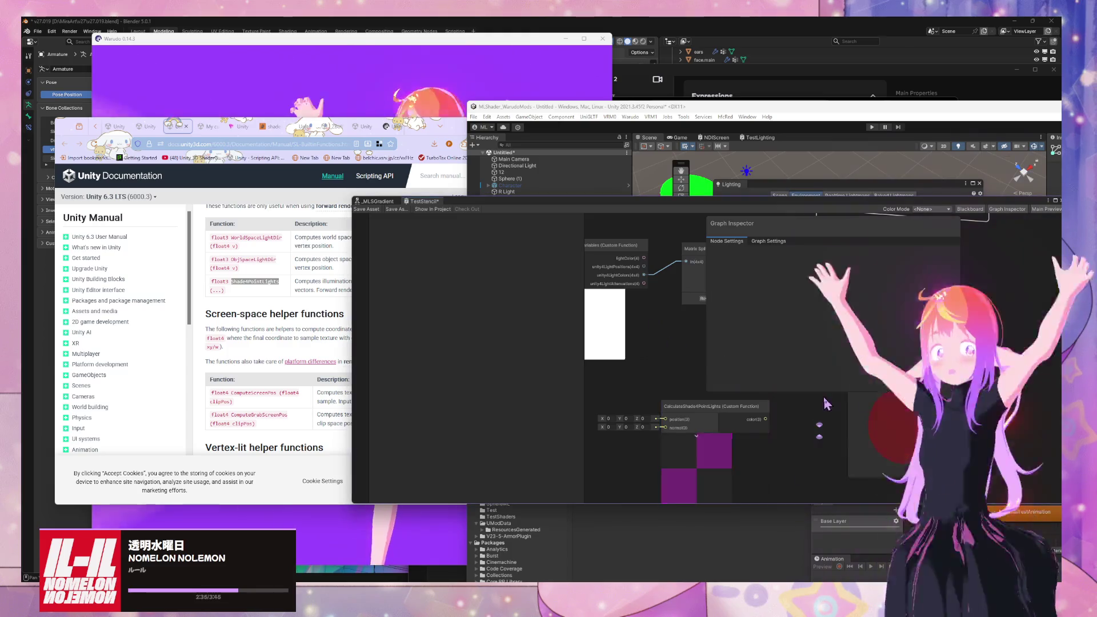
mouse_move(780, 413)
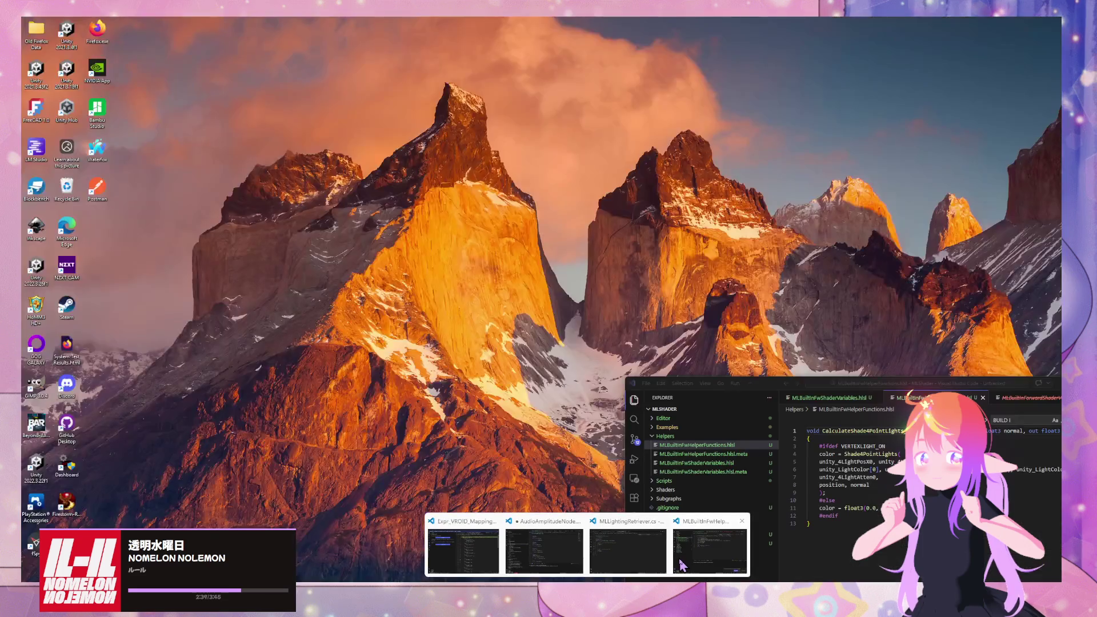
click(682, 566)
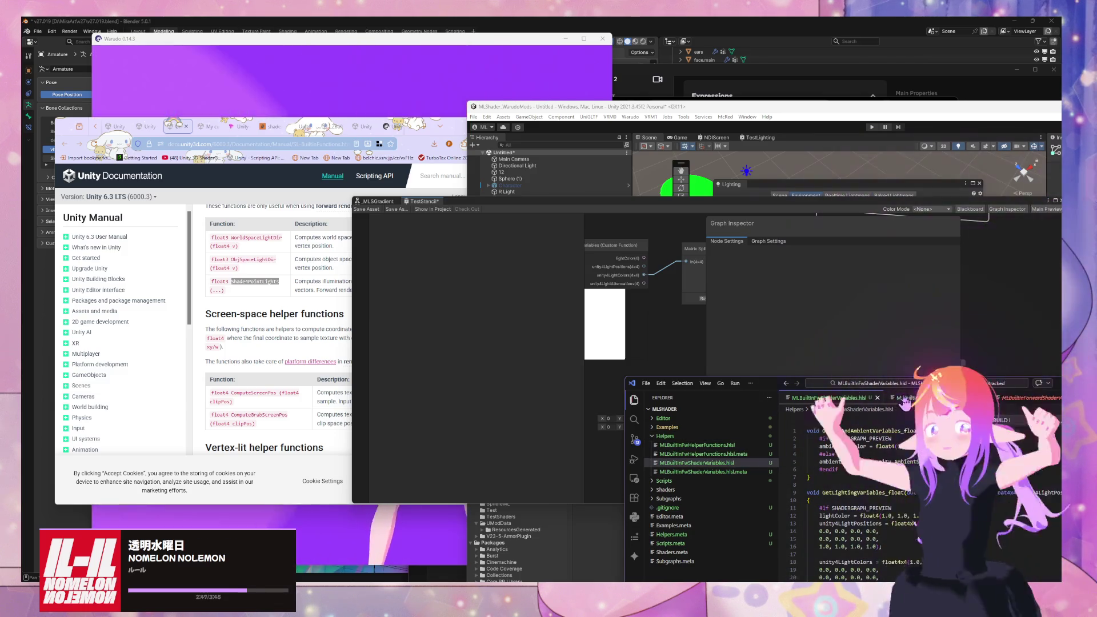
click(906, 403)
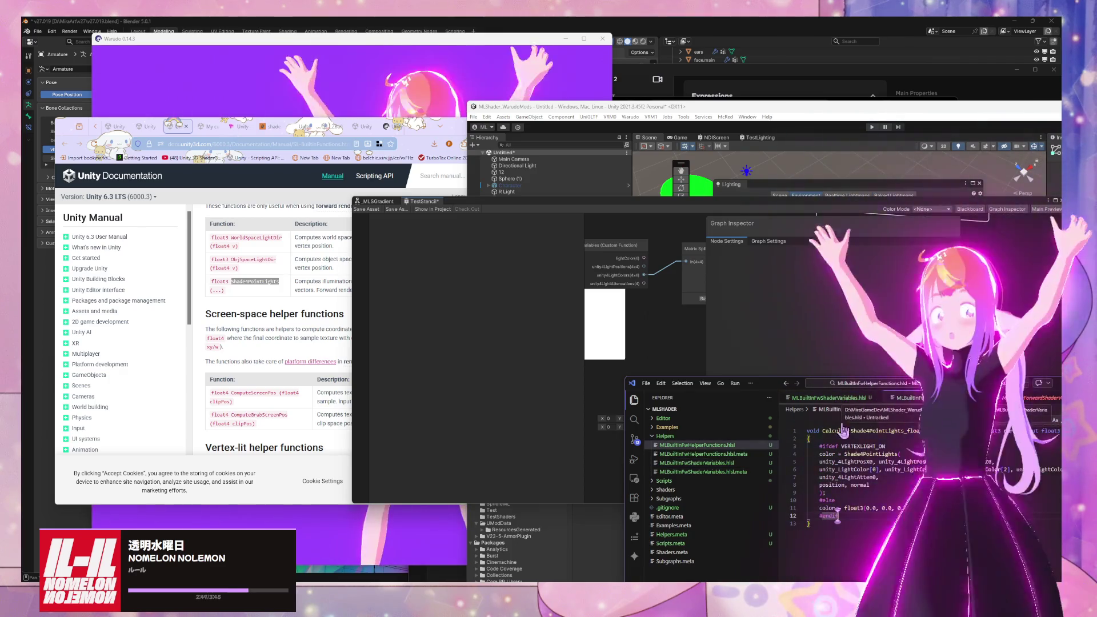
drag(858, 470, 351, 296)
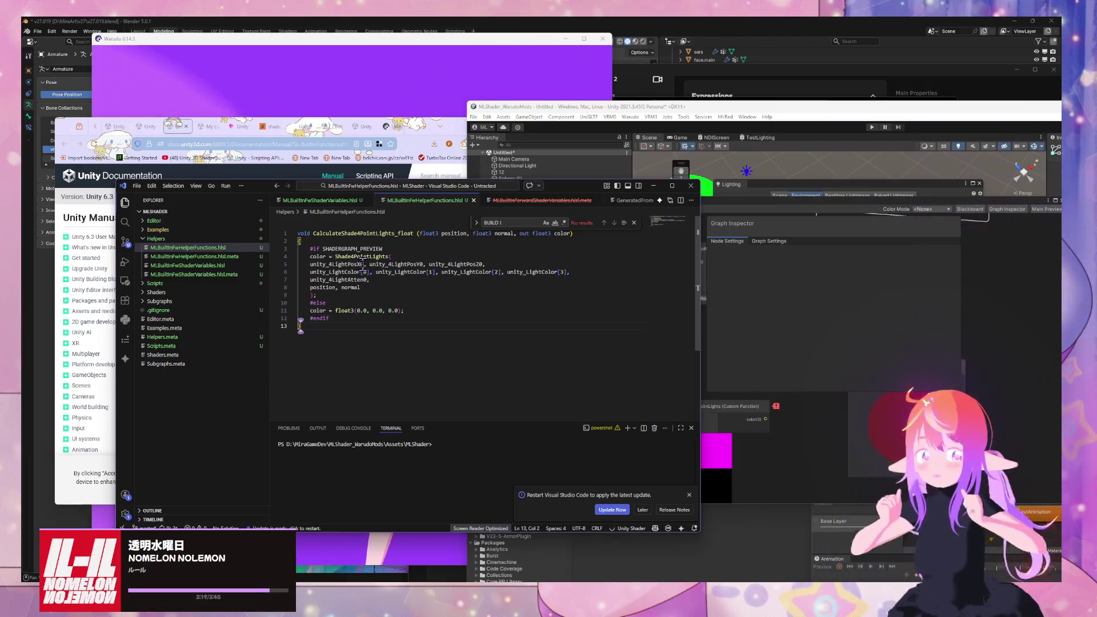
Step: Move the Shade4PointLights call under #else and put color = float3(0,0,0) under #if SHADERGRAPH_PREVIEW
click(350, 206)
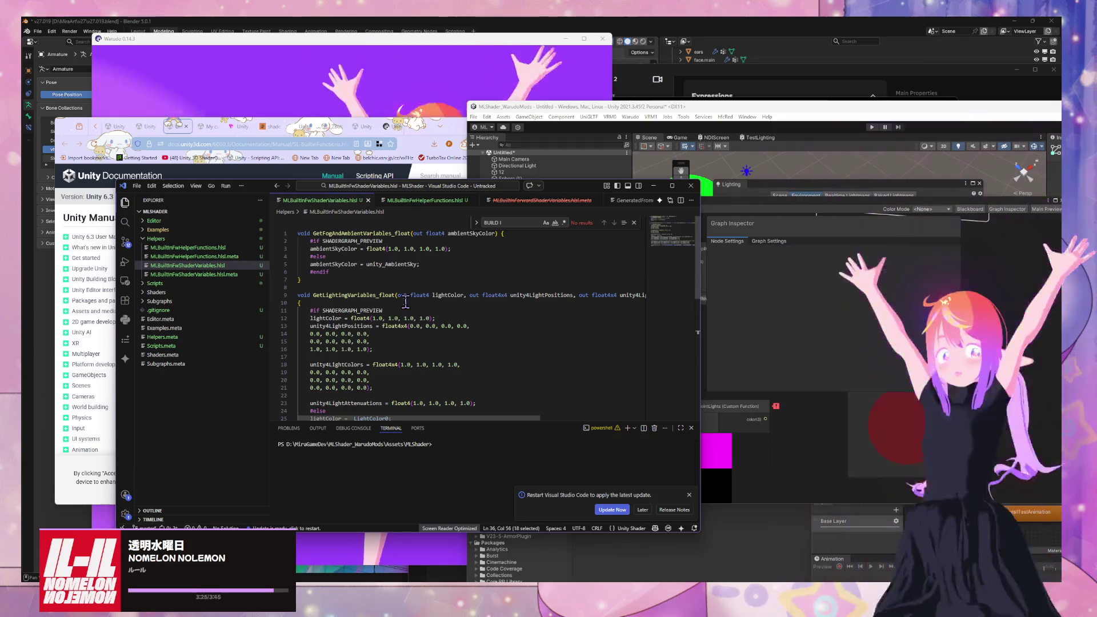
scroll(401, 253, down, 3)
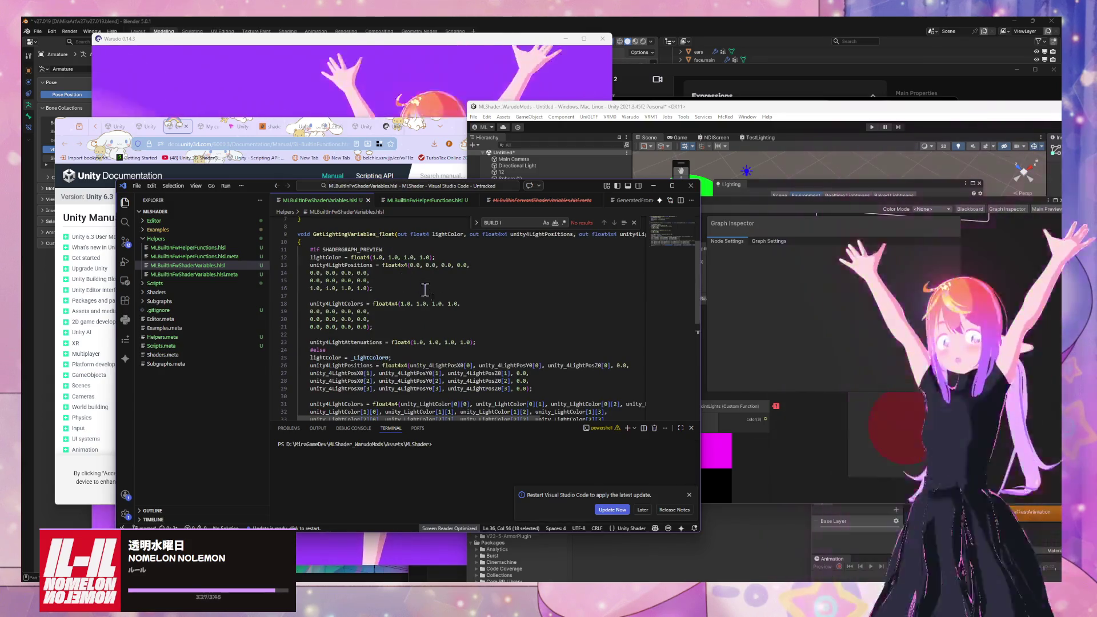
click(429, 199)
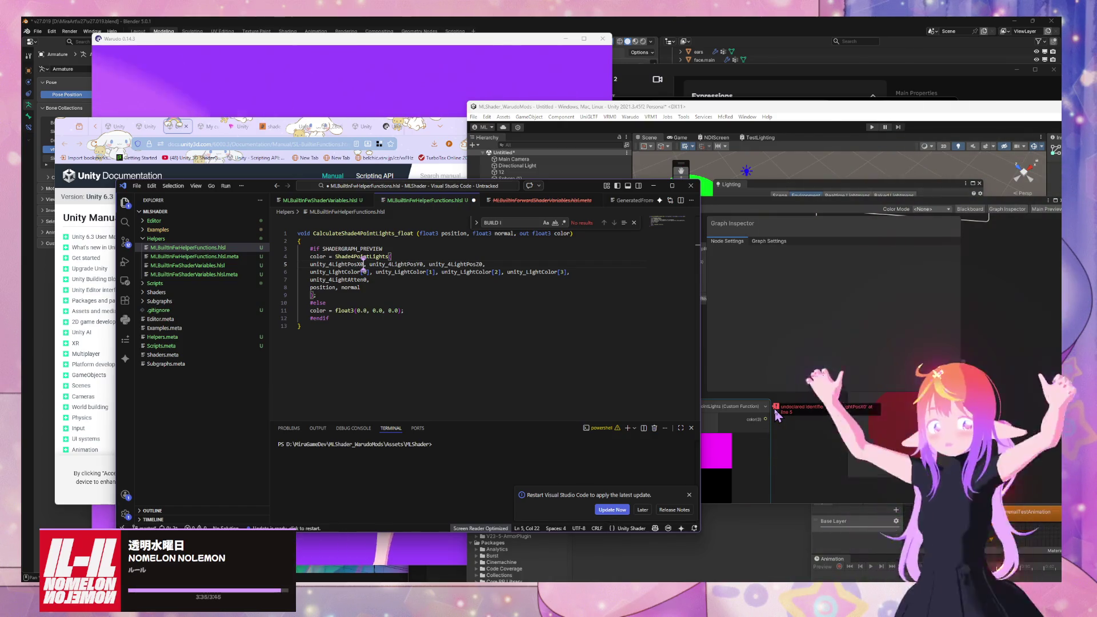
drag(315, 295, 253, 254)
key(ctrl+c)
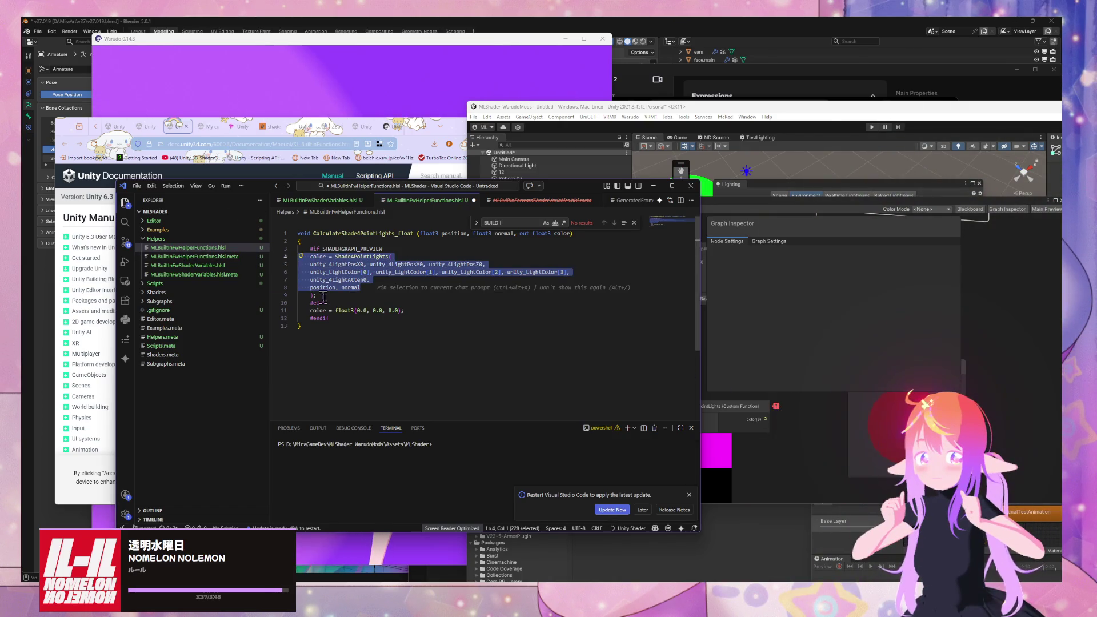
key(Delete)
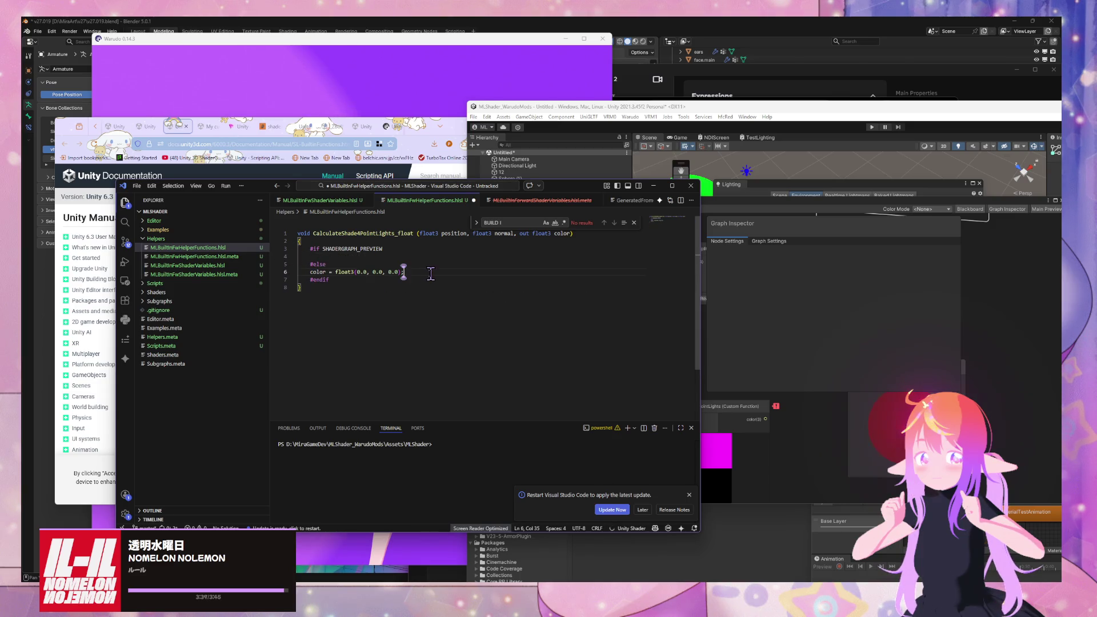
key(ctrl+v)
drag(279, 262, 298, 272)
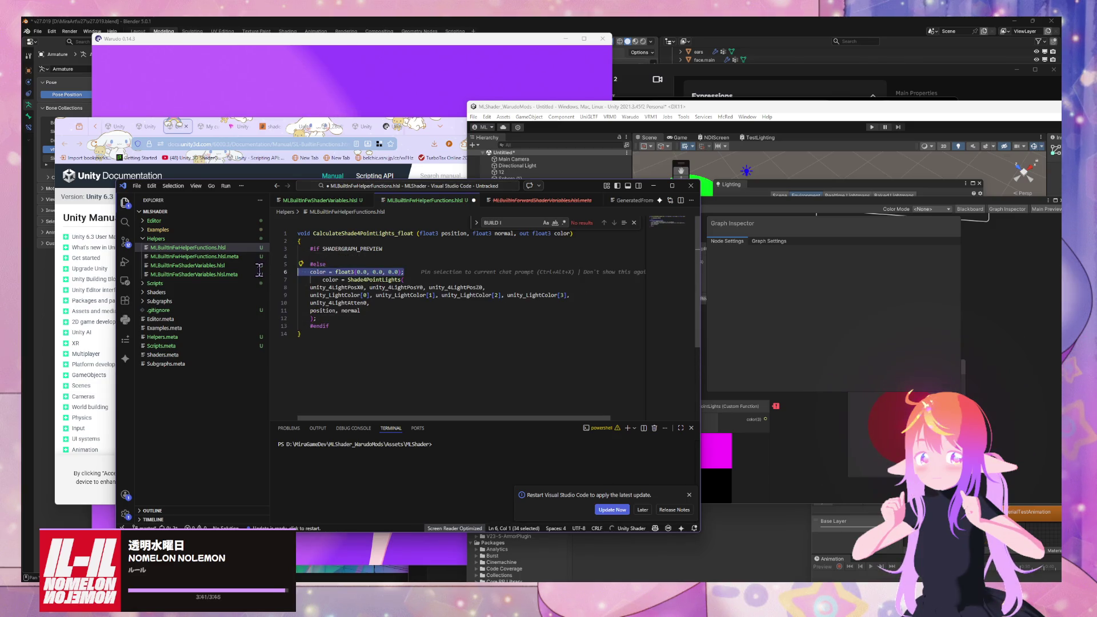
key(Delete)
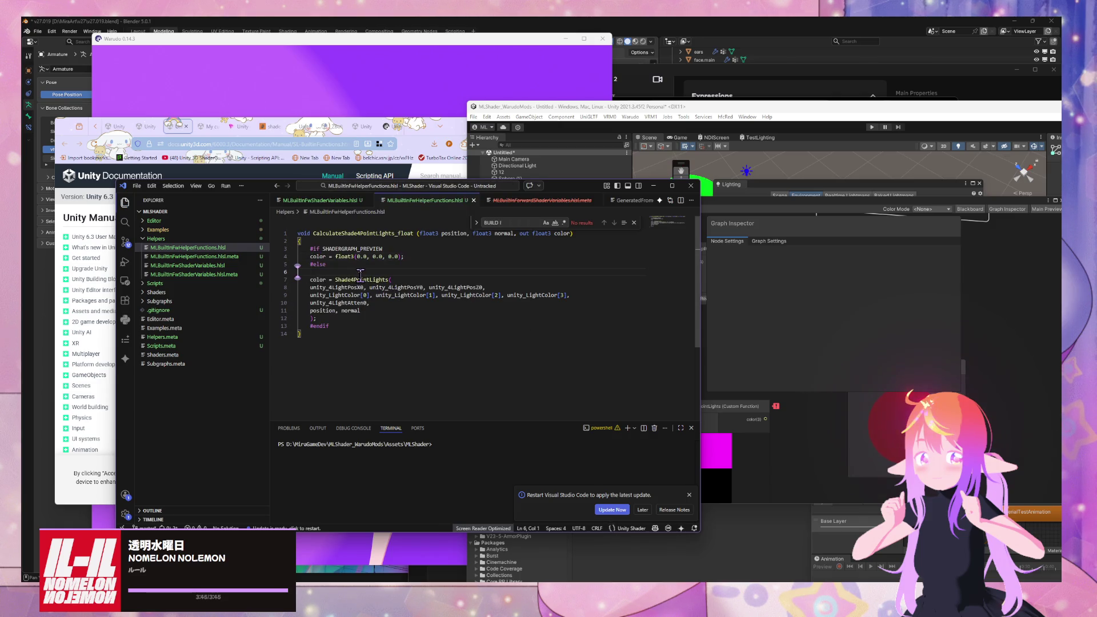
key(BackSpace)
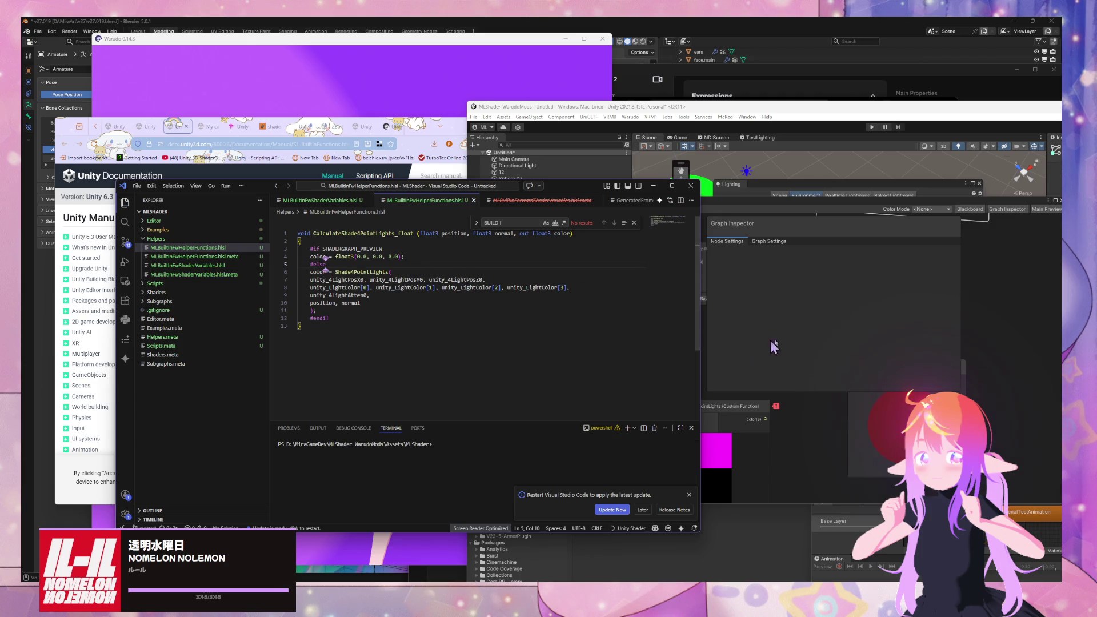
Step: Bring Shader Graph forward and shift the custom function node up and left
click(774, 347)
drag(774, 404, 669, 349)
scroll(671, 345, down, 2)
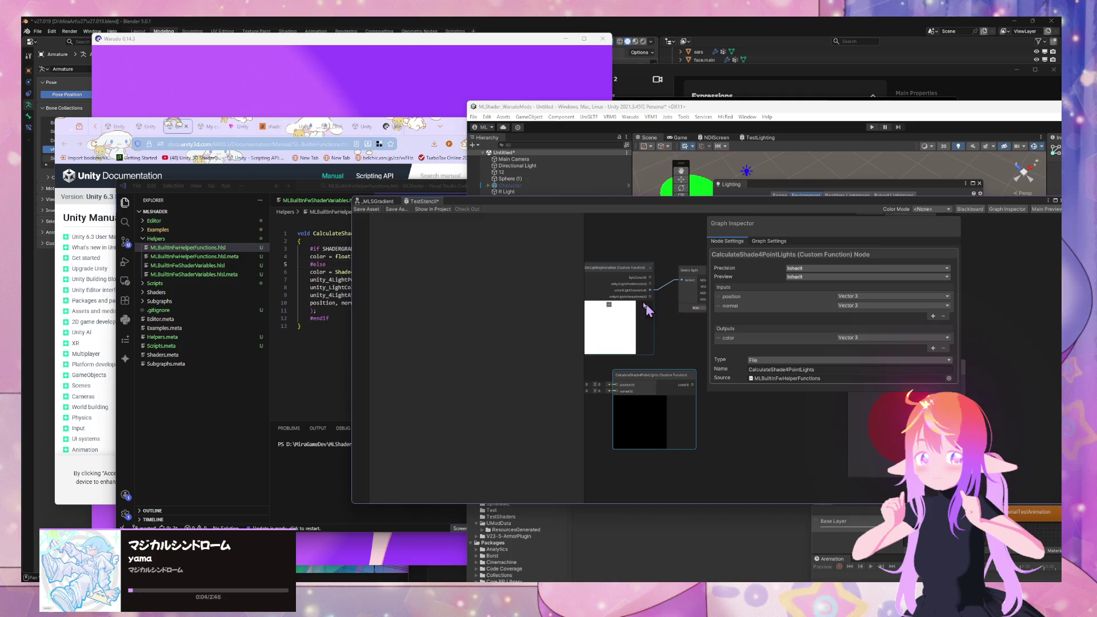
Step: Add a Normal Vector node and wire its output into the custom function's normal input
drag(689, 211, 759, 210)
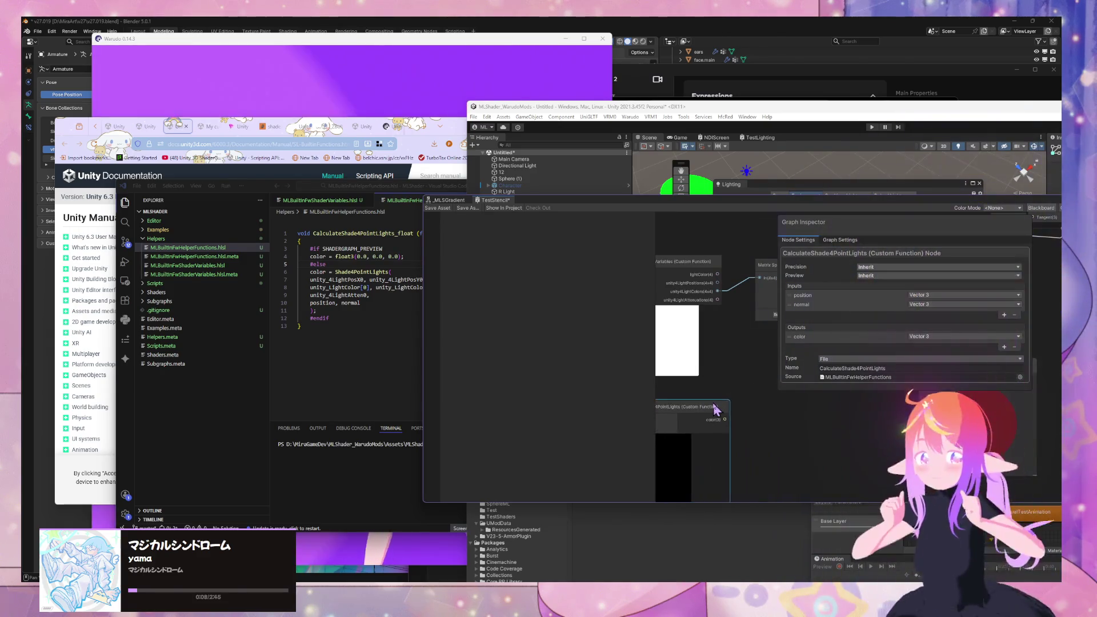
scroll(733, 335, down, 2)
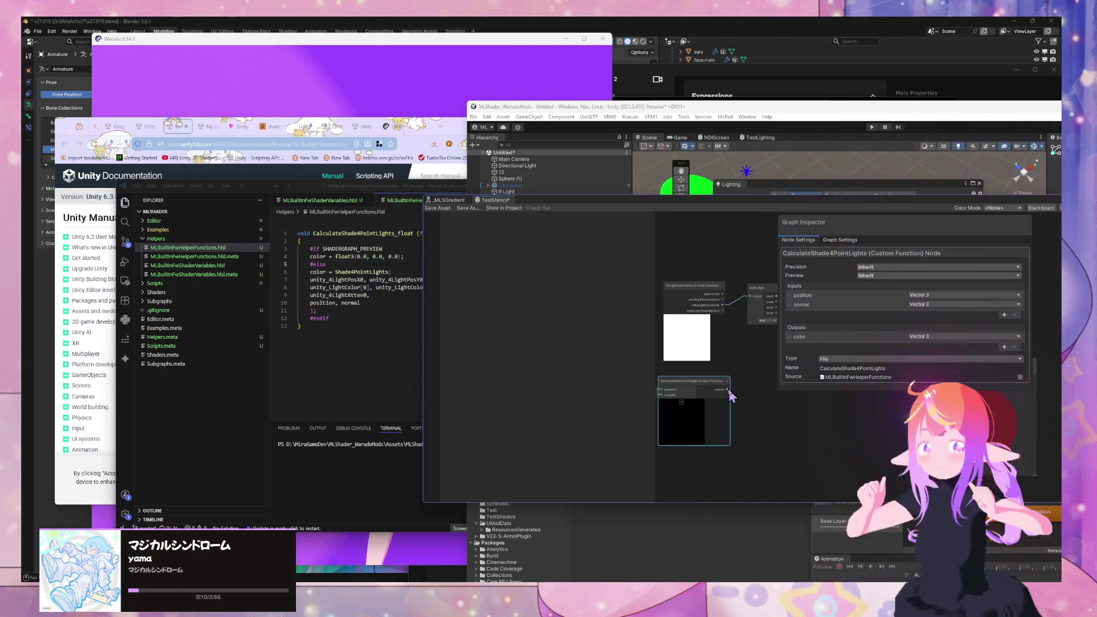
drag(728, 380, 786, 387)
drag(778, 458, 759, 464)
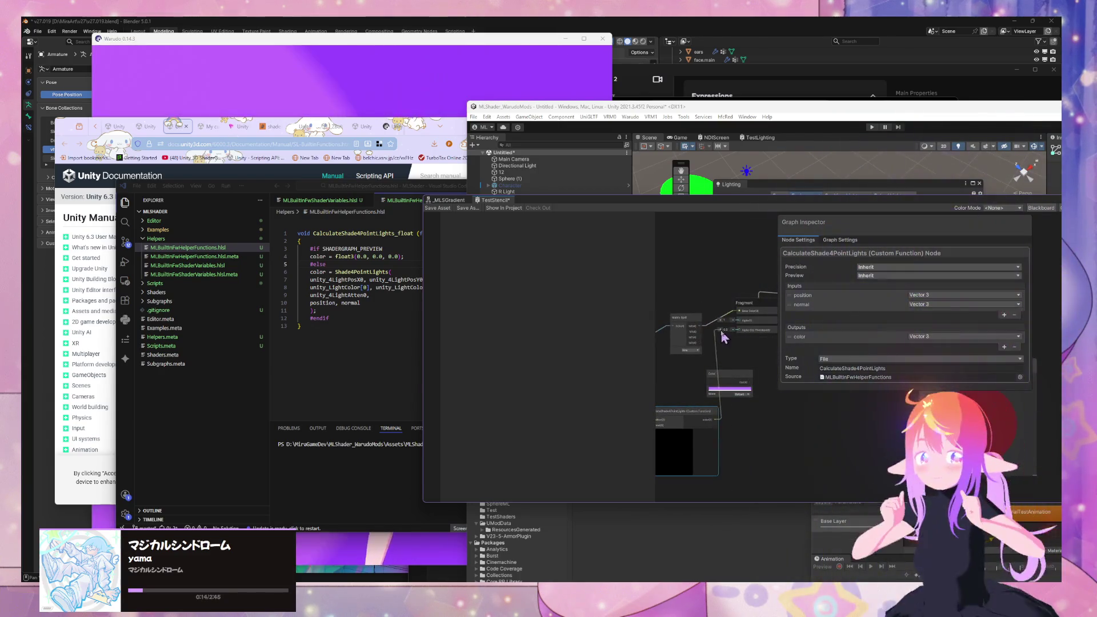
drag(742, 417, 745, 358)
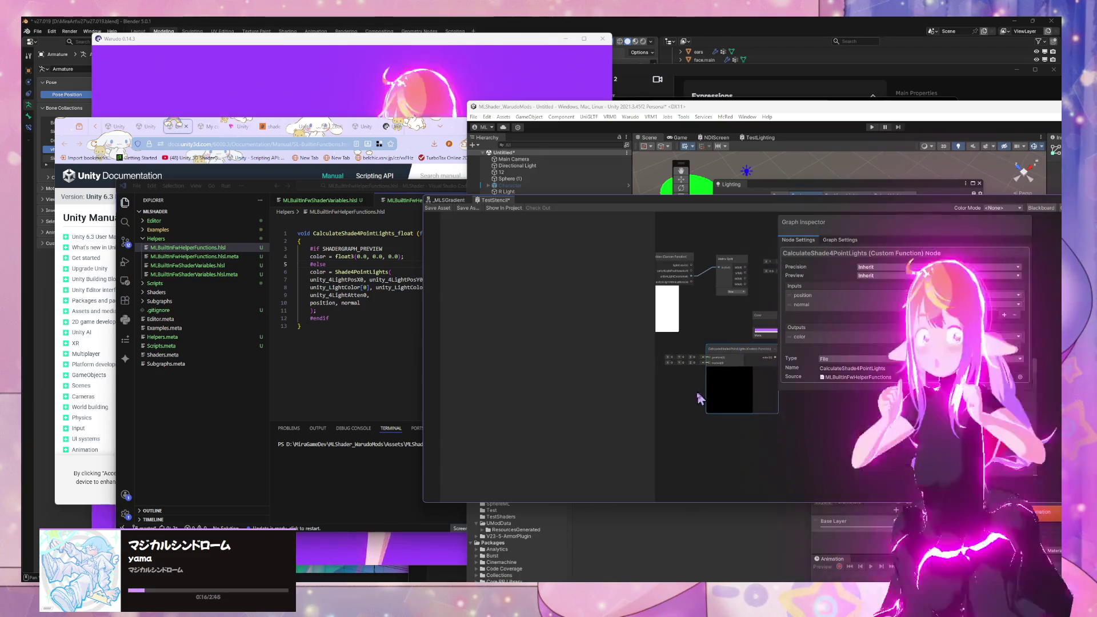
click(691, 406)
key(space)
text(normal)
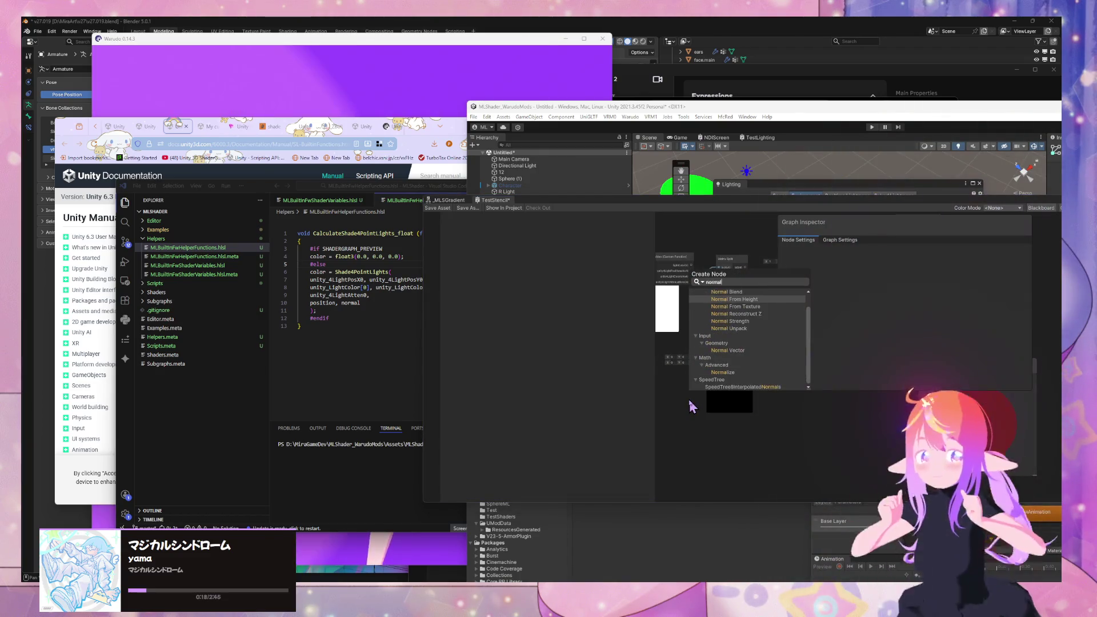
key(Down)
key(Down)
key(Down)
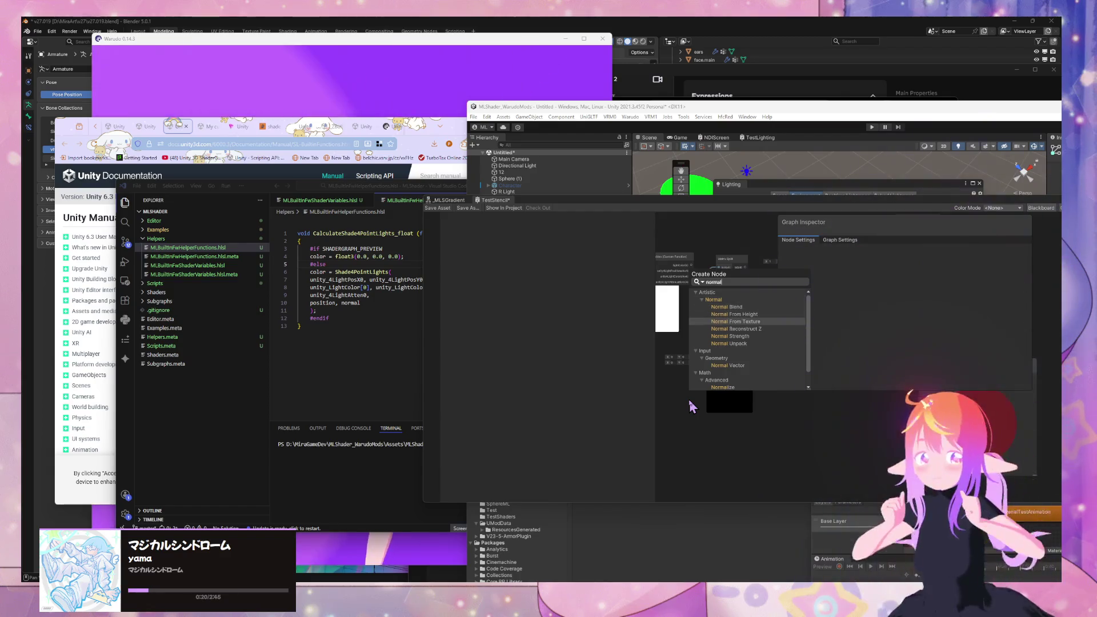
key(Return)
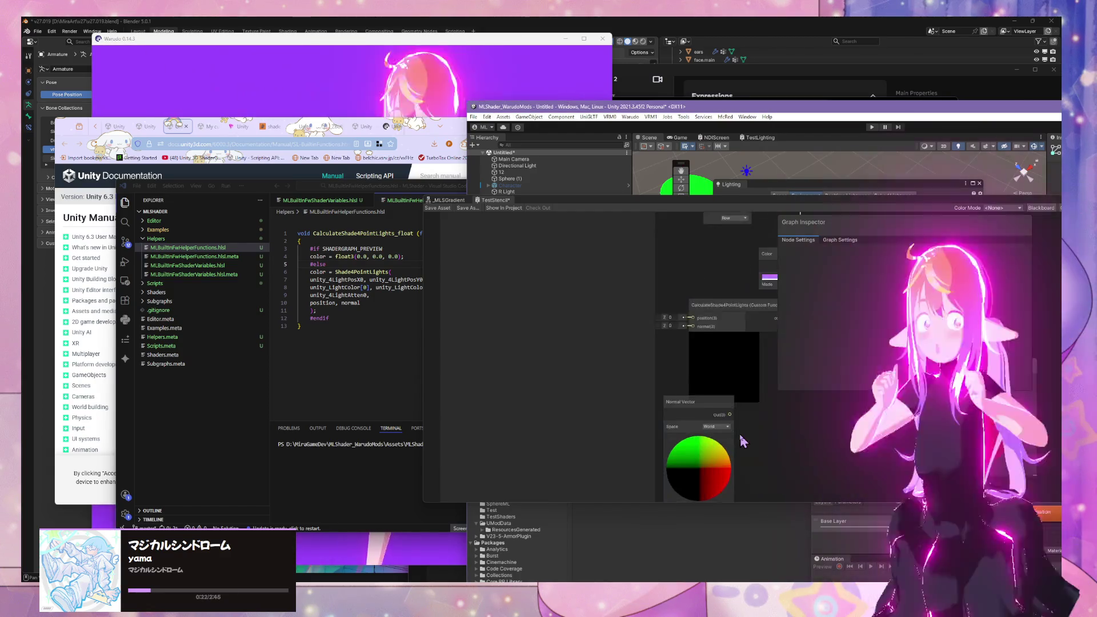
click(700, 412)
scroll(699, 400, up, 3)
drag(755, 383, 767, 325)
Step: Add a Position node and connect its output to the custom function's position input
key(space)
text(position)
key(Return)
mouse_move(708, 358)
mouse_down()
mouse_move(642, 316)
mouse_move(768, 313)
mouse_up()
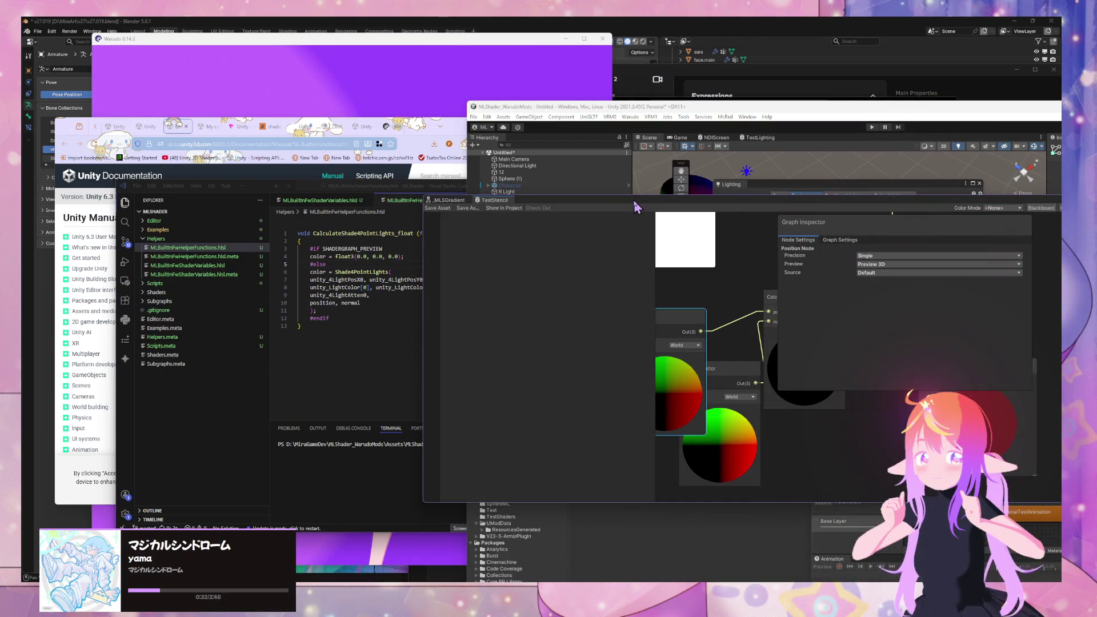
drag(636, 206, 781, 344)
click(896, 217)
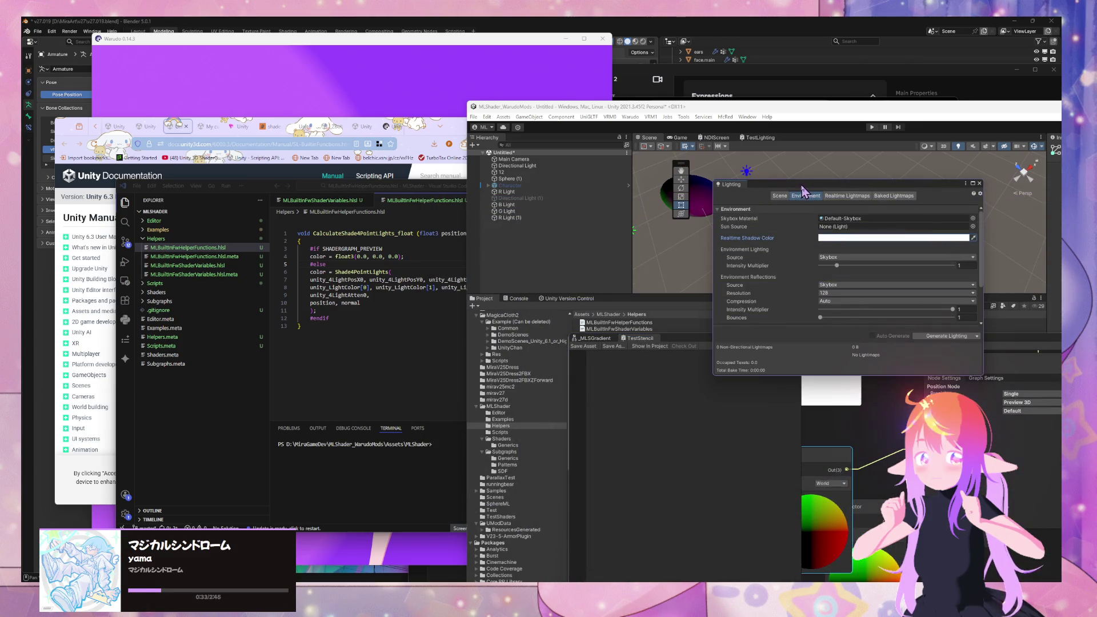
Step: Maximise the Unity editor and enlarge the Scene view centred on the sphere
drag(801, 185, 988, 238)
double_click(685, 104)
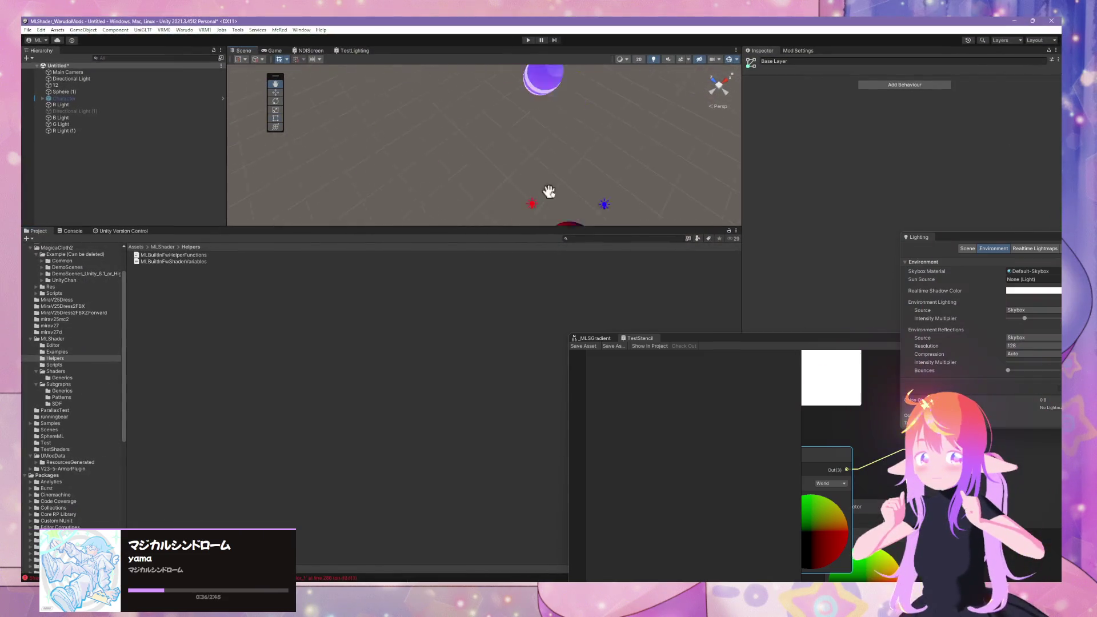
drag(549, 191, 505, 117)
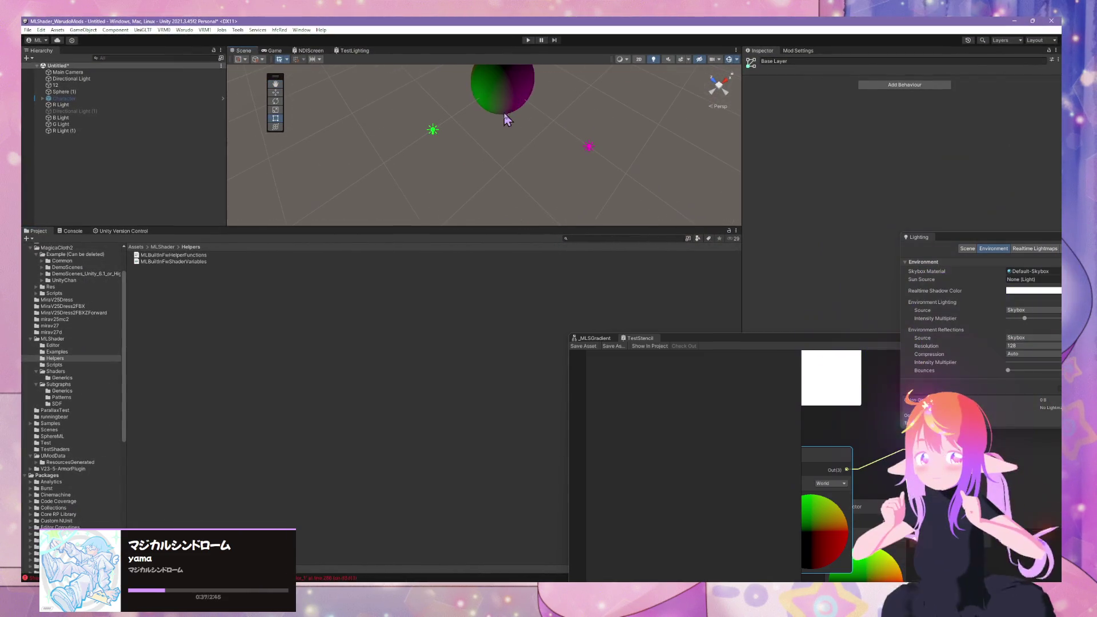
drag(544, 228, 544, 390)
drag(548, 320, 556, 242)
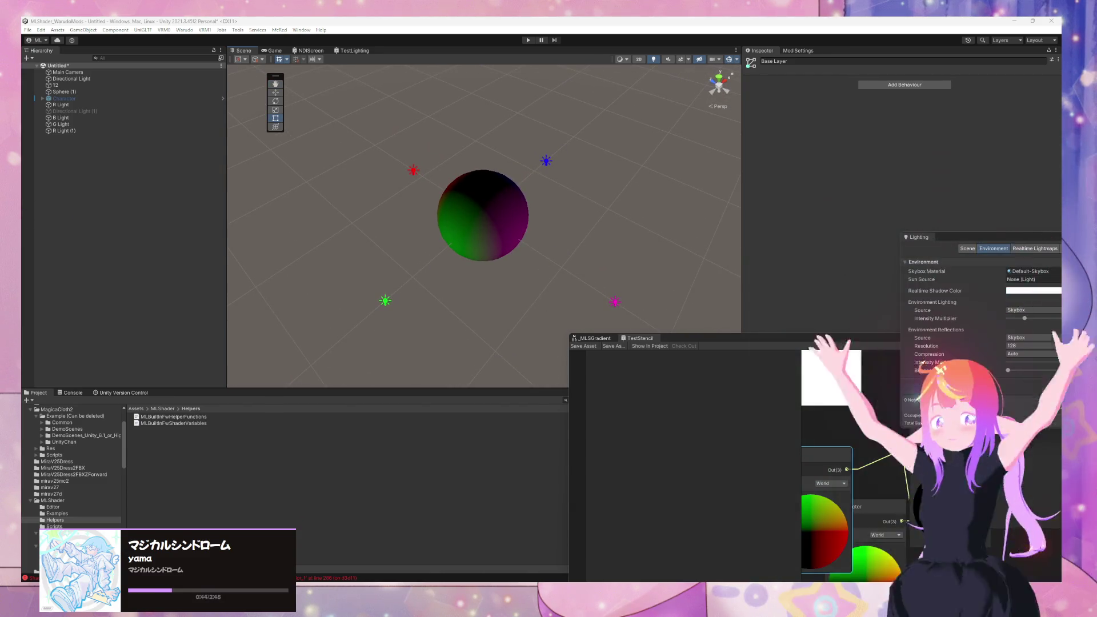
Step: Move the magenta R Light (1) and green G Light closer to the sphere
click(614, 303)
scroll(589, 280, down, 3)
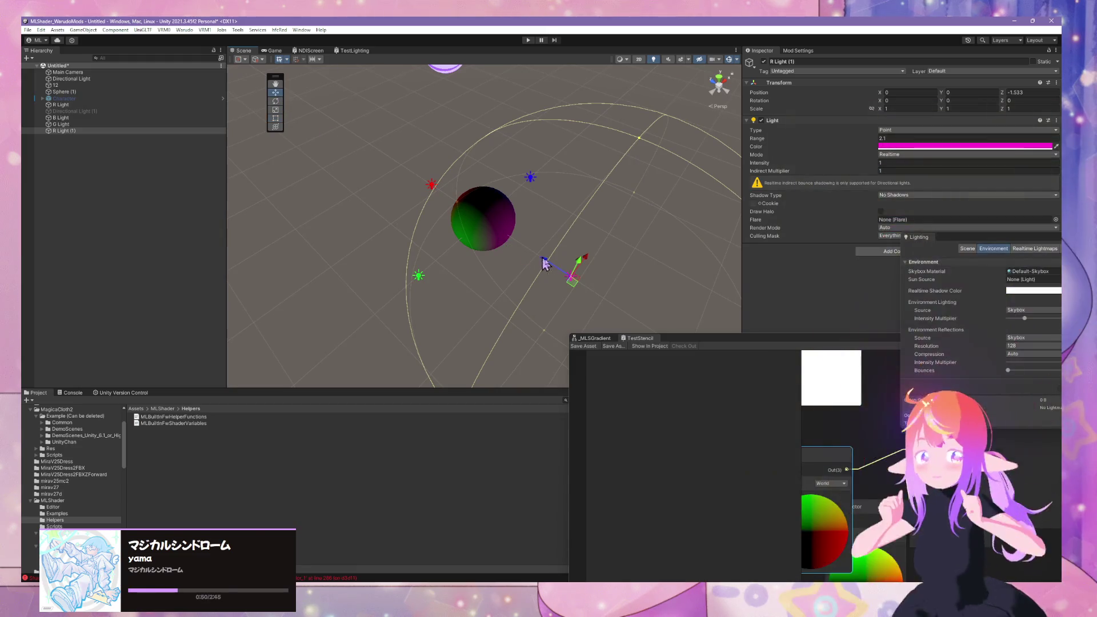
mouse_move(544, 263)
mouse_down()
mouse_move(502, 234)
mouse_move(549, 273)
mouse_move(489, 233)
mouse_move(498, 256)
mouse_move(472, 240)
mouse_up()
click(420, 275)
click(419, 278)
mouse_move(446, 275)
mouse_down()
mouse_move(490, 245)
mouse_move(483, 235)
mouse_move(472, 251)
mouse_up()
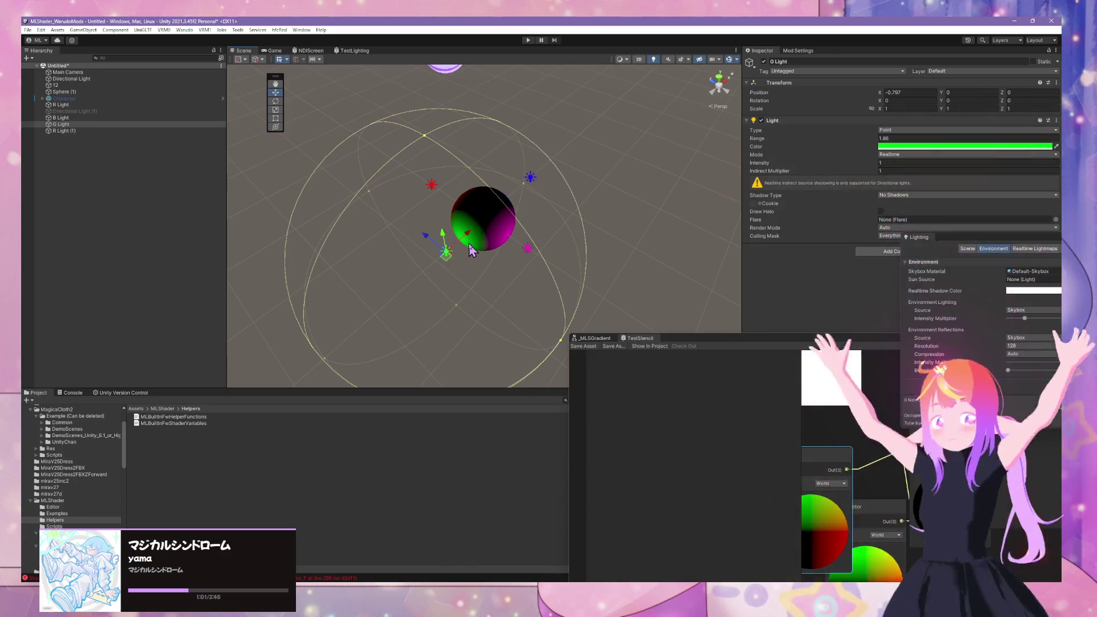
Step: Lower B Light beside the sphere to X 0.987, Y -0.303, and move the Normal Vector node down
mouse_move(587, 246)
mouse_down()
mouse_move(360, 184)
mouse_move(427, 262)
mouse_move(409, 240)
mouse_move(394, 252)
mouse_move(403, 154)
mouse_move(420, 214)
mouse_up()
click(421, 247)
mouse_move(445, 139)
mouse_down()
mouse_move(465, 240)
mouse_move(477, 248)
mouse_up()
drag(764, 334, 555, 196)
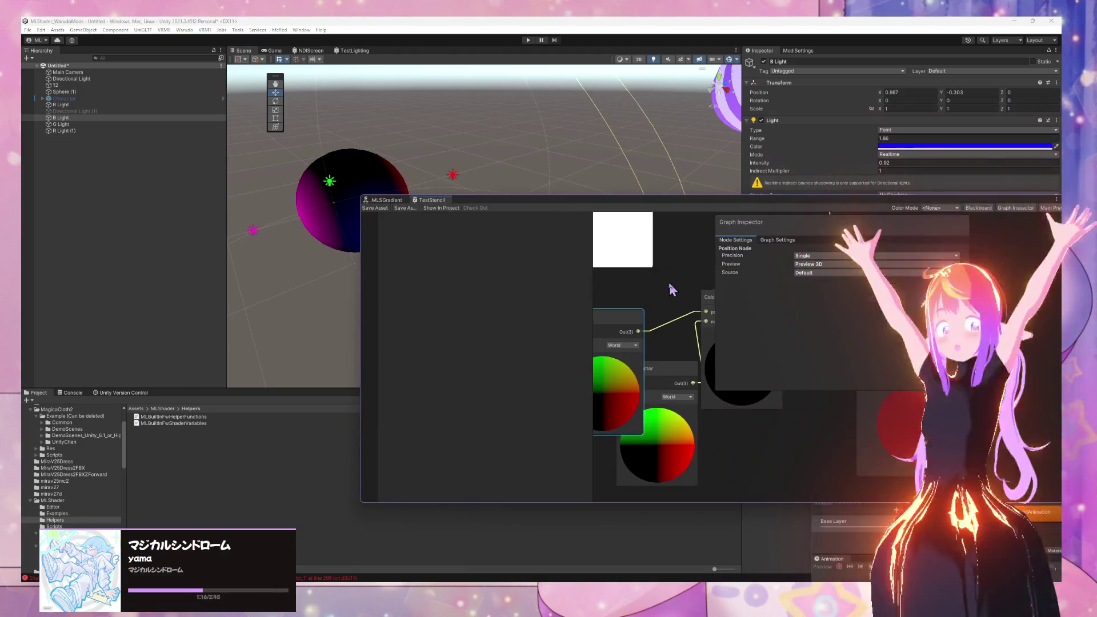
mouse_move(672, 345)
mouse_down()
mouse_move(662, 383)
mouse_move(640, 395)
mouse_up()
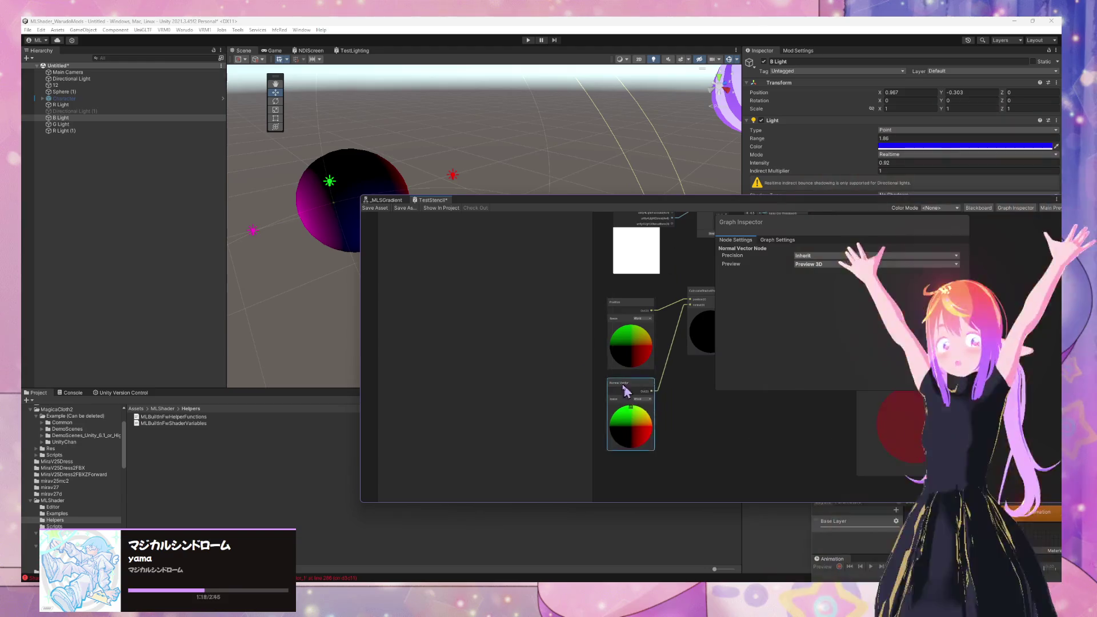
mouse_move(301, 184)
mouse_down()
mouse_move(603, 275)
mouse_move(272, 176)
mouse_move(287, 196)
mouse_move(292, 186)
mouse_move(320, 194)
mouse_up()
Step: Drag the CalculateShade4PointLights node down-left, push the Graph Inspector aside, and zoom in on it
drag(703, 294, 693, 328)
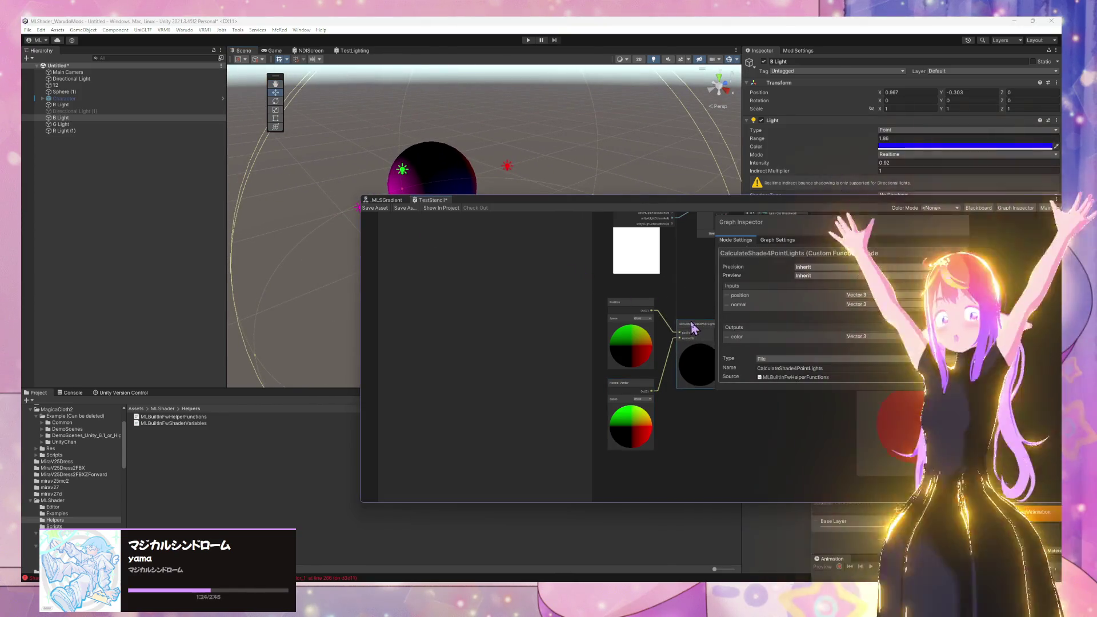
mouse_move(755, 219)
mouse_down()
mouse_move(757, 266)
mouse_move(856, 267)
mouse_up()
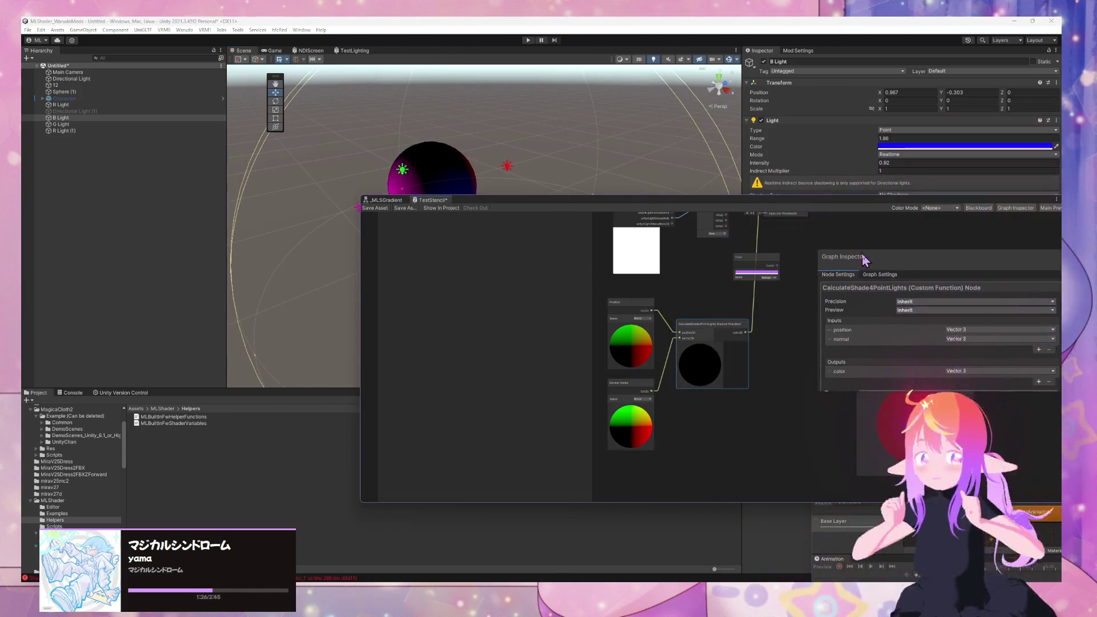
scroll(763, 337, up, 3)
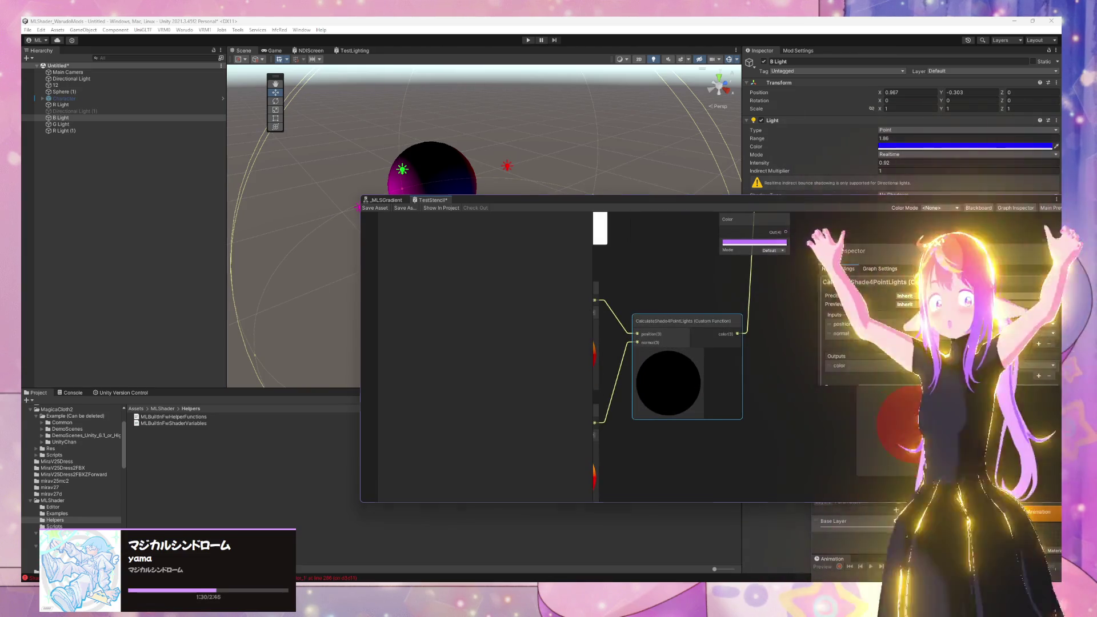
Step: Bring up the CalculateShade4PointLights helper code in Visual Studio Code to review it
mouse_move(587, 597)
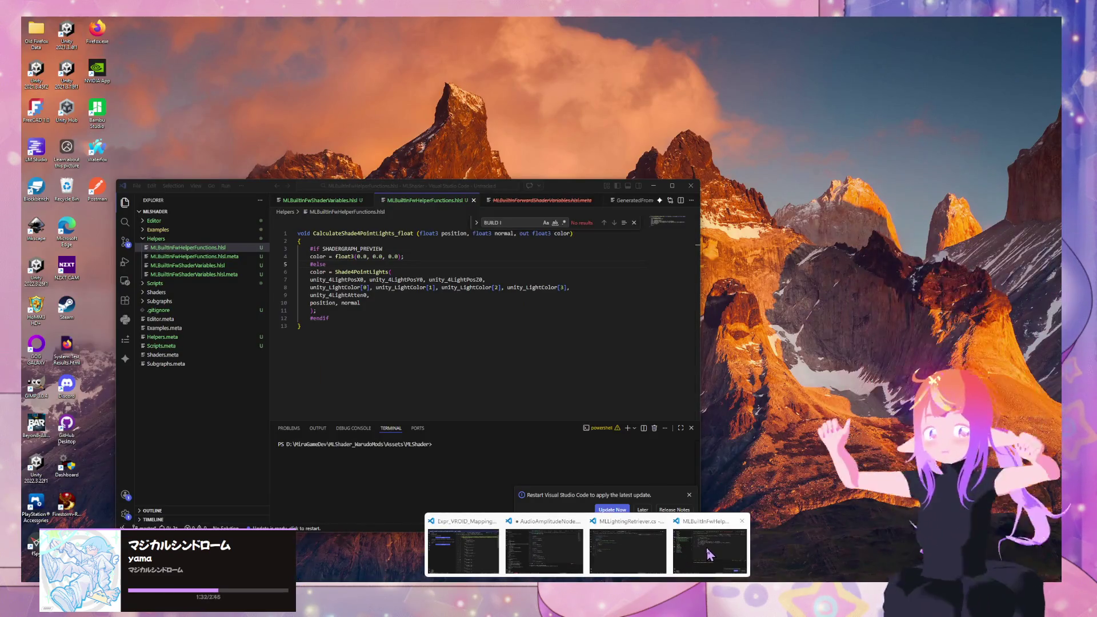
click(708, 555)
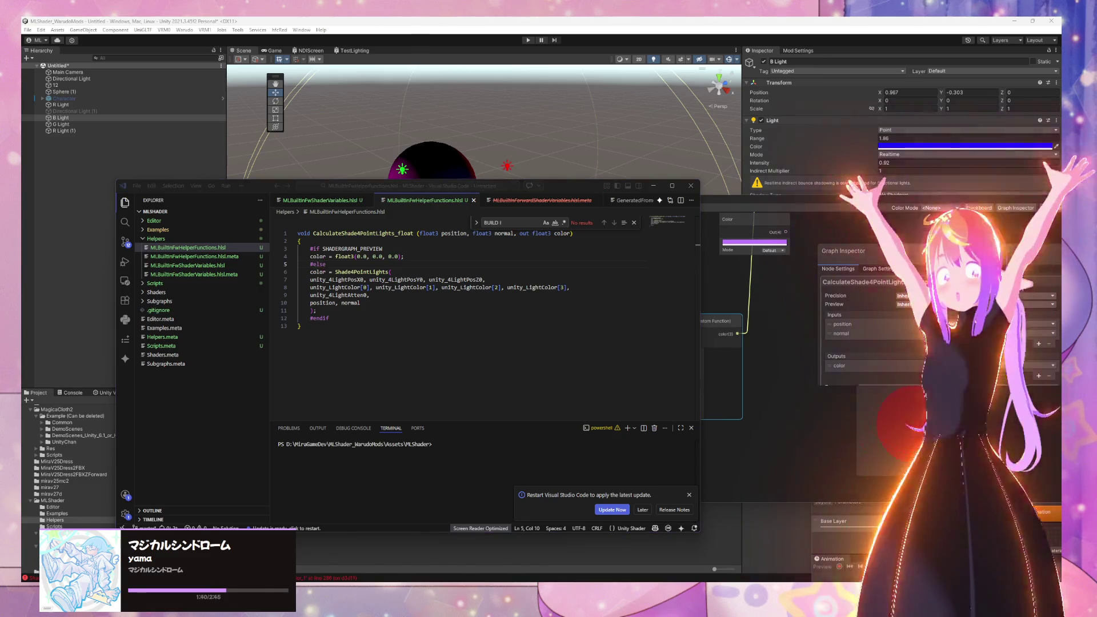
key(super+d)
key(super+d)
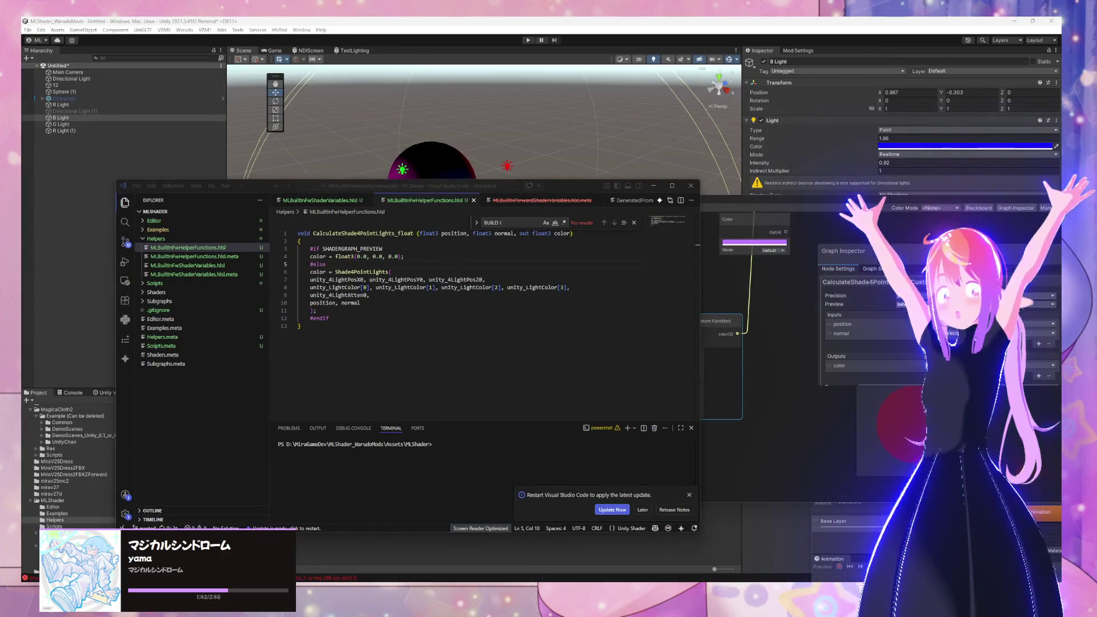
Step: Return to Unity, tuck Shader Graph lower right, and inspect the B and G lights
click(484, 119)
drag(548, 200, 804, 231)
click(488, 244)
mouse_move(508, 186)
mouse_down()
mouse_move(499, 139)
mouse_move(530, 251)
mouse_move(515, 234)
mouse_up()
click(448, 182)
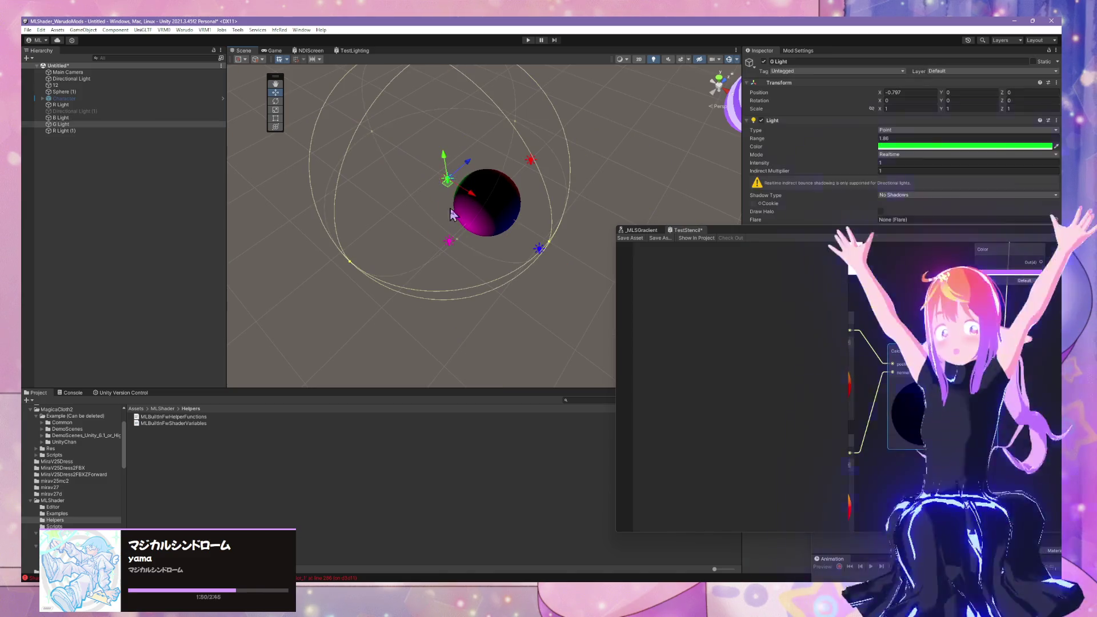
Step: Reposition G Light around the sphere and shift B Light sideways along X
drag(474, 198, 455, 185)
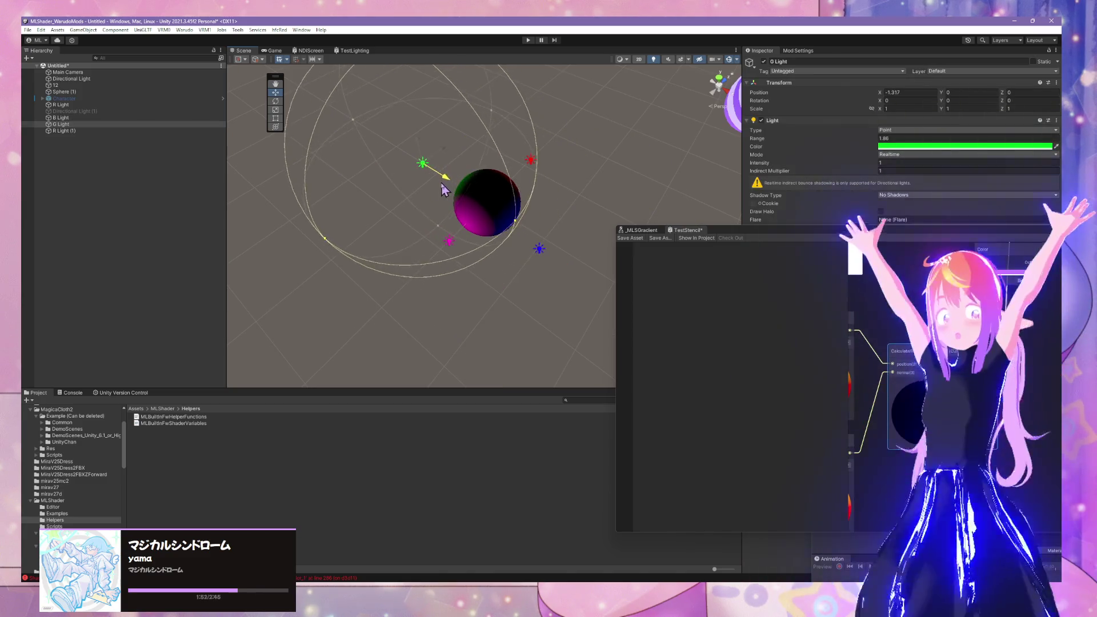
click(484, 216)
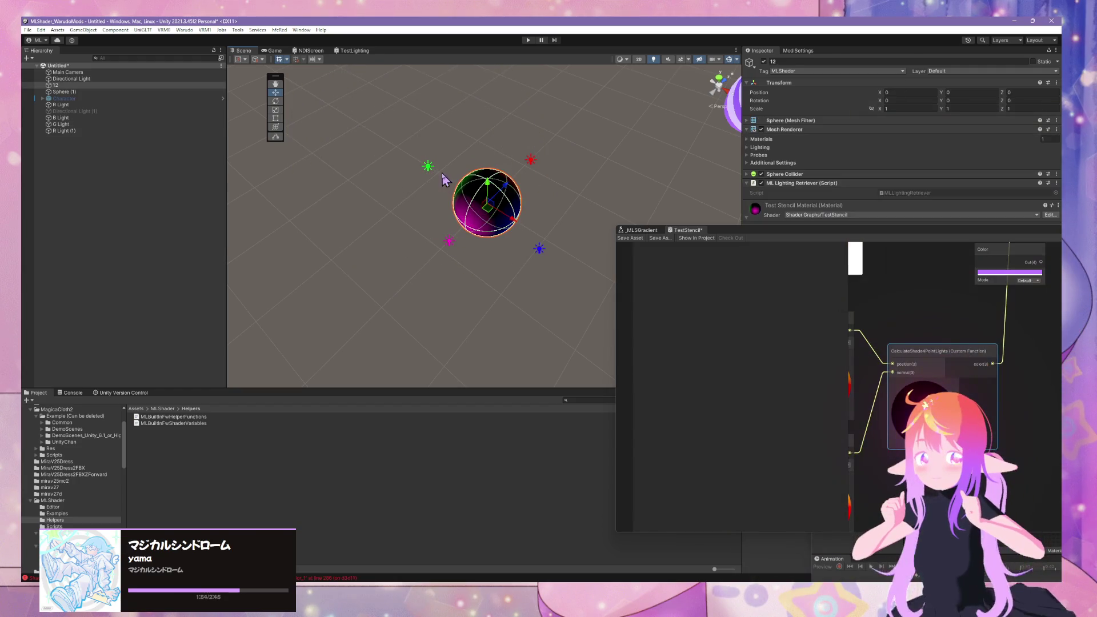
click(428, 167)
drag(451, 184, 474, 227)
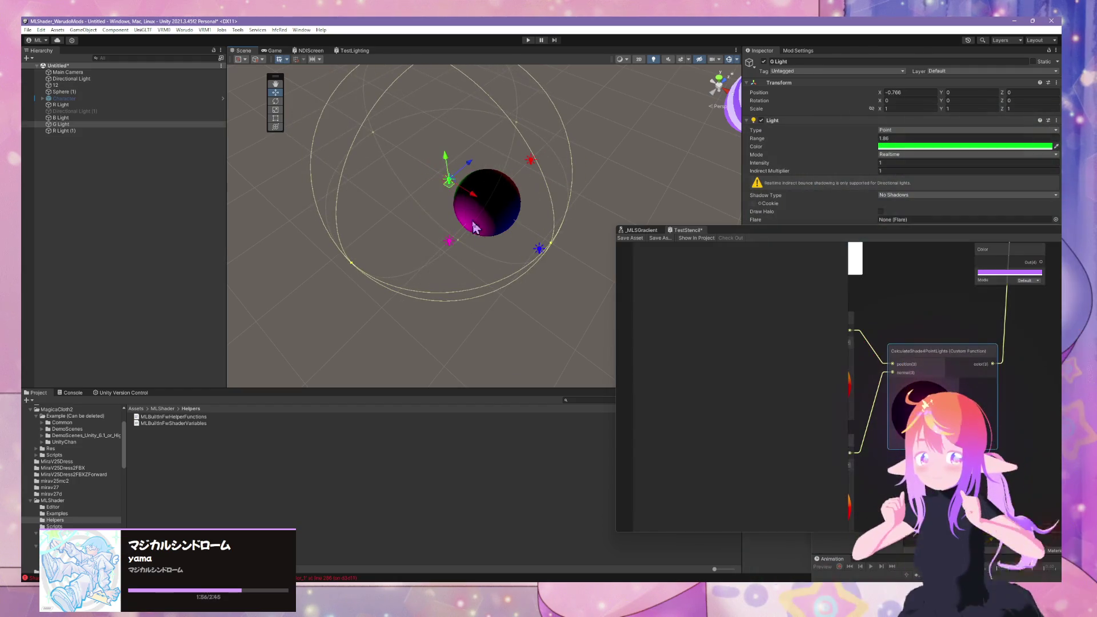
click(450, 242)
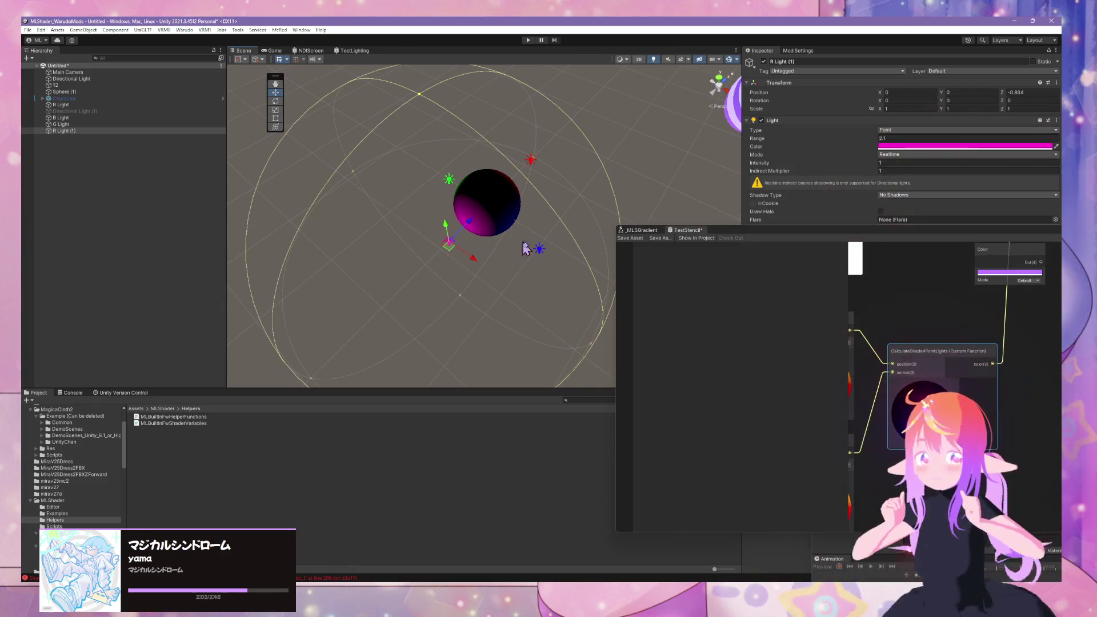
click(545, 251)
click(540, 251)
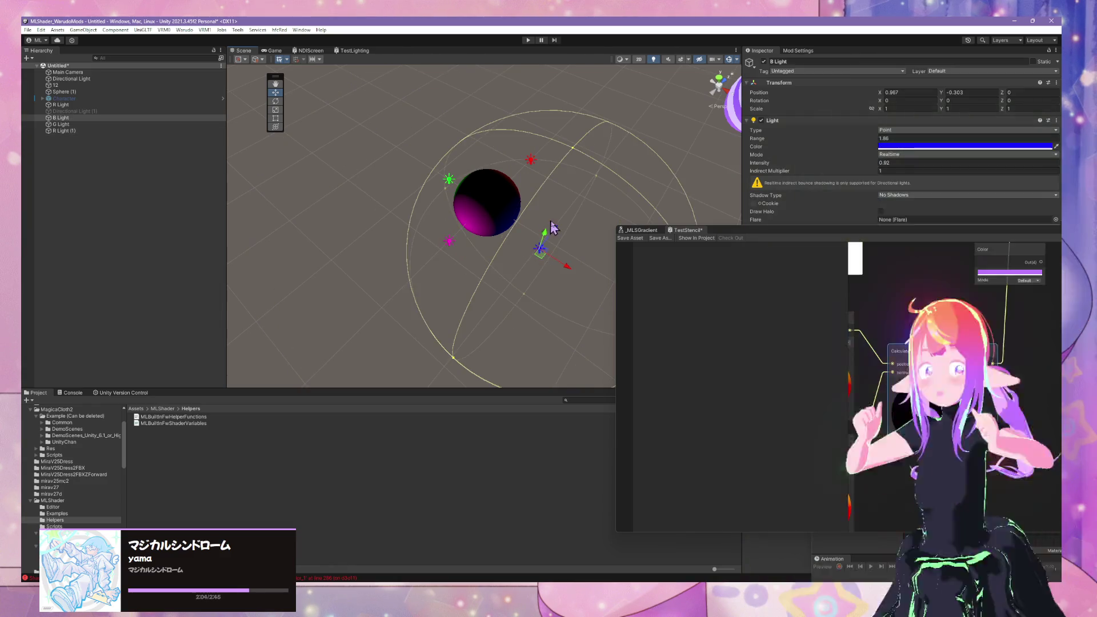
mouse_move(563, 266)
mouse_down()
mouse_move(514, 245)
mouse_move(573, 272)
mouse_move(537, 261)
mouse_move(556, 215)
mouse_move(375, 182)
mouse_move(197, 165)
mouse_move(524, 179)
mouse_move(571, 227)
mouse_move(544, 255)
mouse_move(581, 286)
mouse_move(548, 280)
mouse_up()
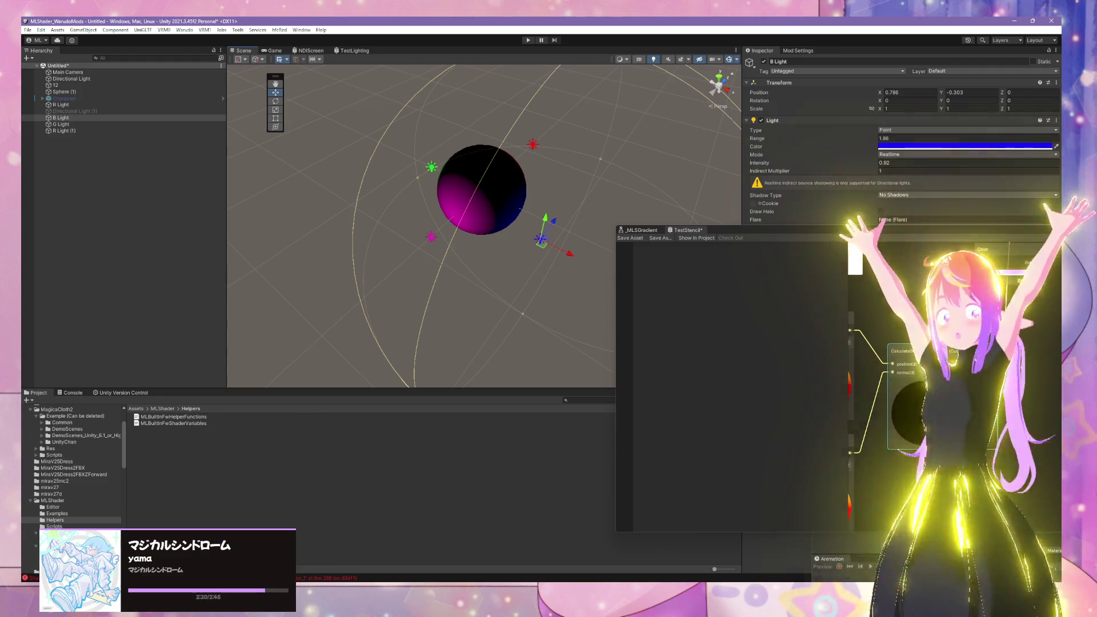
Step: Move R Light (1) below the sphere to X 0.219, Y 0.042, Z -0.684
key(super+d)
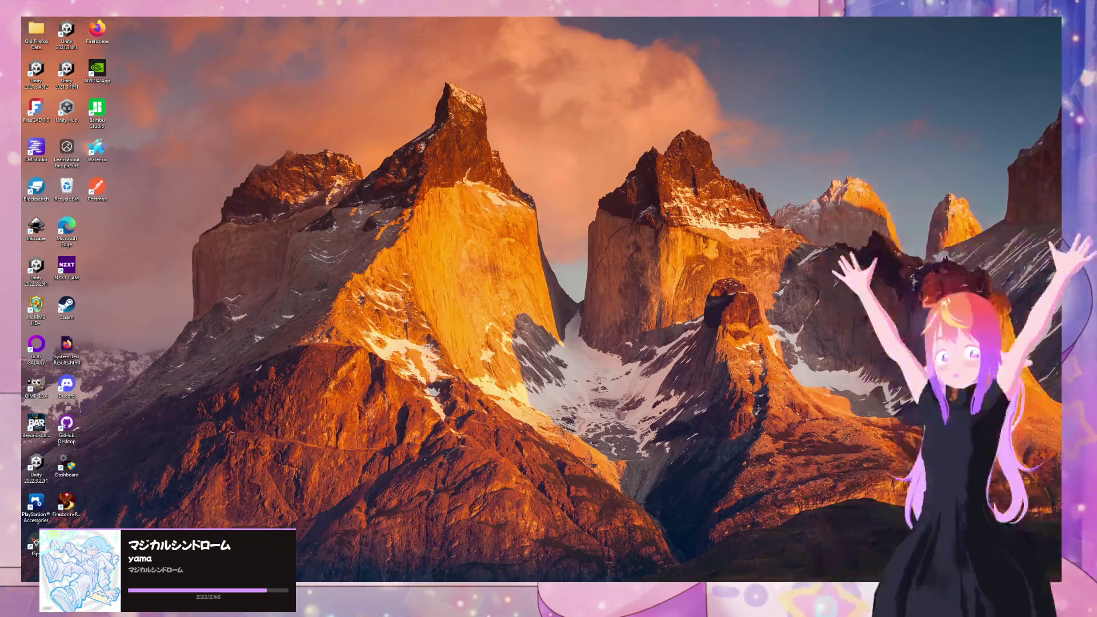
key(super+d)
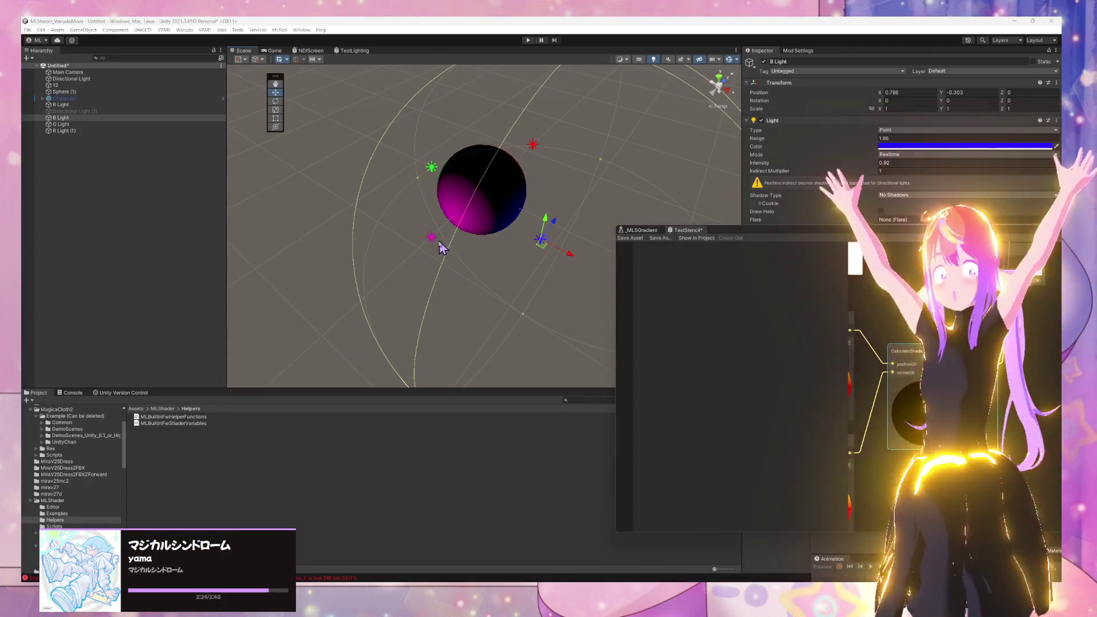
click(434, 238)
mouse_move(432, 245)
mouse_down()
mouse_move(557, 220)
mouse_move(457, 200)
mouse_move(480, 249)
mouse_move(440, 271)
mouse_move(464, 231)
mouse_move(451, 276)
mouse_move(458, 201)
mouse_move(460, 240)
mouse_move(463, 216)
mouse_up()
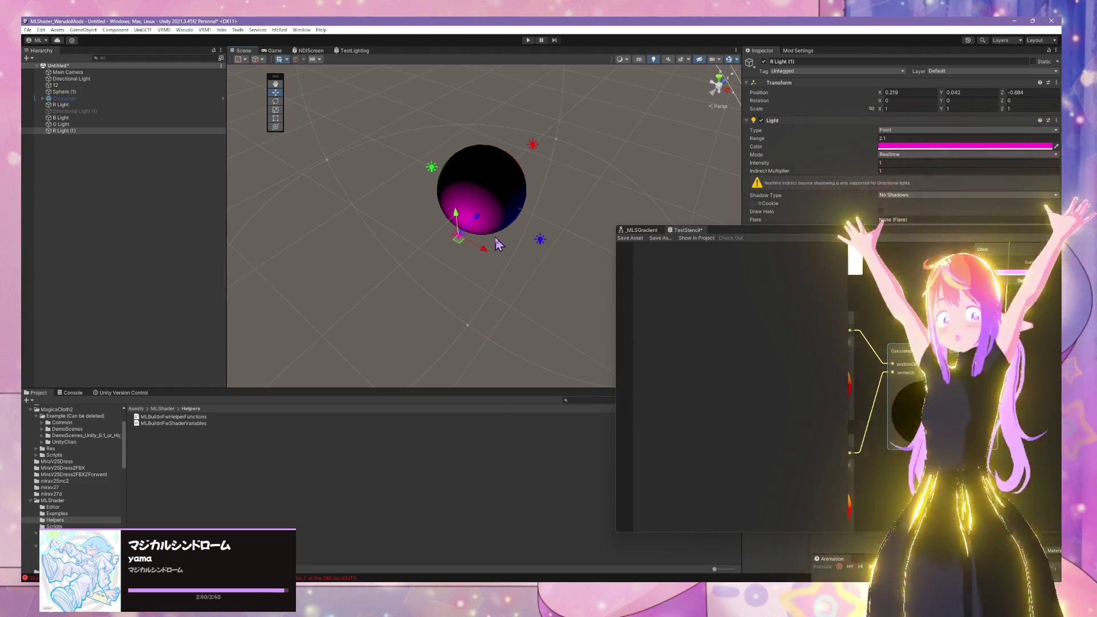
drag(734, 237, 451, 230)
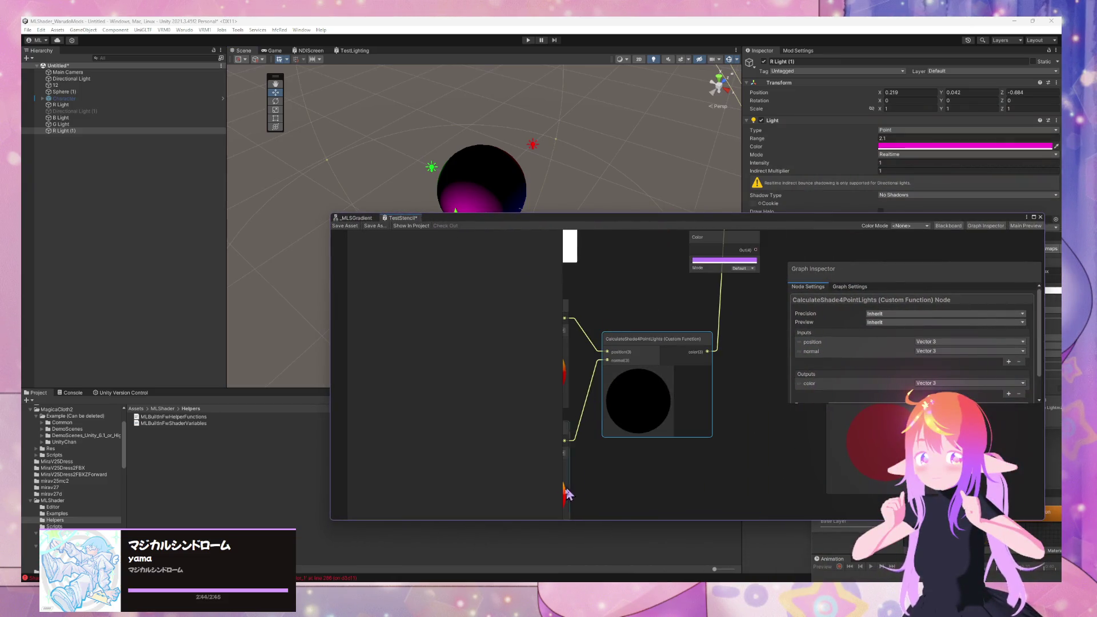
Step: Bring the MLBuiltInFwHelperFunctions.hlsl code showing CalculateShade4PointLights_float to the front
mouse_move(588, 603)
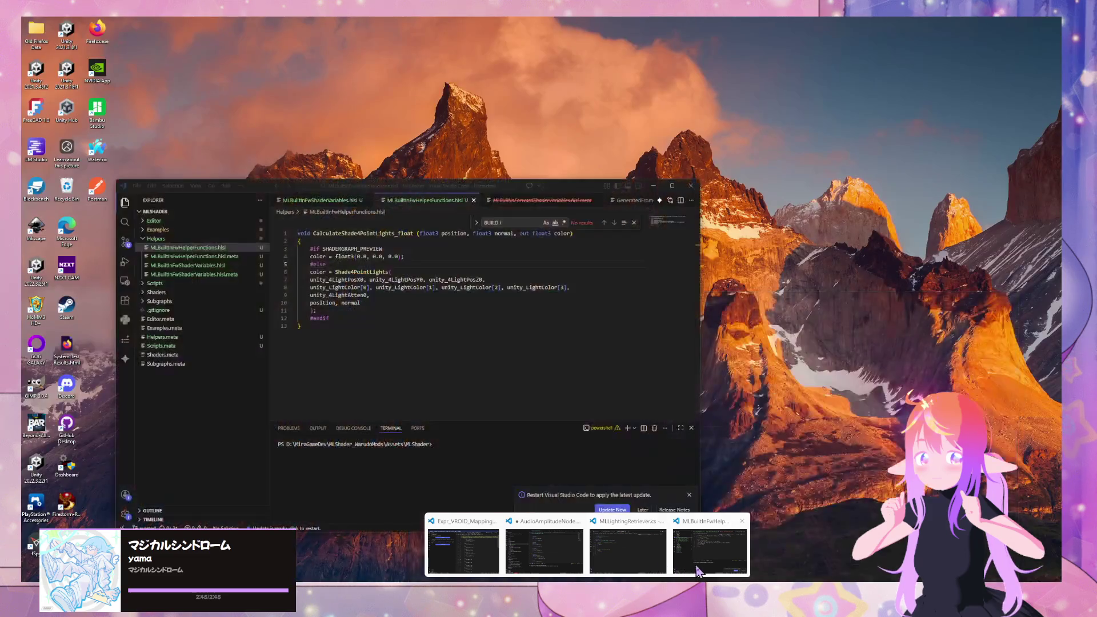
click(697, 570)
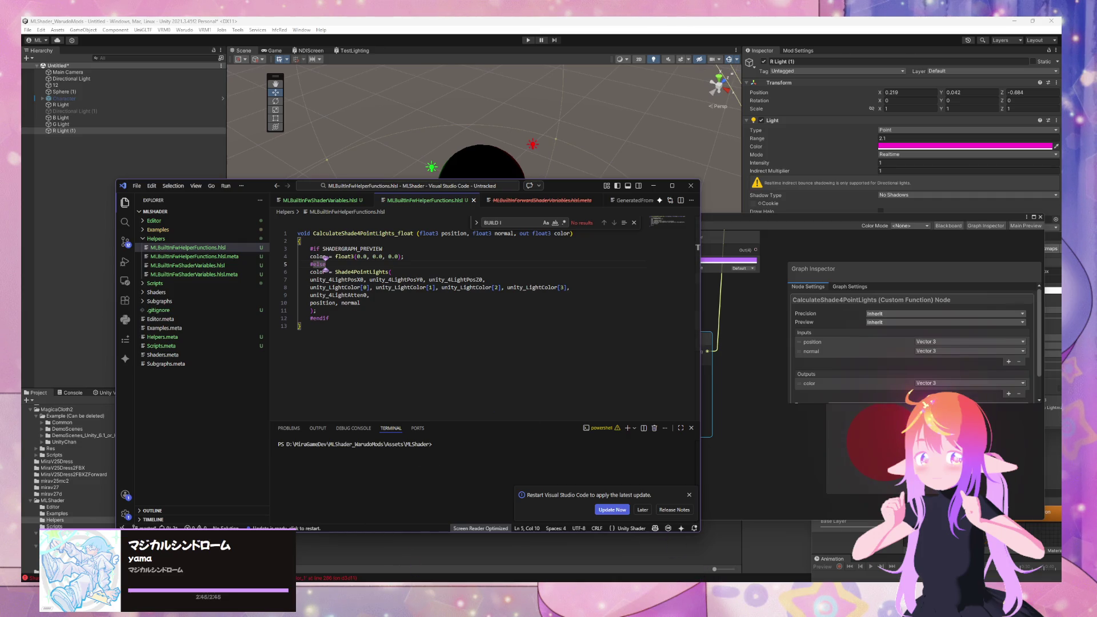
mouse_move(587, 603)
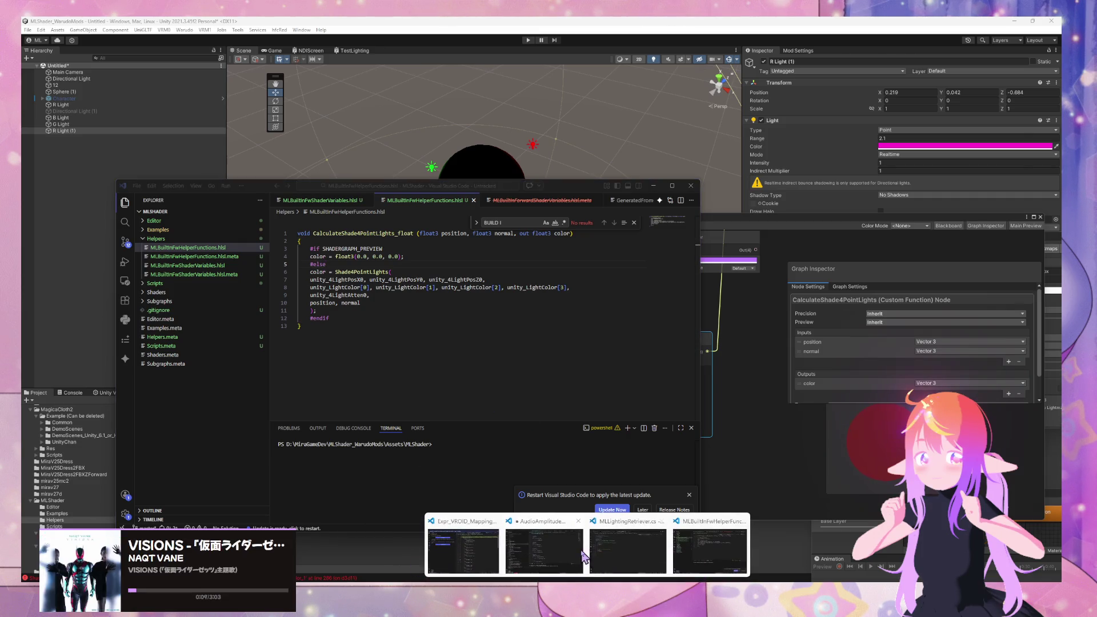
mouse_move(710, 555)
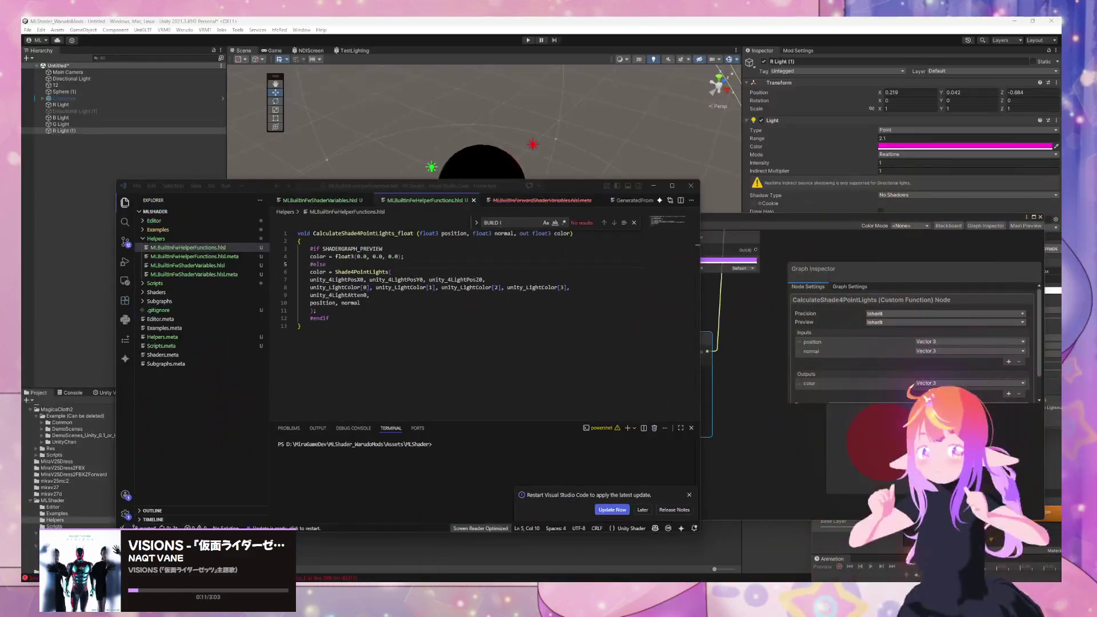
mouse_move(480, 602)
mouse_move(549, 560)
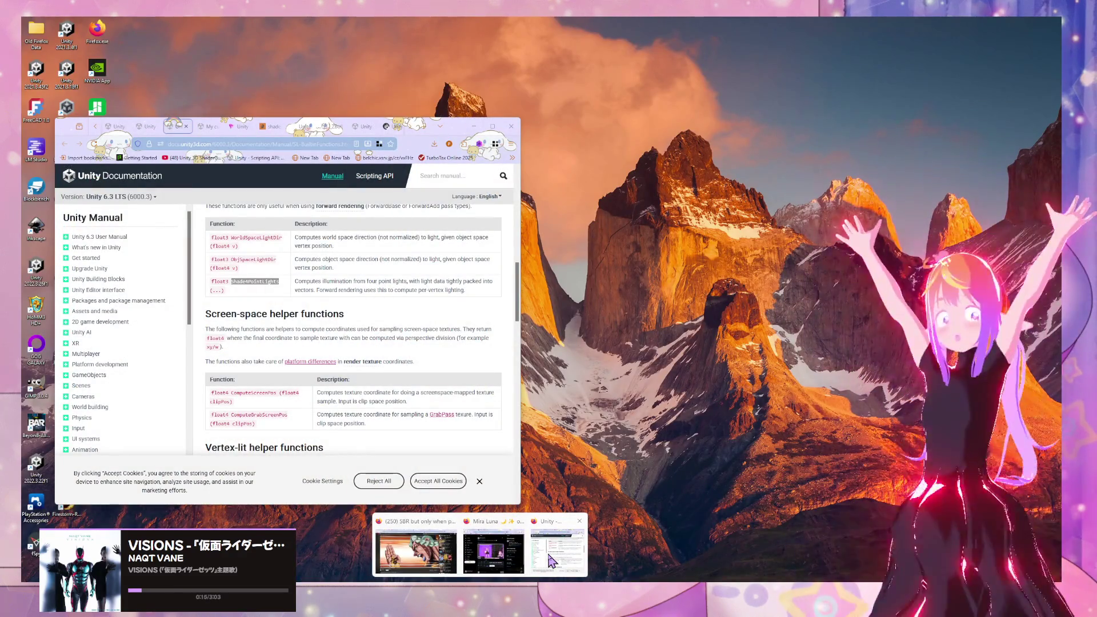
Step: Flip through the Firefox reference tabs to the GitHub ShaderCheatsheet and scroll through its code
click(550, 560)
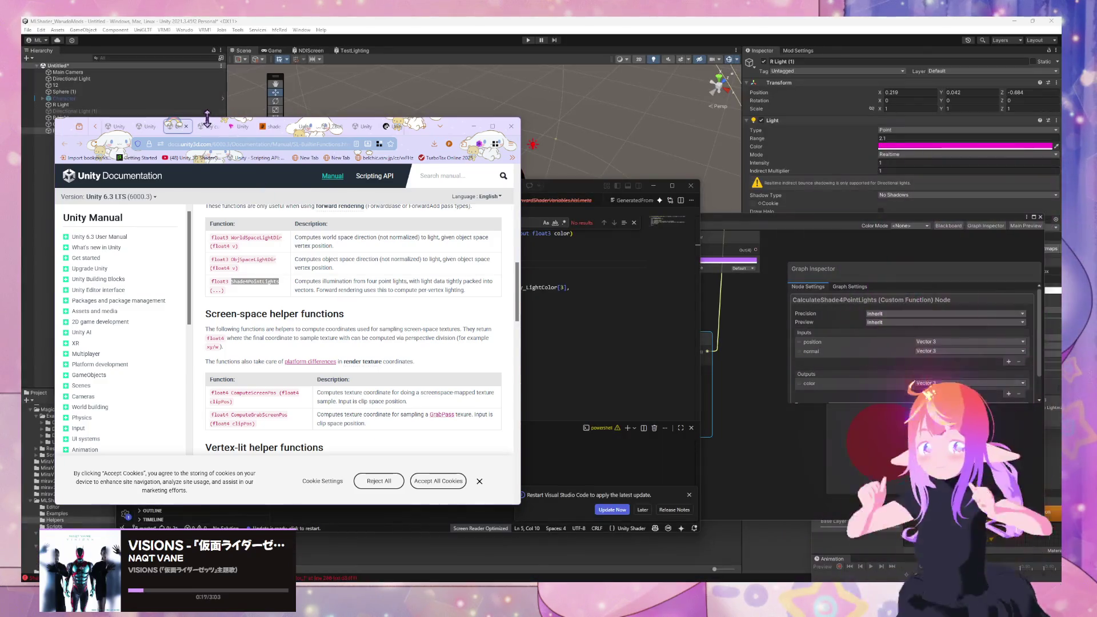
click(209, 127)
click(177, 126)
click(235, 127)
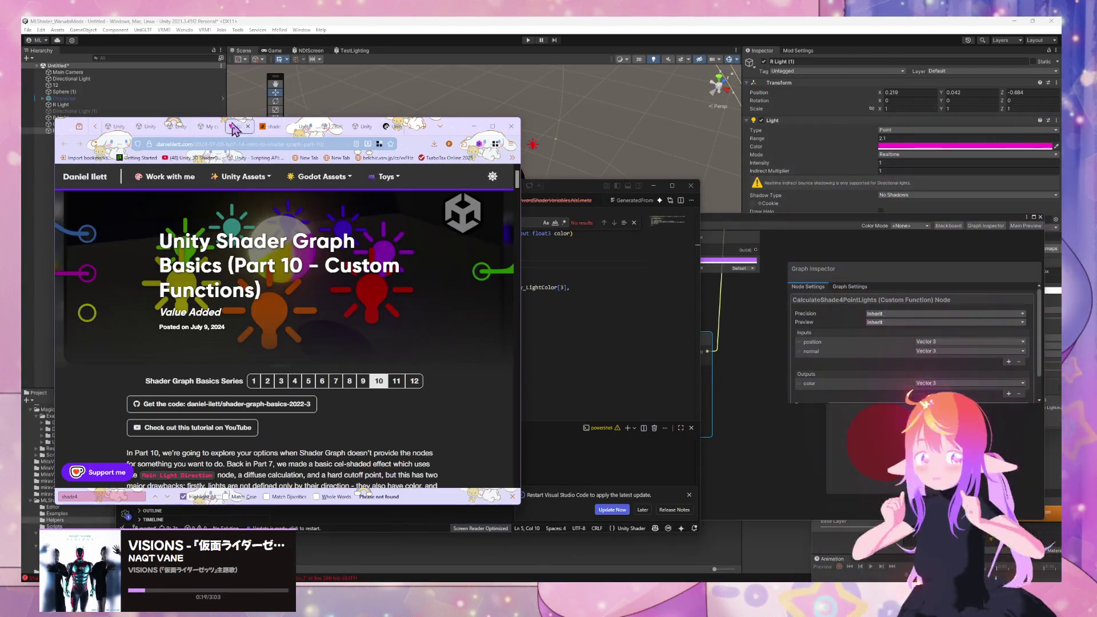
click(272, 127)
click(302, 126)
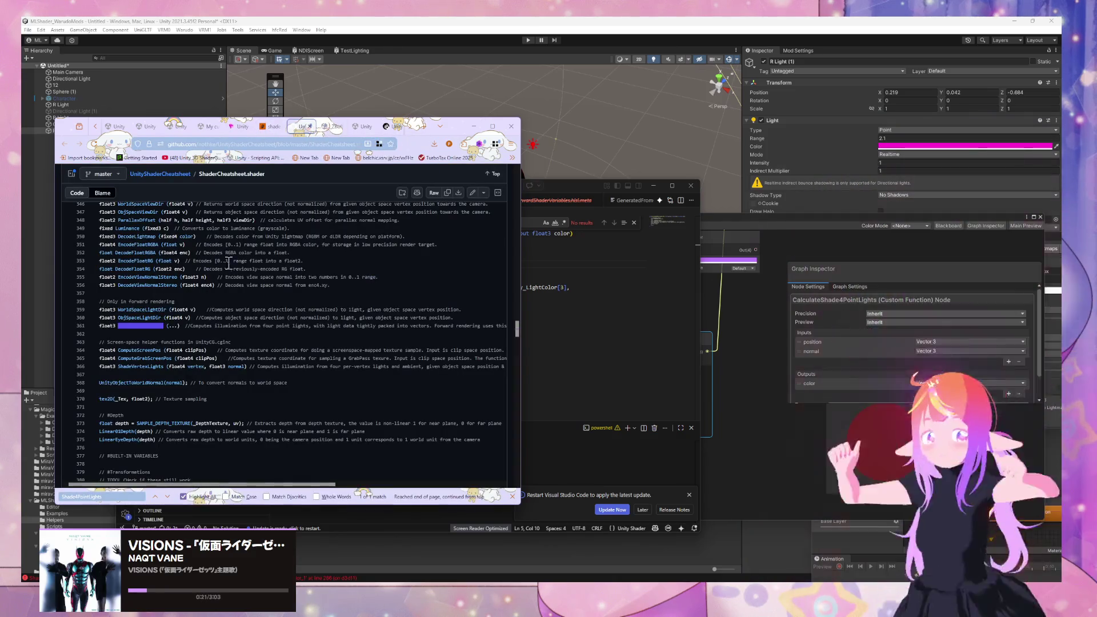
scroll(229, 263, down, 3)
scroll(250, 312, down, 20)
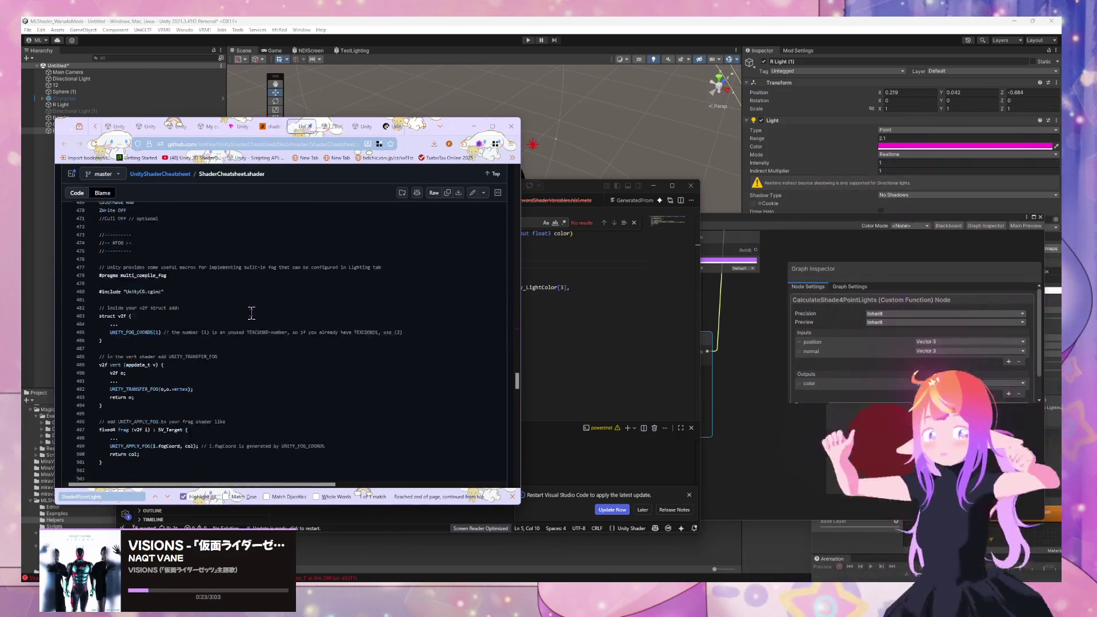
scroll(252, 313, down, 2)
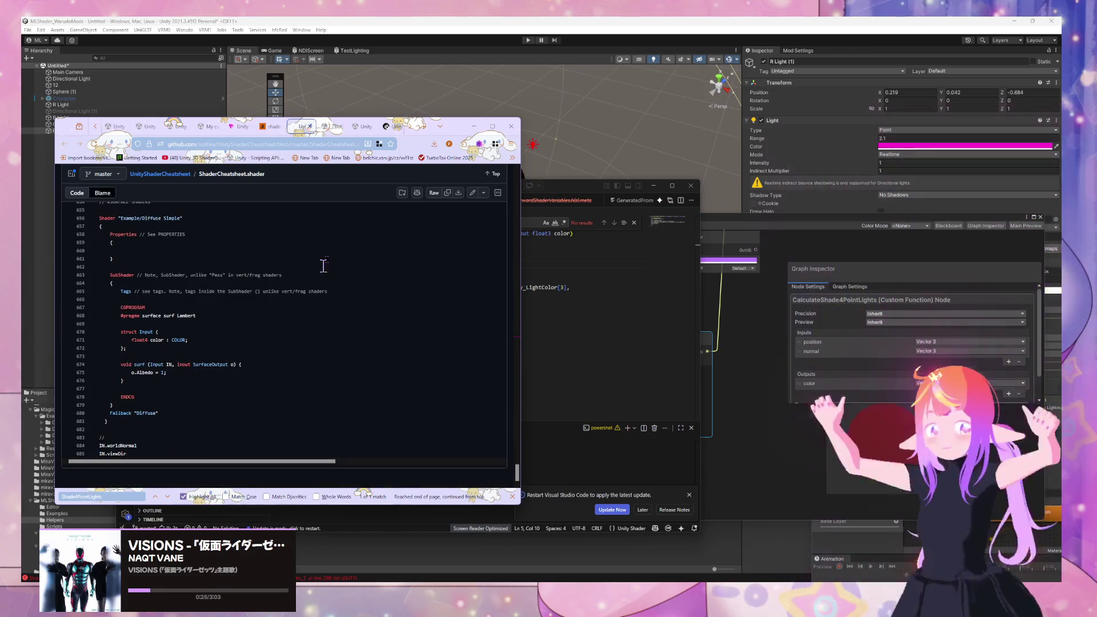
Step: Check the deferred rendering, helper functions and point-light forum tabs, ending back on ShaderCheatsheet
click(334, 126)
click(359, 127)
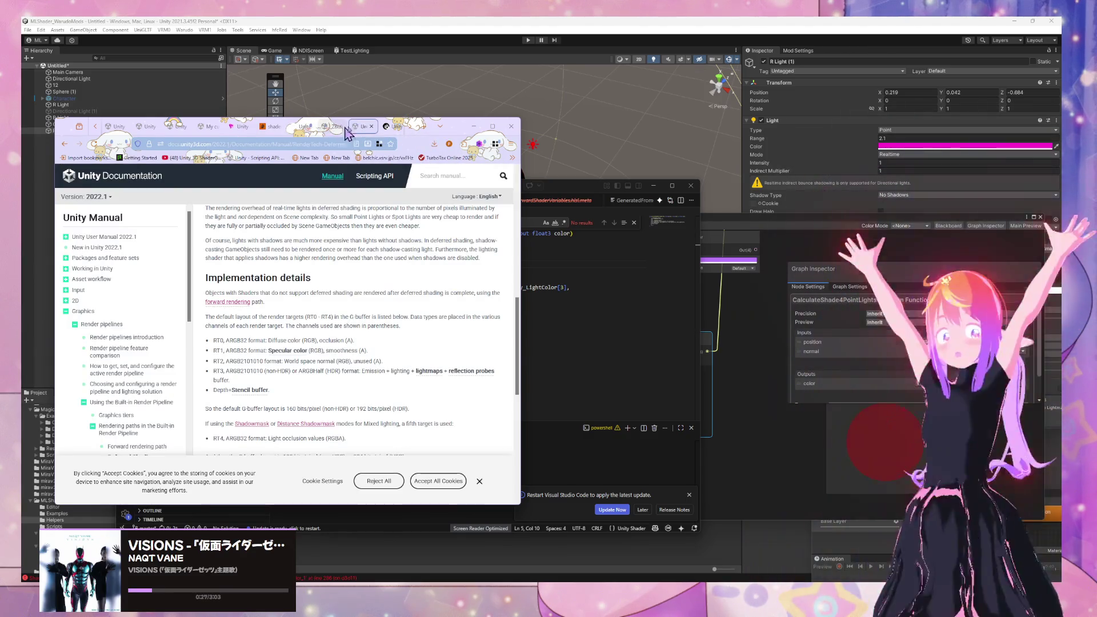
click(383, 128)
click(360, 128)
click(282, 129)
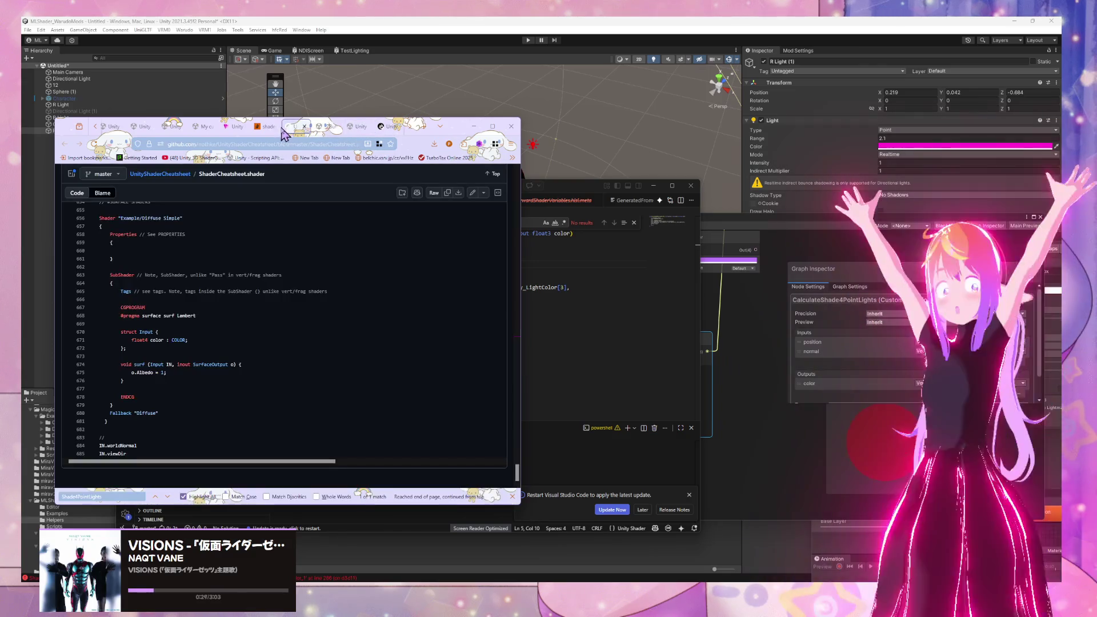
click(143, 126)
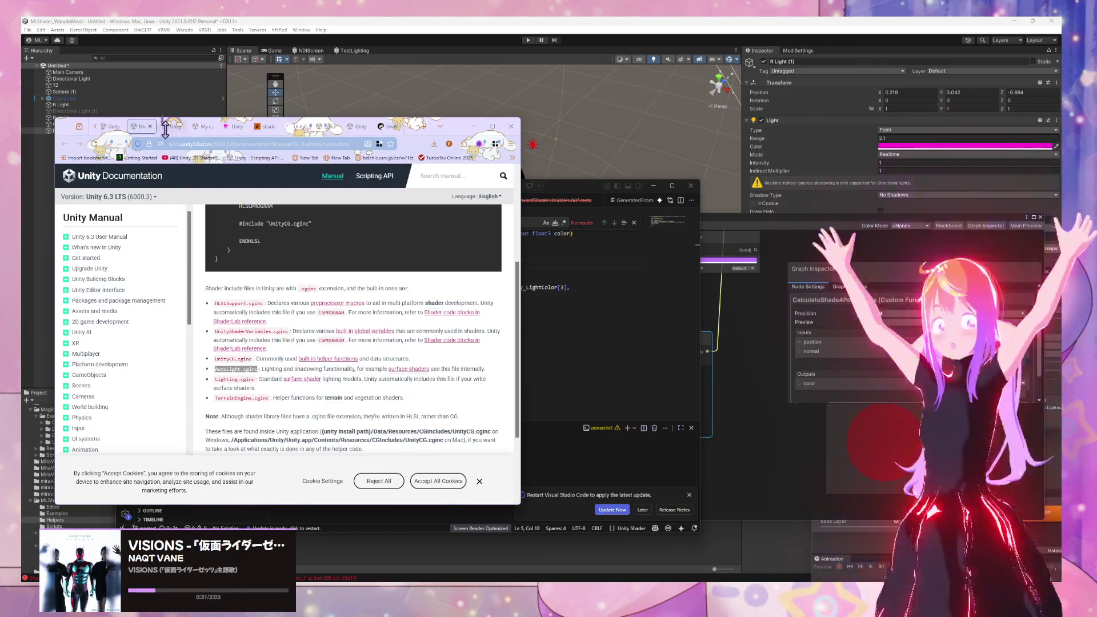
click(170, 130)
click(194, 129)
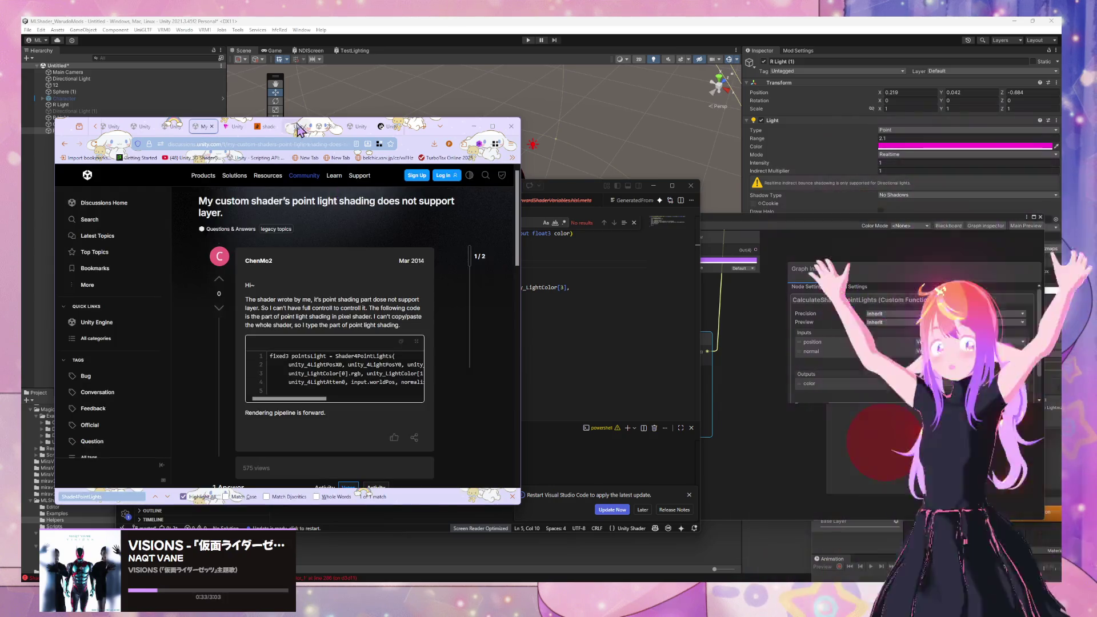
click(298, 129)
scroll(355, 225, up, 5)
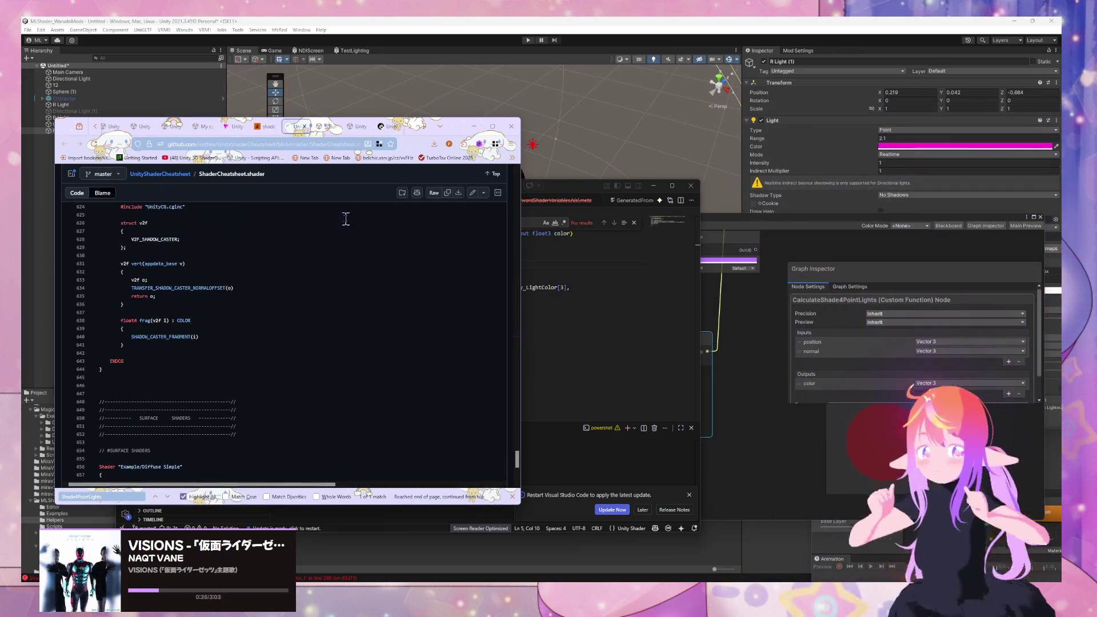
drag(585, 195, 897, 169)
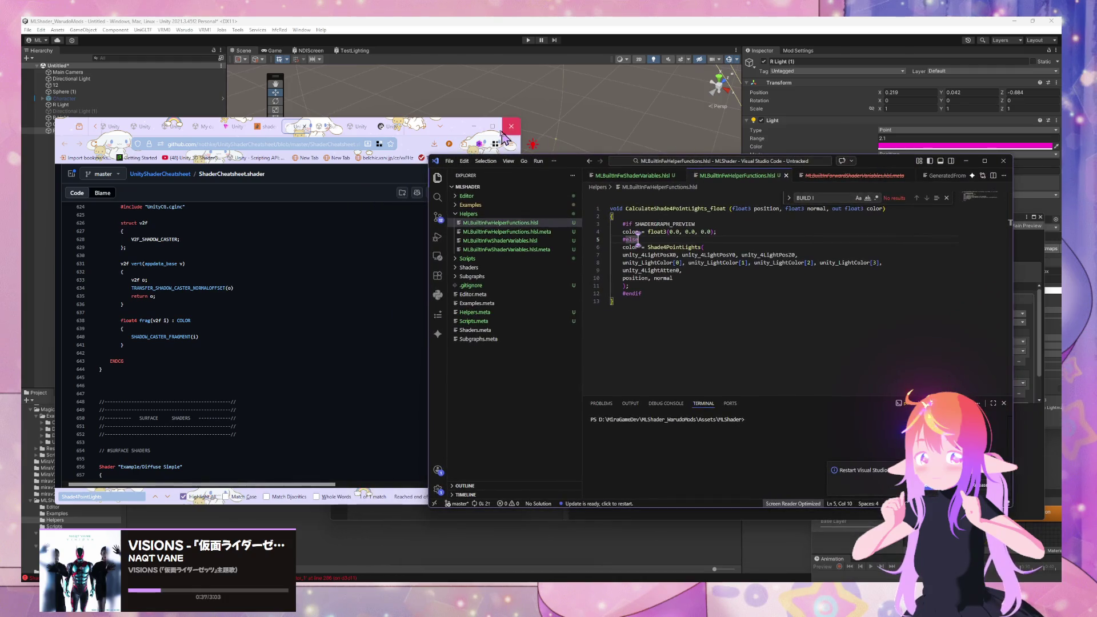
Step: Place the browser and code windows side by side, then move R Light (1) to X 0.298, Z -0.547
drag(457, 134, 293, 145)
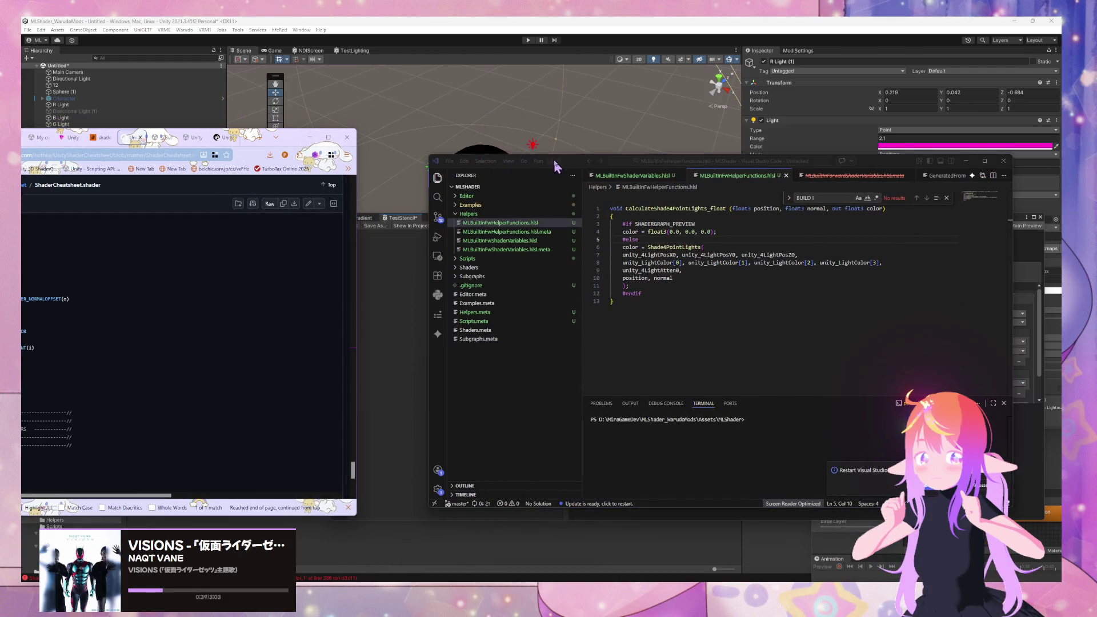
drag(556, 166, 716, 234)
drag(301, 147, 357, 155)
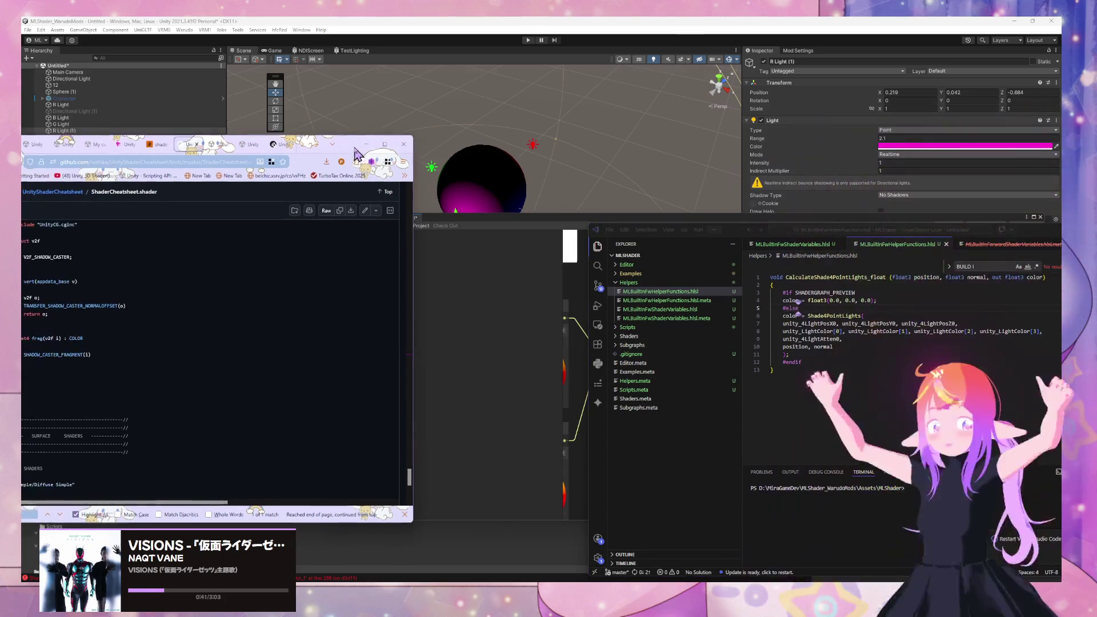
click(509, 274)
mouse_move(461, 246)
mouse_down()
mouse_move(441, 239)
mouse_move(514, 228)
mouse_move(428, 238)
mouse_move(480, 191)
mouse_move(489, 242)
mouse_move(483, 233)
mouse_move(479, 243)
mouse_up()
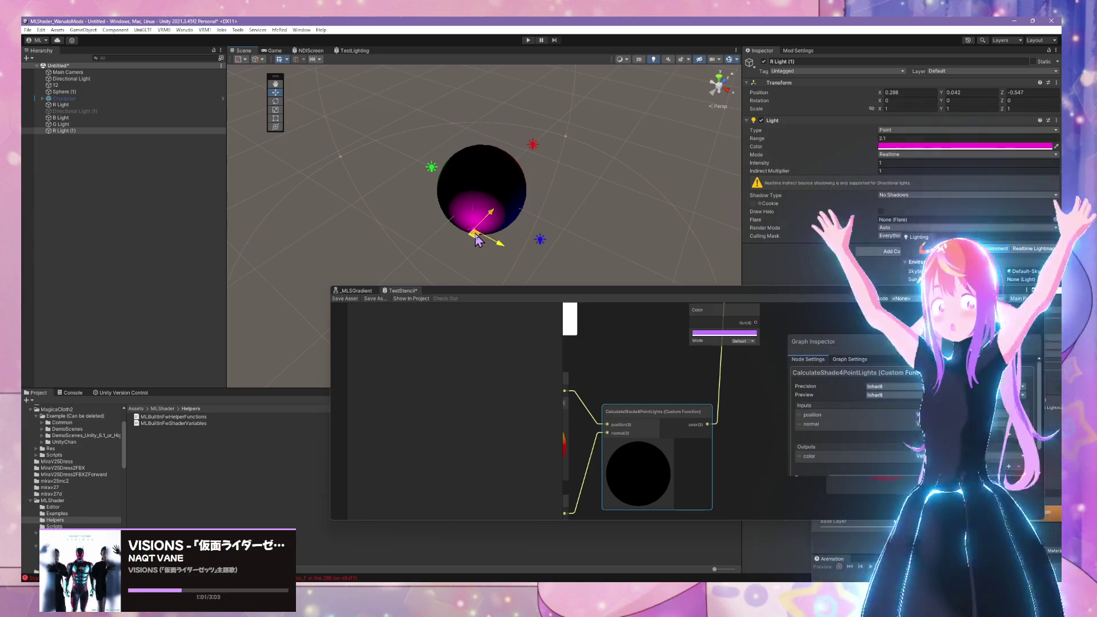
Step: Position R Light (1) below the sphere so it lights it magenta
mouse_move(464, 240)
mouse_down()
mouse_move(448, 234)
mouse_move(490, 235)
mouse_up()
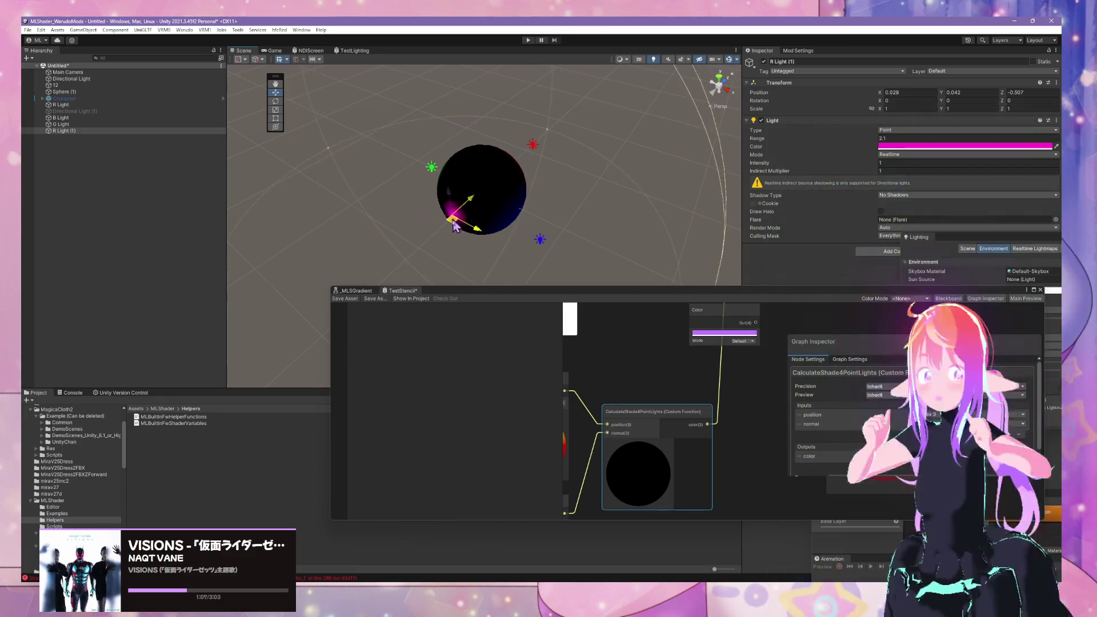
drag(464, 226, 463, 227)
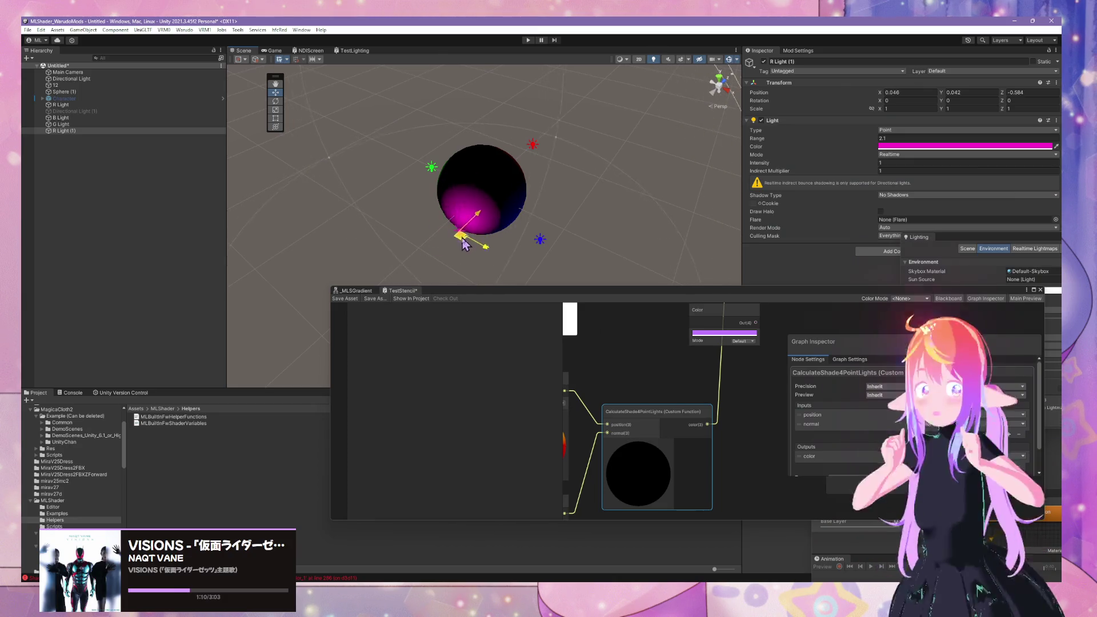
mouse_move(412, 201)
mouse_down()
mouse_move(457, 237)
mouse_move(512, 166)
mouse_move(469, 254)
mouse_move(453, 219)
mouse_move(477, 274)
mouse_move(451, 195)
mouse_move(491, 137)
mouse_up()
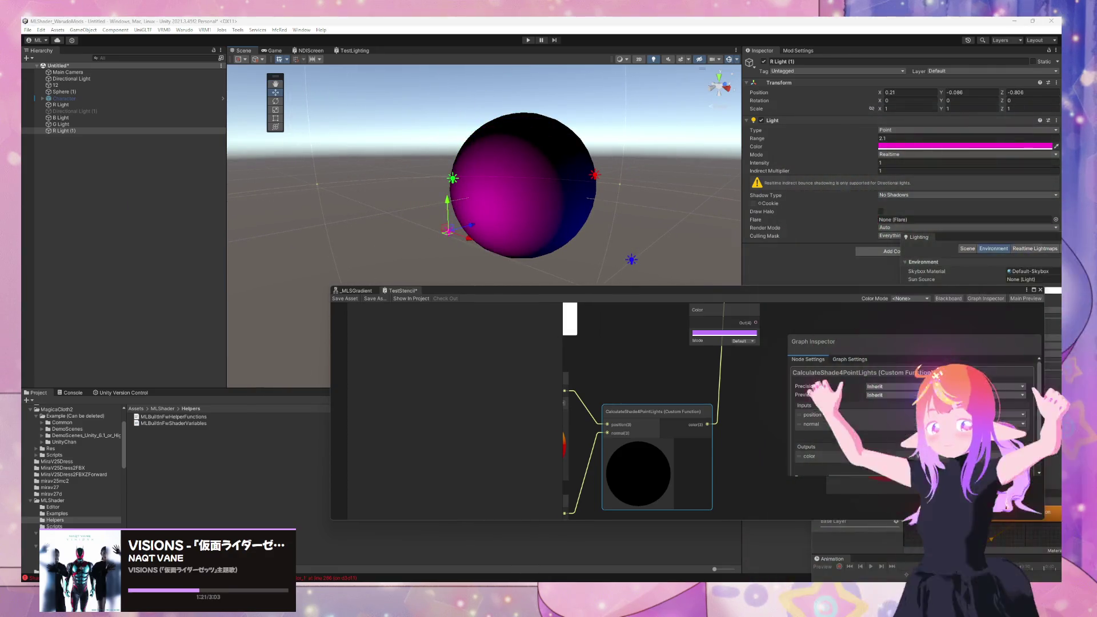
mouse_move(400, 143)
mouse_down()
mouse_move(419, 97)
mouse_move(441, 240)
mouse_move(394, 194)
mouse_move(520, 183)
mouse_move(511, 243)
mouse_move(468, 221)
mouse_move(516, 232)
mouse_move(433, 227)
mouse_up()
mouse_move(533, 155)
mouse_down()
mouse_move(505, 225)
mouse_move(486, 197)
mouse_move(448, 223)
mouse_move(481, 193)
mouse_move(440, 234)
mouse_move(432, 177)
mouse_move(502, 215)
mouse_move(509, 171)
mouse_move(521, 220)
mouse_move(416, 205)
mouse_up()
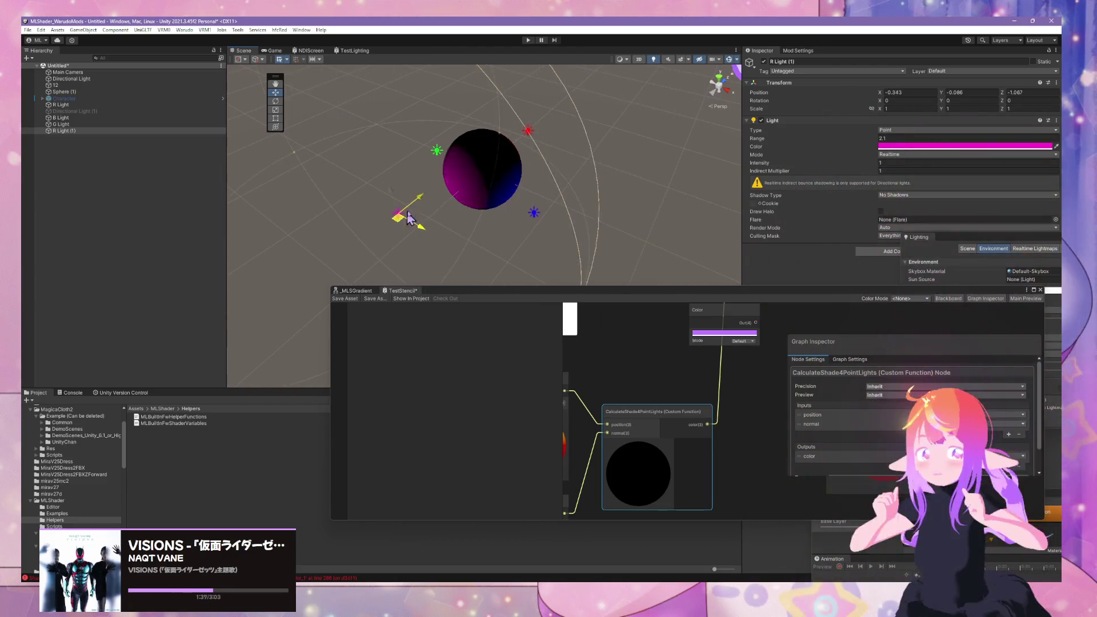
Step: Select the blue B Light and move it beside and closer to the sphere
click(533, 213)
mouse_move(540, 227)
mouse_down()
mouse_move(585, 190)
mouse_move(526, 228)
mouse_move(495, 269)
mouse_move(504, 253)
mouse_move(518, 258)
mouse_move(500, 249)
mouse_move(542, 256)
mouse_move(589, 171)
mouse_move(516, 222)
mouse_move(503, 199)
mouse_move(562, 252)
mouse_move(545, 235)
mouse_up()
drag(649, 367, 720, 359)
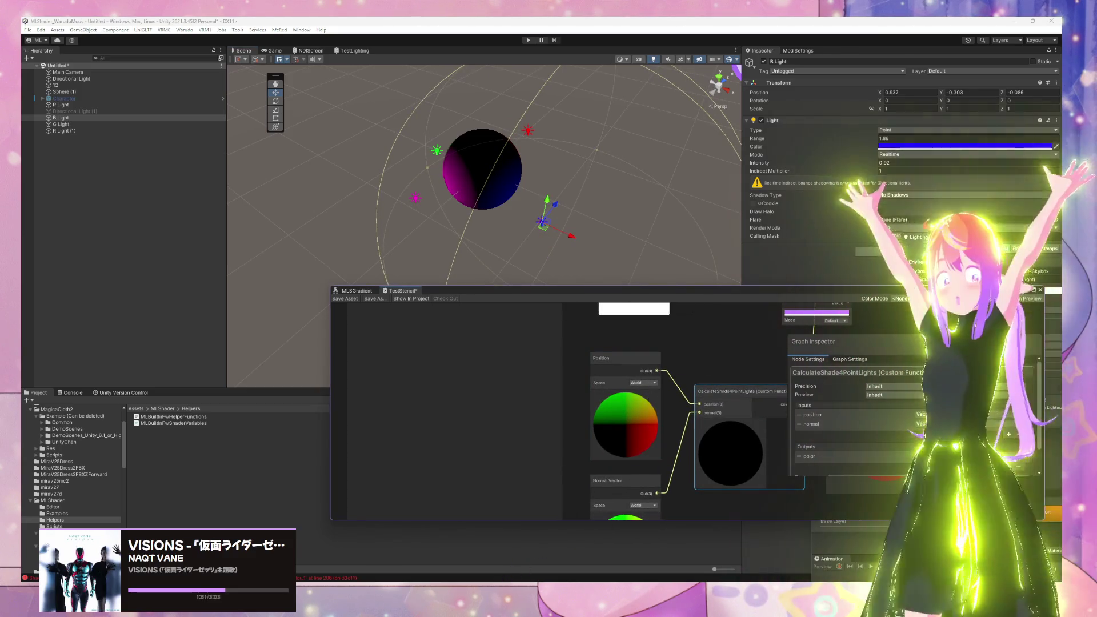
mouse_move(480, 580)
mouse_move(748, 580)
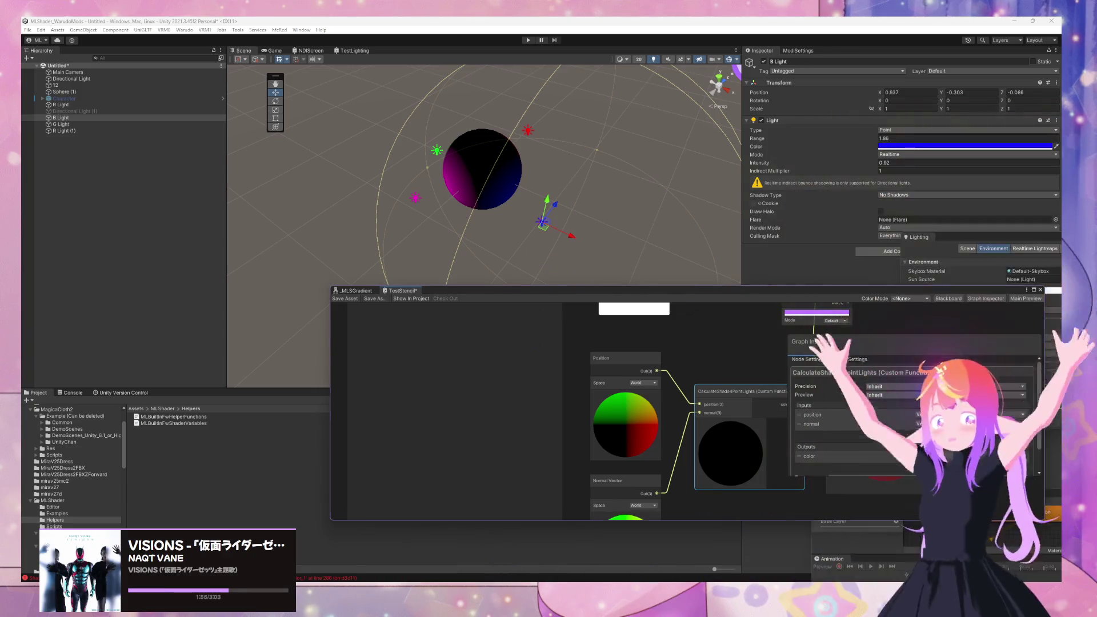
mouse_move(555, 568)
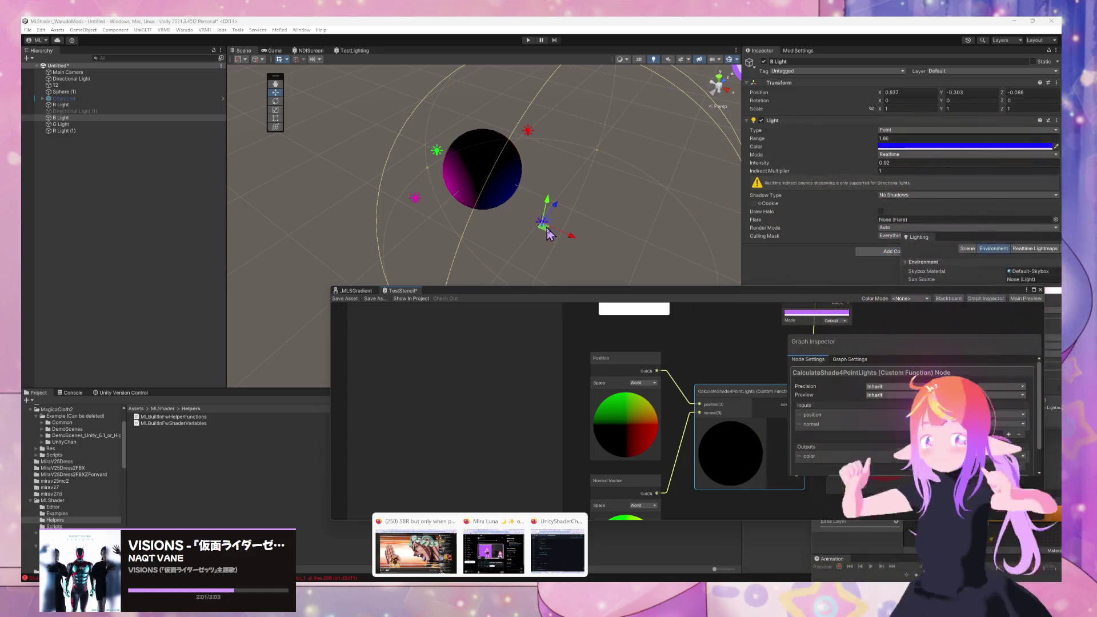
mouse_move(541, 226)
mouse_down()
mouse_move(455, 230)
mouse_move(585, 238)
mouse_move(493, 246)
mouse_move(528, 247)
mouse_move(481, 235)
mouse_move(524, 228)
mouse_move(533, 240)
mouse_move(598, 240)
mouse_move(515, 230)
mouse_move(553, 257)
mouse_move(539, 249)
mouse_move(534, 240)
mouse_move(577, 245)
mouse_move(531, 240)
mouse_move(499, 177)
mouse_move(491, 240)
mouse_move(497, 217)
mouse_move(517, 240)
mouse_up()
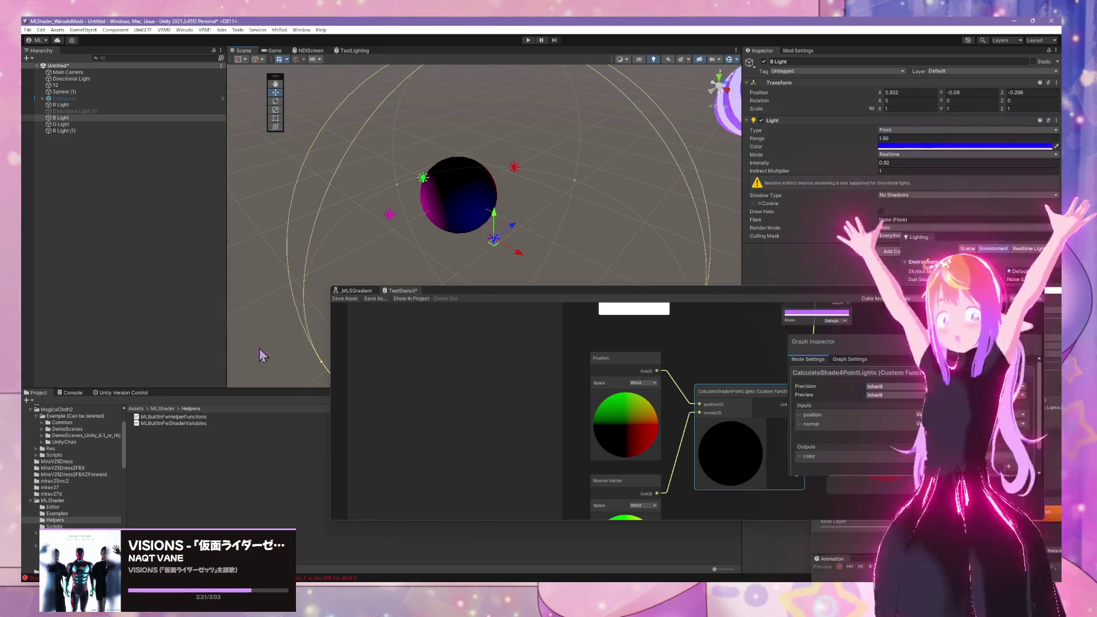
Step: Raise B Light slightly higher and increase its intensity to 3
key(alt+Tab)
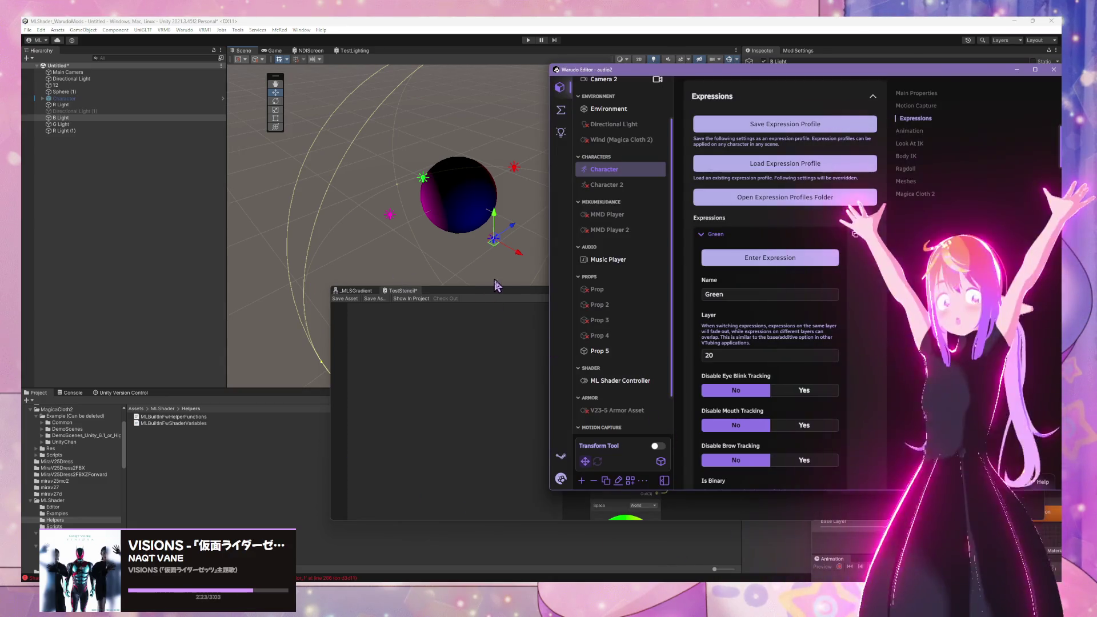
click(482, 346)
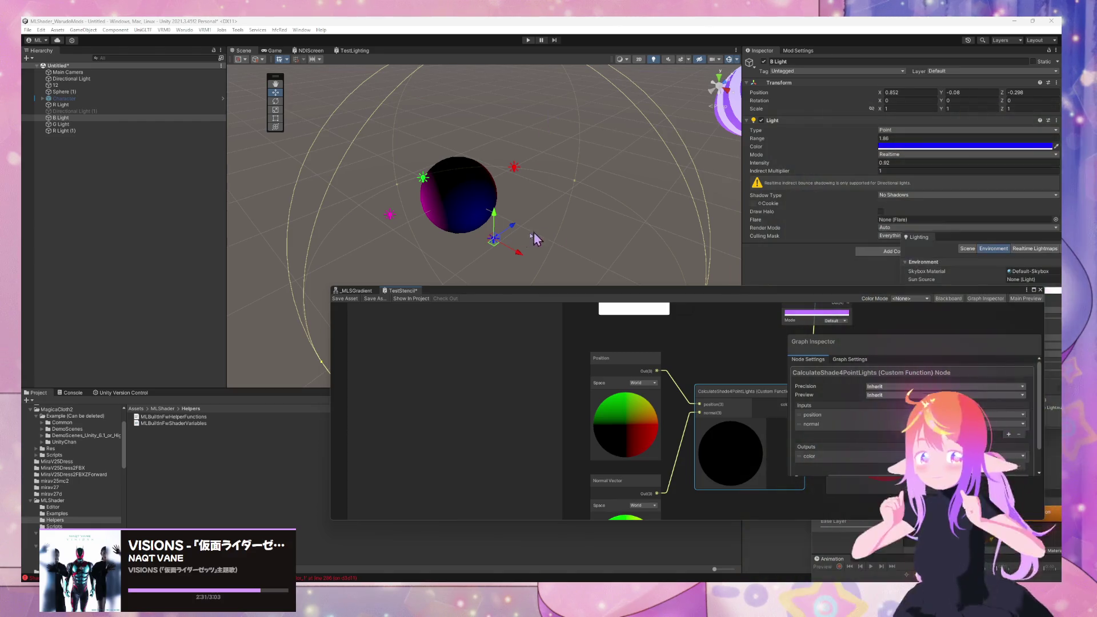
mouse_move(496, 222)
mouse_down()
mouse_move(492, 152)
mouse_move(494, 245)
mouse_move(493, 193)
mouse_move(494, 229)
mouse_up()
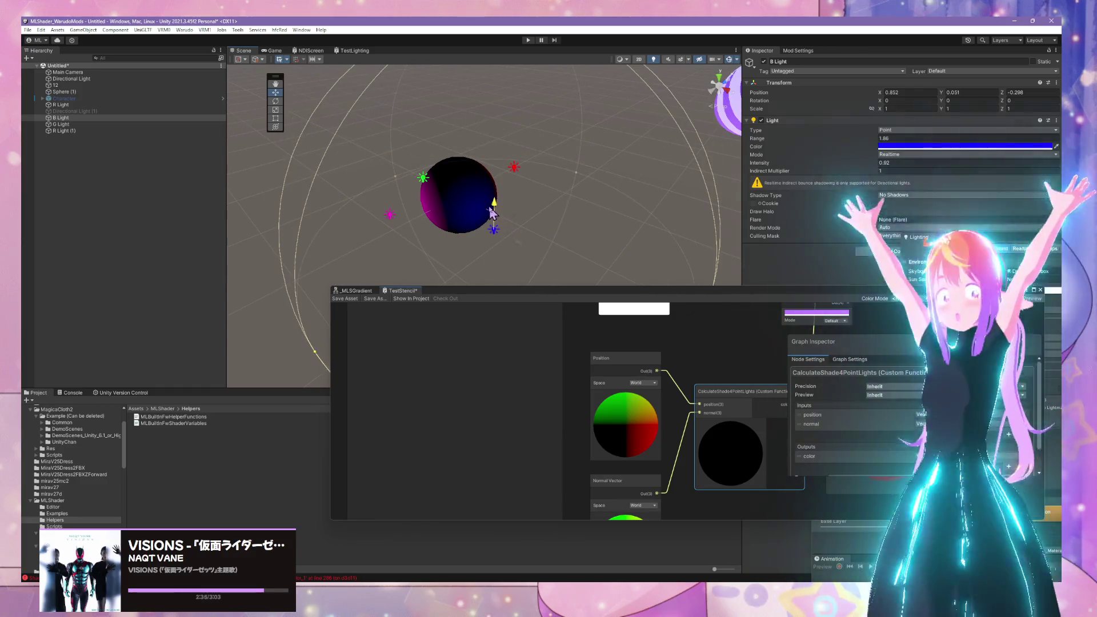
mouse_move(874, 162)
mouse_down()
mouse_move(925, 170)
mouse_move(905, 170)
mouse_up()
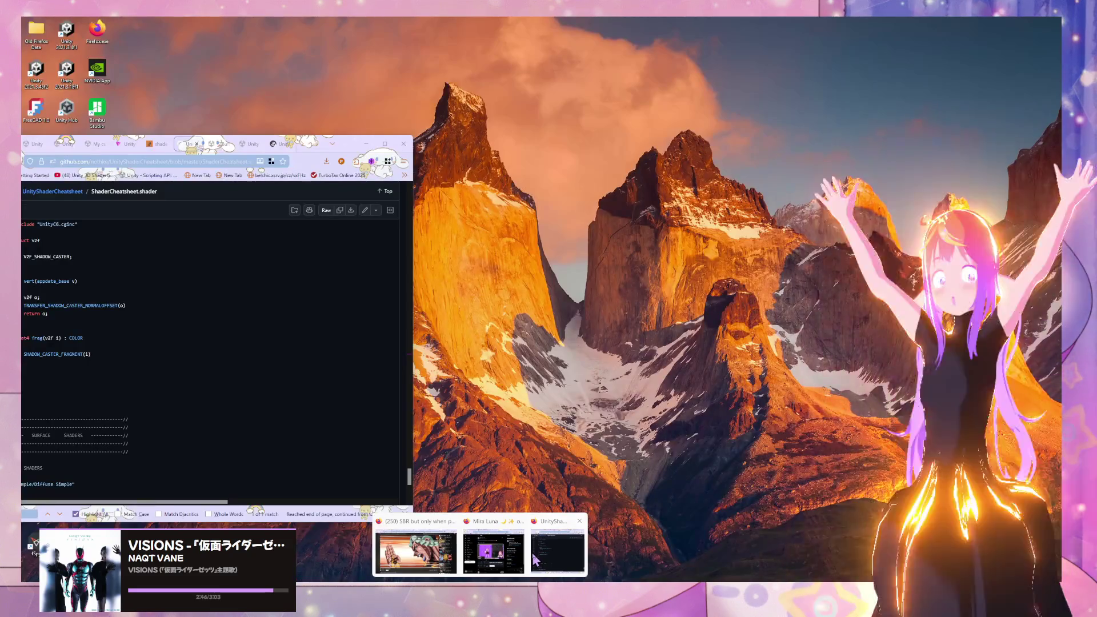
Step: Search the shader cheatsheet page for 'shade4' with find-in-page
click(532, 553)
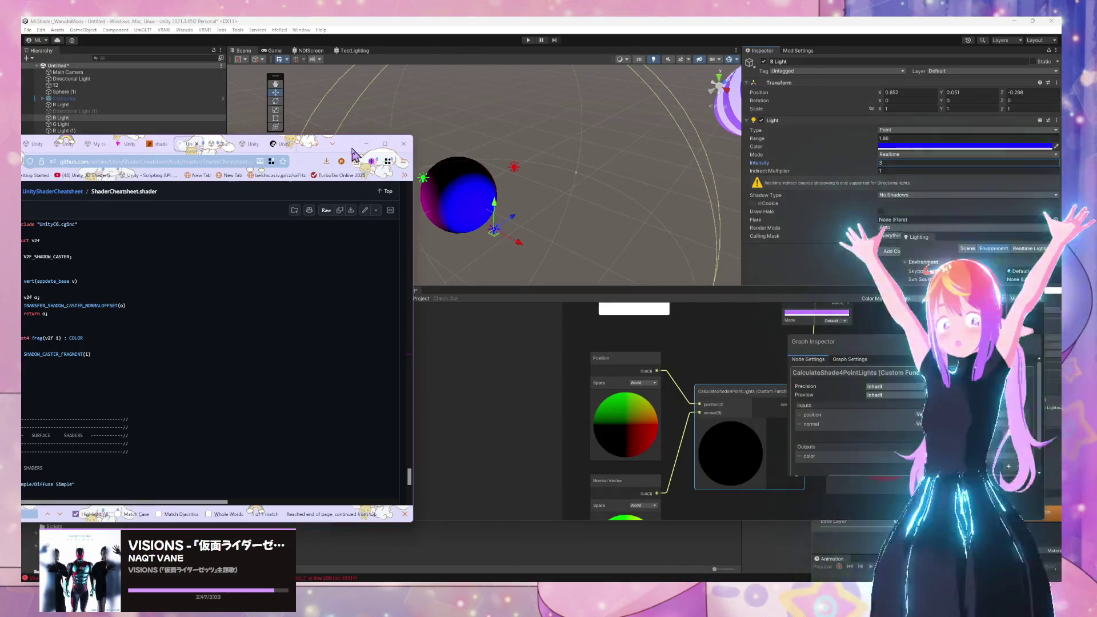
text(shd)
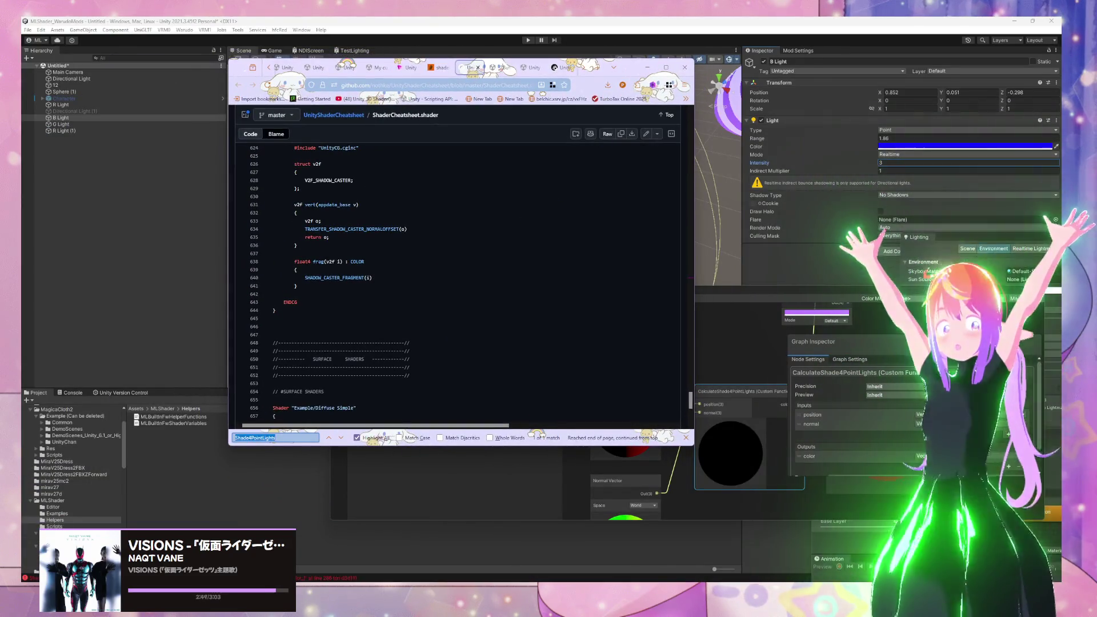
key(BackSpace)
text(ade44)
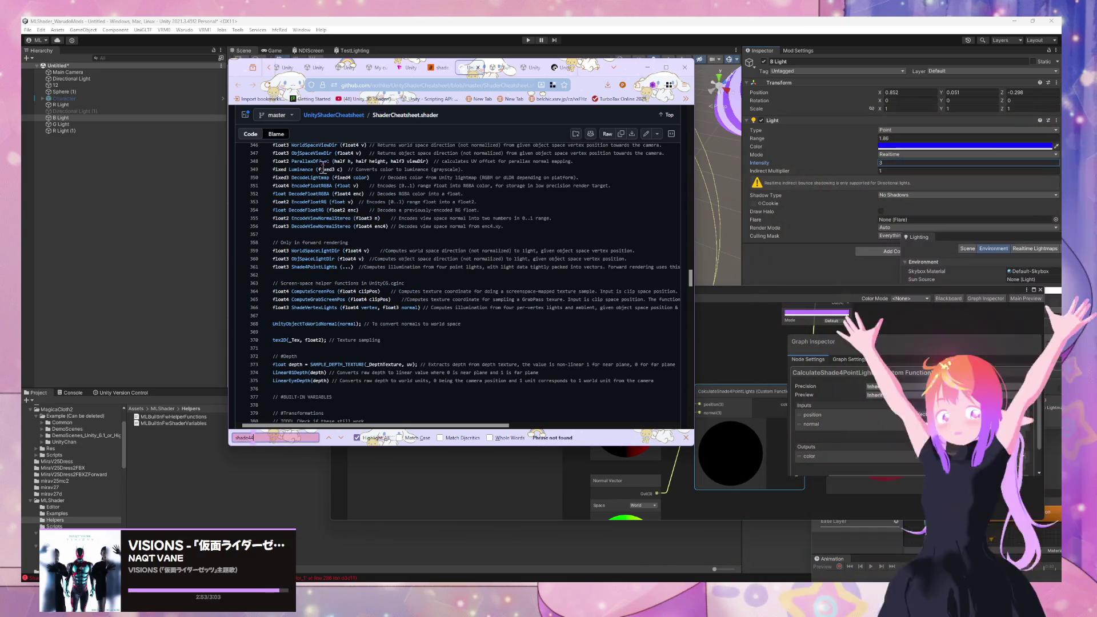
Step: Close the cheatsheet tab and search Google for shade4pointlights
click(480, 68)
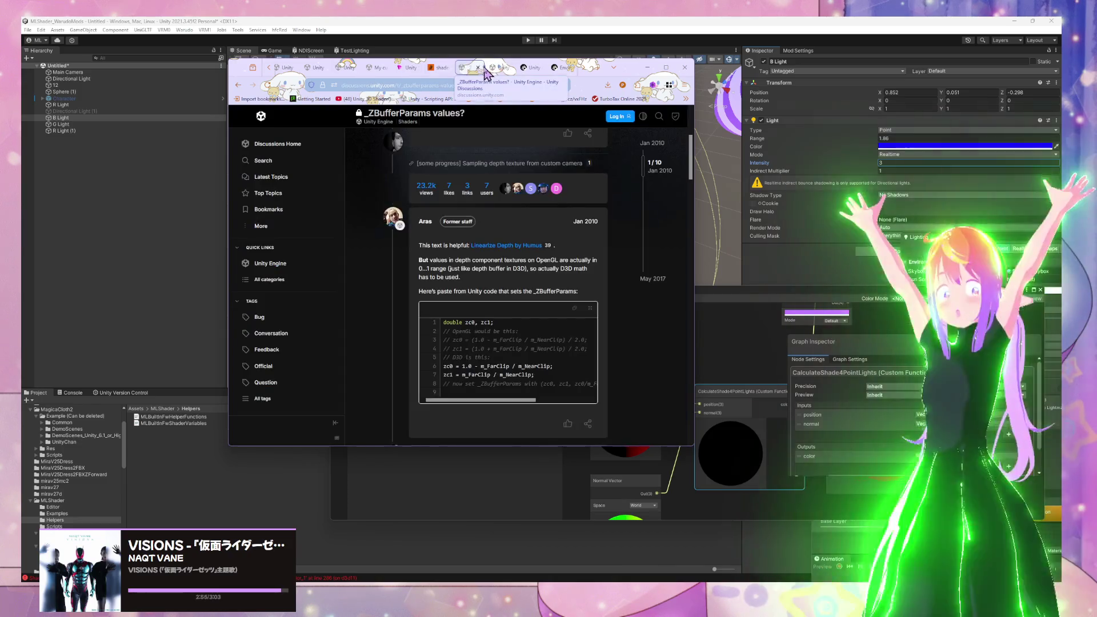
click(451, 86)
key(ctrl+v)
key(ctrl+a)
text(shade4)
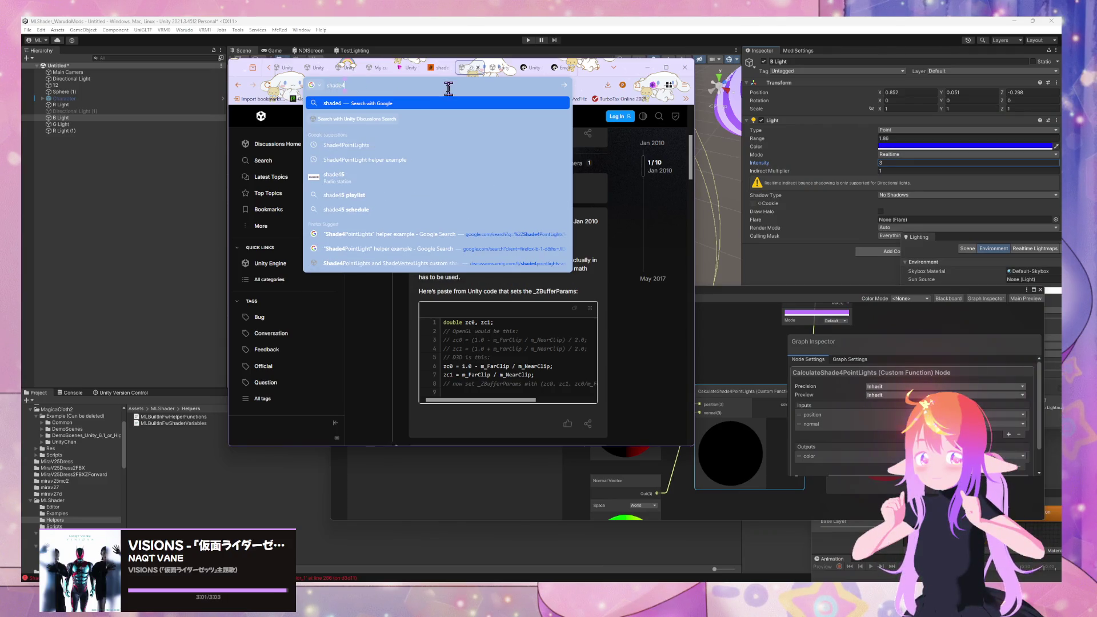
text(point)
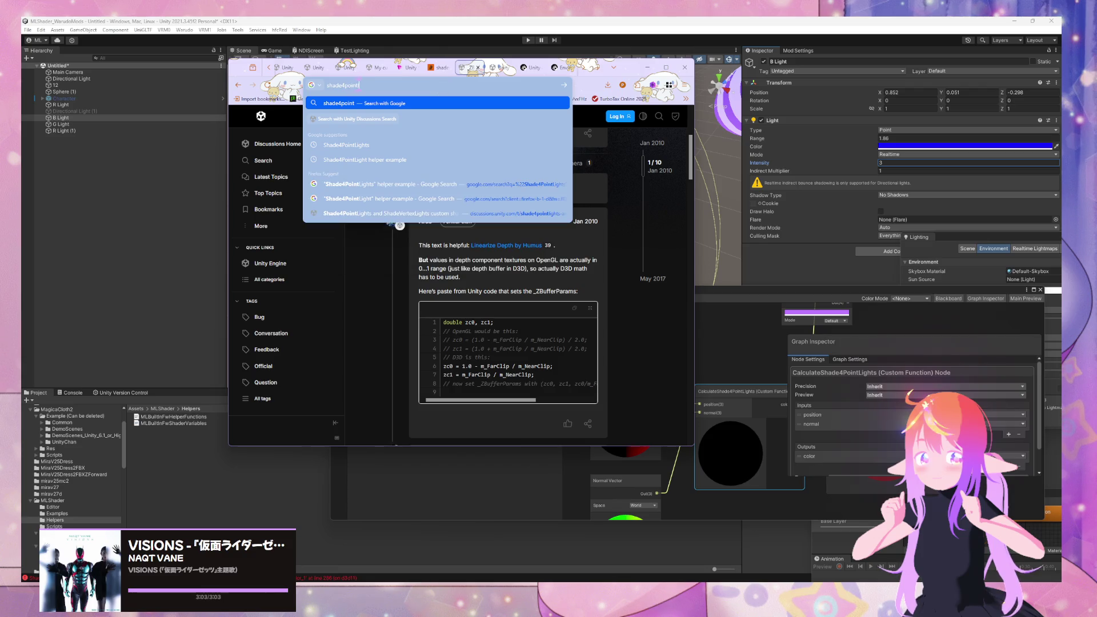
text(lights)
key(Return)
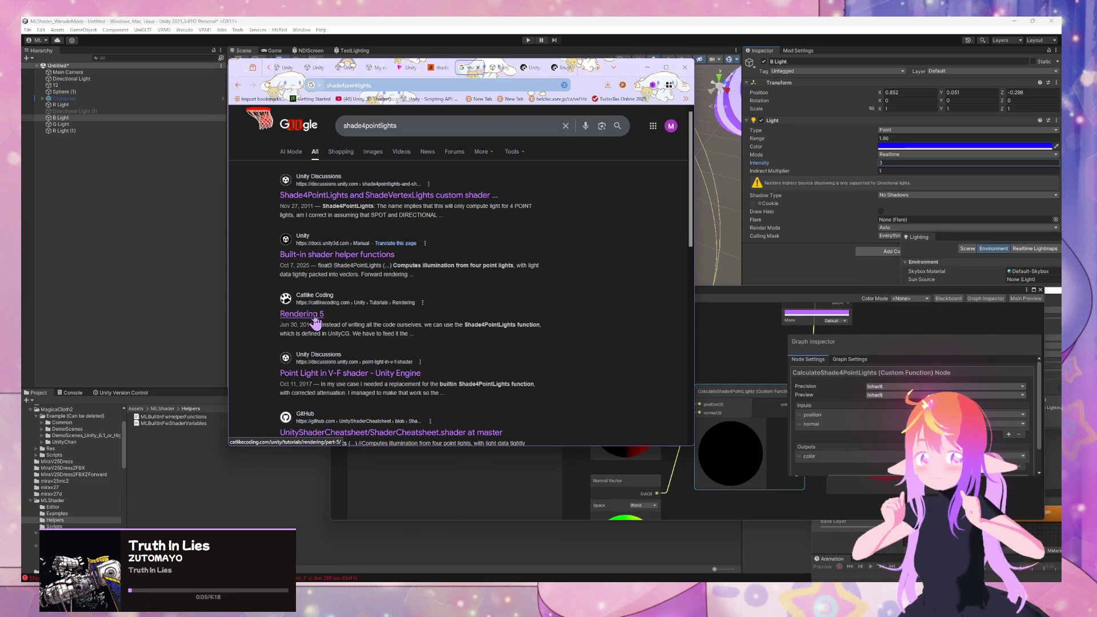
Step: Open the Shade4PointLights Unity Discussions result and scroll through it
click(423, 194)
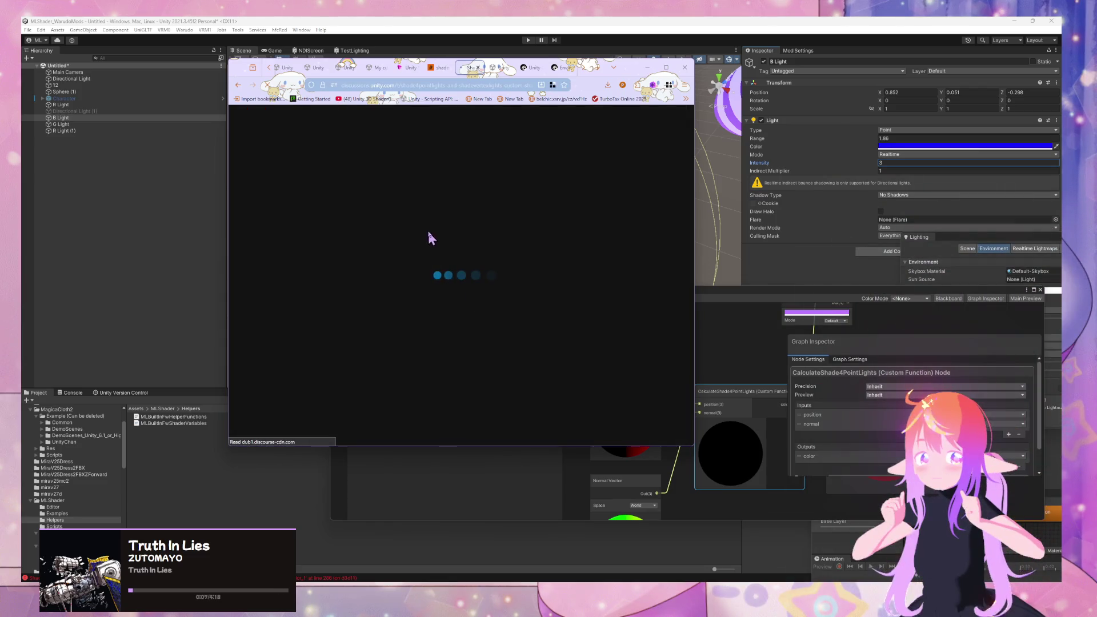
scroll(429, 230, down, 5)
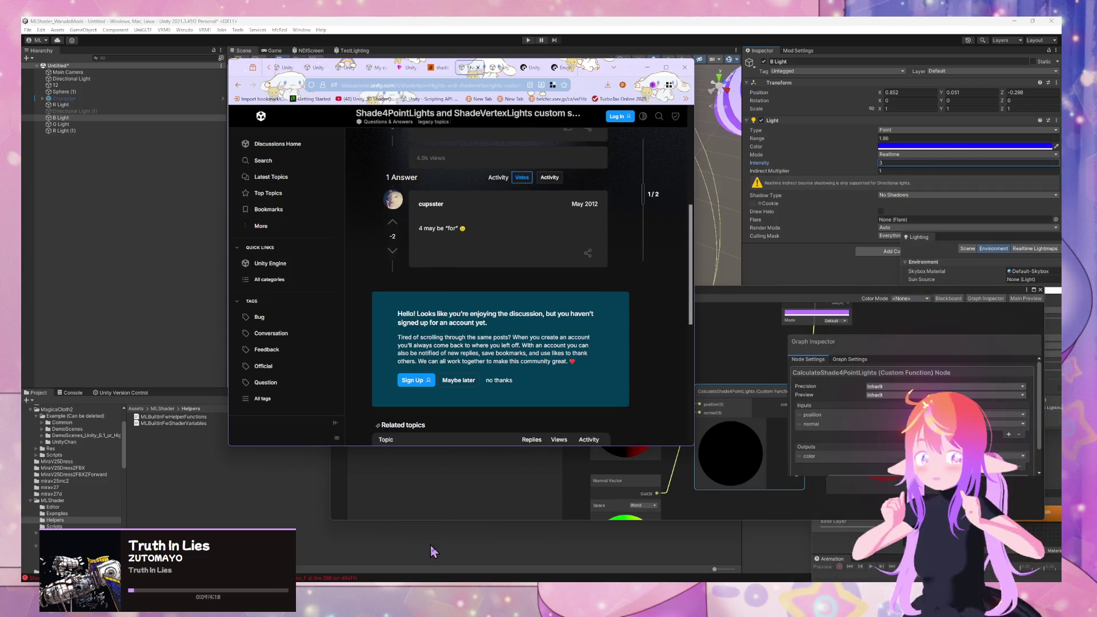
mouse_move(545, 559)
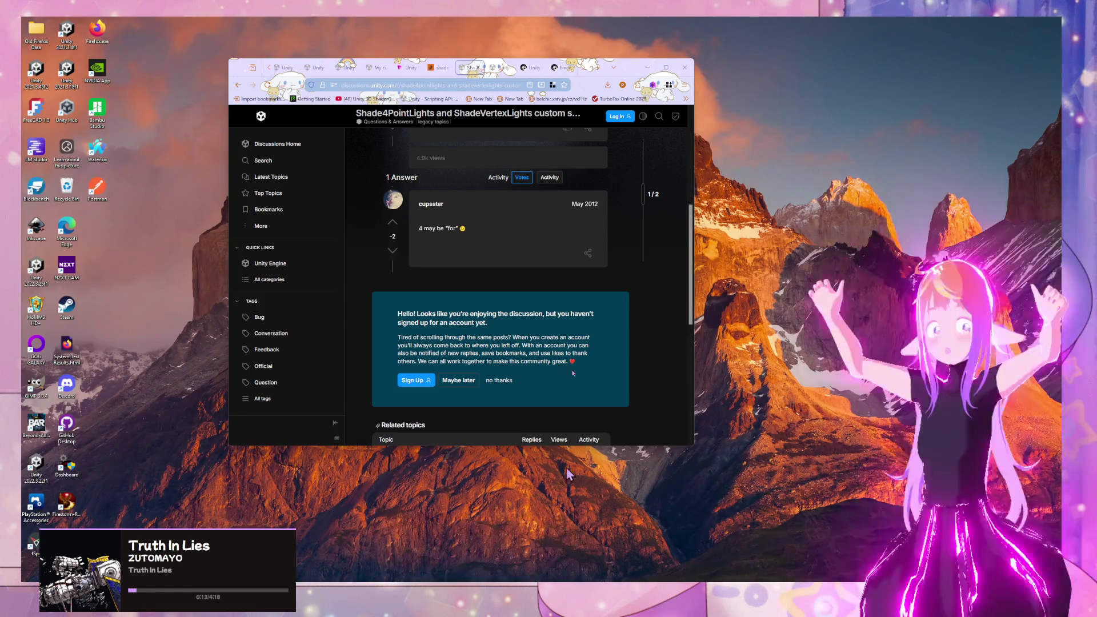
click(546, 559)
Step: Look through the deferred shading manual, Shader Graph Basics Part 10, forum and shader-variables tabs
click(498, 68)
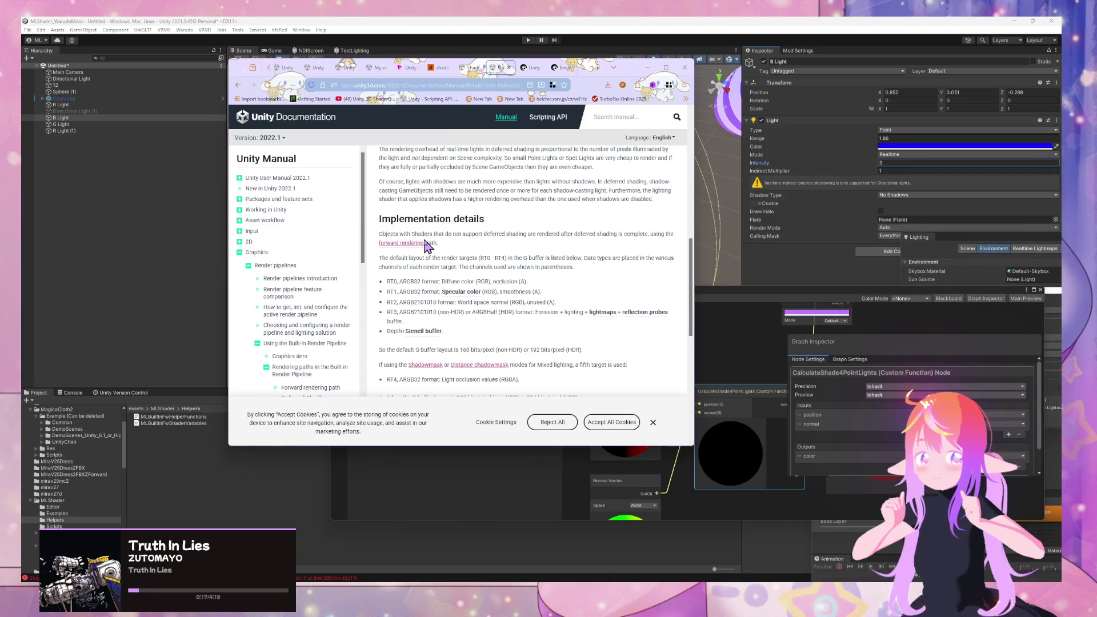
scroll(426, 245, down, 1)
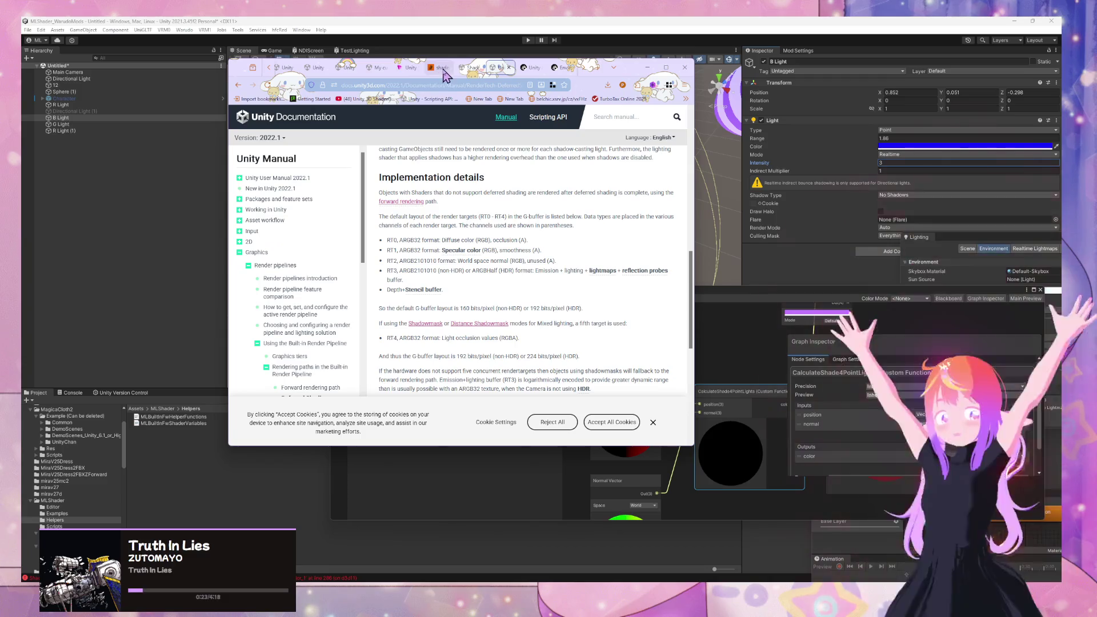
click(409, 69)
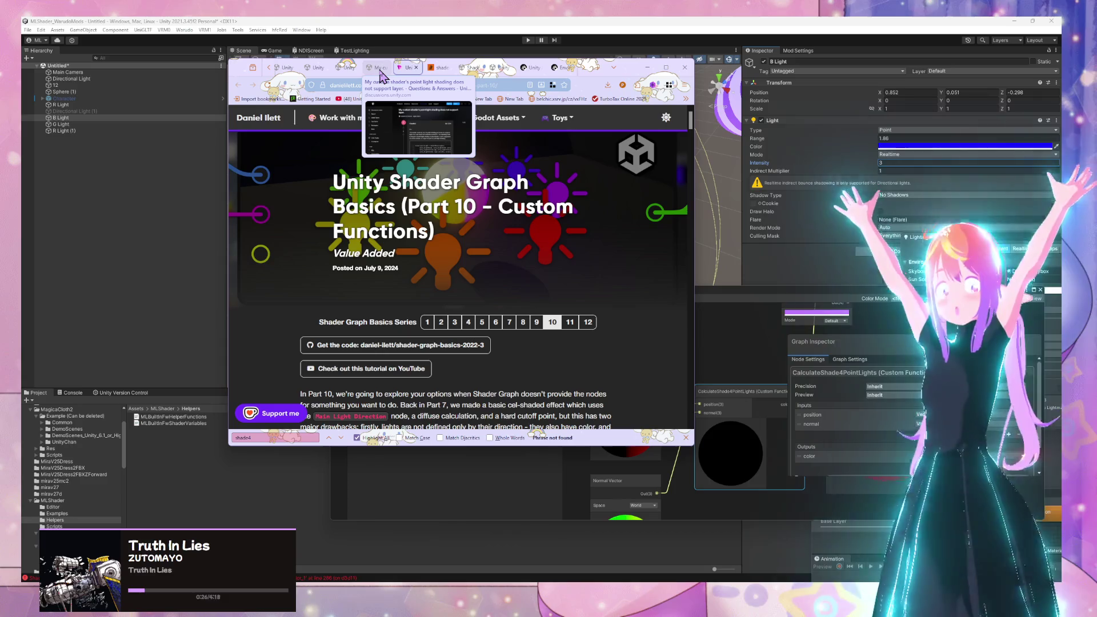
click(380, 72)
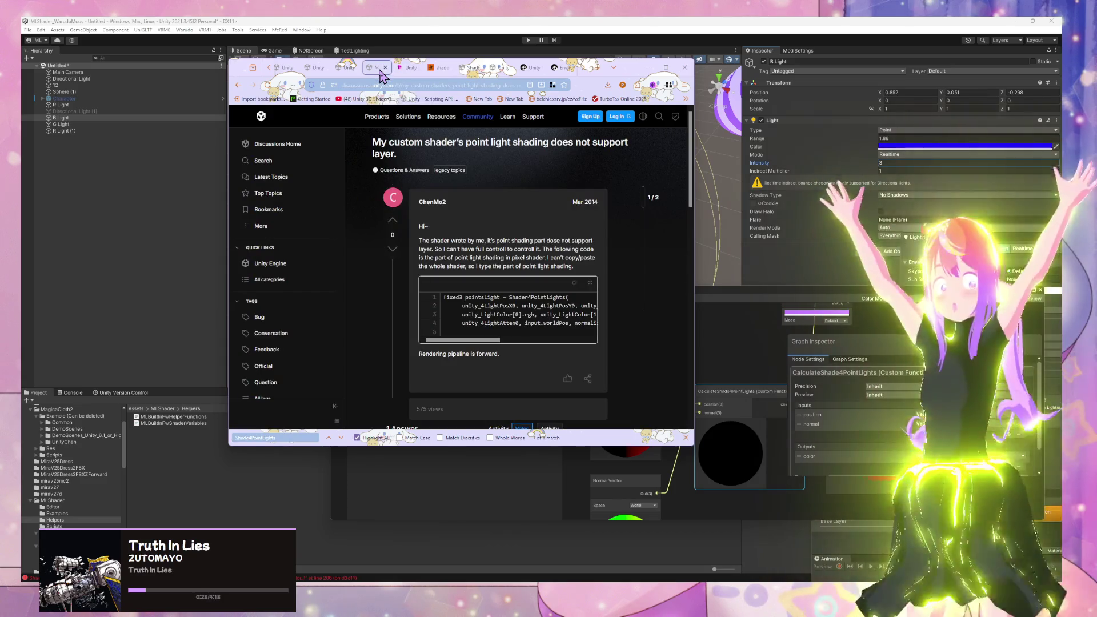
scroll(467, 176, down, 5)
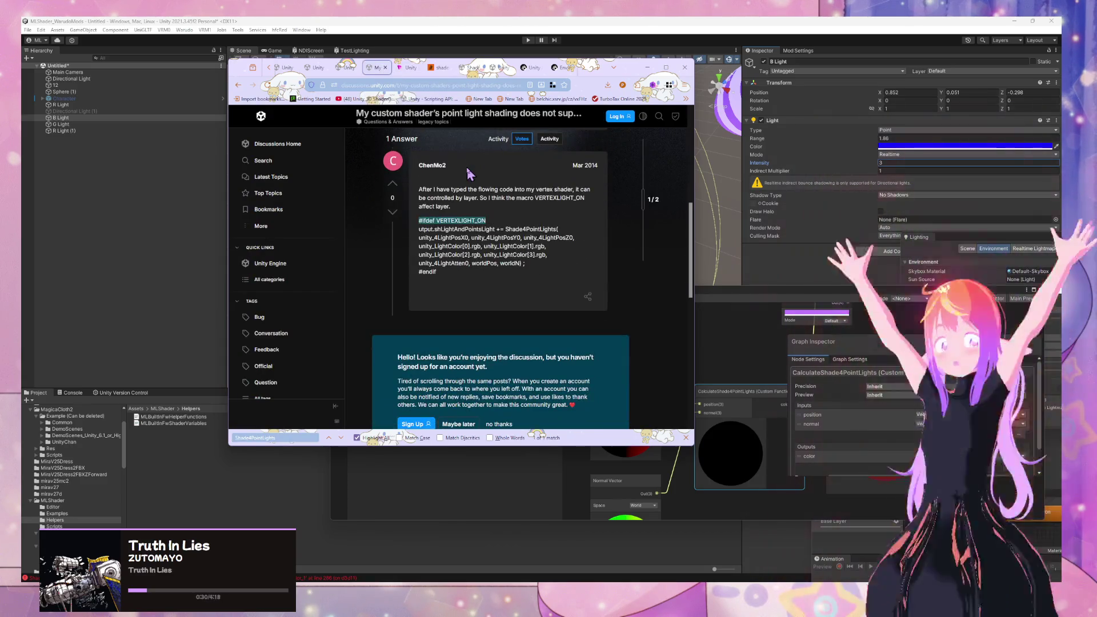
click(340, 68)
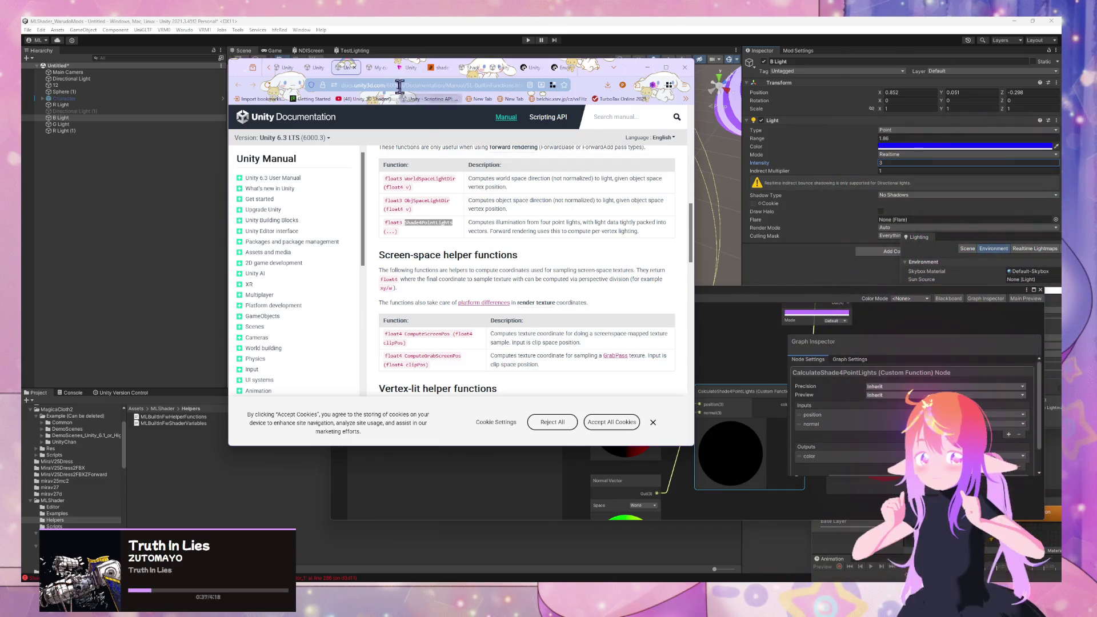
click(315, 69)
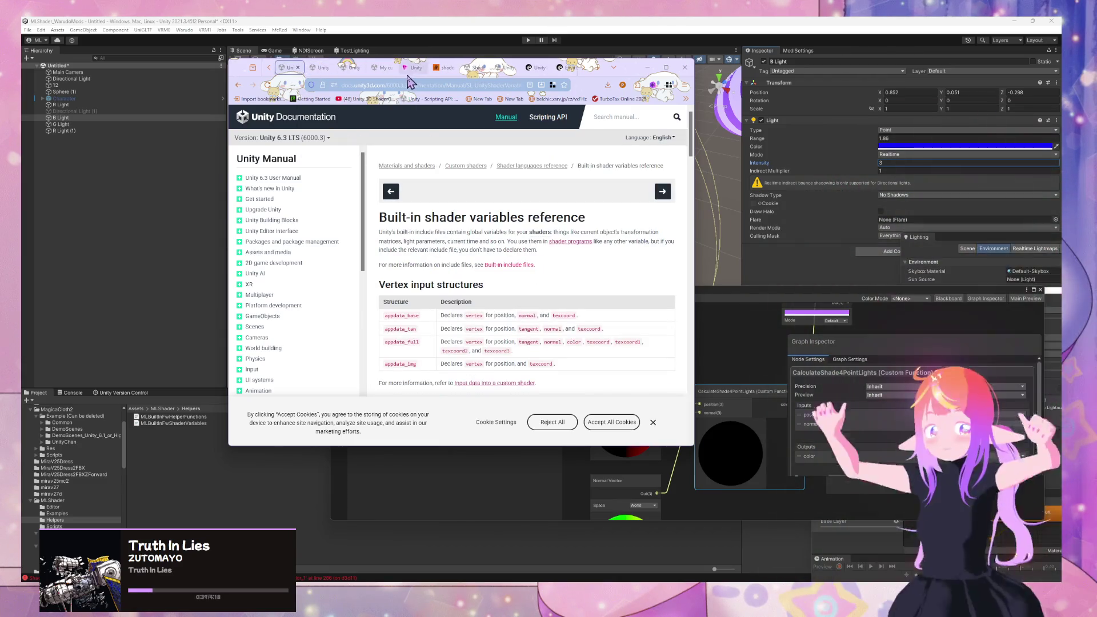
Step: Search Google for Shade4PointLights using the address-bar suggestion
click(411, 85)
text(shade4poin)
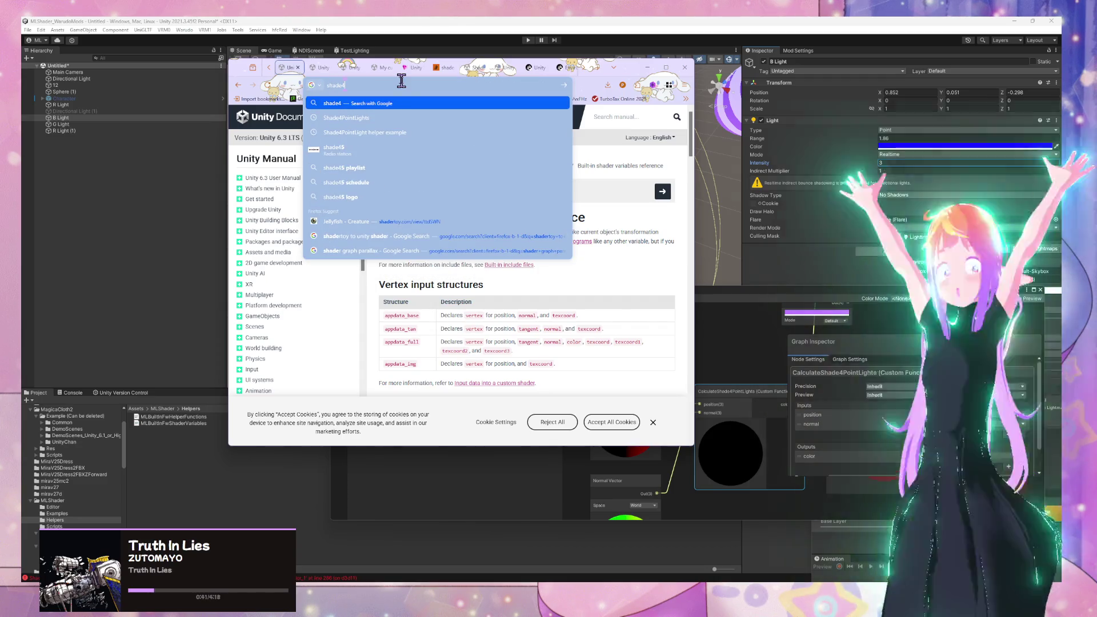
key(Down)
key(Return)
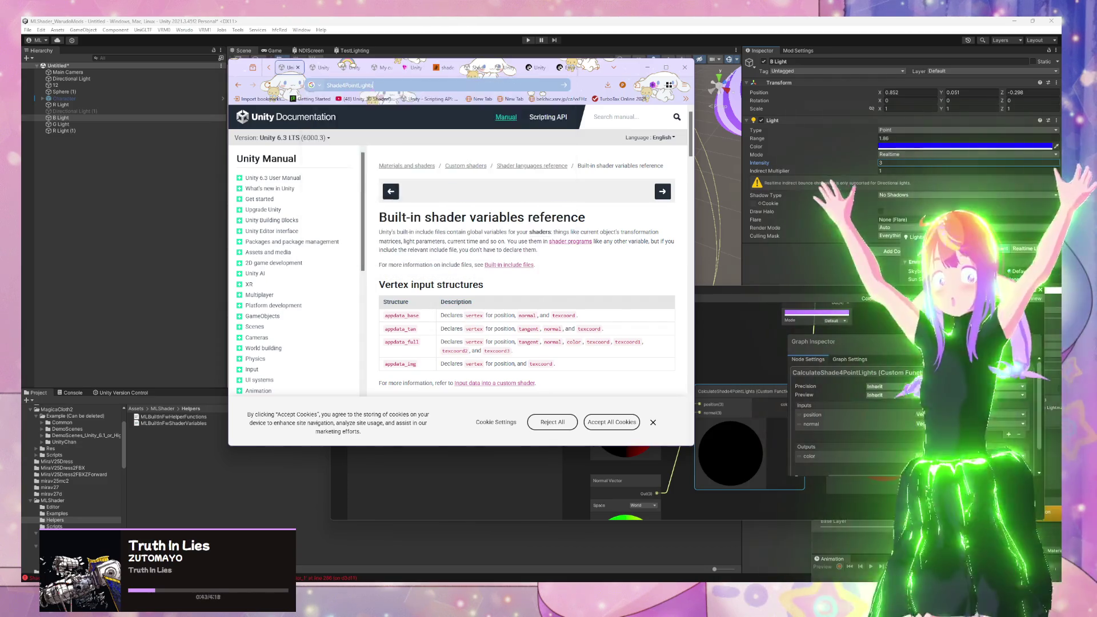
scroll(406, 246, down, 3)
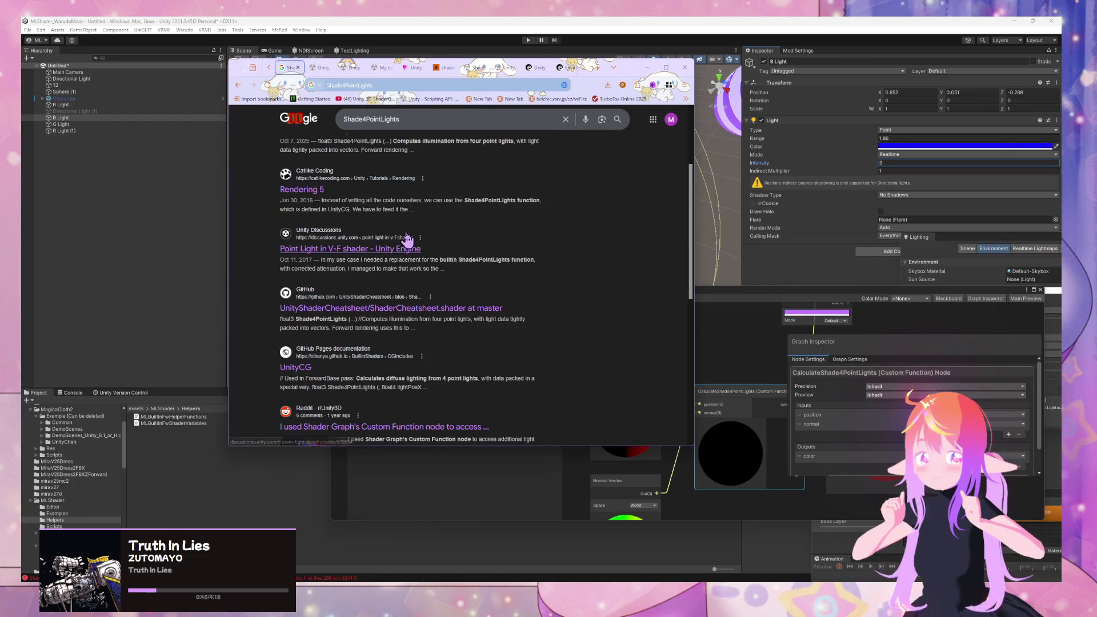
Step: Open the UnityCG.cginc source and read the Shade4PointLights definition at line 253
click(295, 367)
scroll(494, 286, down, 3)
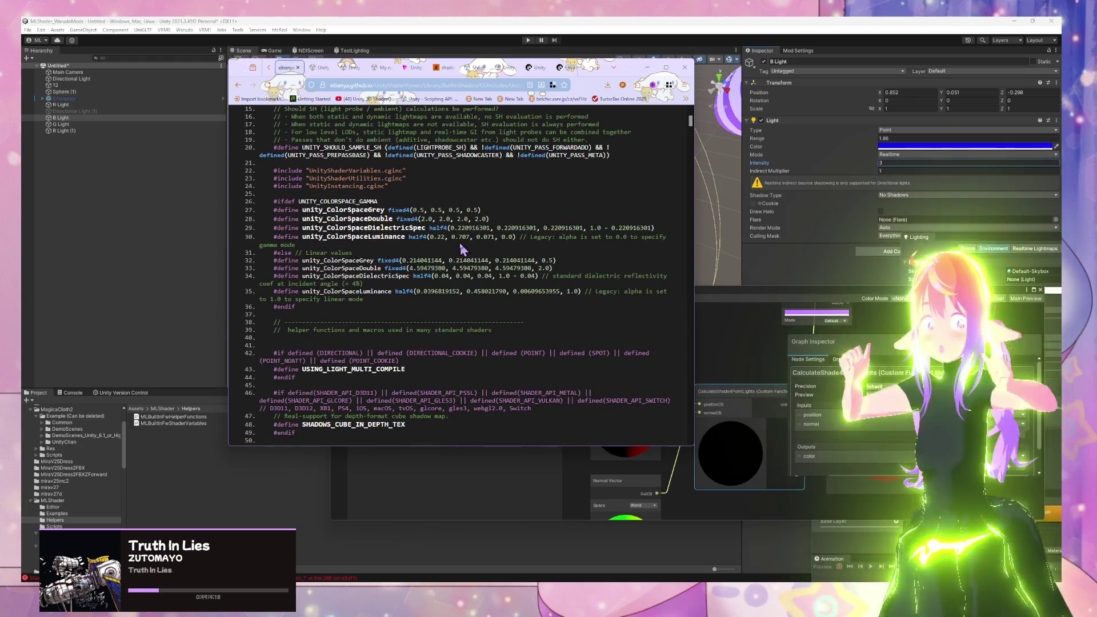
key(ctrl+f)
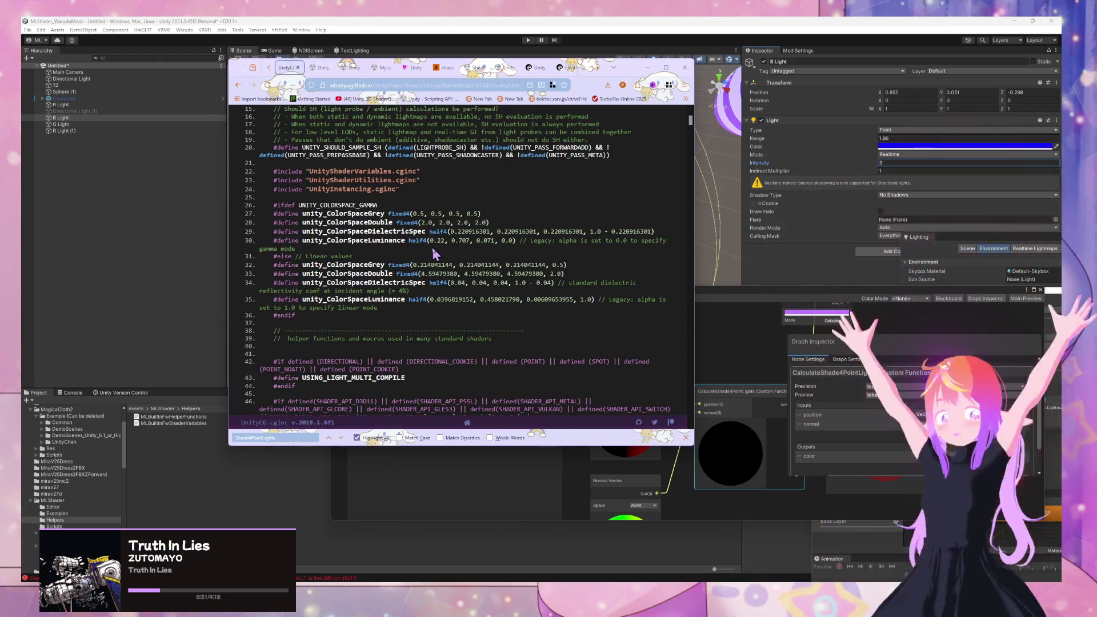
key(Return)
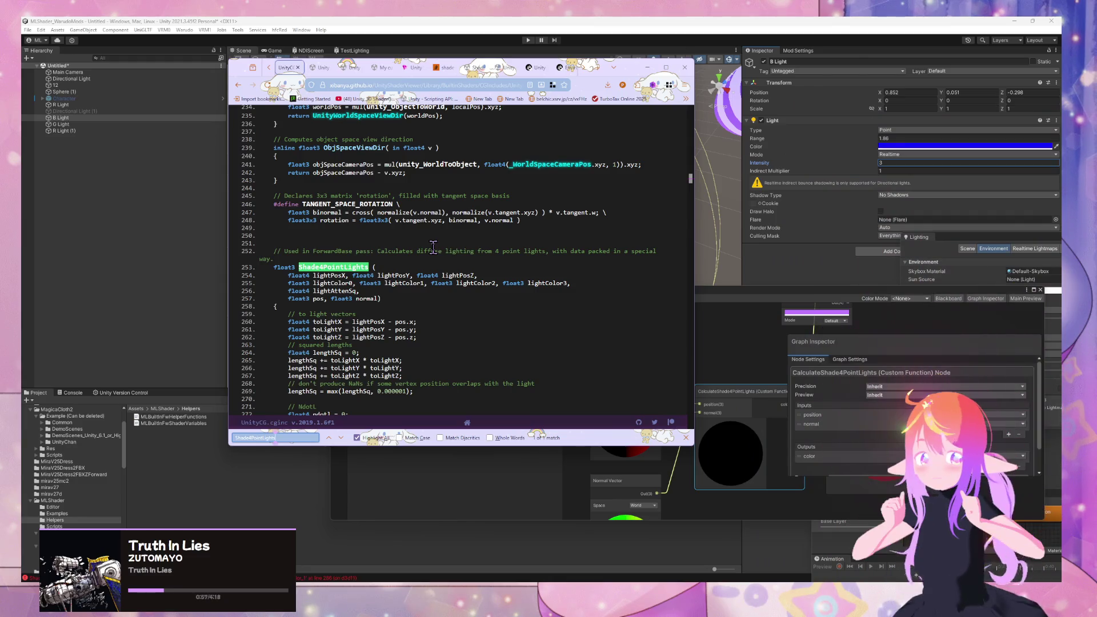
scroll(433, 247, down, 5)
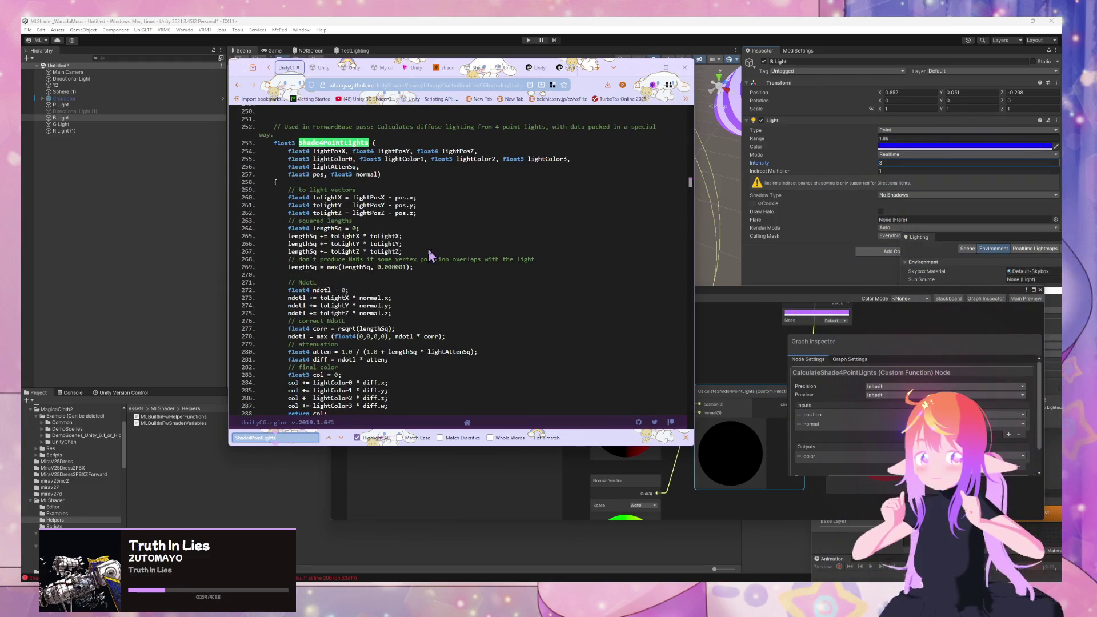
scroll(426, 247, up, 1)
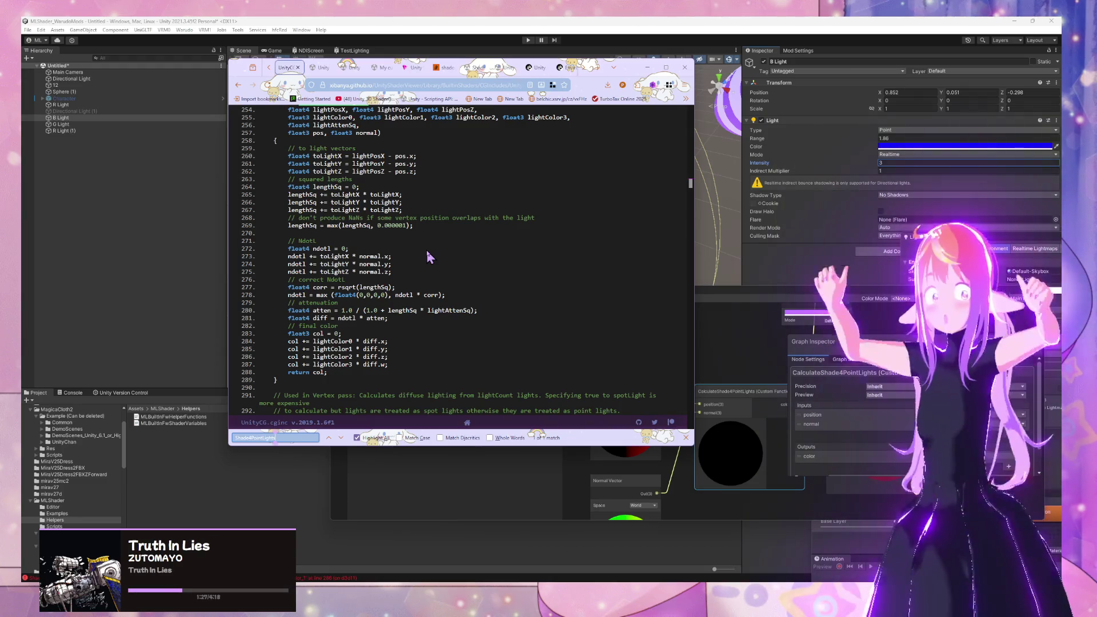
click(746, 389)
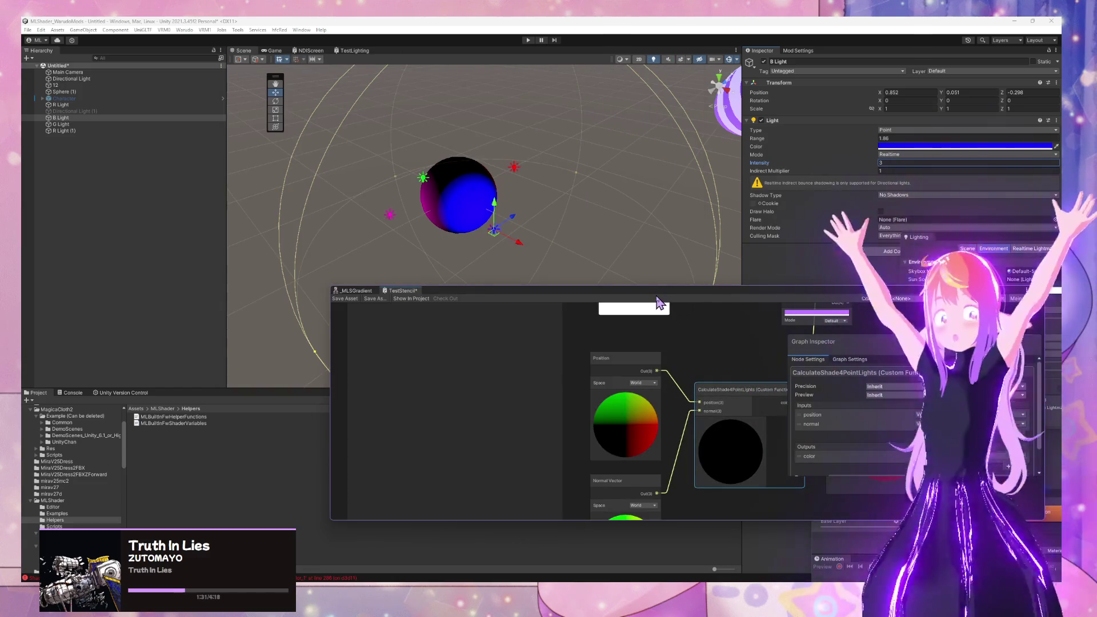
Step: Enlarge the Shader Graph window, move it off the sphere, and open MLShader's Scripts folder
drag(657, 296, 484, 181)
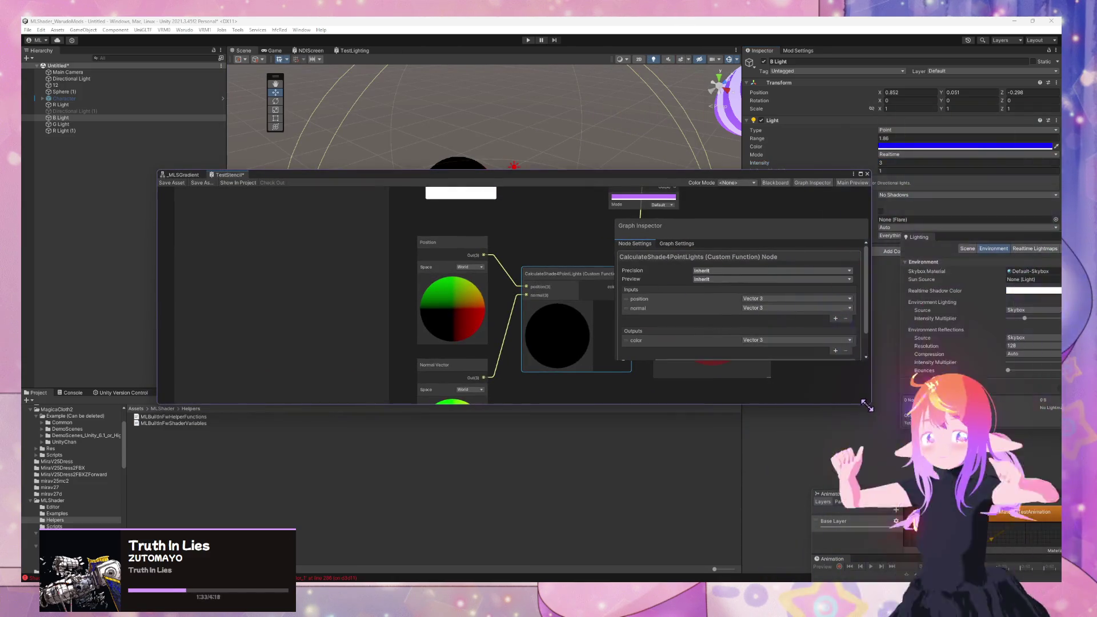
drag(976, 447, 1034, 469)
mouse_move(523, 184)
mouse_down()
mouse_move(782, 246)
mouse_move(701, 252)
mouse_move(808, 371)
mouse_move(789, 280)
mouse_move(637, 198)
mouse_move(622, 203)
mouse_move(843, 297)
mouse_up()
scroll(750, 284, up, 3)
scroll(751, 291, down, 3)
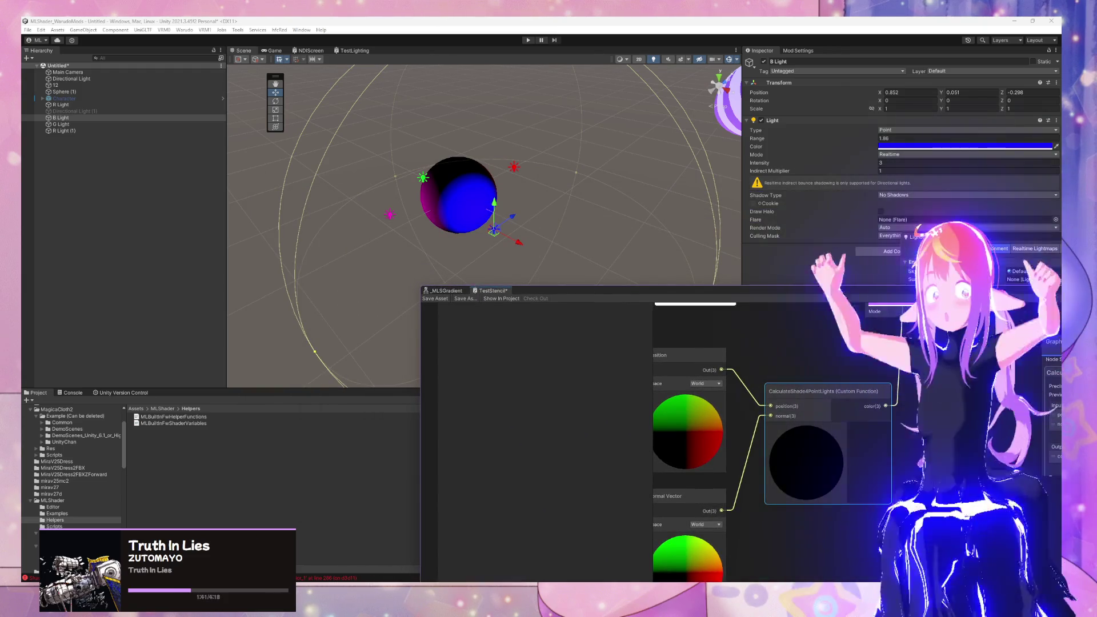
mouse_move(680, 276)
mouse_down()
mouse_move(470, 192)
mouse_move(487, 172)
mouse_move(617, 197)
mouse_move(471, 182)
mouse_move(535, 220)
mouse_up()
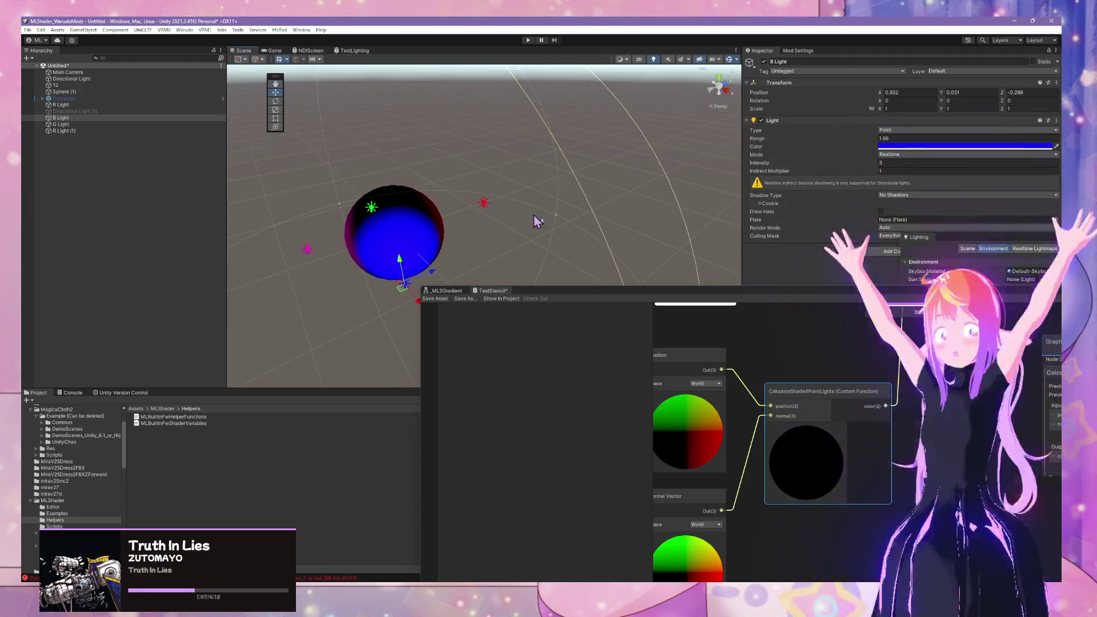
click(63, 526)
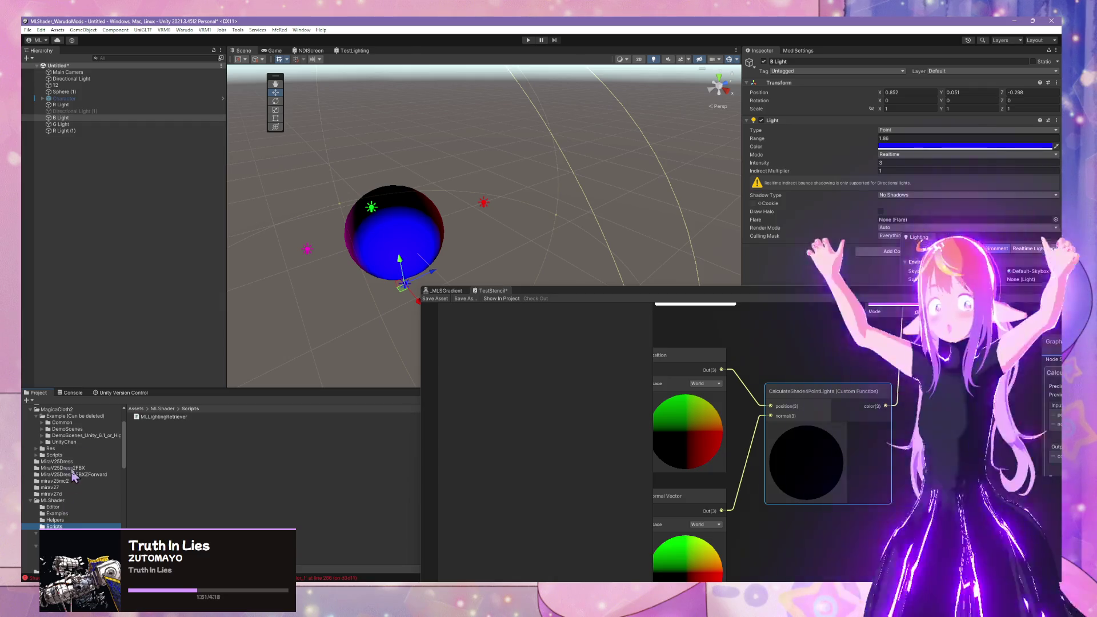
Step: Delete the MLLightingRetriever script from the Scripts folder, confirming the dialog
right_click(171, 422)
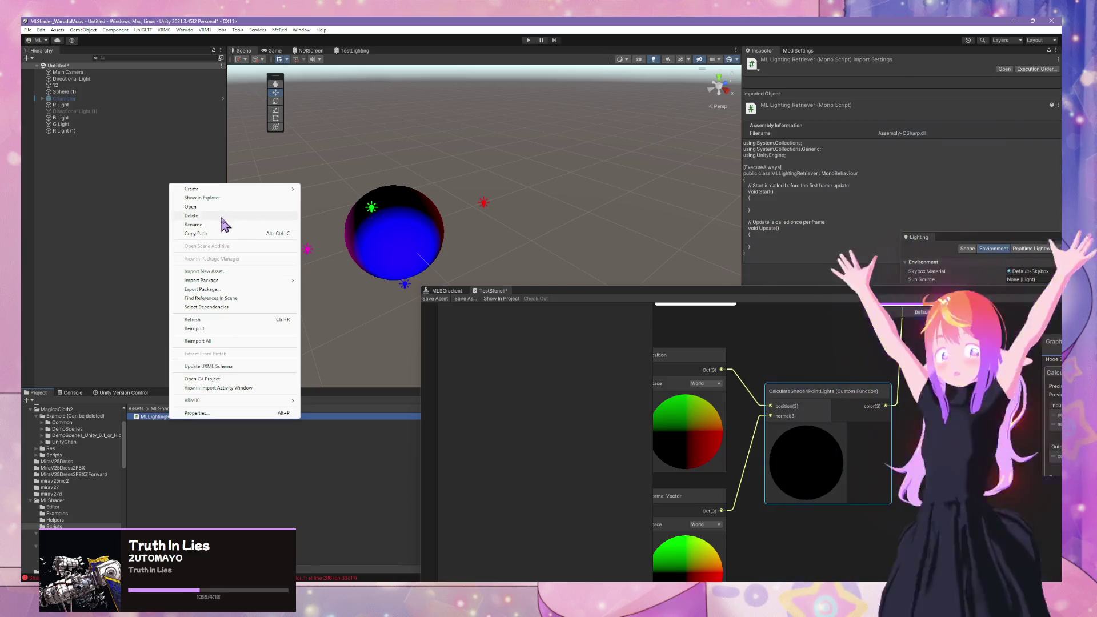
click(218, 216)
click(564, 320)
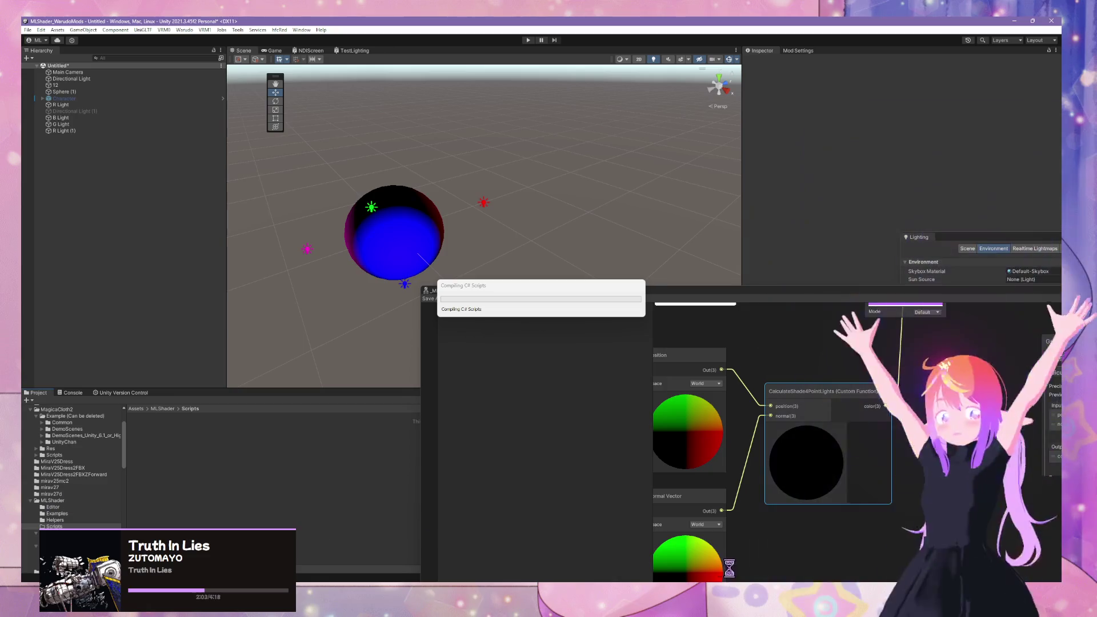
key(alt+Tab)
Step: Review the diffs and commit all 10 files to master as 'Working 4-point Lights Helper Function'
click(693, 293)
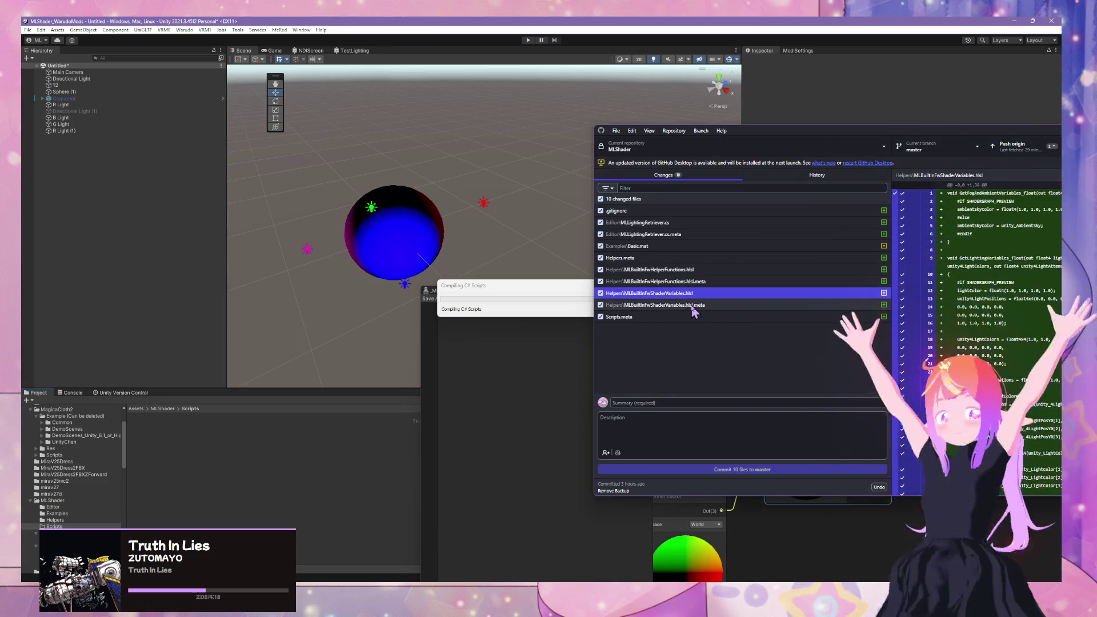
key(Up)
key(Up)
click(646, 403)
text(Working 4-)
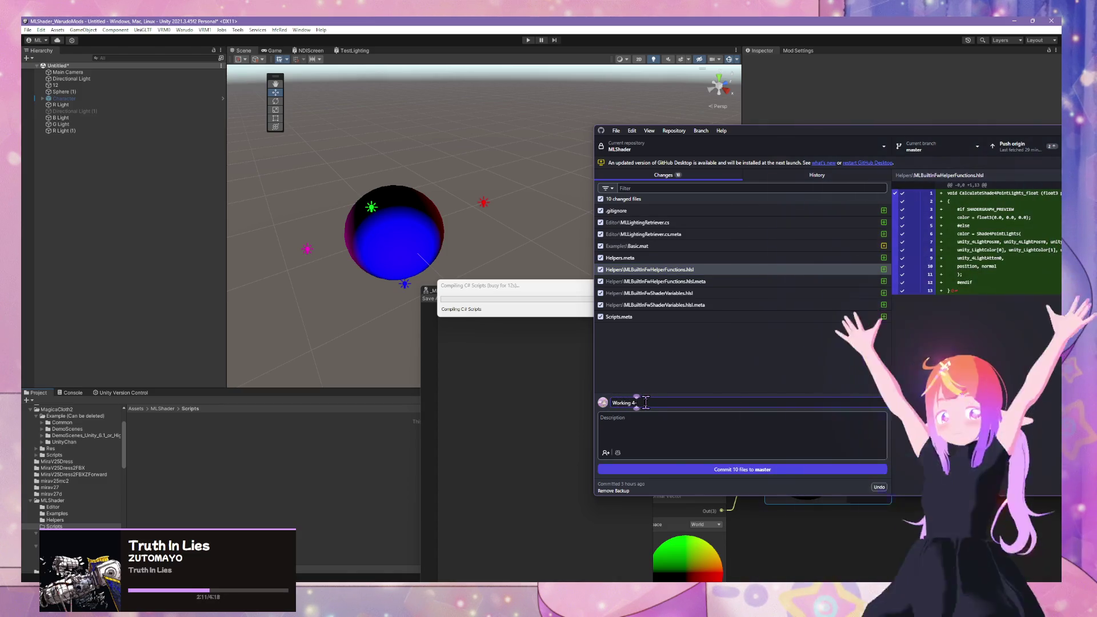
text(point Lights)
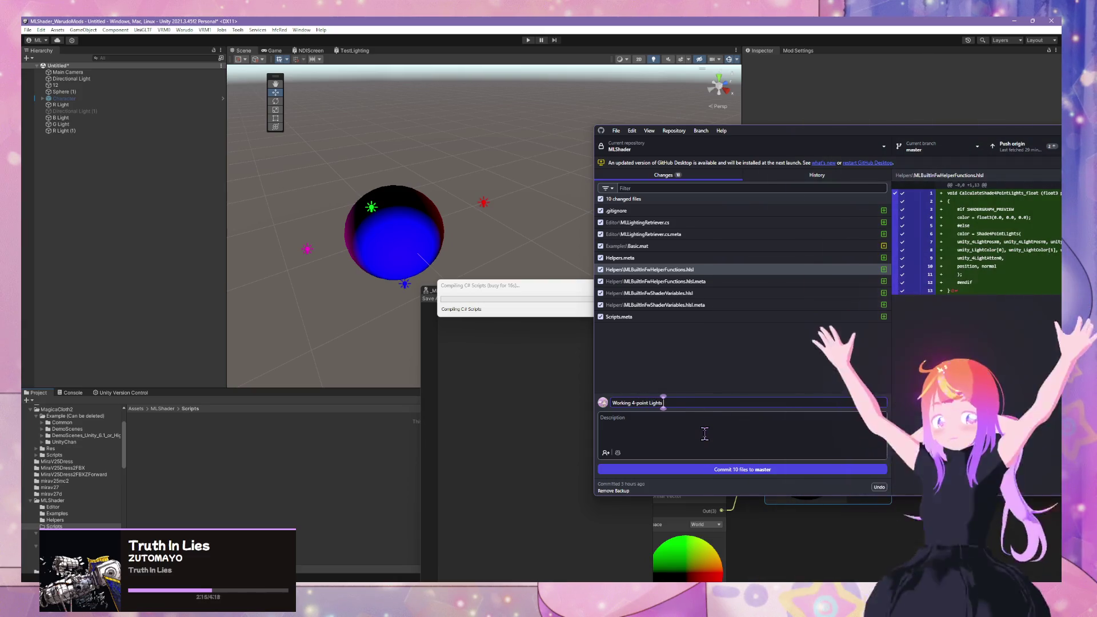
text( Su)
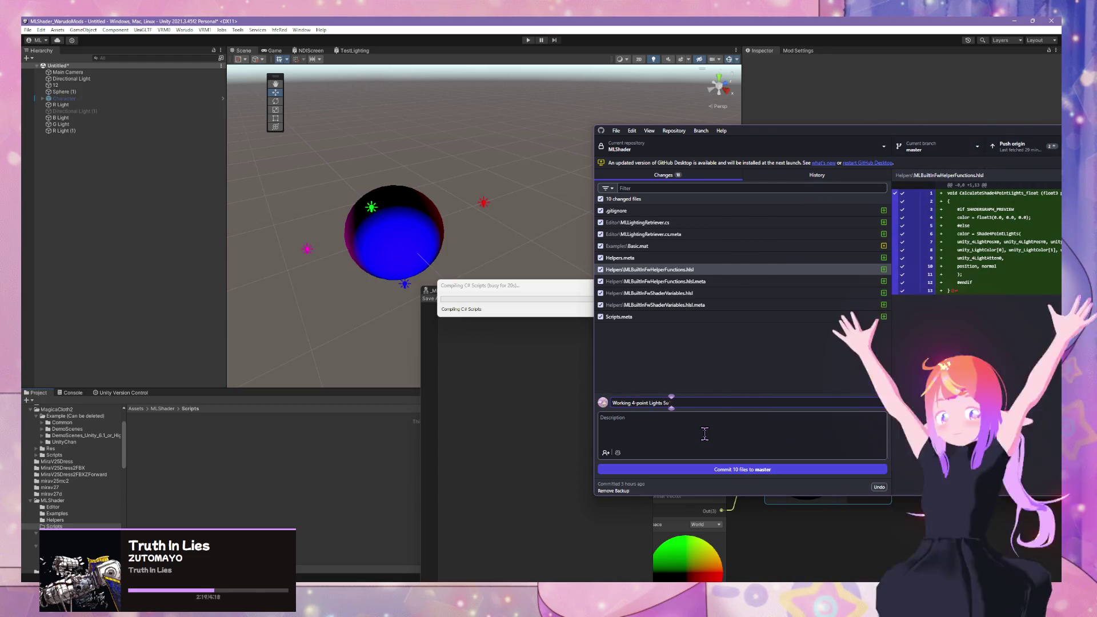
text(bgraplper Fu)
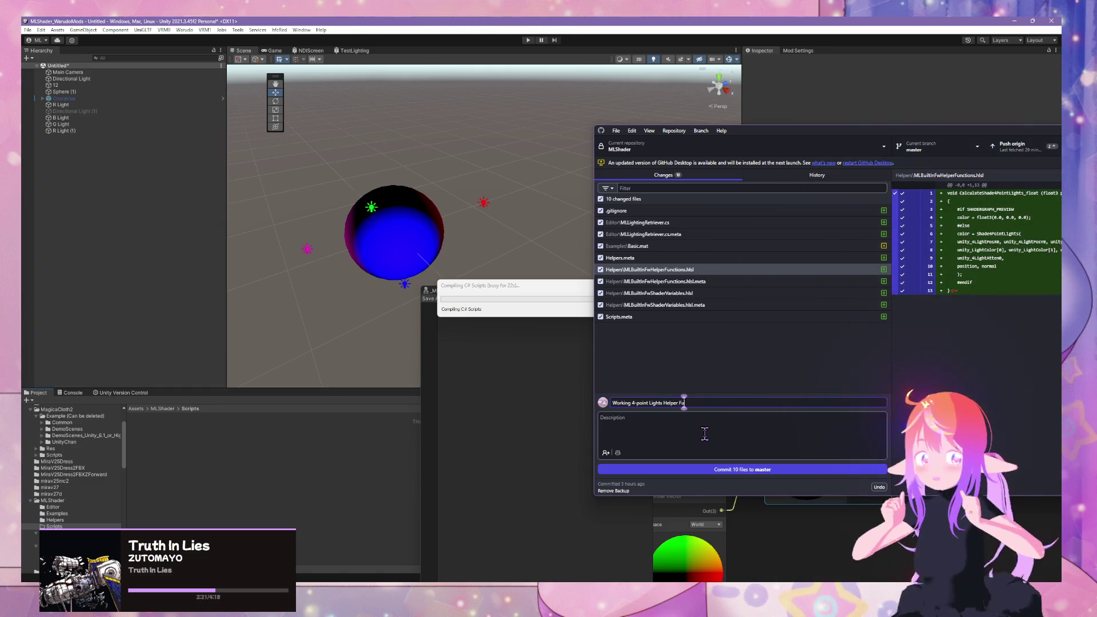
click(713, 469)
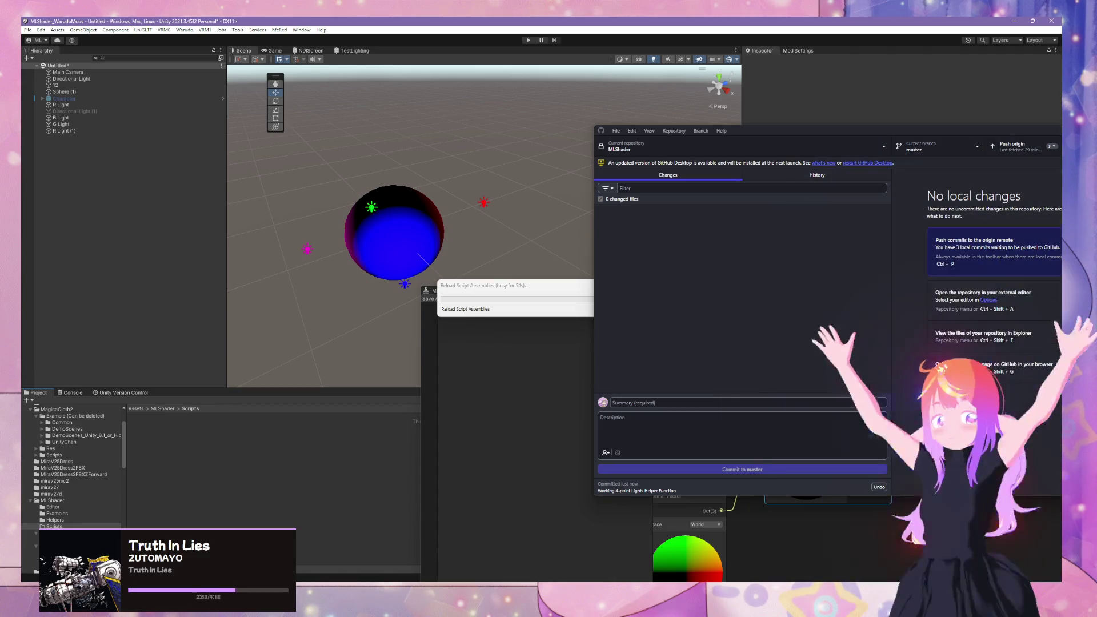
click(565, 290)
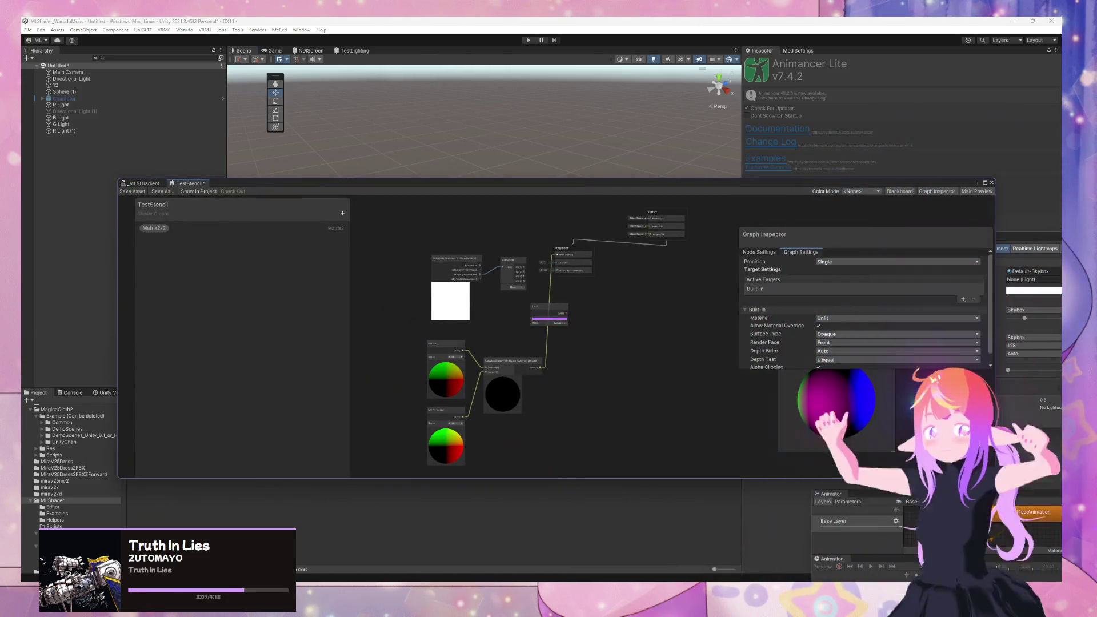
Step: Check B Light's colour without changing it and move the shader graph to reveal the scene
click(60, 118)
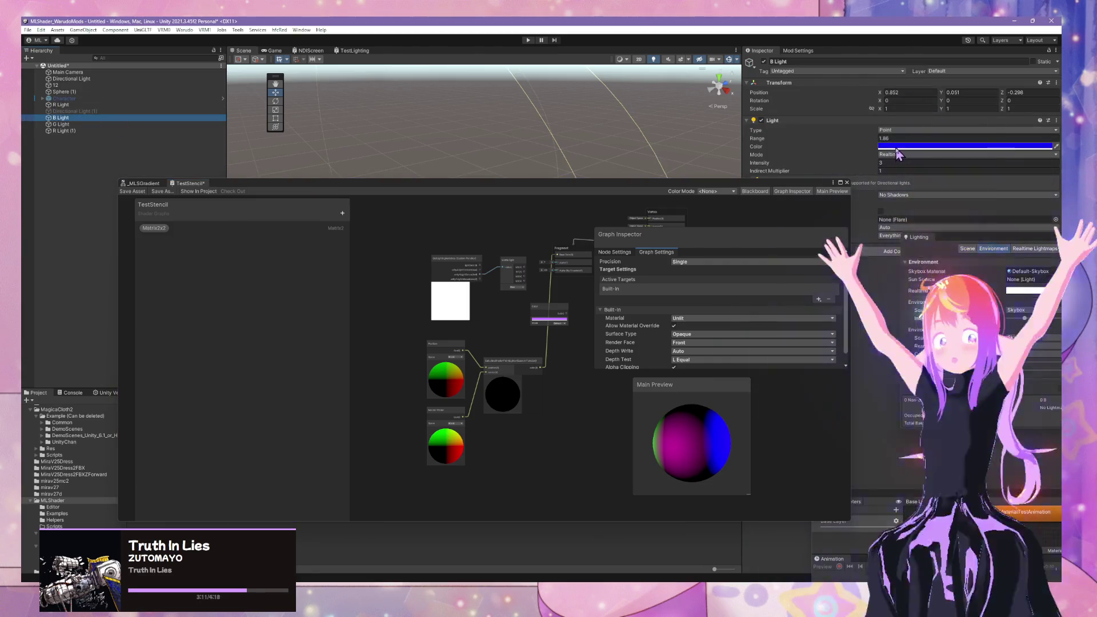
click(913, 146)
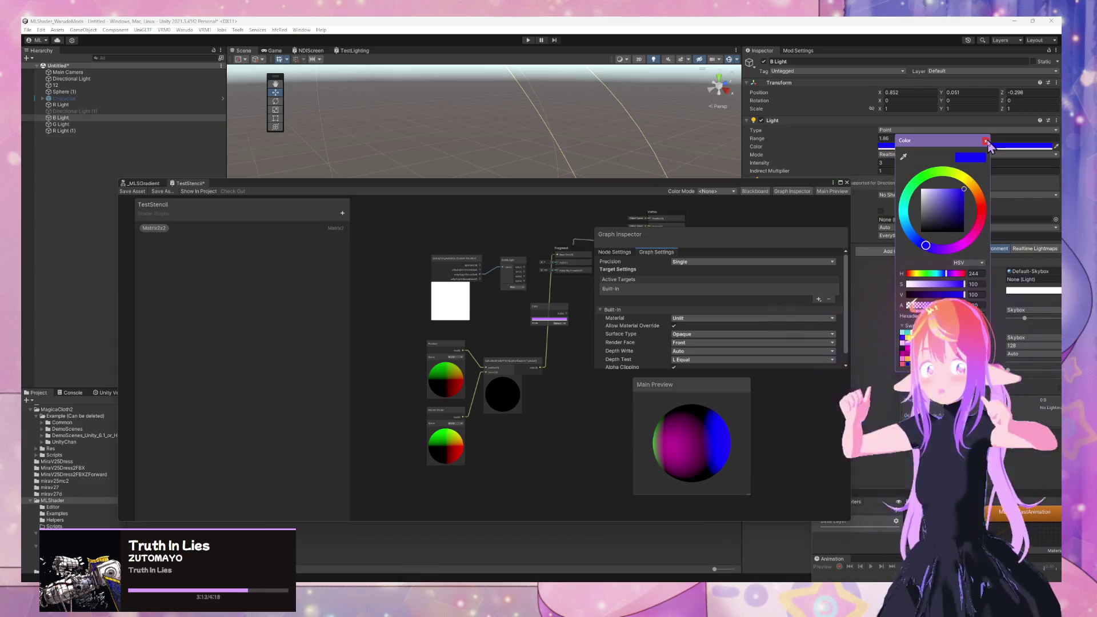
click(986, 142)
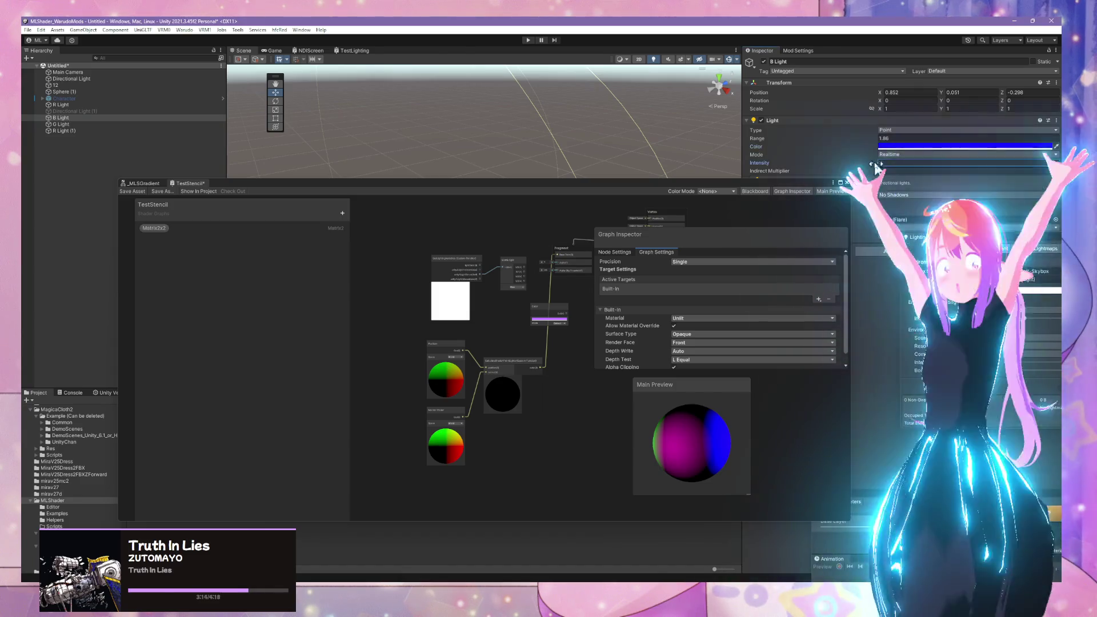
drag(739, 184, 608, 294)
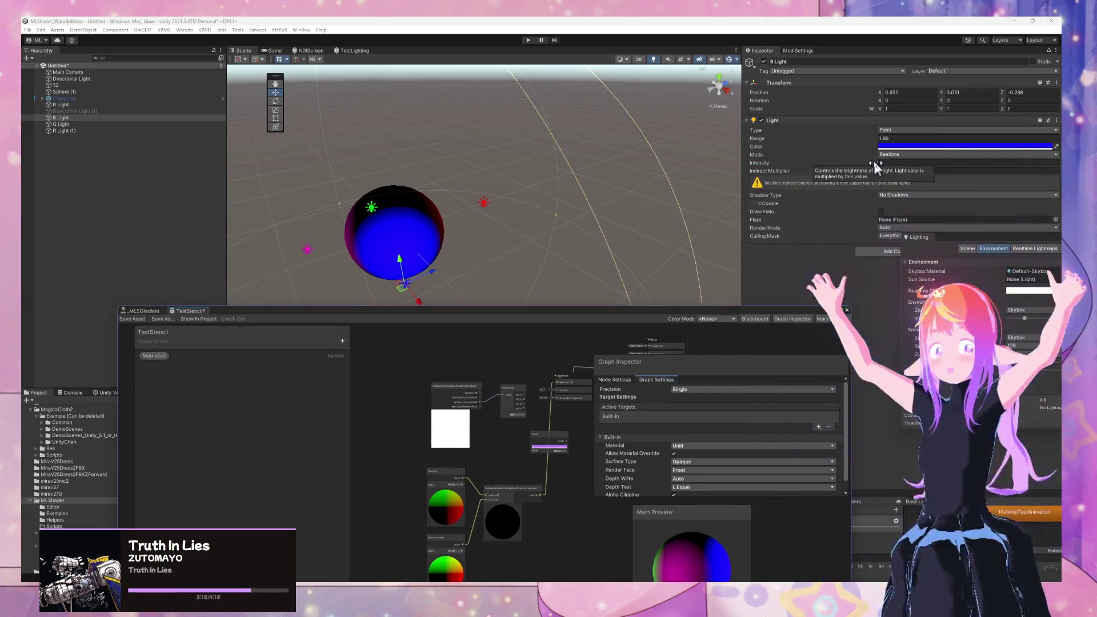
mouse_move(400, 251)
mouse_down()
mouse_move(414, 247)
mouse_move(430, 268)
mouse_move(443, 238)
mouse_up()
Step: Select G Light and lower its intensity
click(454, 200)
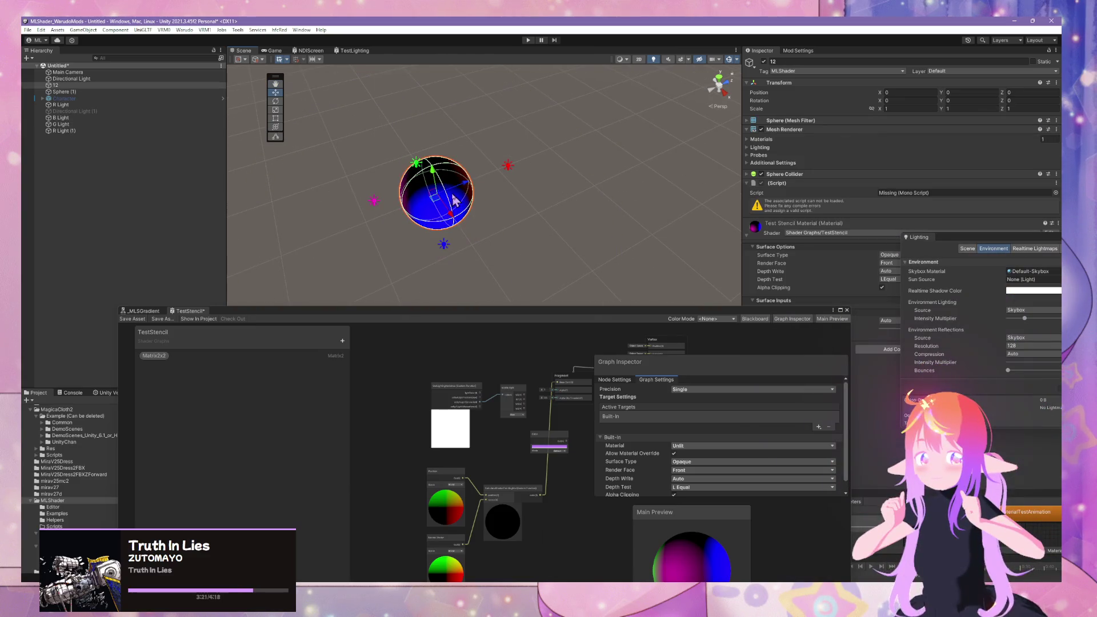
click(135, 125)
click(877, 163)
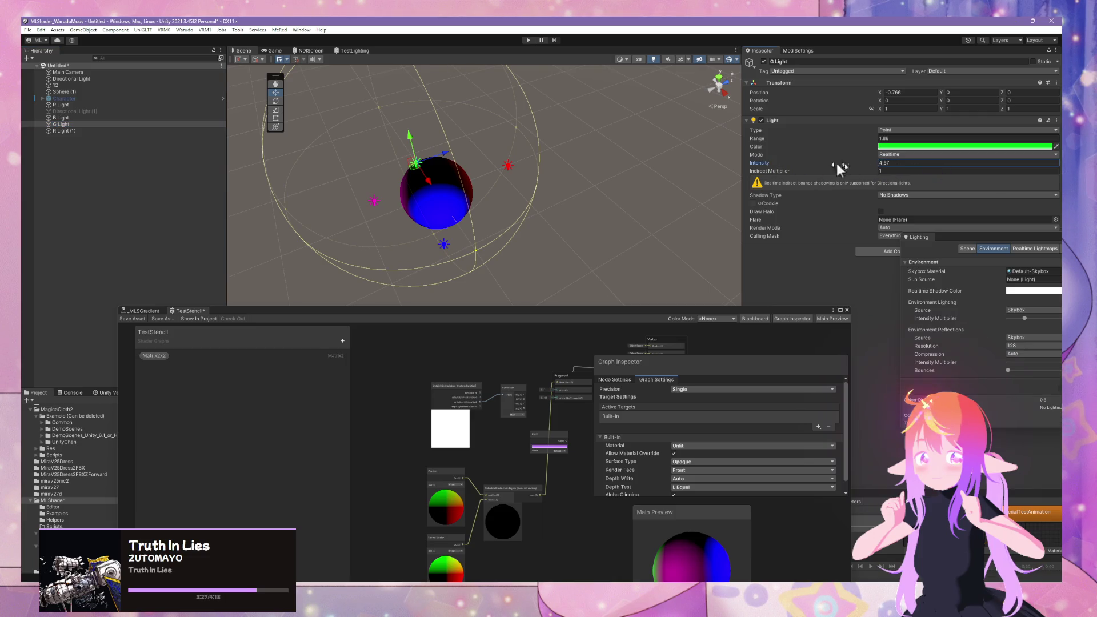
drag(857, 170, 834, 165)
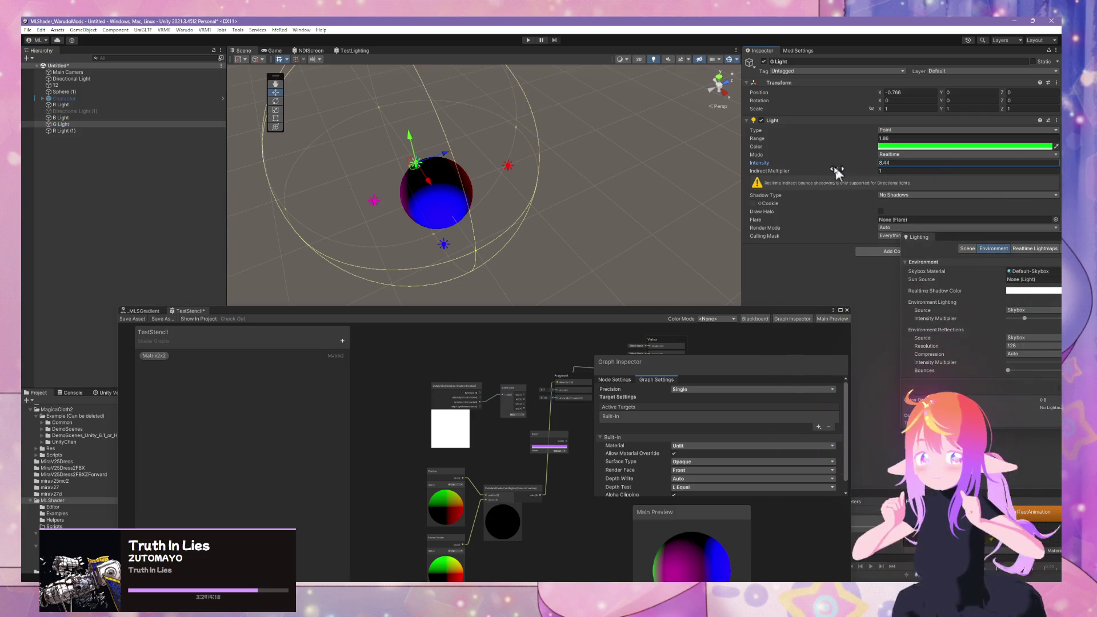
Step: Raise R Light (1)'s intensity to 2.32 for a stronger magenta on the sphere
click(95, 131)
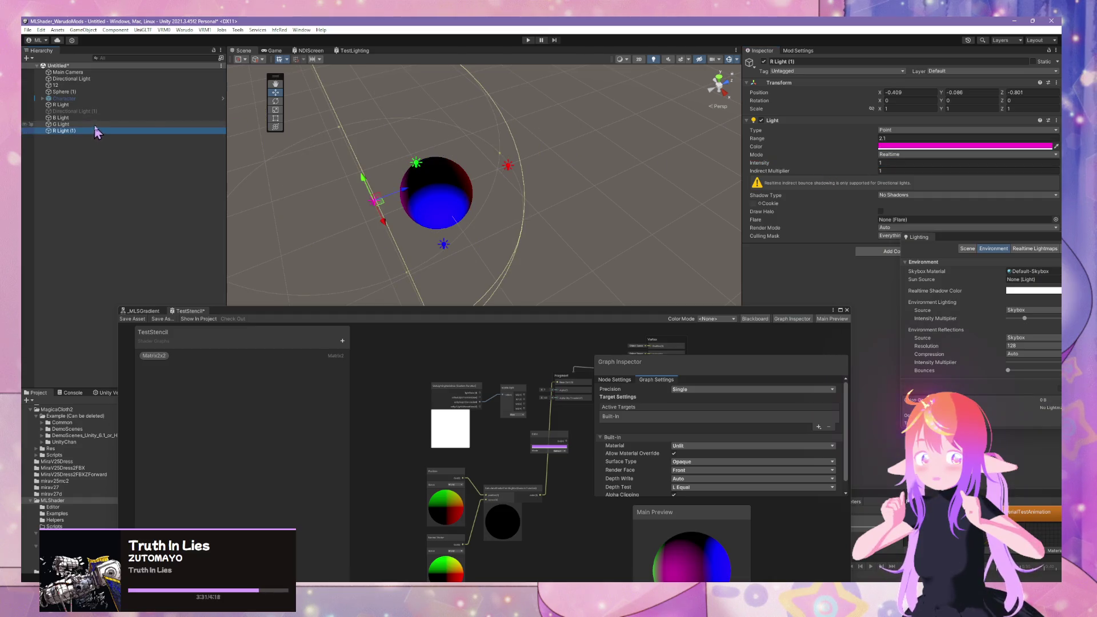
mouse_move(388, 179)
mouse_down()
mouse_move(651, 162)
mouse_move(585, 156)
mouse_move(620, 162)
mouse_up()
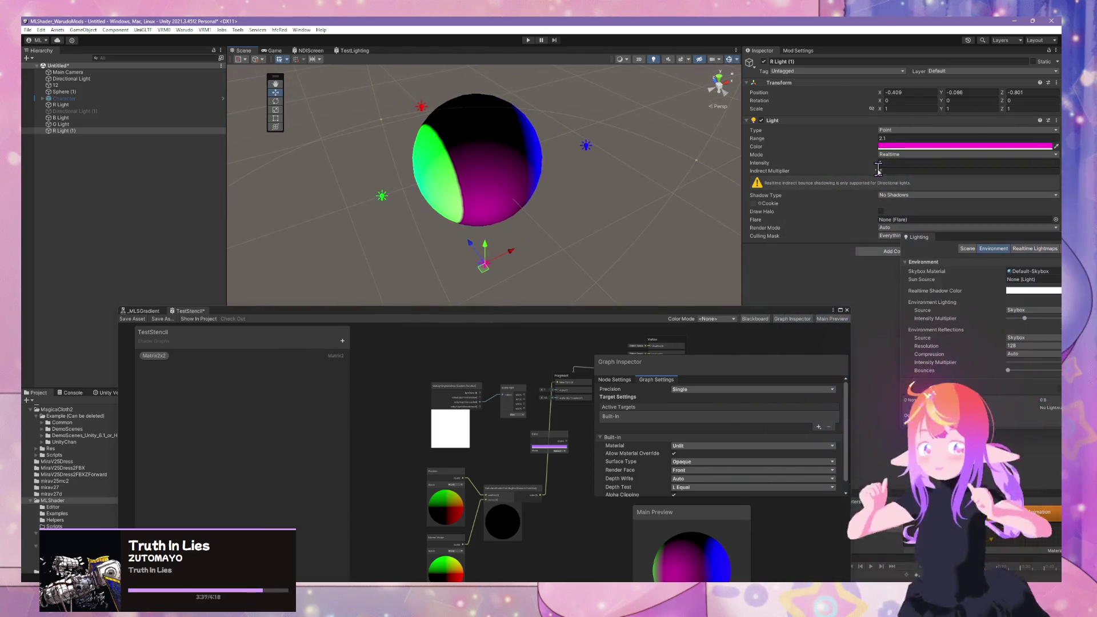
click(875, 165)
mouse_move(876, 164)
mouse_down()
mouse_move(920, 169)
mouse_move(882, 168)
mouse_move(899, 169)
mouse_up()
mouse_move(617, 170)
mouse_down()
mouse_move(534, 177)
mouse_move(656, 194)
mouse_move(688, 172)
mouse_move(730, 230)
mouse_move(595, 210)
mouse_move(566, 128)
mouse_move(595, 142)
mouse_move(564, 156)
mouse_move(574, 160)
mouse_up()
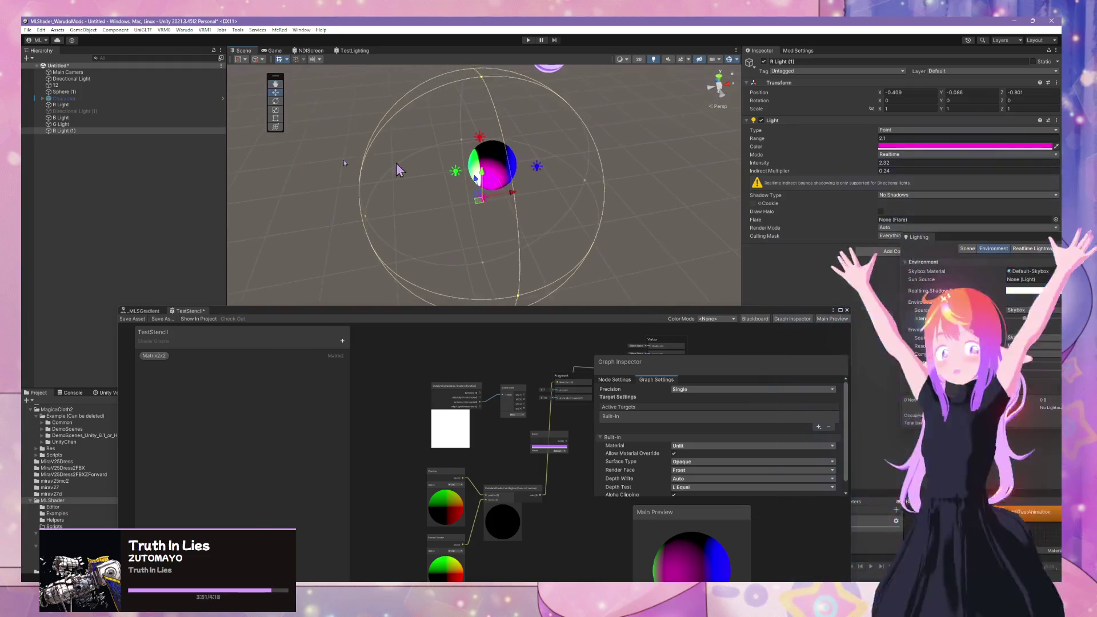
Step: Click through the lights in the Hierarchy and type part of the new name 'LightTest'
click(86, 106)
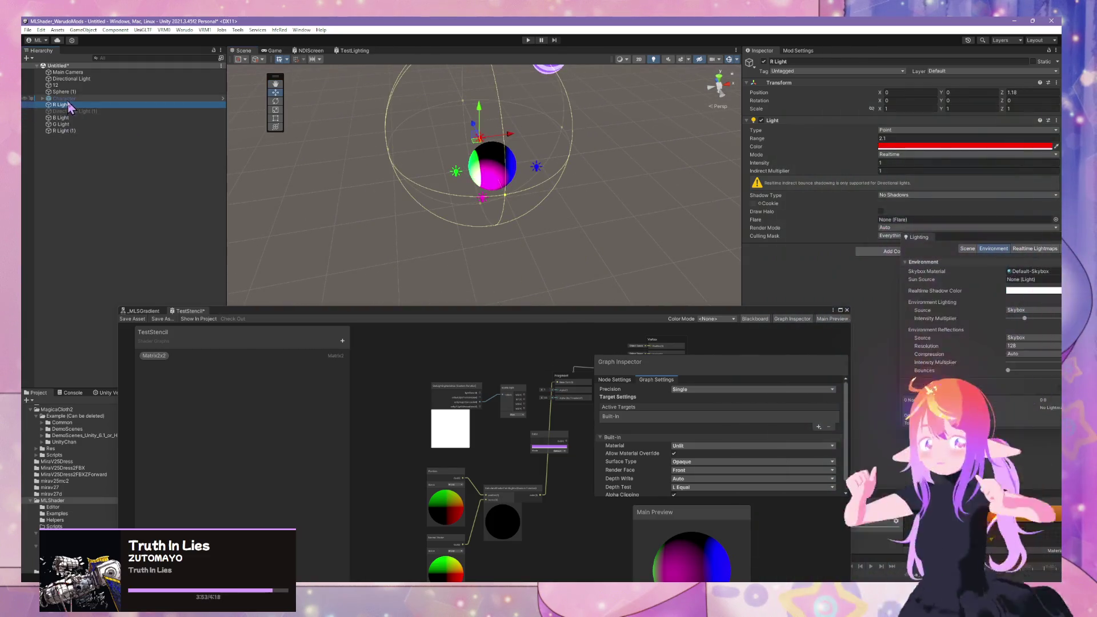
click(68, 92)
click(68, 111)
click(78, 105)
click(75, 124)
click(84, 107)
click(81, 86)
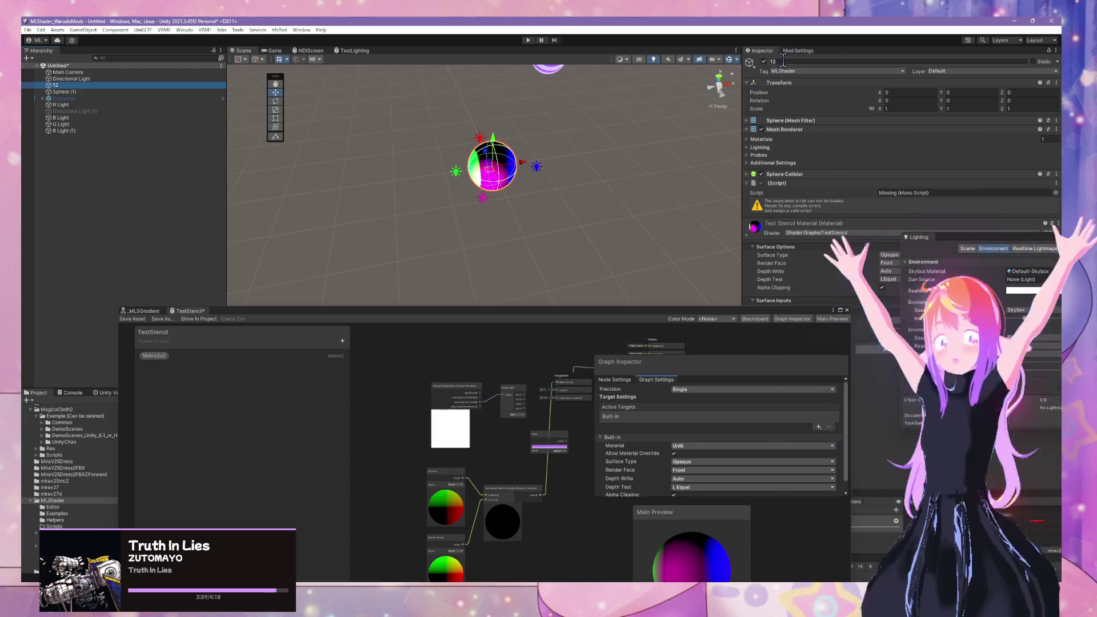
text(ght)
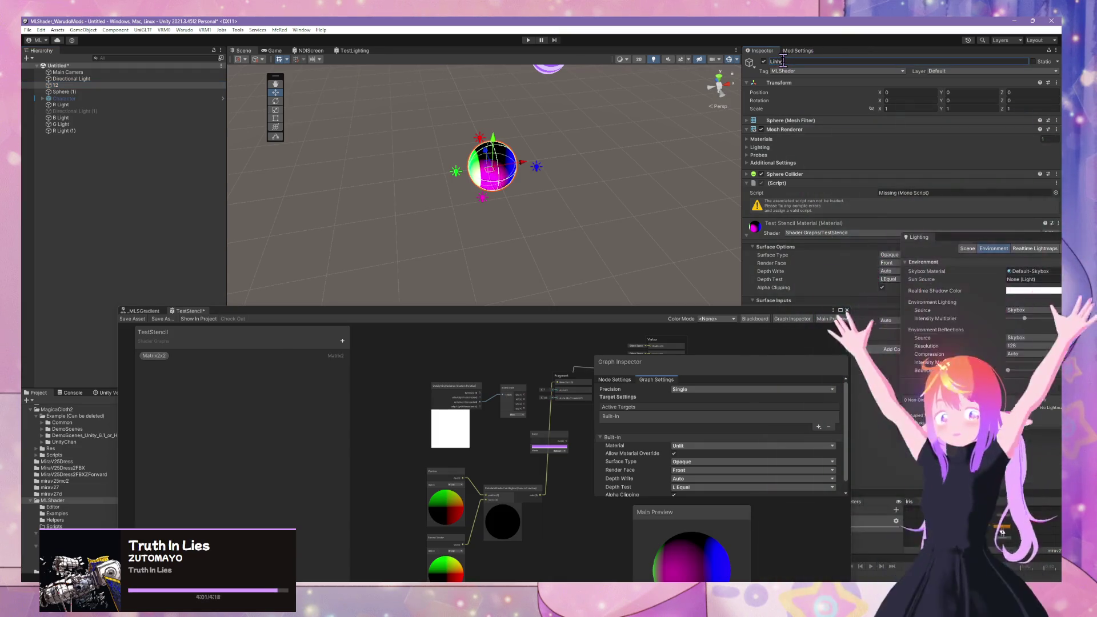
text(Test)
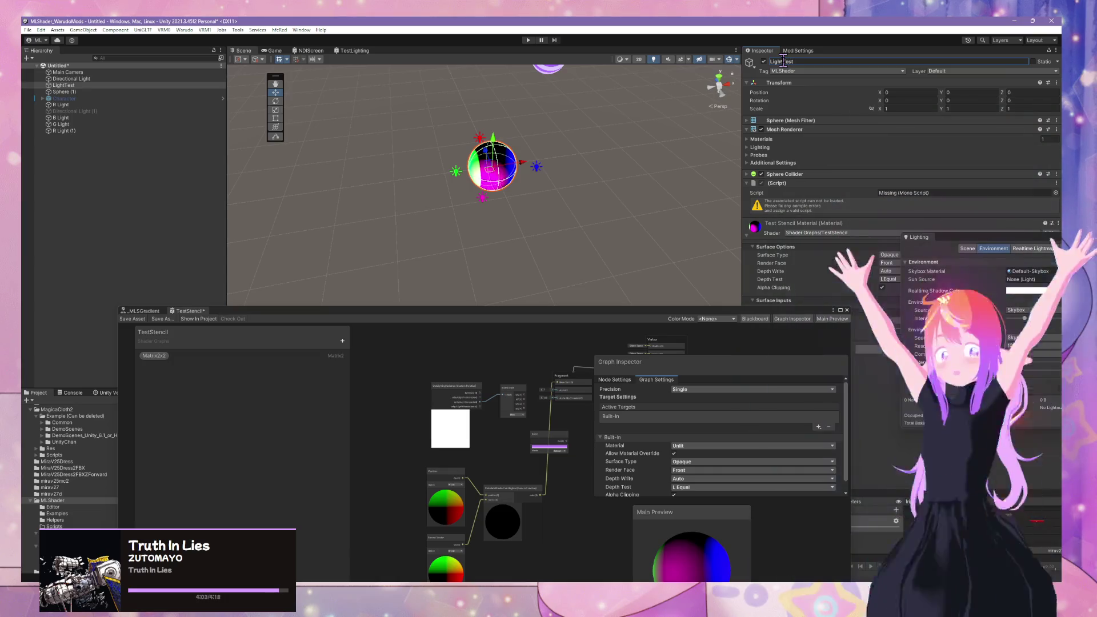
Step: Move the shader graph aside, select TestStencil in TestShaders, and confirm the name LightTest
drag(501, 312, 835, 297)
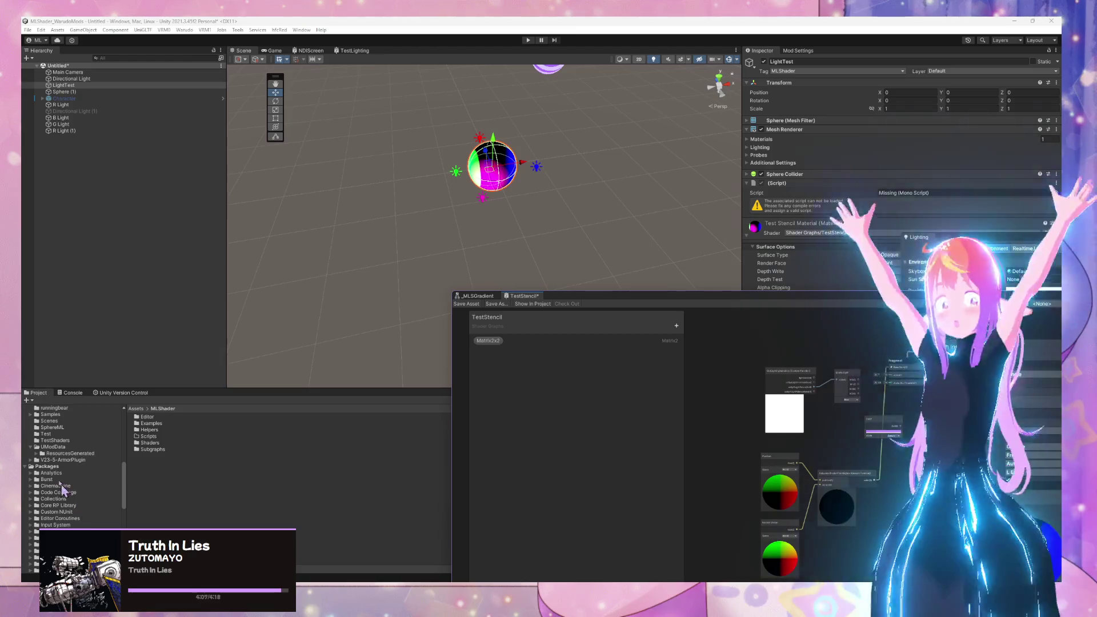
scroll(71, 447, down, 5)
click(65, 464)
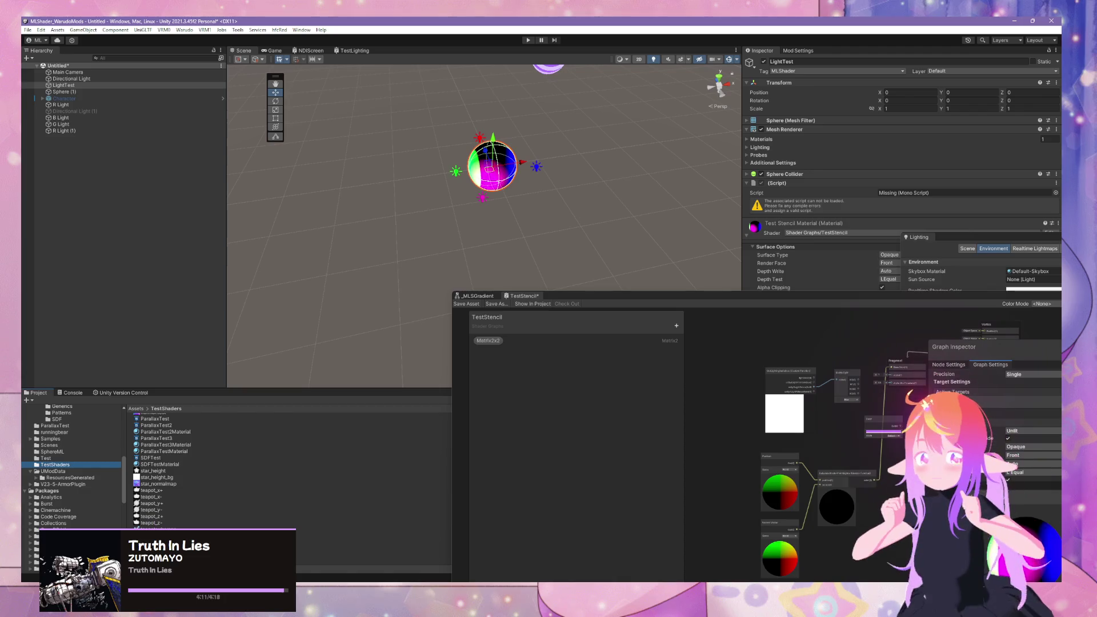
click(154, 542)
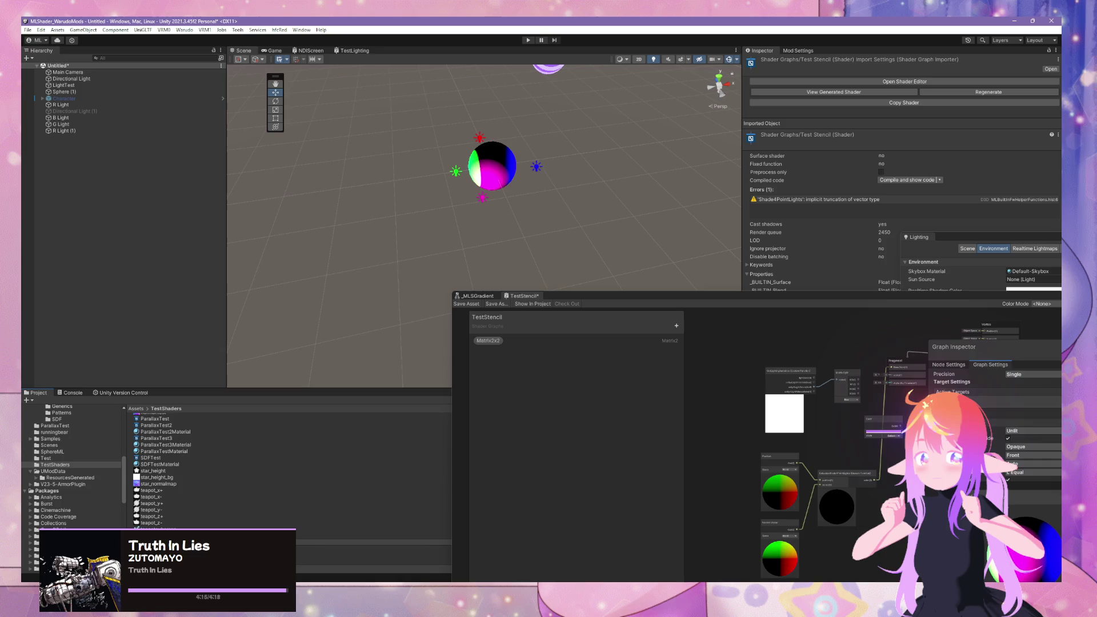
key(Return)
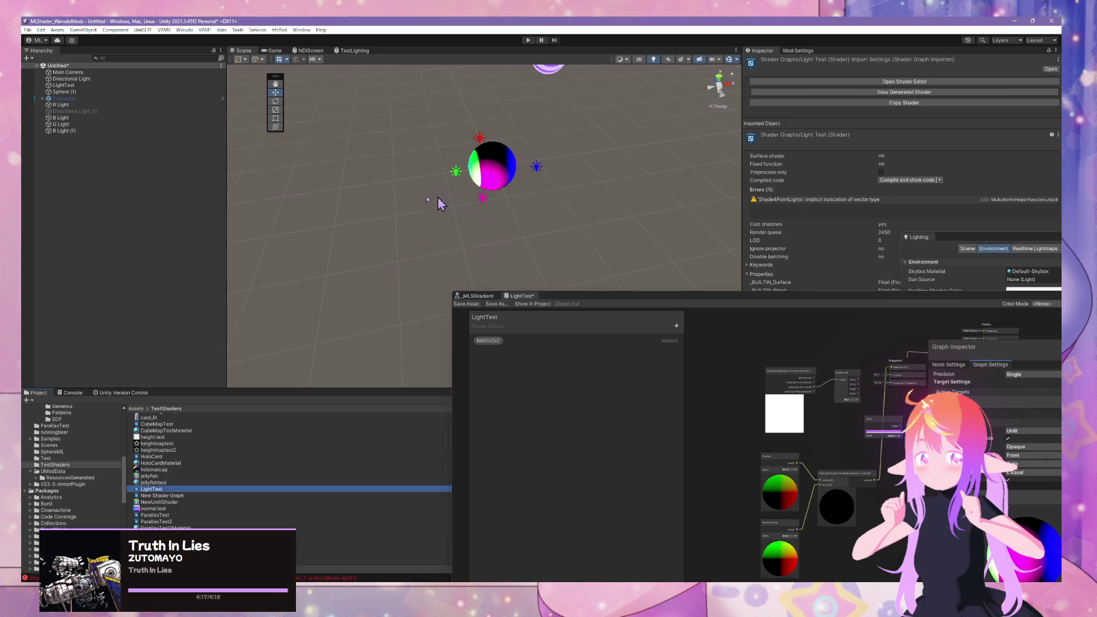
Step: Add a Plane 3D object to the scene beneath the sphere
right_click(108, 170)
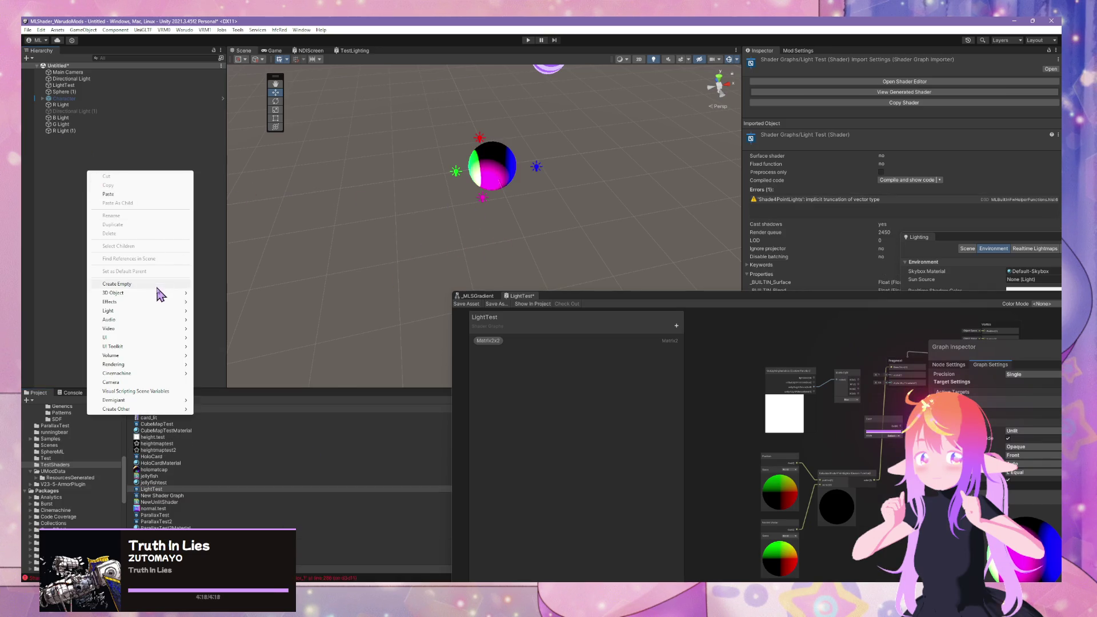
mouse_move(171, 293)
click(245, 330)
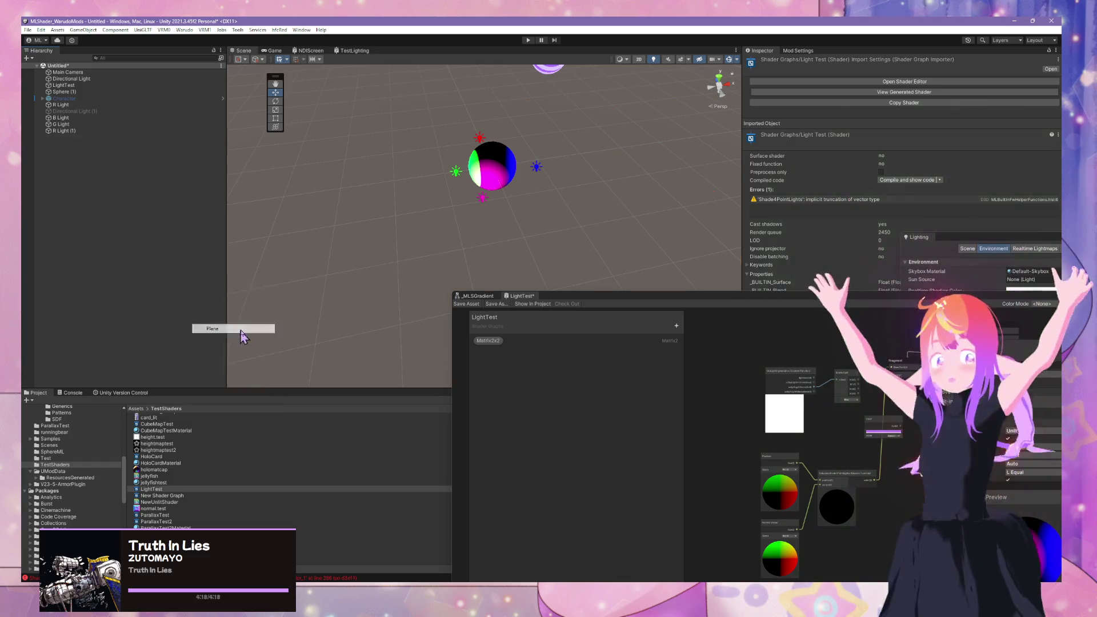
Step: Drag the LightTest material onto the plane and view the coloured lighting on it
scroll(531, 200, down, 3)
scroll(231, 480, down, 2)
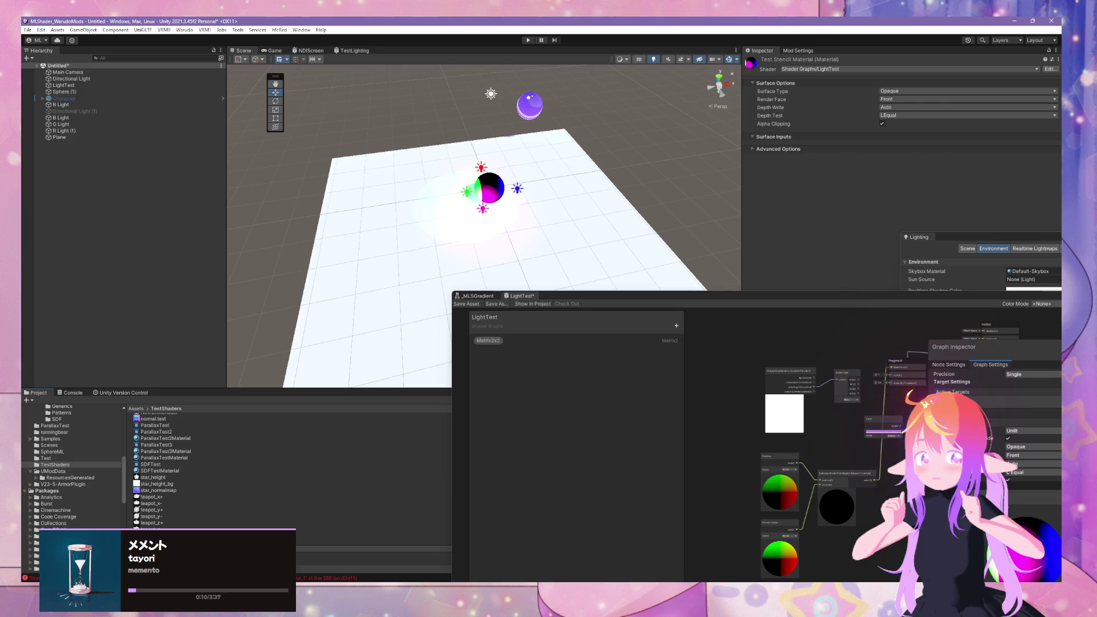
scroll(289, 469, up, 5)
click(151, 489)
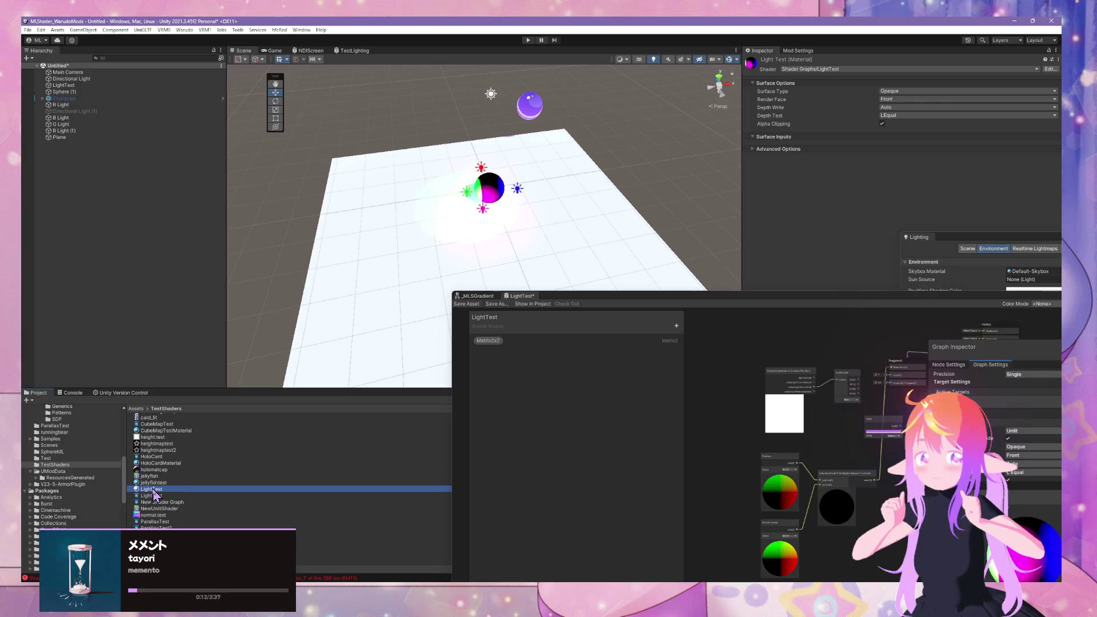
drag(155, 495, 436, 311)
mouse_move(514, 246)
mouse_down()
mouse_move(588, 204)
mouse_move(512, 170)
mouse_move(311, 191)
mouse_move(171, 152)
mouse_move(173, 117)
mouse_move(583, 134)
mouse_move(454, 29)
mouse_move(617, 203)
mouse_move(750, 230)
mouse_move(495, 210)
mouse_move(529, 228)
mouse_move(612, 172)
mouse_move(343, 191)
mouse_move(614, 293)
mouse_move(608, 177)
mouse_move(620, 251)
mouse_move(640, 173)
mouse_up()
click(495, 210)
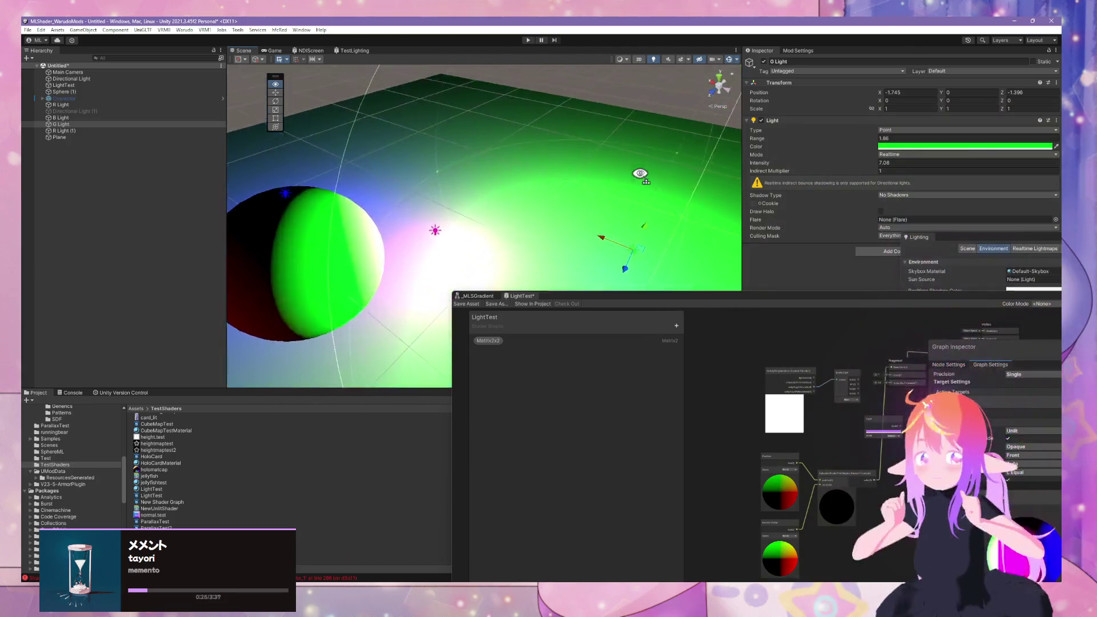
Step: Slide the green point light across and down toward the plane around the sphere
scroll(640, 173, down, 5)
mouse_move(538, 216)
mouse_down()
mouse_move(553, 101)
mouse_move(558, 220)
mouse_move(555, 237)
mouse_move(554, 152)
mouse_move(547, 244)
mouse_move(558, 183)
mouse_move(577, 223)
mouse_up()
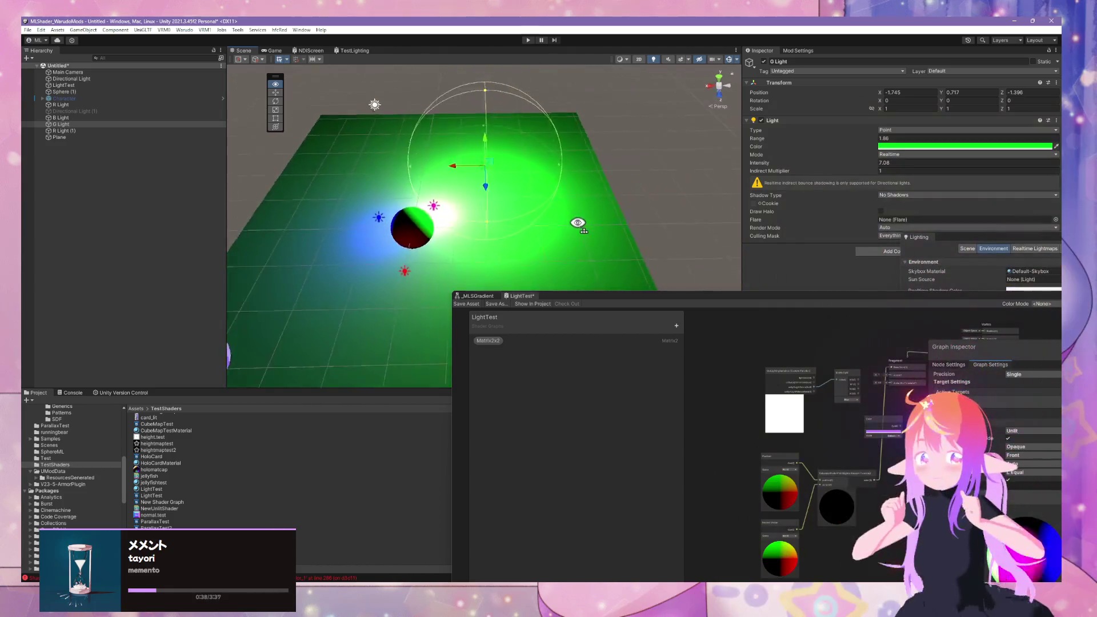
mouse_move(531, 180)
mouse_down()
mouse_move(421, 255)
mouse_move(448, 140)
mouse_move(465, 221)
mouse_move(503, 160)
mouse_move(421, 212)
mouse_move(537, 140)
mouse_move(592, 186)
mouse_move(387, 211)
mouse_move(609, 216)
mouse_move(372, 189)
mouse_move(543, 191)
mouse_move(533, 215)
mouse_move(521, 211)
mouse_move(565, 222)
mouse_move(539, 232)
mouse_up()
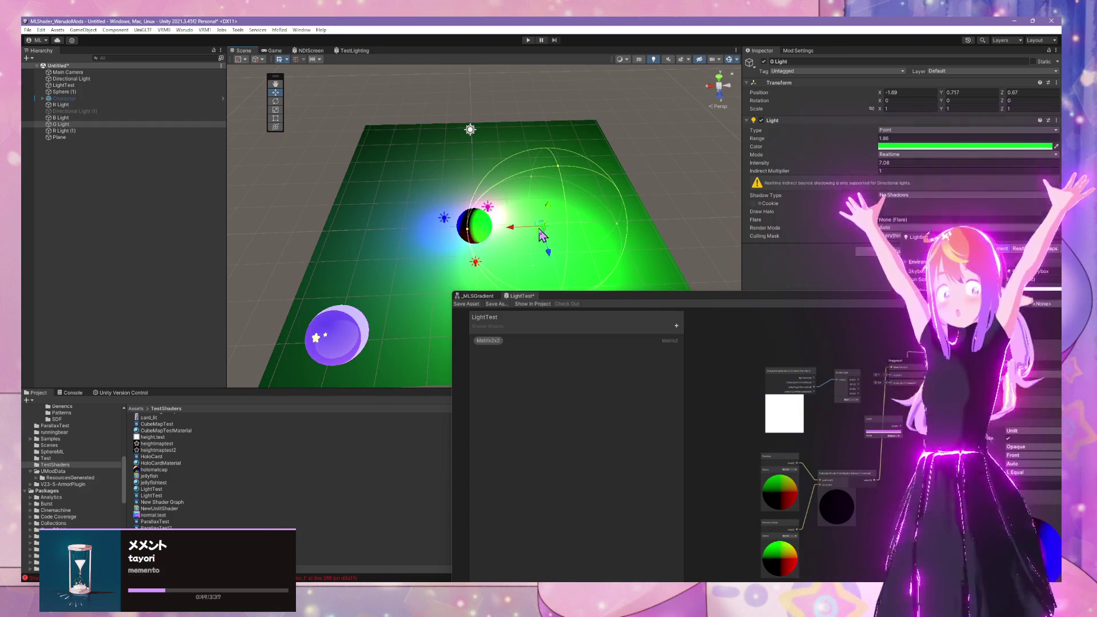
mouse_move(543, 237)
mouse_down()
mouse_move(457, 160)
mouse_move(468, 128)
mouse_move(563, 230)
mouse_move(475, 147)
mouse_move(524, 208)
mouse_move(509, 171)
mouse_move(577, 191)
mouse_move(514, 217)
mouse_move(465, 217)
mouse_move(493, 184)
mouse_up()
mouse_move(496, 144)
mouse_down()
mouse_move(497, 177)
mouse_move(499, 165)
mouse_move(360, 190)
mouse_move(432, 154)
mouse_move(414, 157)
mouse_up()
Step: Lower the plane, then put the magenta light at X -0.88, Z -1.15 with intensity 2.03
click(458, 197)
mouse_move(456, 198)
mouse_down()
mouse_move(443, 207)
mouse_move(465, 201)
mouse_move(484, 227)
mouse_move(458, 216)
mouse_move(514, 217)
mouse_move(439, 234)
mouse_move(421, 226)
mouse_up()
click(459, 195)
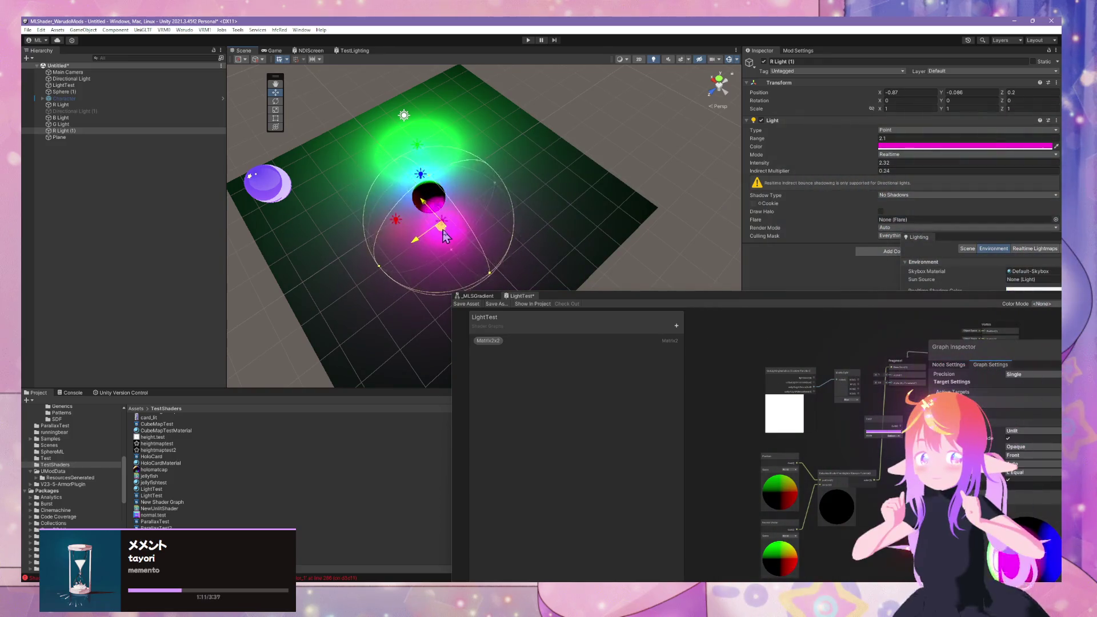
drag(490, 204, 476, 205)
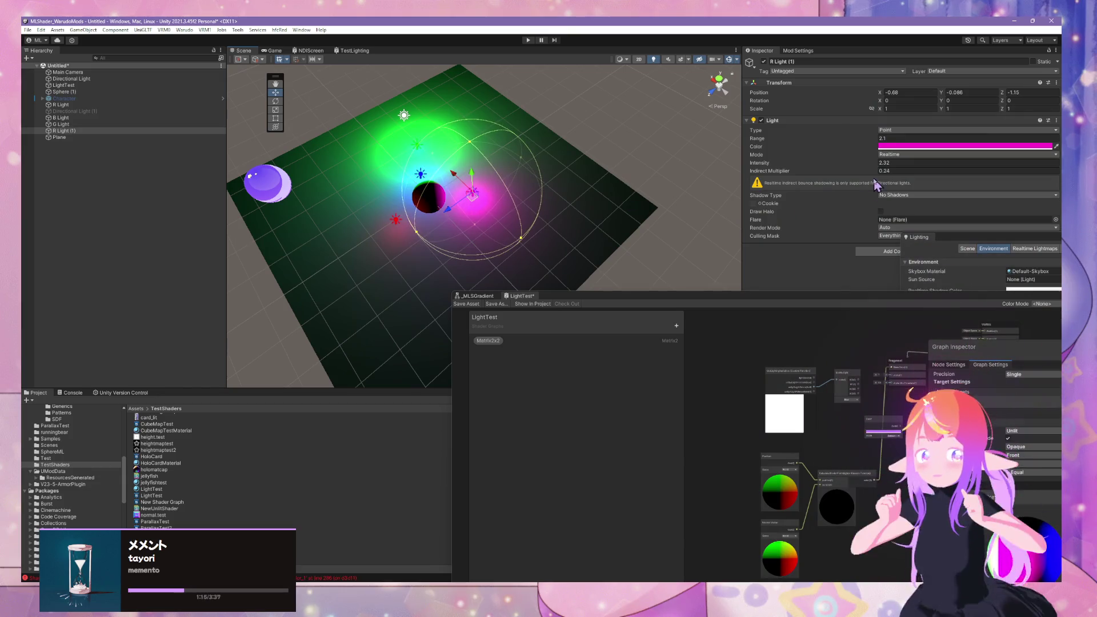
mouse_move(865, 159)
mouse_down()
mouse_move(897, 171)
mouse_move(862, 169)
mouse_move(886, 171)
mouse_move(873, 179)
mouse_up()
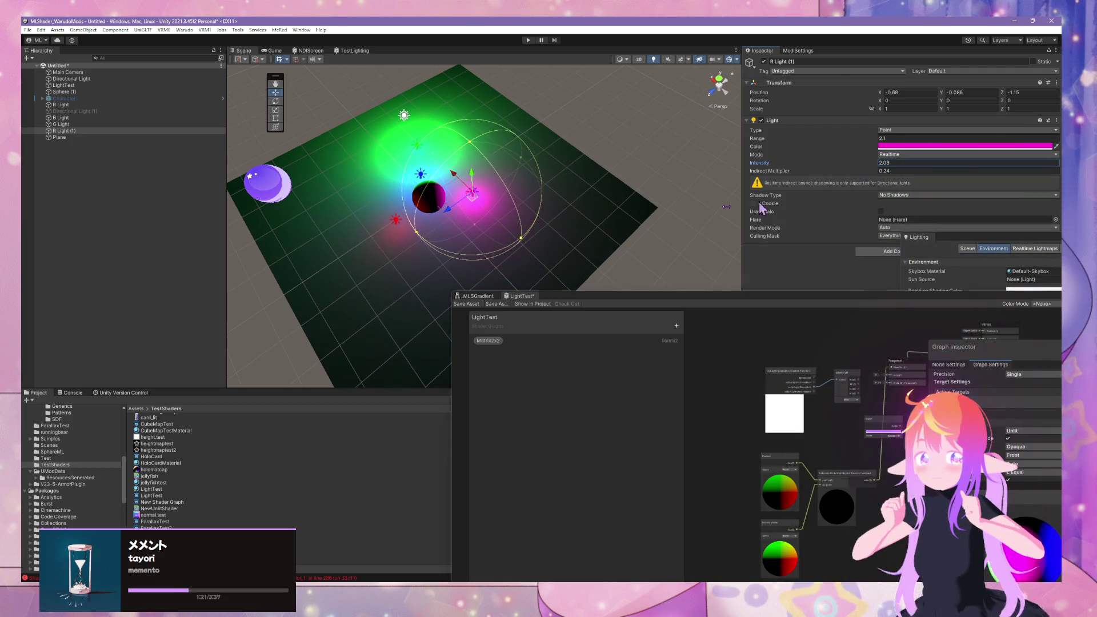
click(398, 236)
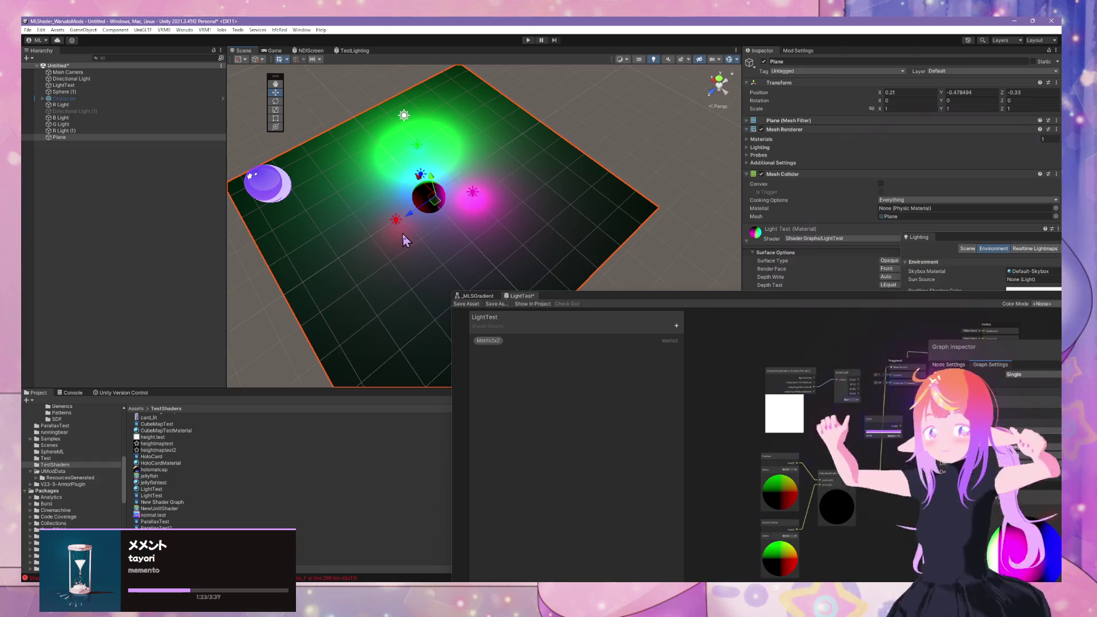
Step: Move the red point light beside the sphere and shrink its range to about 3
click(58, 130)
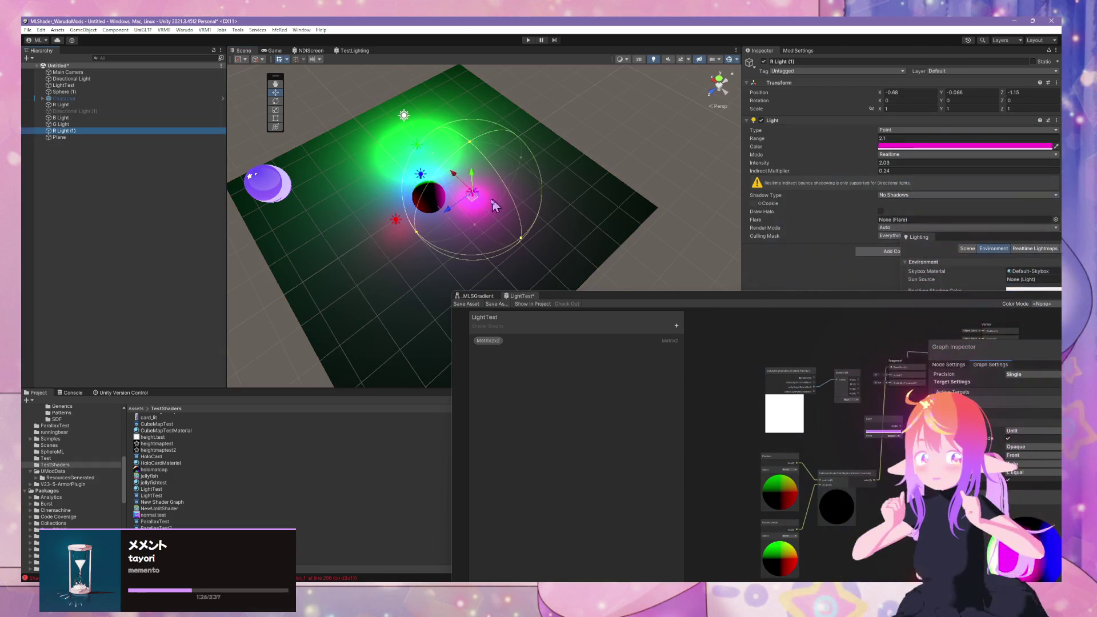
click(95, 124)
click(59, 137)
mouse_move(565, 246)
mouse_down()
mouse_move(563, 262)
mouse_move(502, 276)
mouse_move(550, 228)
mouse_move(639, 205)
mouse_move(598, 211)
mouse_up()
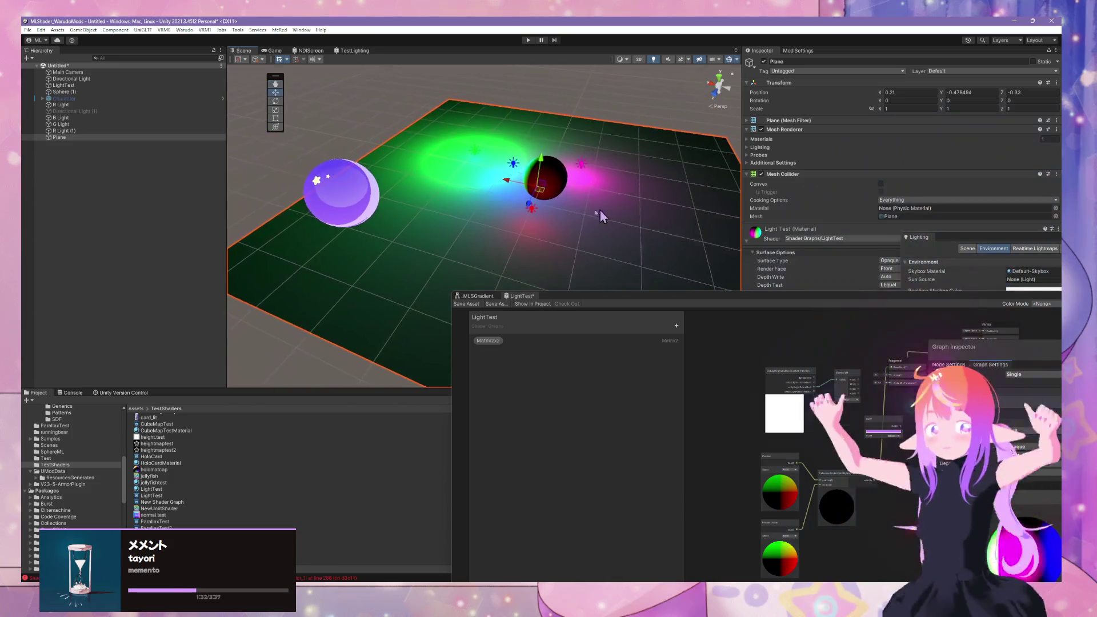
click(530, 204)
mouse_move(530, 221)
mouse_down()
mouse_move(437, 239)
mouse_move(503, 250)
mouse_move(523, 232)
mouse_move(596, 226)
mouse_move(528, 231)
mouse_up()
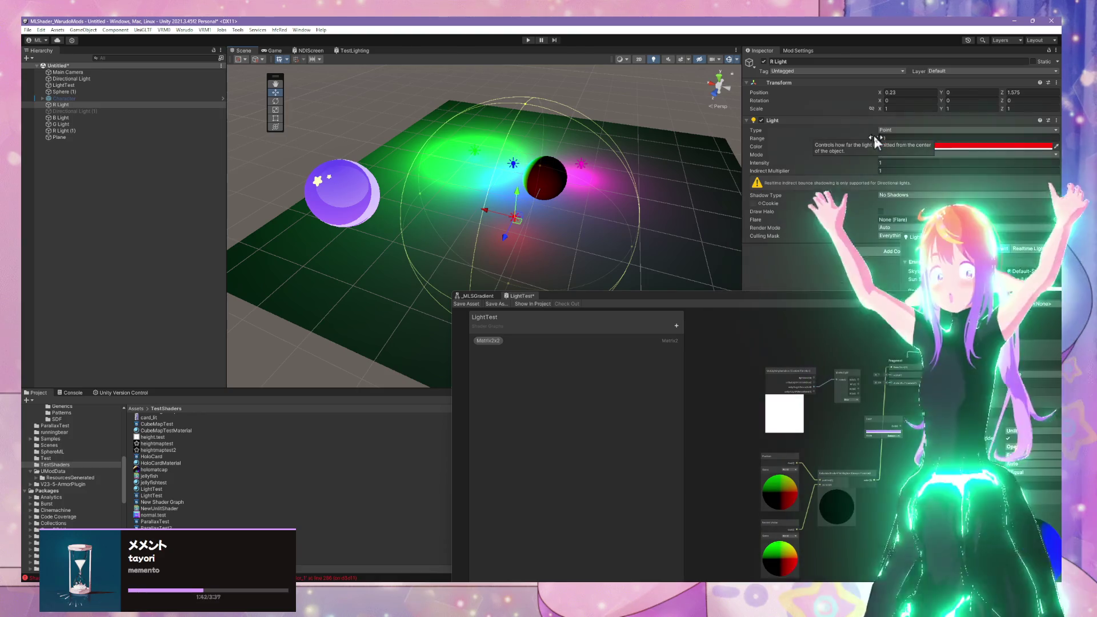
click(883, 139)
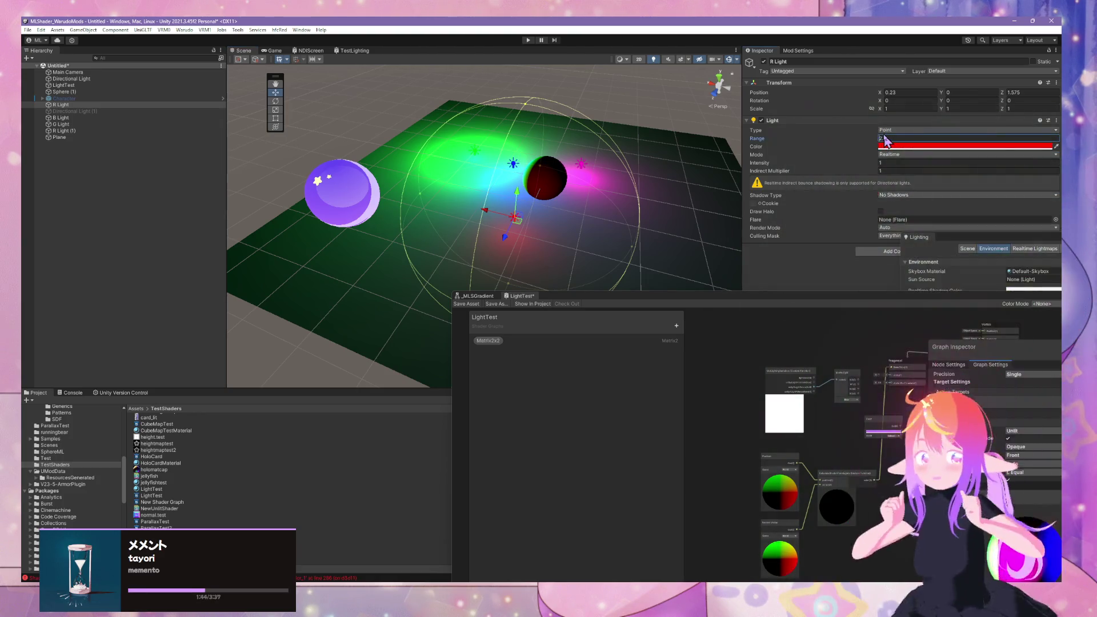
drag(904, 144, 887, 146)
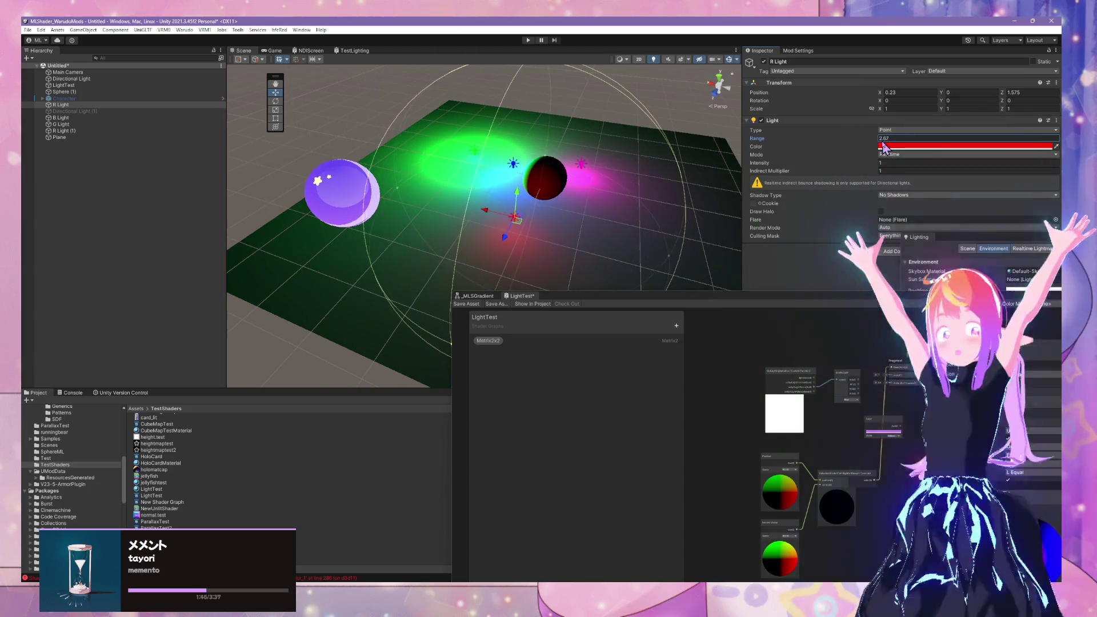
Step: Slide the green light around the plane, then duplicate it as G Light (1)
drag(620, 157, 196, 211)
click(525, 215)
click(522, 207)
mouse_move(595, 213)
mouse_down()
mouse_move(423, 214)
mouse_move(475, 213)
mouse_up()
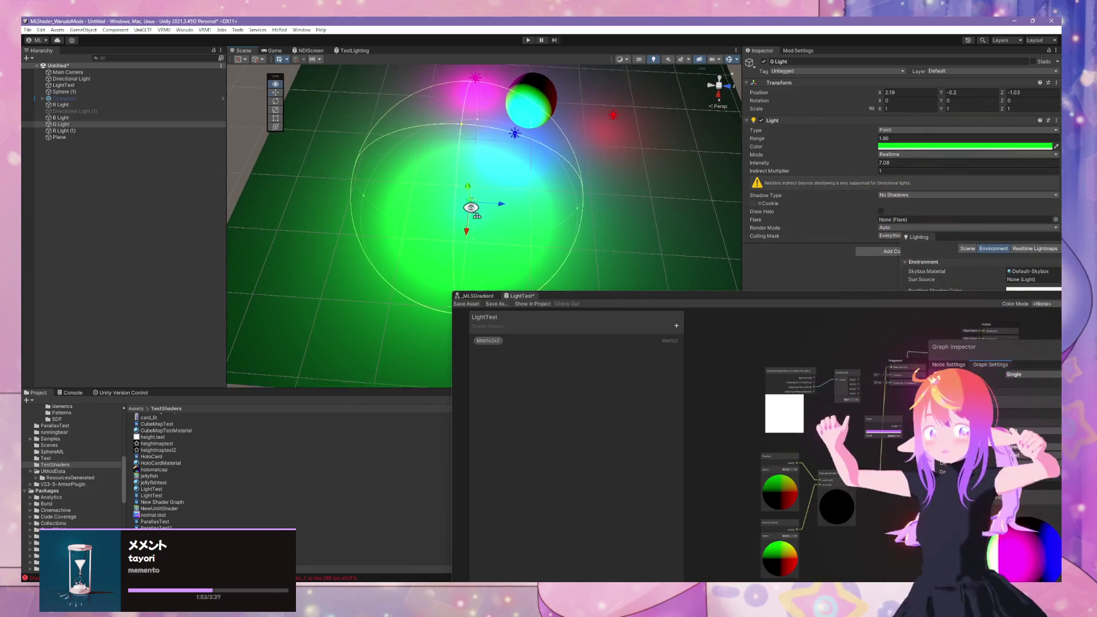
scroll(554, 209, up, 3)
scroll(565, 197, down, 5)
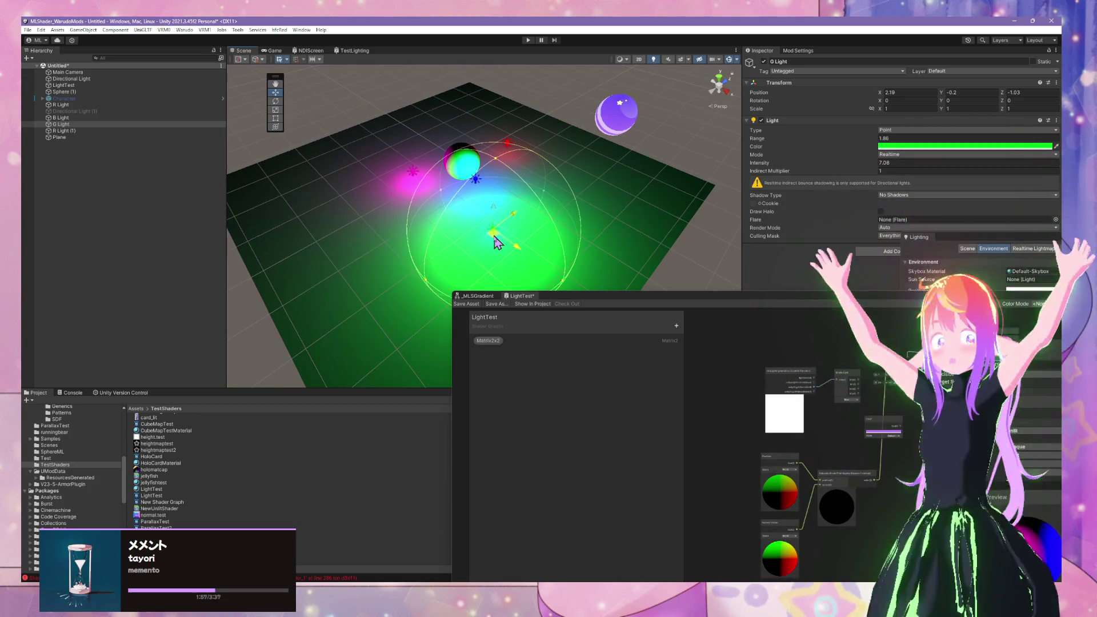
mouse_move(486, 133)
mouse_down()
mouse_move(486, 268)
mouse_move(383, 127)
mouse_up()
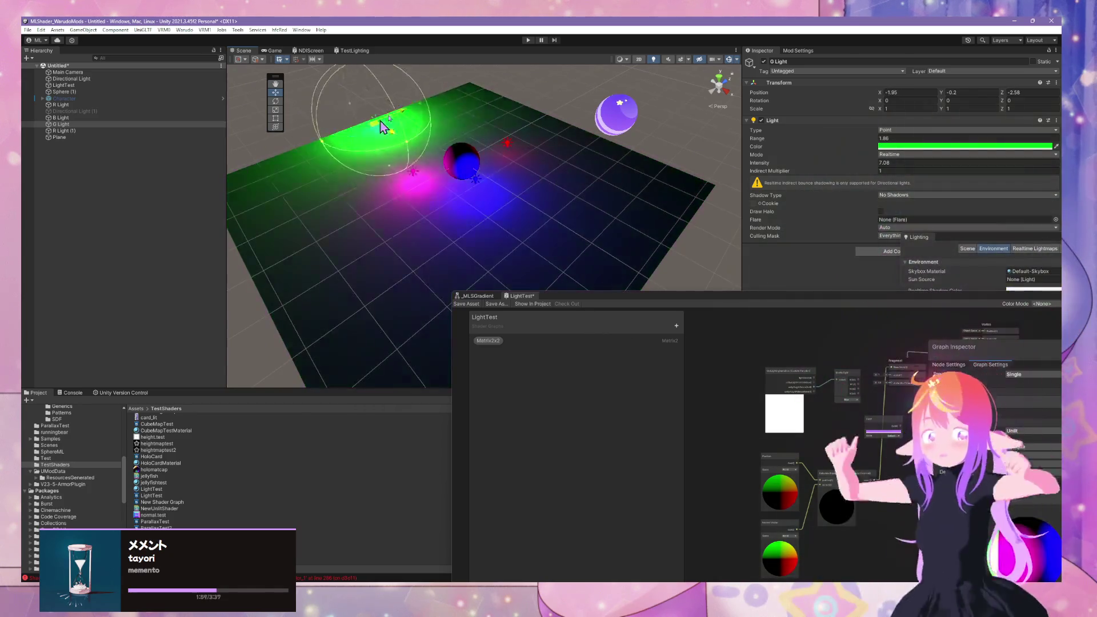
mouse_move(370, 245)
mouse_down()
mouse_move(589, 217)
mouse_move(440, 123)
mouse_up()
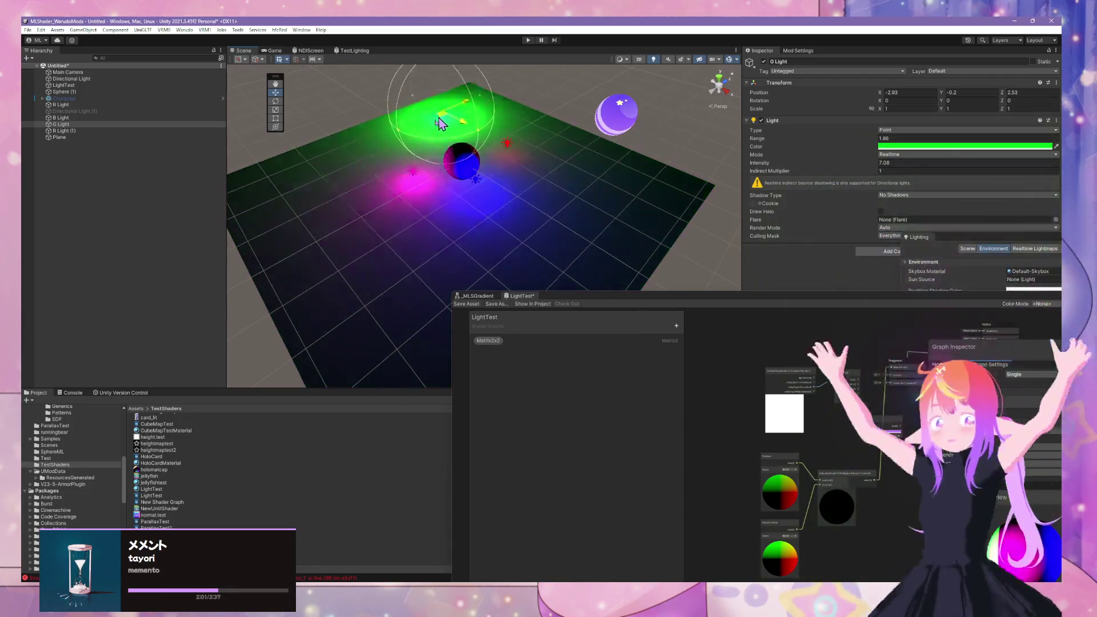
mouse_move(630, 225)
mouse_down()
mouse_move(595, 239)
mouse_move(582, 152)
mouse_move(446, 164)
mouse_move(627, 233)
mouse_move(386, 240)
mouse_move(421, 204)
mouse_move(392, 232)
mouse_move(564, 166)
mouse_move(379, 240)
mouse_move(377, 231)
mouse_move(563, 220)
mouse_move(479, 143)
mouse_move(404, 169)
mouse_move(455, 228)
mouse_move(593, 238)
mouse_move(522, 228)
mouse_move(547, 194)
mouse_move(529, 158)
mouse_move(472, 151)
mouse_up()
key(ctrl+d)
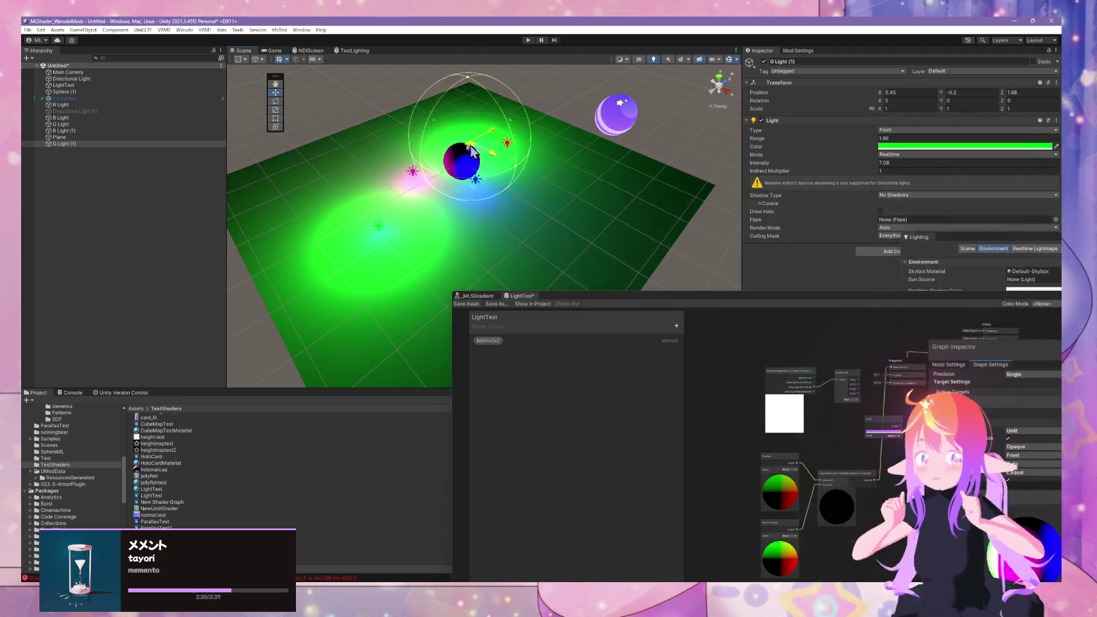
Step: Drag the red light to X 2.12, Y 0, Z 1.06 near the plane's edge
click(507, 143)
mouse_move(509, 149)
mouse_down()
mouse_move(502, 187)
mouse_move(481, 202)
mouse_move(480, 190)
mouse_move(536, 193)
mouse_up()
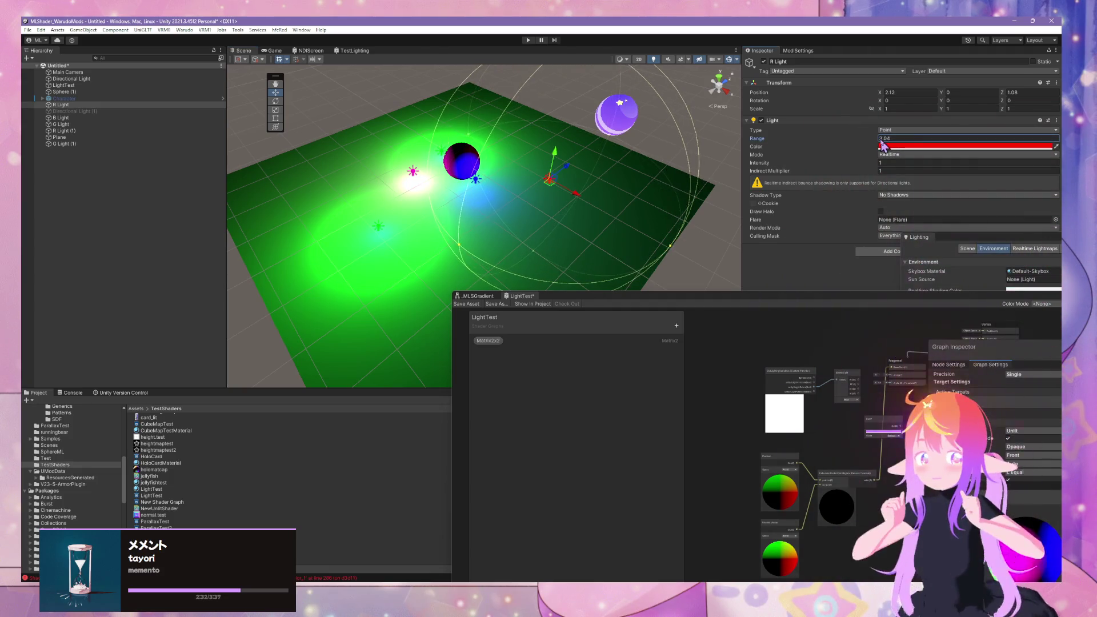
Step: Slide the red light across the plane and raise its intensity to about 2.32
mouse_move(422, 144)
mouse_down()
mouse_move(490, 216)
mouse_move(560, 229)
mouse_up()
drag(481, 200, 520, 201)
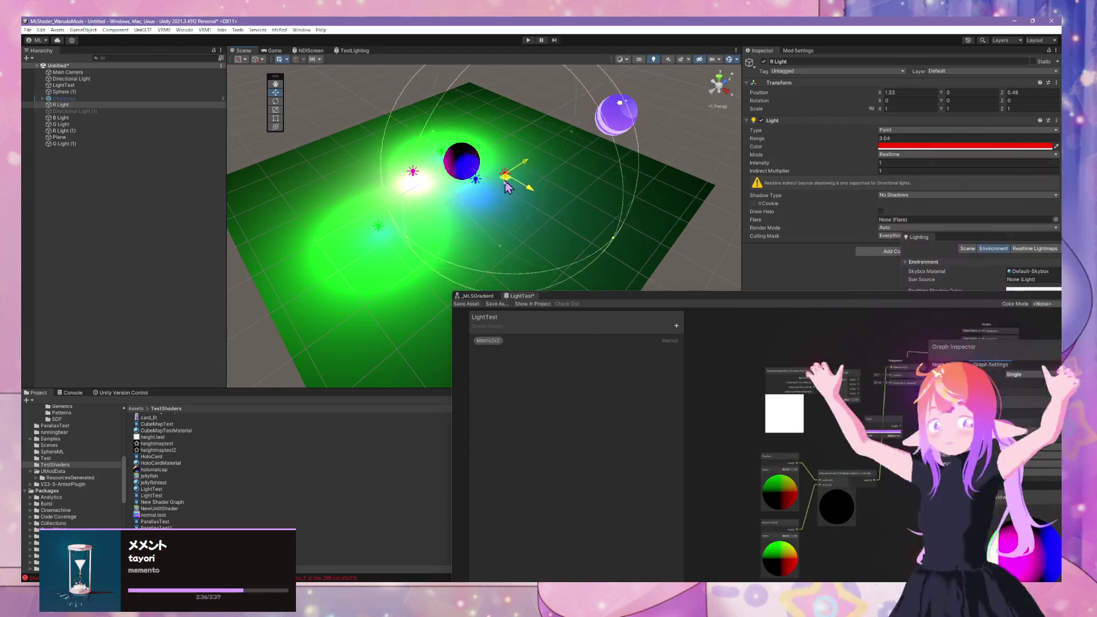
drag(874, 163, 889, 168)
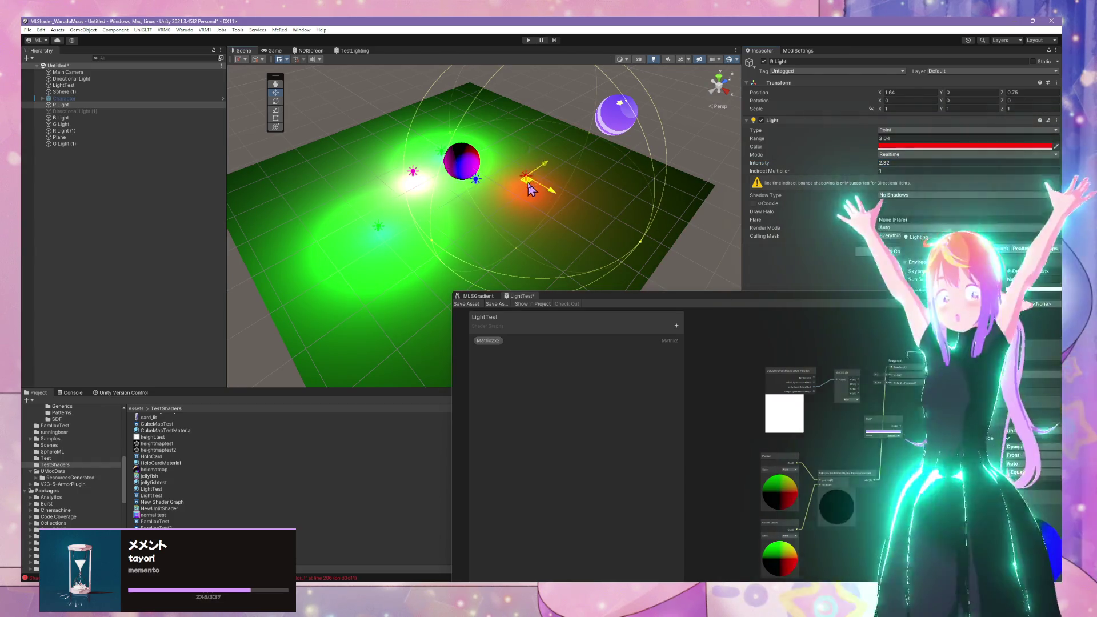
drag(533, 187, 525, 148)
mouse_move(563, 191)
mouse_down()
mouse_move(532, 180)
mouse_move(533, 166)
mouse_up()
Step: Move the second green light further back and reposition the red light near the sphere
click(444, 162)
mouse_move(446, 160)
mouse_down()
mouse_move(452, 121)
mouse_move(470, 126)
mouse_up()
click(521, 164)
click(534, 153)
mouse_move(536, 155)
mouse_down()
mouse_move(552, 186)
mouse_move(545, 176)
mouse_move(560, 178)
mouse_move(552, 185)
mouse_up()
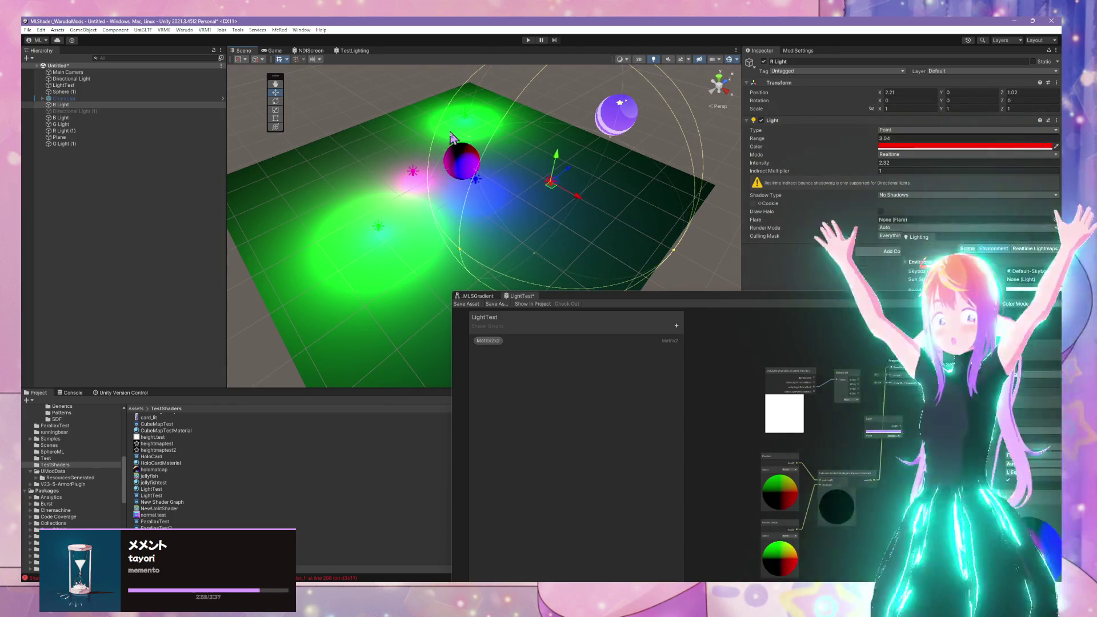
mouse_move(528, 220)
mouse_down()
mouse_move(516, 232)
mouse_move(567, 193)
mouse_move(527, 210)
mouse_move(563, 190)
mouse_move(527, 201)
mouse_move(562, 190)
mouse_move(552, 197)
mouse_up()
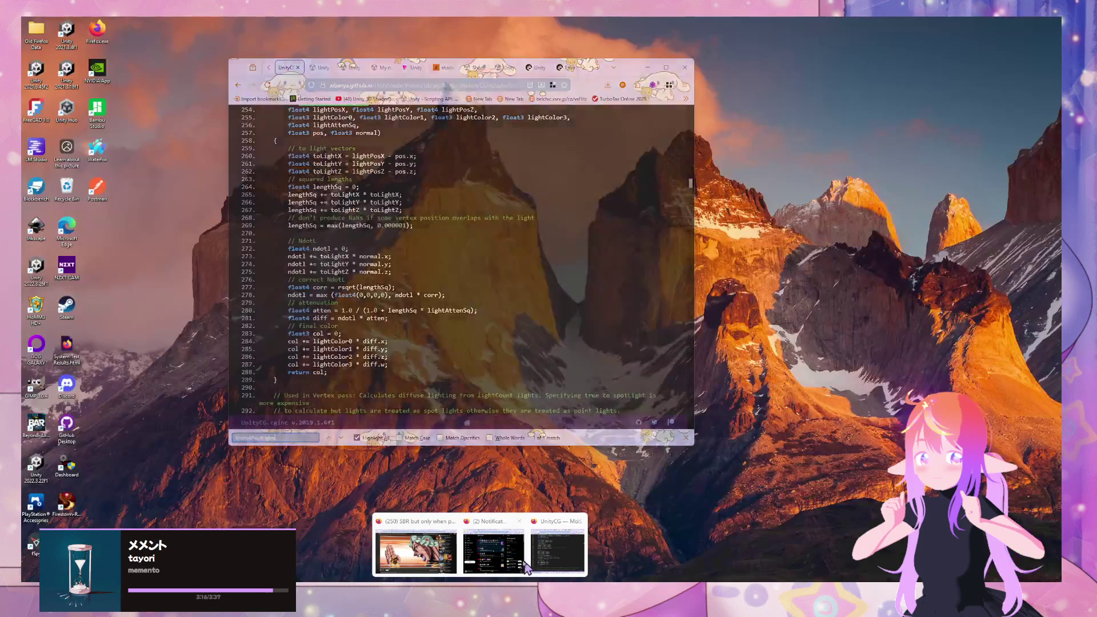
Step: Scroll the UnityCG.cginc page from Shade4PointLights to ShadeVertexLightsFull, then switch back to Unity
click(522, 568)
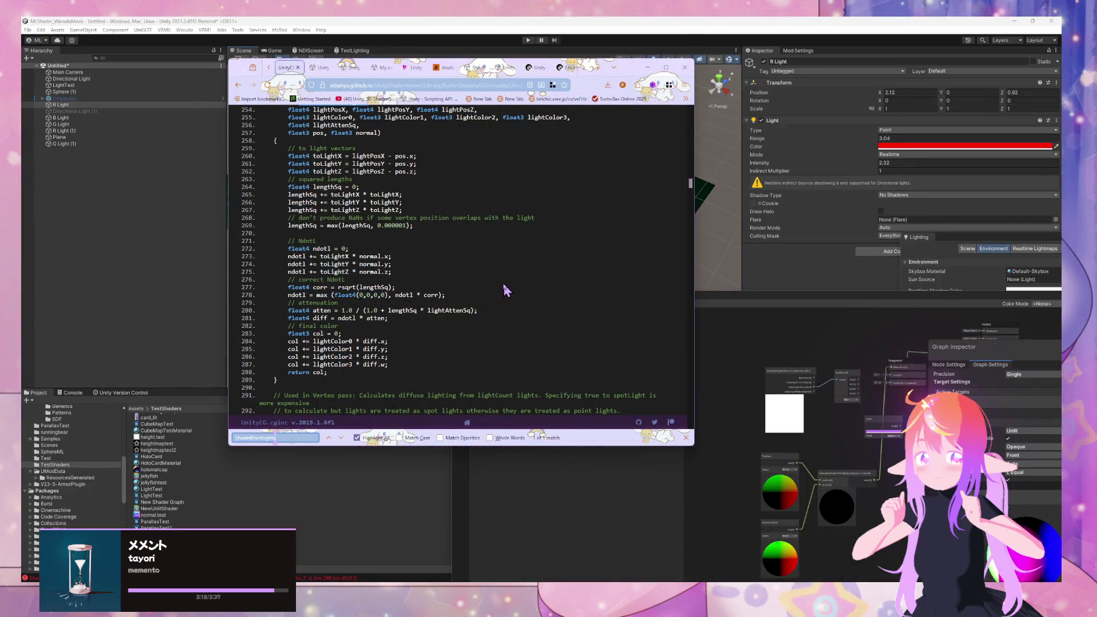
scroll(505, 291, up, 3)
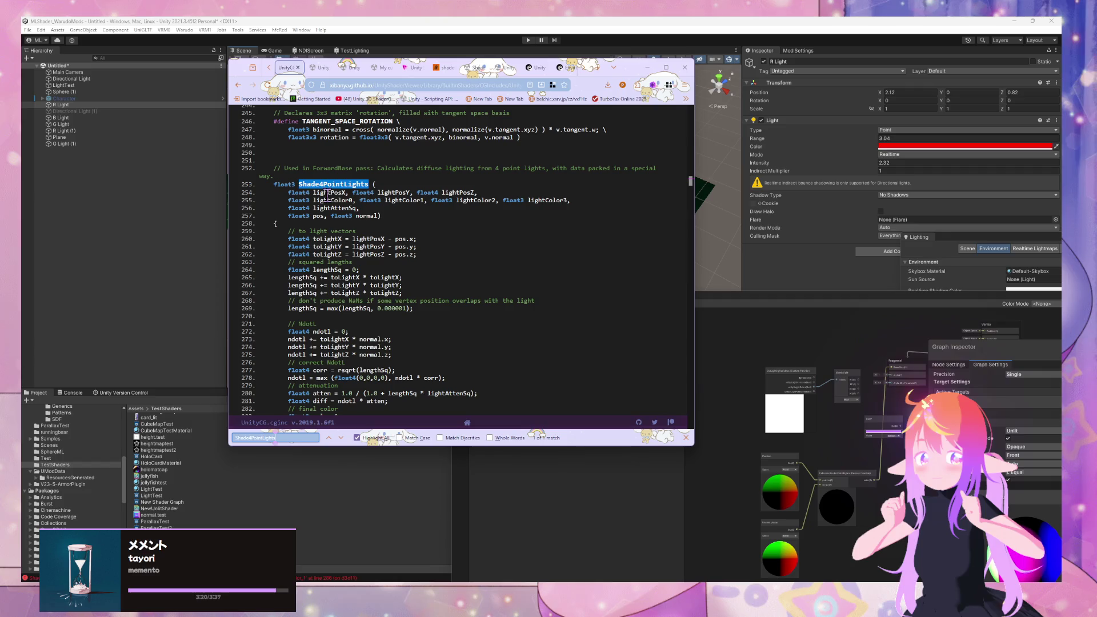
scroll(324, 197, down, 8)
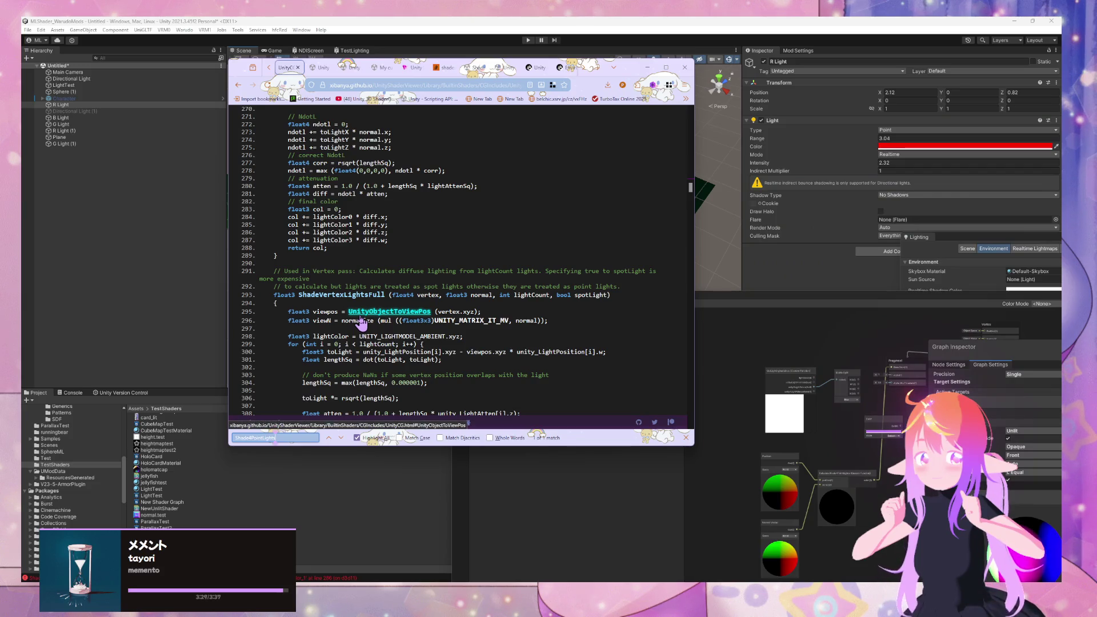
click(723, 246)
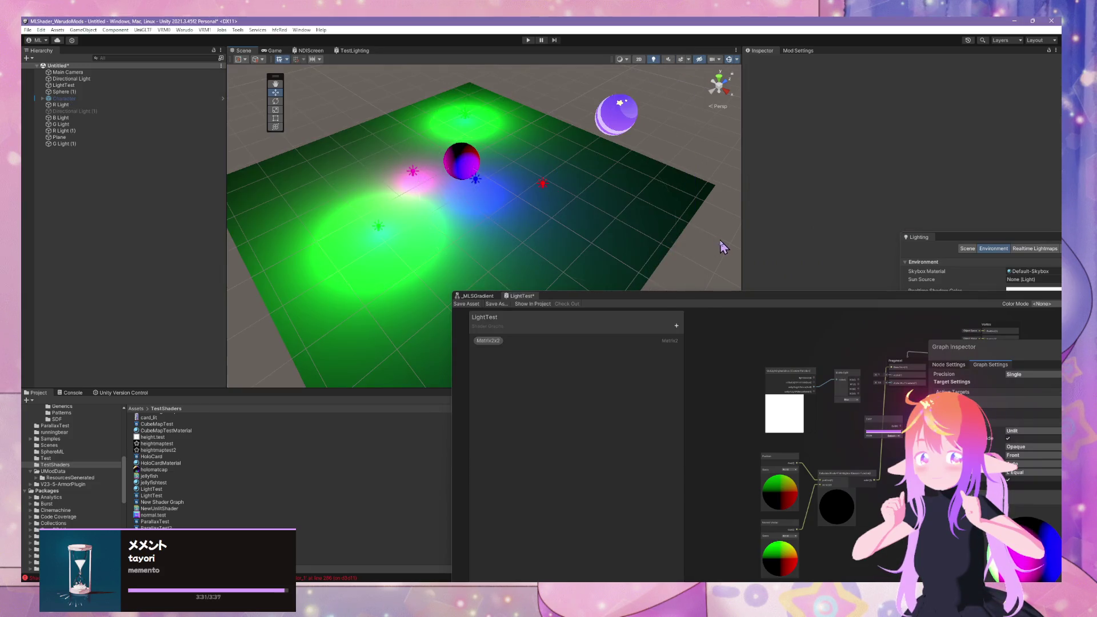
Step: Delete the extra green point light G Light (1)
click(399, 201)
click(377, 229)
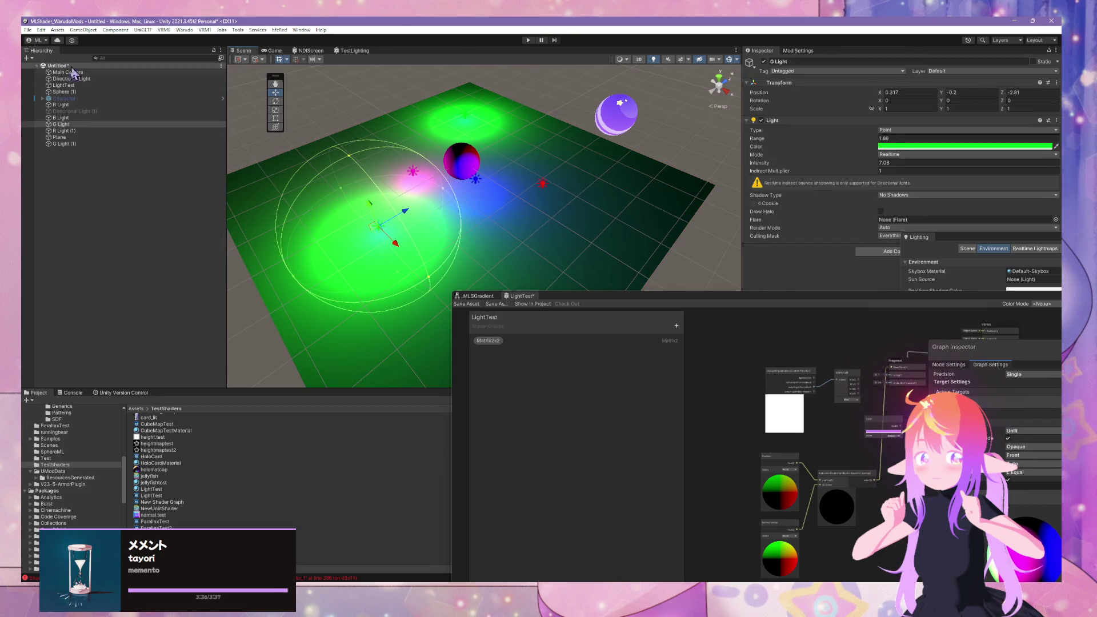
key(Delete)
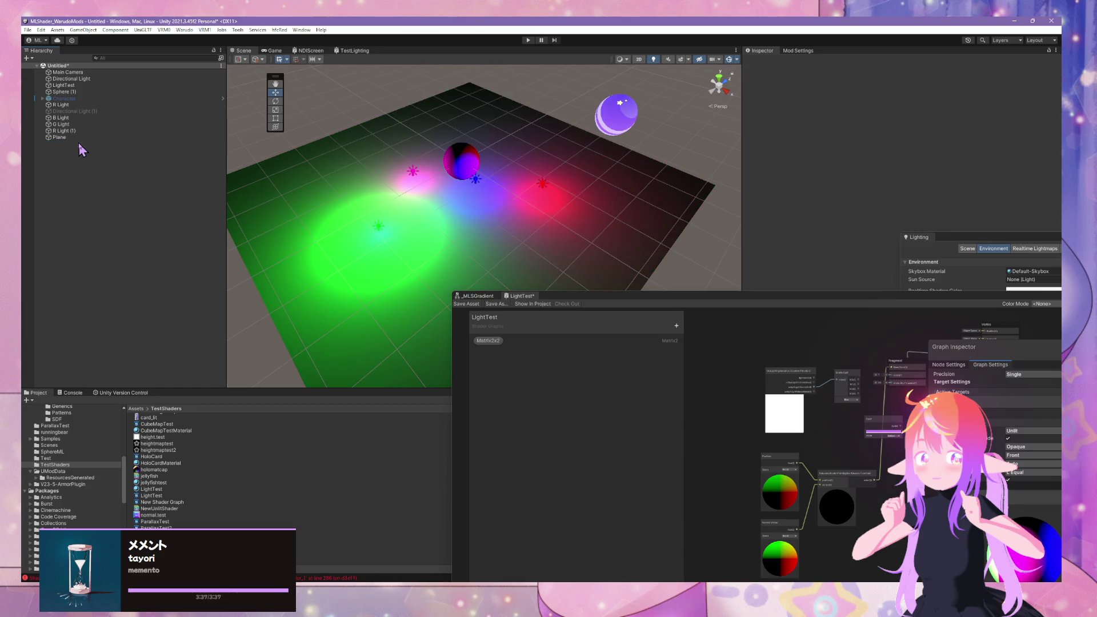
Step: Add a new Spot Light from the Hierarchy's Light menu
right_click(125, 188)
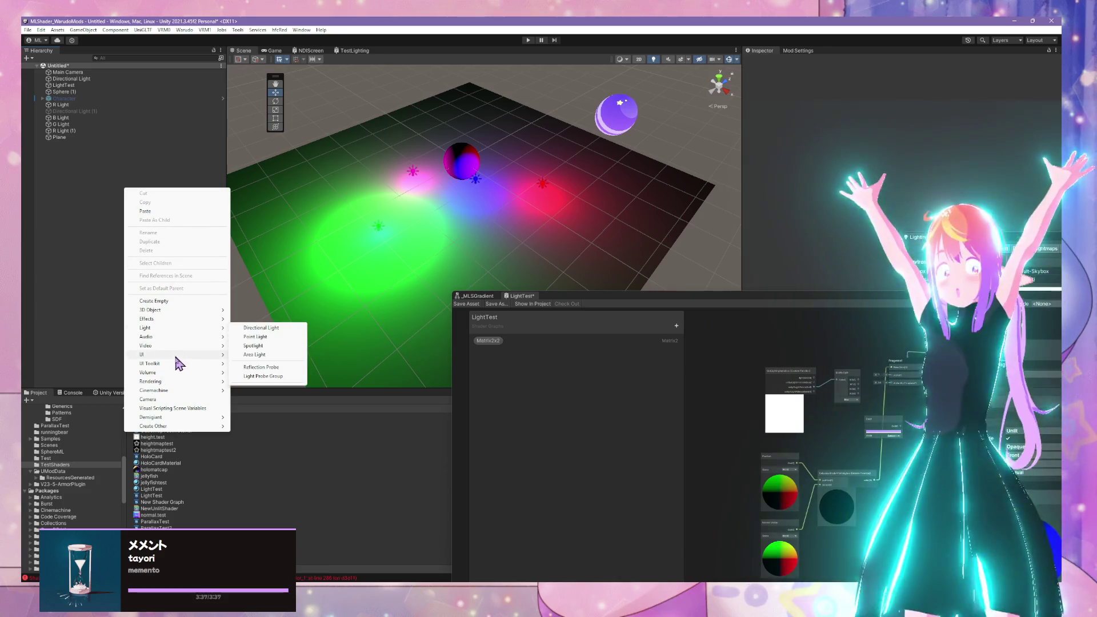
mouse_move(174, 365)
mouse_move(171, 328)
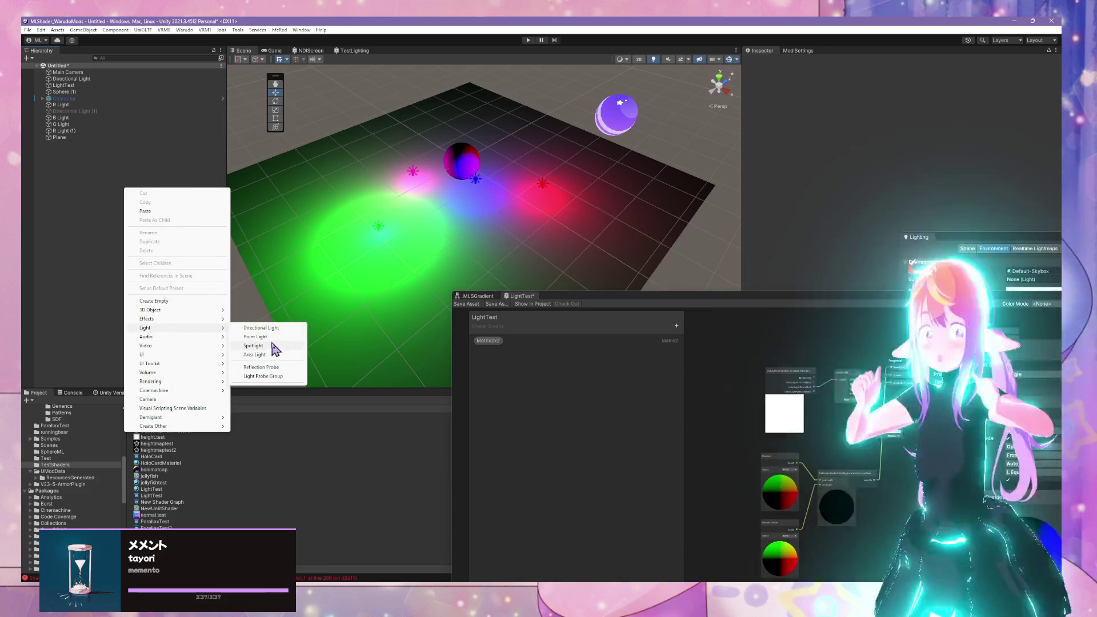
click(276, 346)
drag(501, 260, 451, 237)
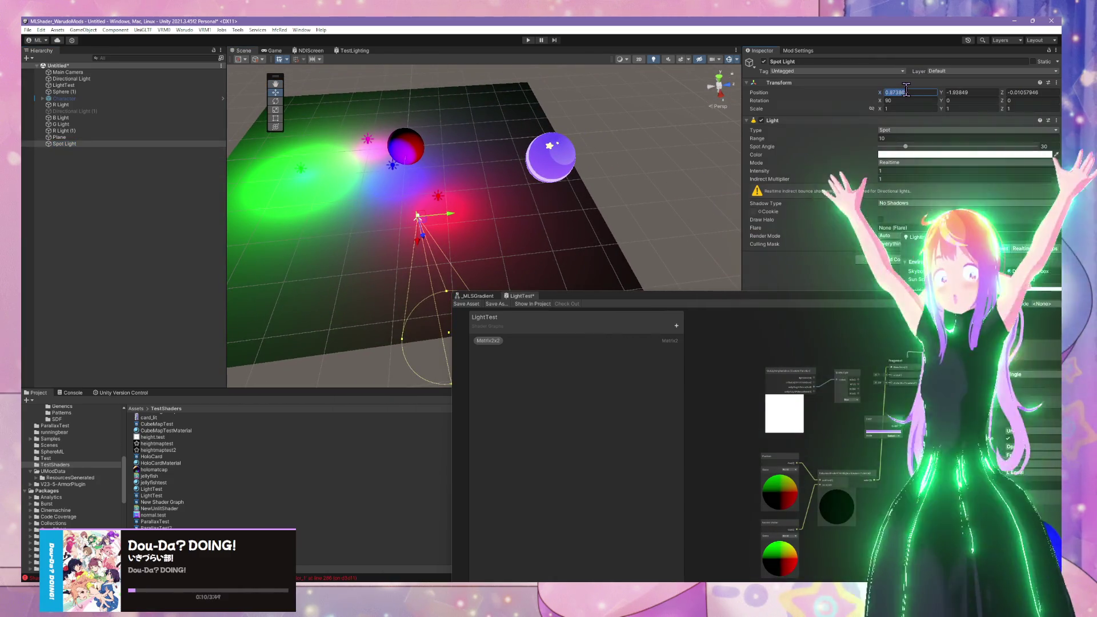
Step: Place the spot light at the origin, raise it to about Y 2.2, and widen its cone to about 35
text(0)
key(Tab)
text(0)
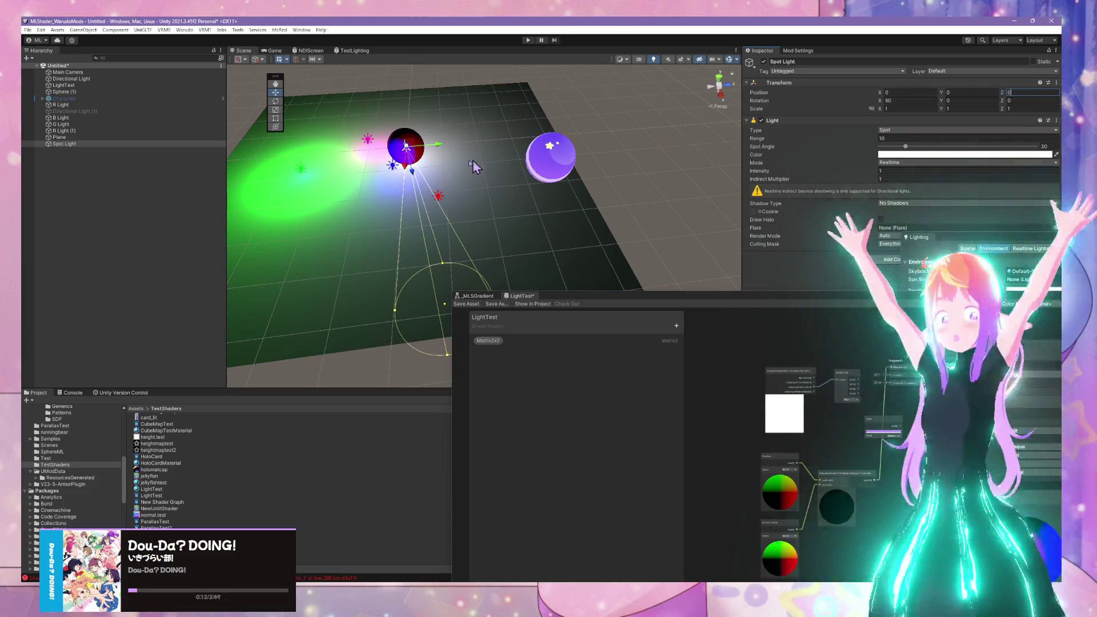
mouse_move(420, 179)
mouse_down()
mouse_move(347, 36)
mouse_move(400, 114)
mouse_up()
mouse_move(491, 177)
mouse_down()
mouse_move(610, 159)
mouse_move(496, 215)
mouse_move(509, 103)
mouse_move(514, 166)
mouse_move(522, 135)
mouse_move(550, 223)
mouse_move(571, 209)
mouse_move(584, 230)
mouse_up()
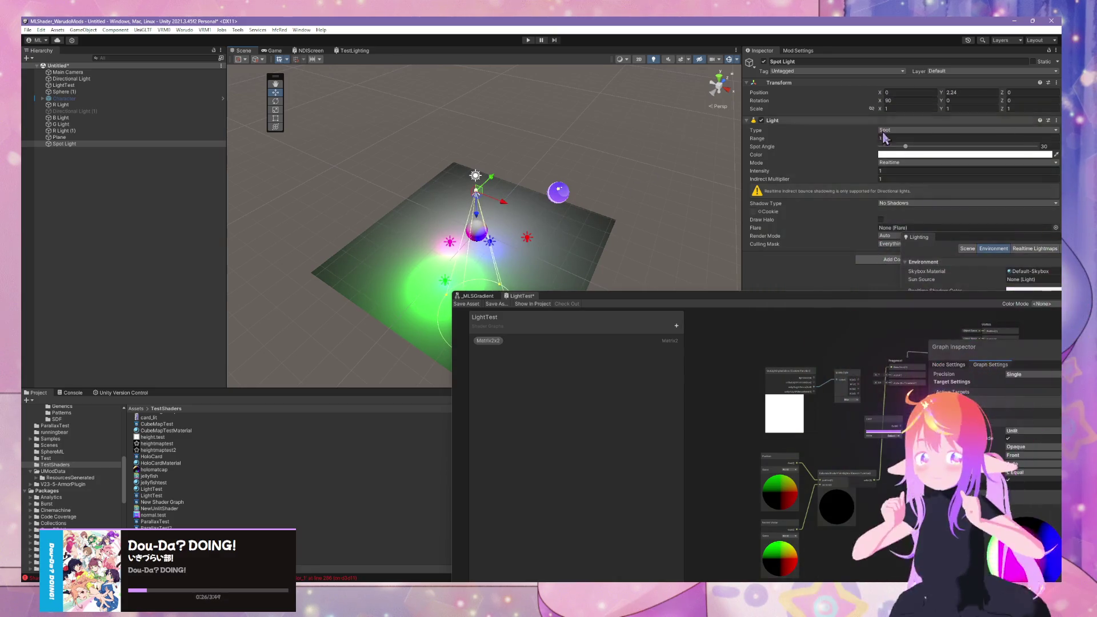
drag(901, 146, 909, 147)
drag(571, 228, 443, 198)
Step: Move the red point light to a floor spot just beside the sphere
click(571, 232)
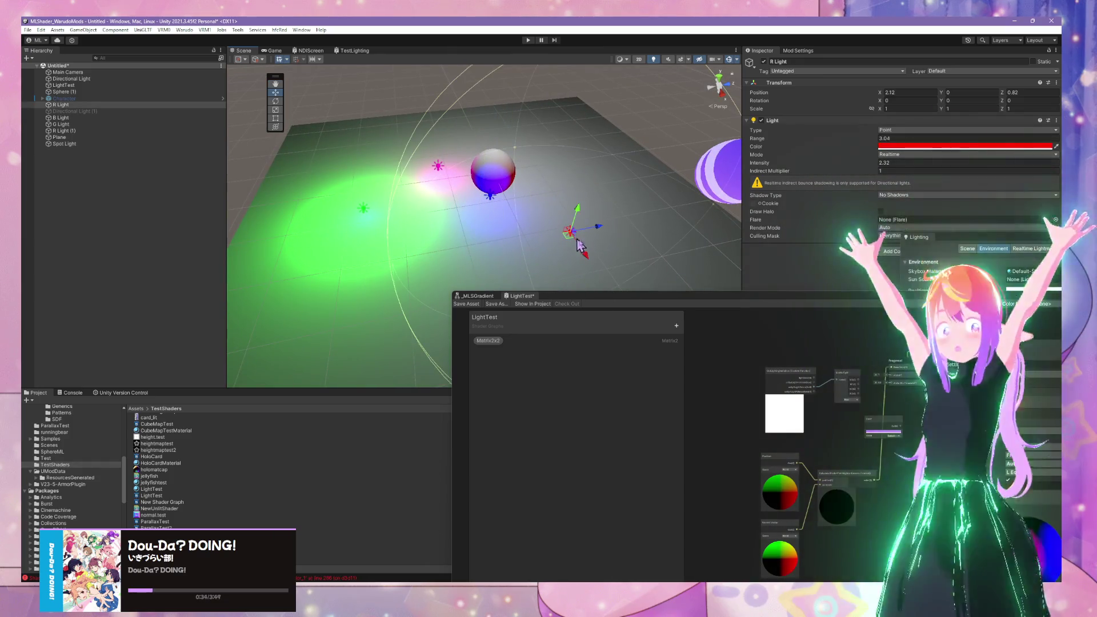
mouse_move(571, 233)
mouse_down()
mouse_move(523, 183)
mouse_move(544, 186)
mouse_move(544, 207)
mouse_move(493, 240)
mouse_move(607, 191)
mouse_move(458, 200)
mouse_move(588, 196)
mouse_move(484, 170)
mouse_move(527, 216)
mouse_move(517, 225)
mouse_move(685, 195)
mouse_move(485, 203)
mouse_move(512, 212)
mouse_move(486, 197)
mouse_move(495, 210)
mouse_move(511, 181)
mouse_move(534, 222)
mouse_move(535, 207)
mouse_up()
click(641, 137)
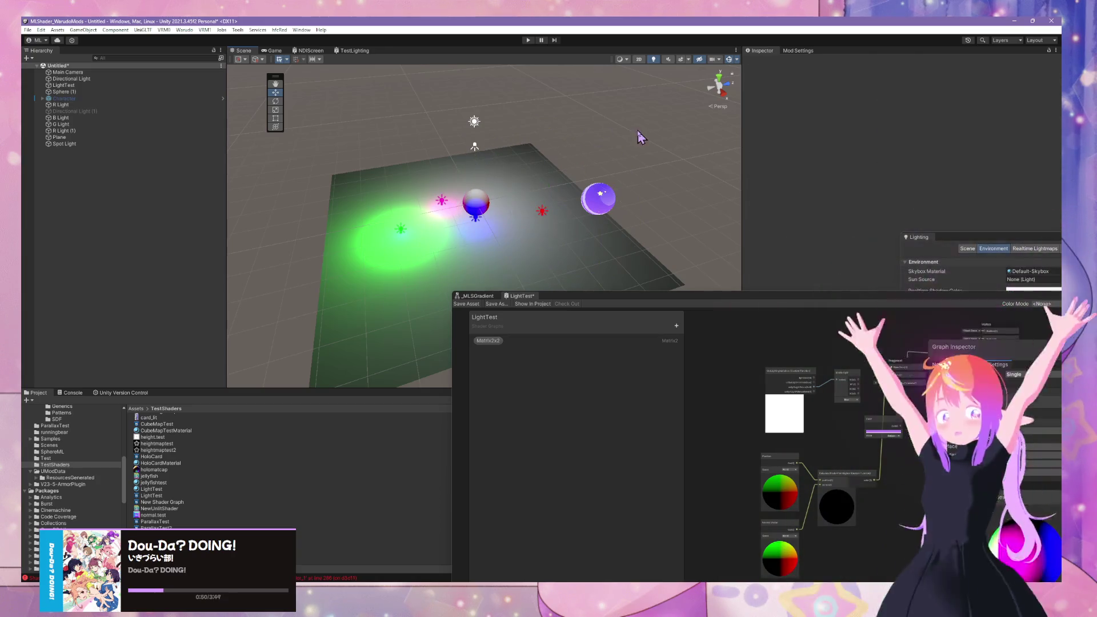
Step: Place the duplicated LightTest (1) sphere at X 2.29, keeping its MLShader tag and shader
click(462, 195)
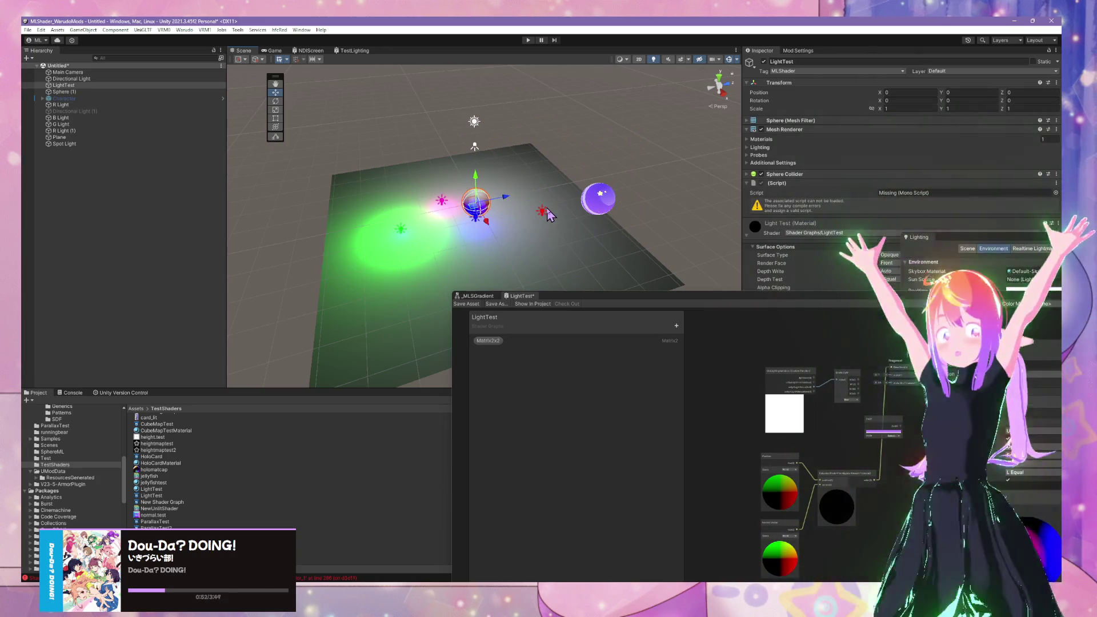
drag(502, 242, 517, 269)
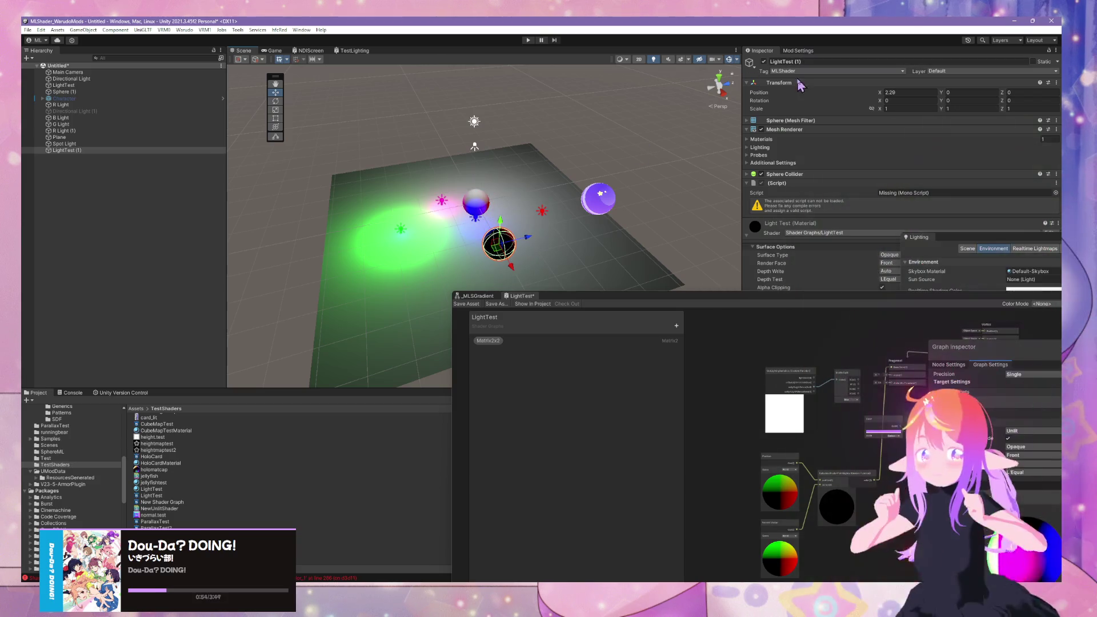
click(818, 72)
click(796, 142)
click(834, 71)
click(796, 142)
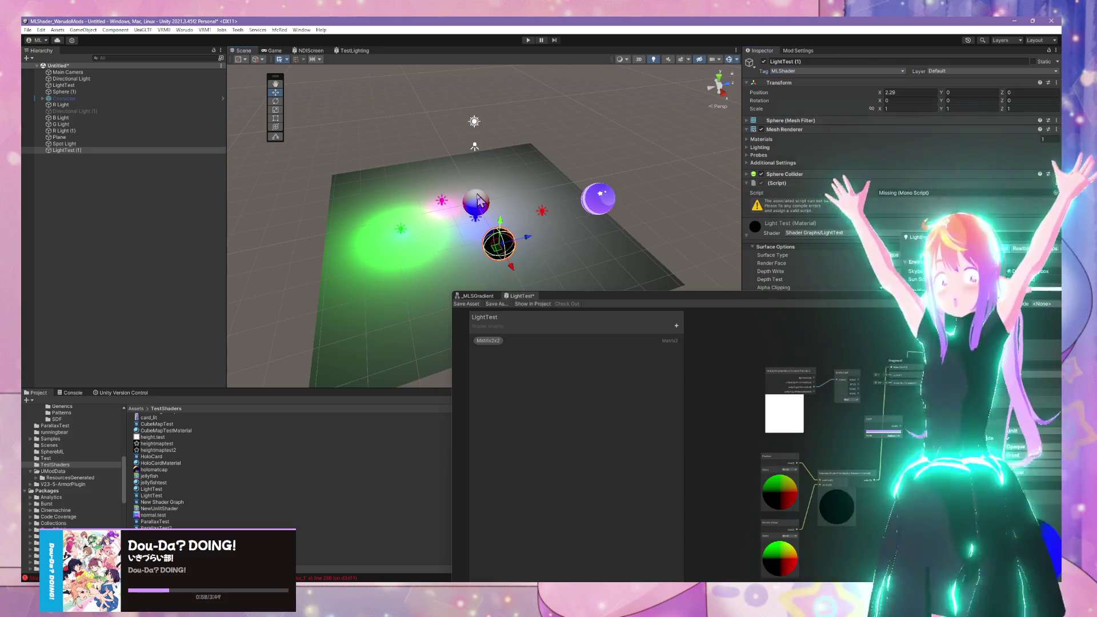
click(480, 207)
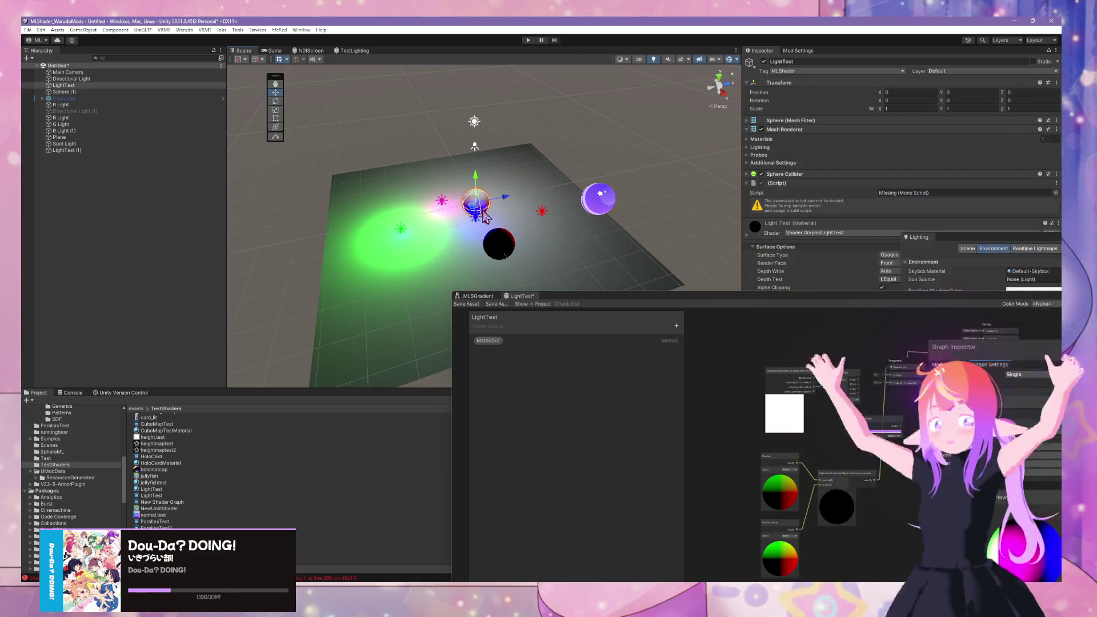
click(507, 247)
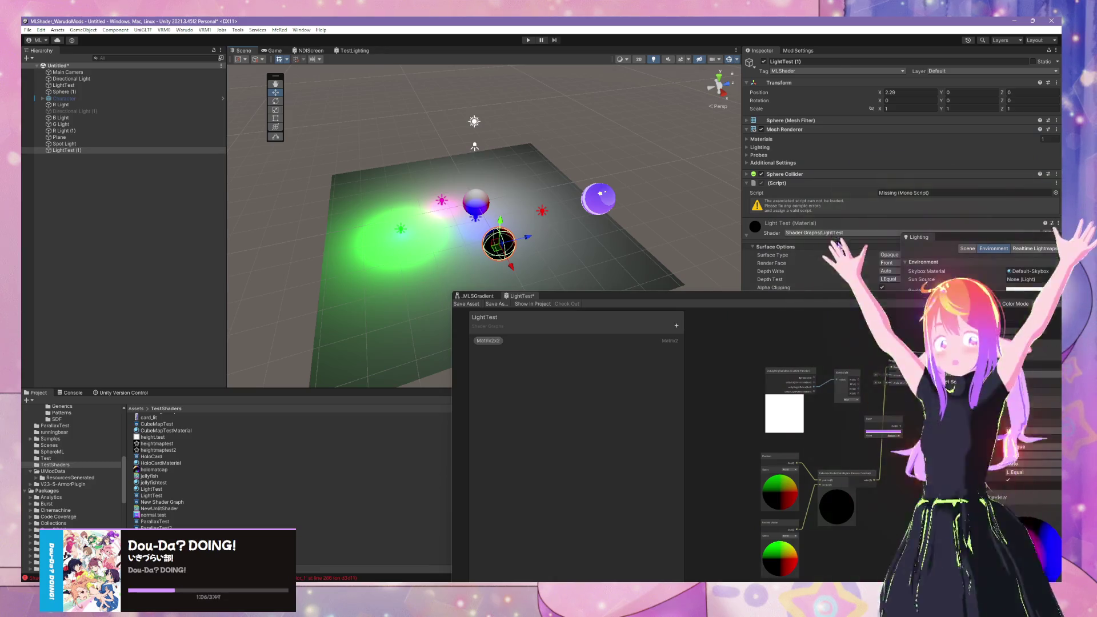
click(903, 233)
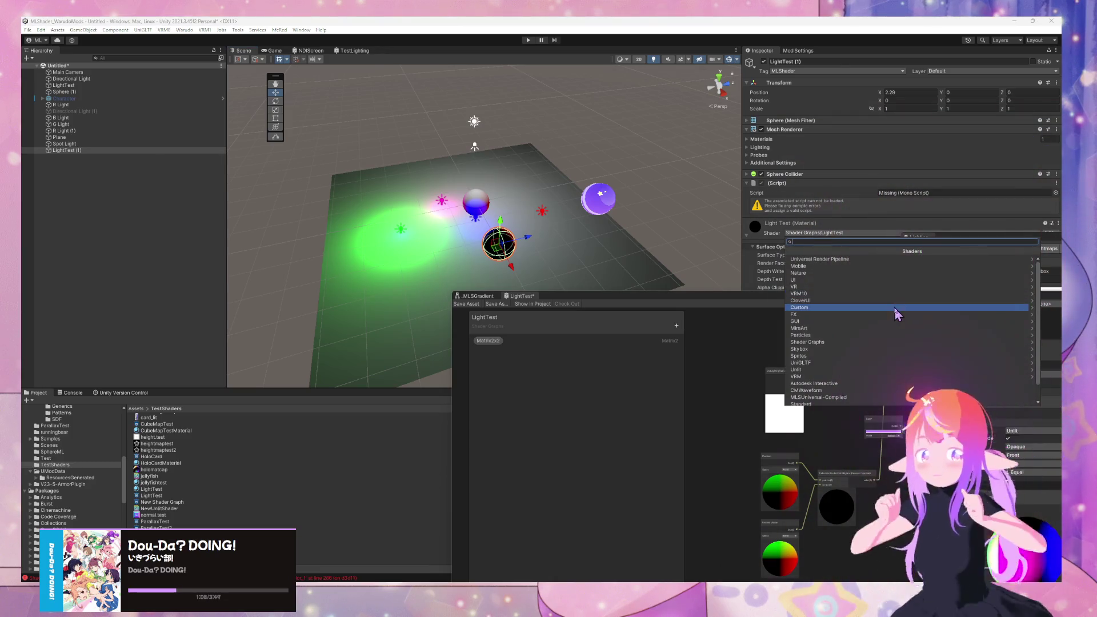
click(753, 245)
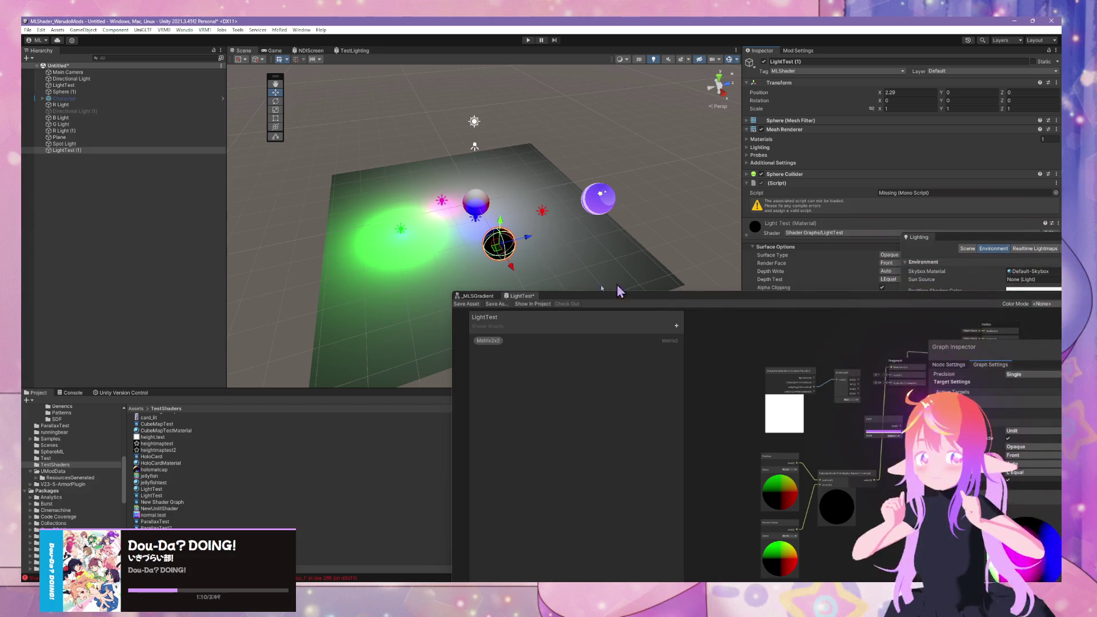
Step: Duplicate the LightTest material in the TestShaders folder
scroll(175, 515, down, 5)
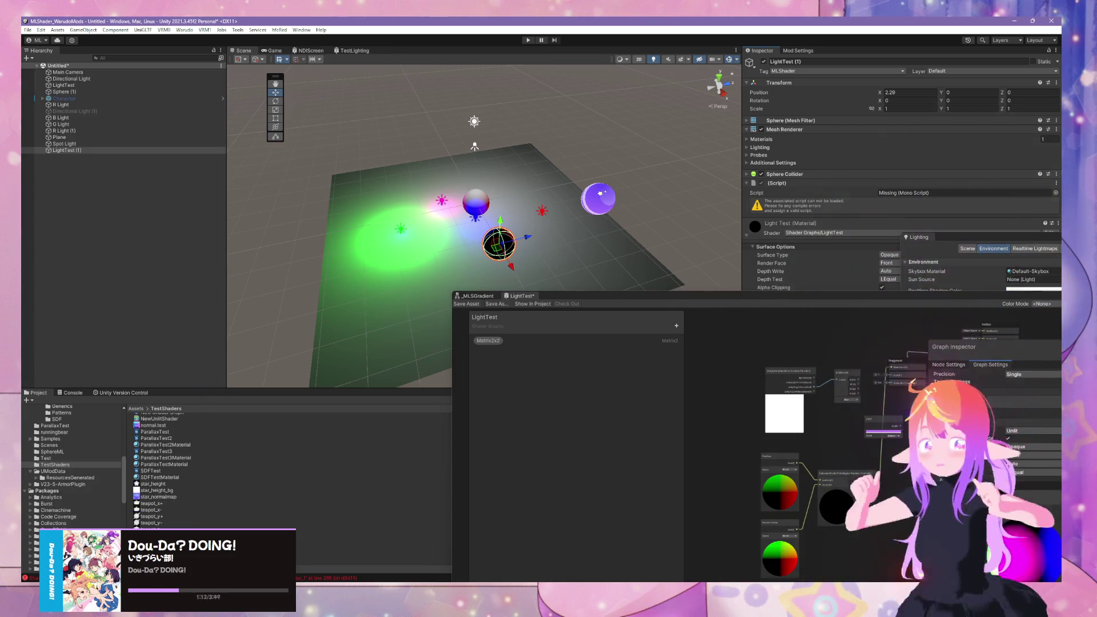
click(171, 516)
scroll(168, 503, up, 4)
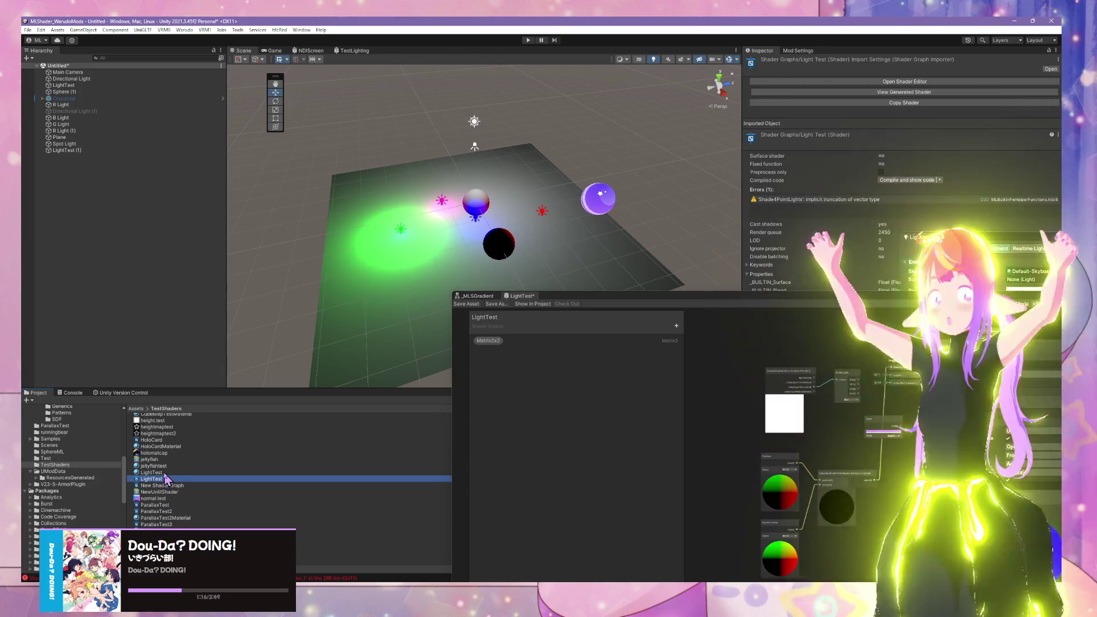
click(164, 473)
key(ctrl+d)
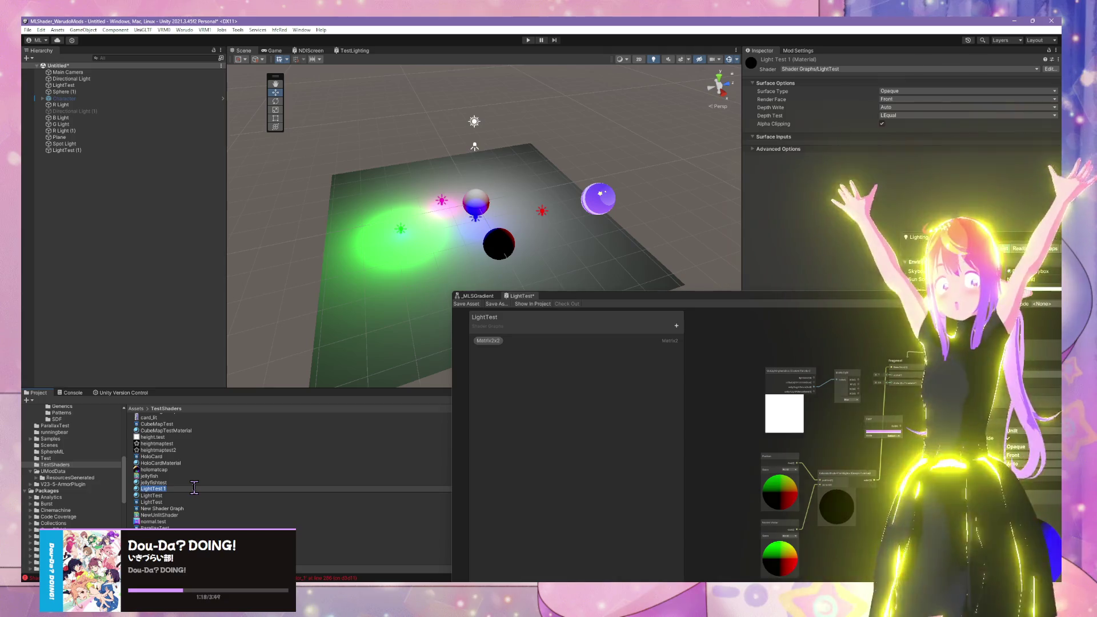
click(357, 158)
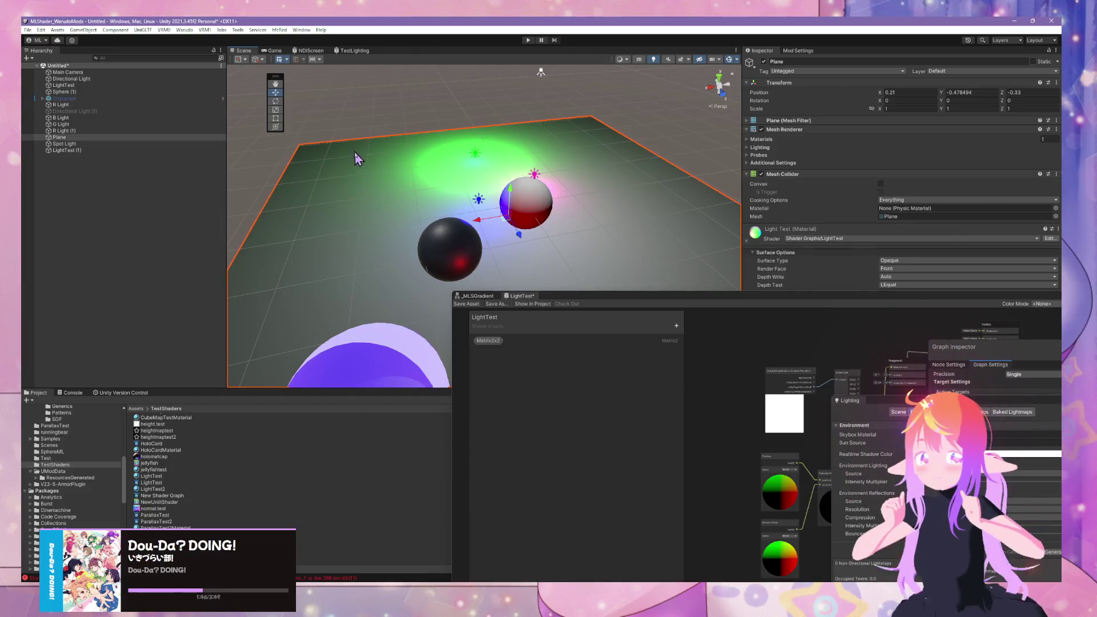
Step: Move the black sphere forward and set its material's Smoothness to 0 and Metallic near 0
click(436, 252)
mouse_move(448, 263)
mouse_down()
mouse_move(368, 201)
mouse_move(484, 189)
mouse_move(446, 251)
mouse_move(407, 220)
mouse_move(461, 254)
mouse_move(439, 254)
mouse_up()
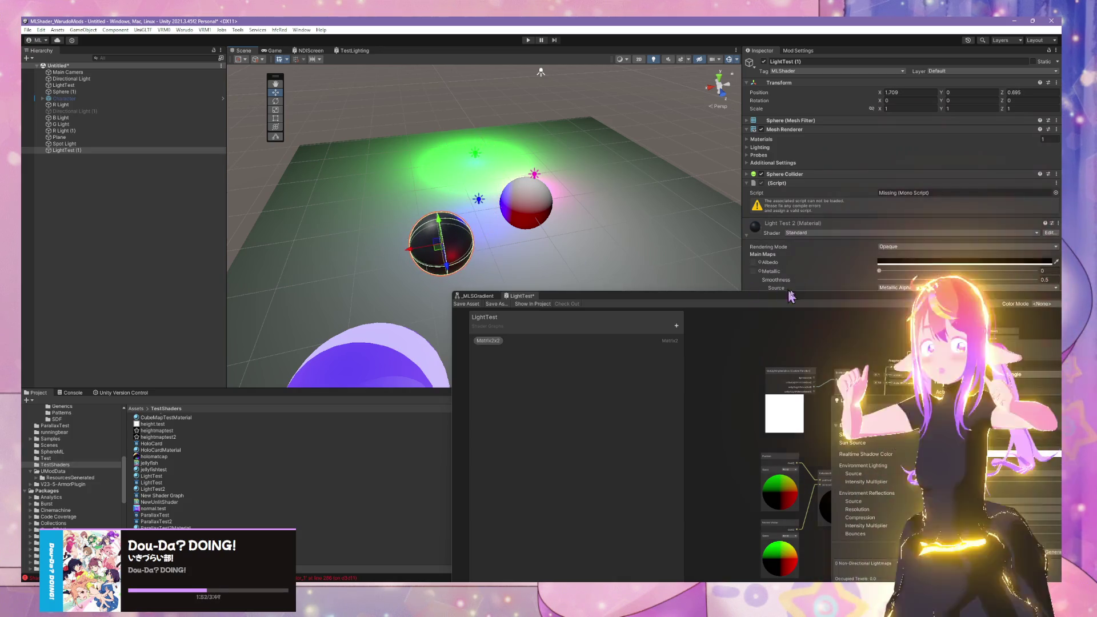
drag(817, 298, 785, 385)
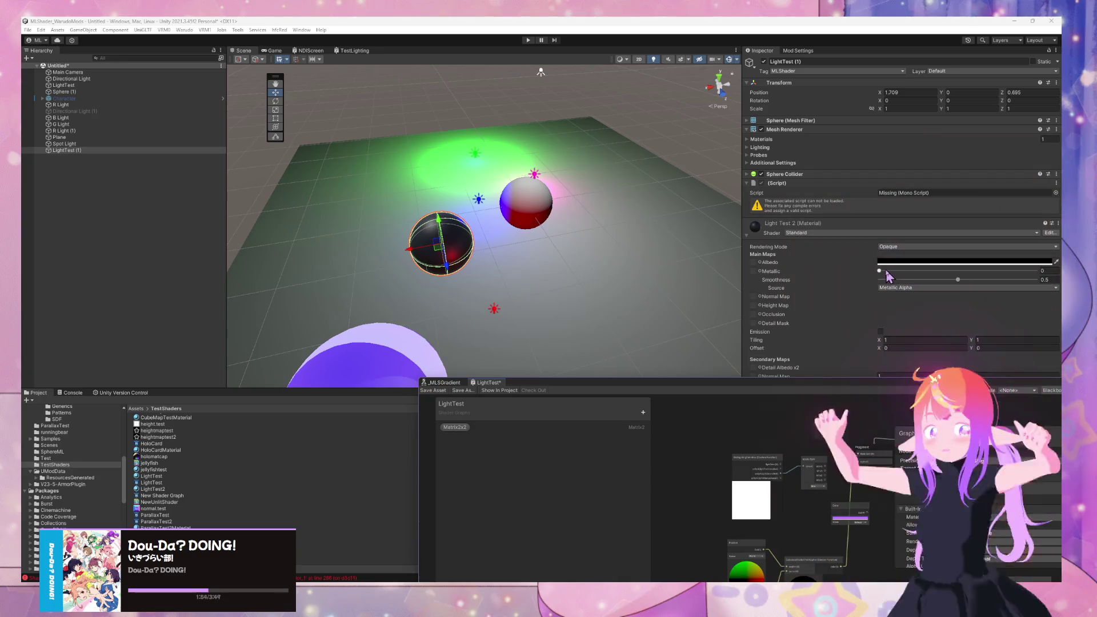
drag(886, 273, 946, 273)
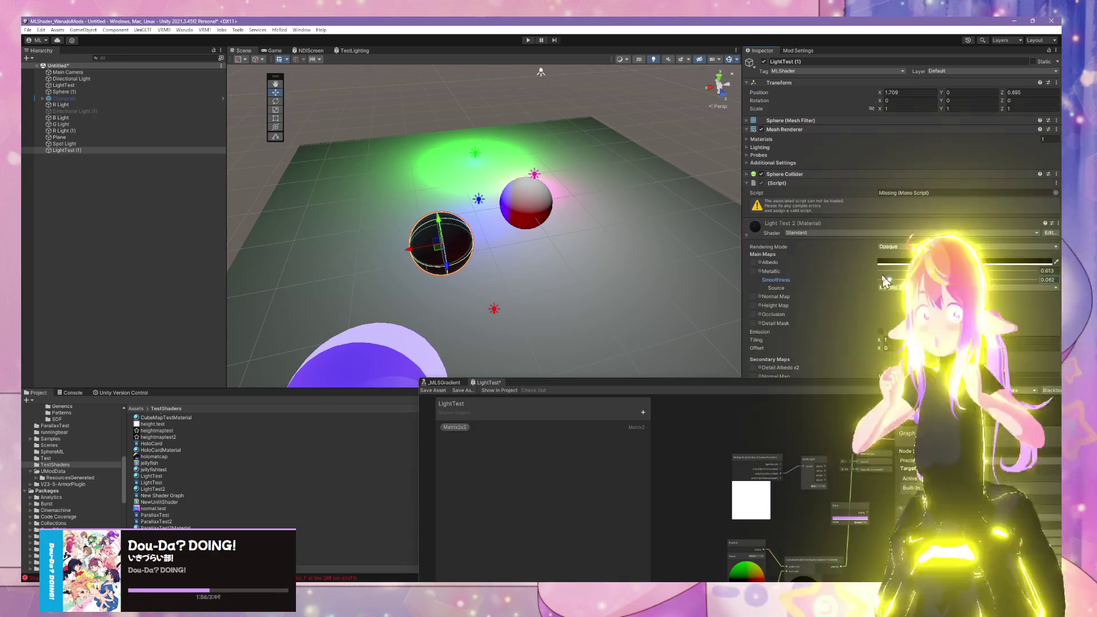
drag(921, 279, 820, 270)
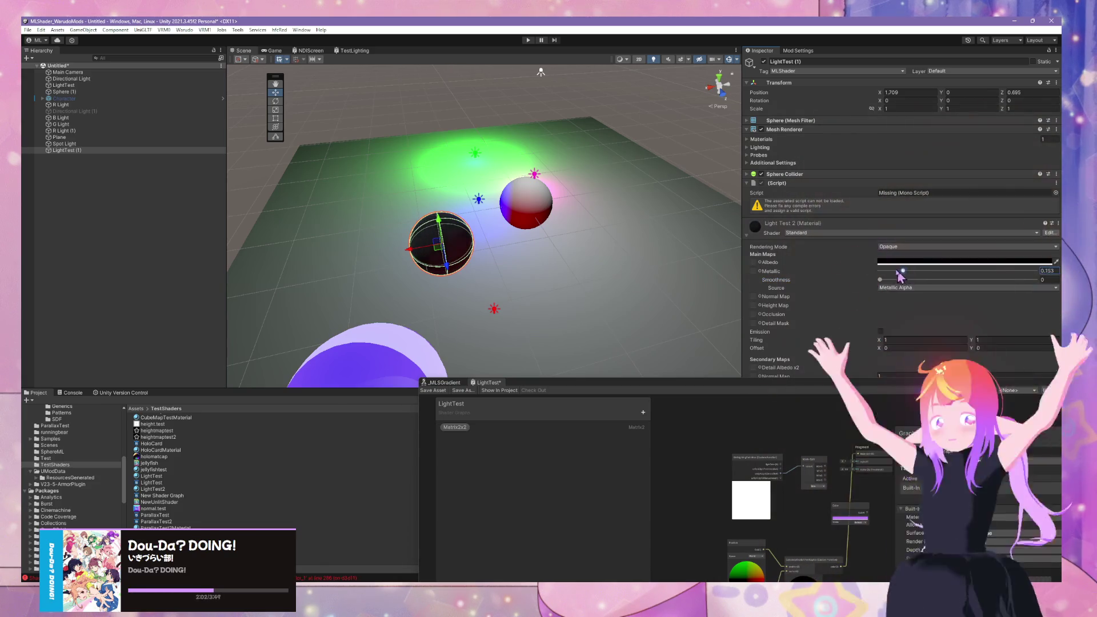
drag(900, 276, 883, 275)
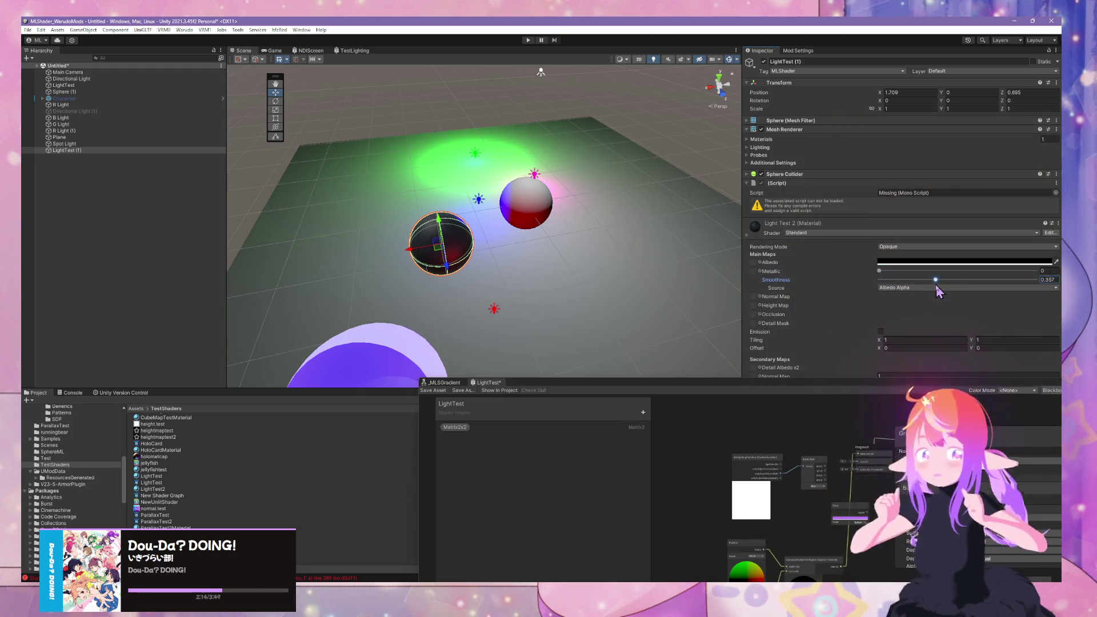
Step: Reposition the black sphere to X -1.055, Z 0.06 and close its albedo colour picker
click(587, 122)
click(656, 123)
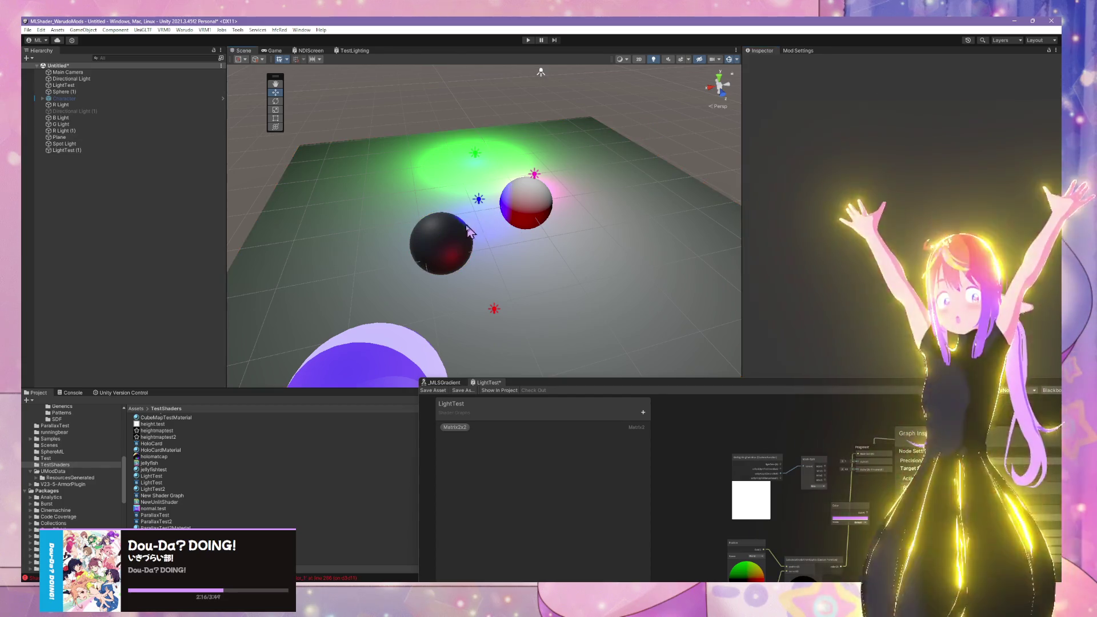
click(468, 227)
drag(445, 259, 581, 207)
click(965, 262)
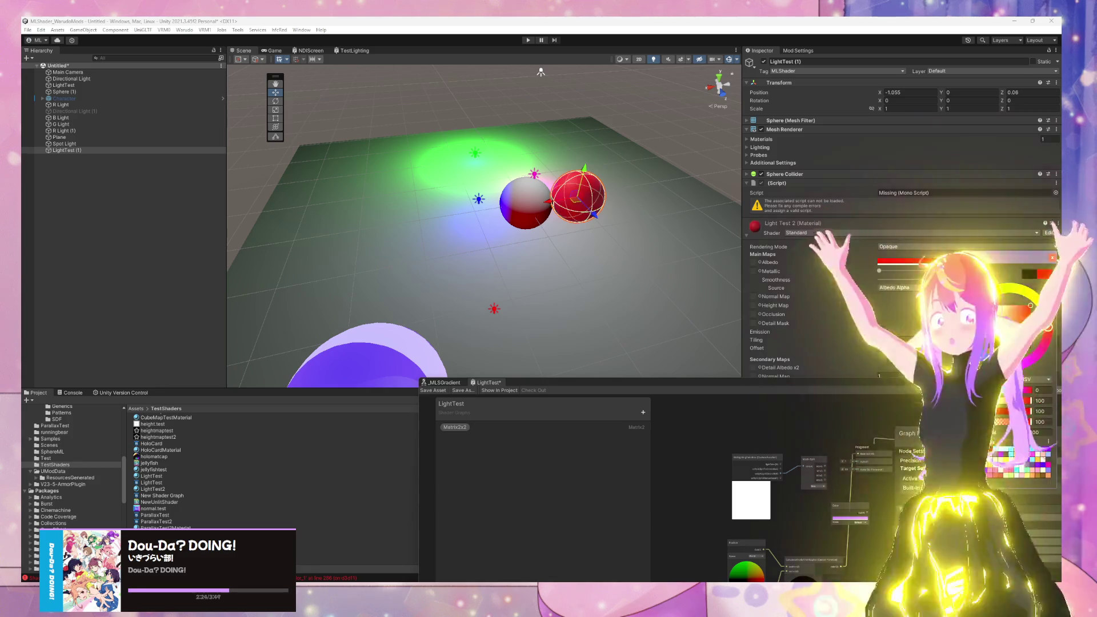
click(434, 257)
mouse_move(434, 258)
mouse_down()
mouse_move(305, 140)
mouse_move(221, 183)
mouse_move(160, 123)
mouse_up()
click(531, 270)
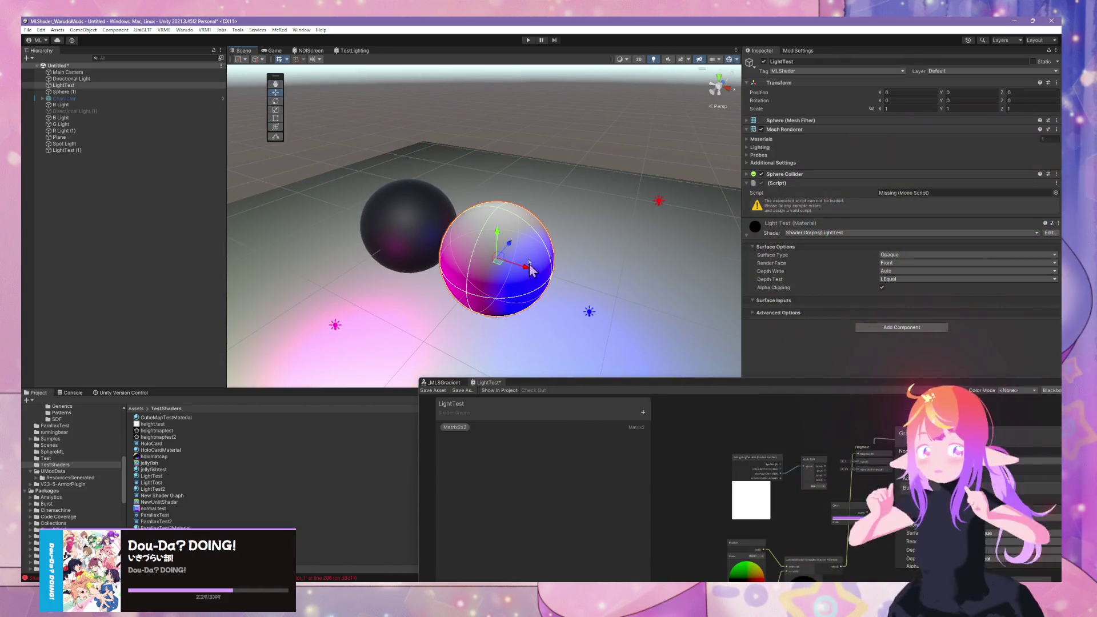
Step: Nudge the dark sphere, move the red light right, and shrink the blue light's range to 2.1
click(414, 214)
mouse_move(415, 239)
mouse_down()
mouse_move(549, 302)
mouse_move(498, 301)
mouse_move(381, 249)
mouse_move(414, 210)
mouse_move(639, 263)
mouse_move(588, 312)
mouse_move(529, 215)
mouse_move(439, 199)
mouse_move(466, 257)
mouse_move(451, 234)
mouse_move(438, 257)
mouse_move(449, 226)
mouse_move(477, 247)
mouse_move(551, 257)
mouse_move(423, 264)
mouse_move(459, 245)
mouse_move(614, 241)
mouse_move(362, 263)
mouse_move(314, 248)
mouse_move(363, 263)
mouse_move(556, 250)
mouse_move(468, 246)
mouse_move(676, 218)
mouse_move(482, 316)
mouse_move(506, 367)
mouse_up()
click(498, 226)
mouse_move(569, 252)
mouse_down()
mouse_move(541, 215)
mouse_move(422, 214)
mouse_move(373, 223)
mouse_move(354, 280)
mouse_up()
click(329, 289)
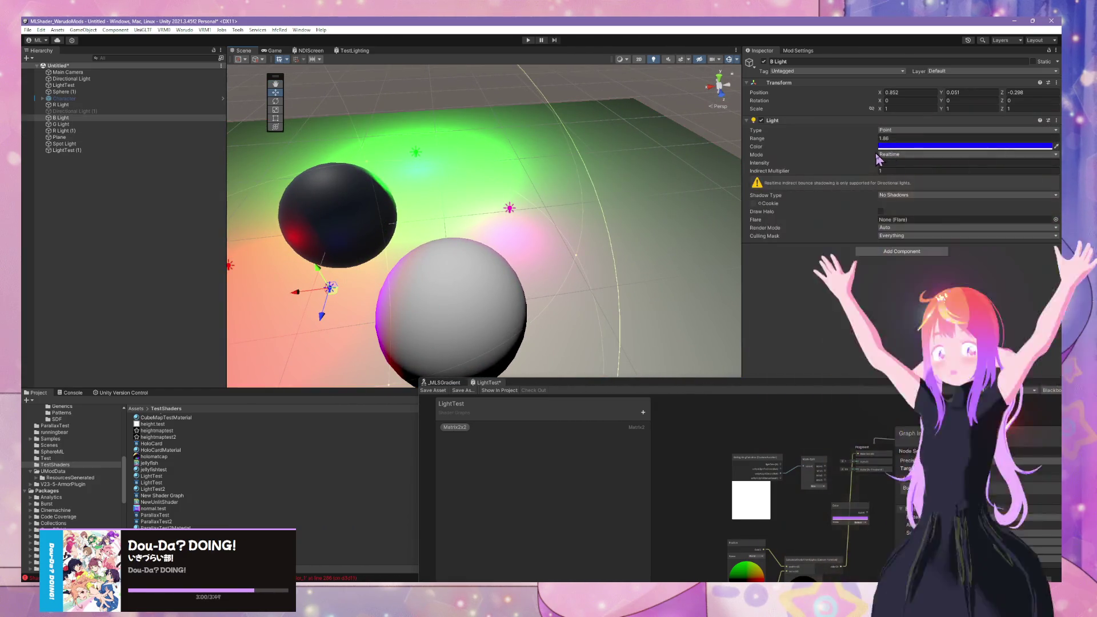
drag(878, 142, 889, 142)
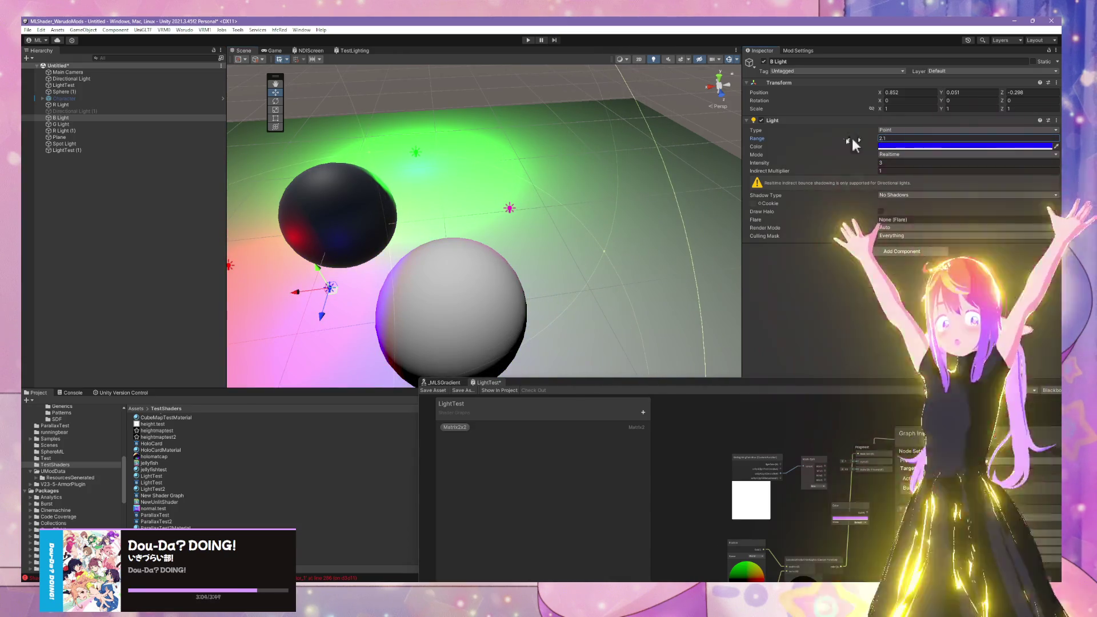
Step: Place the magenta light between the spheres and set its range to 1.72
click(509, 208)
mouse_move(514, 213)
mouse_down()
mouse_move(420, 229)
mouse_move(457, 235)
mouse_up()
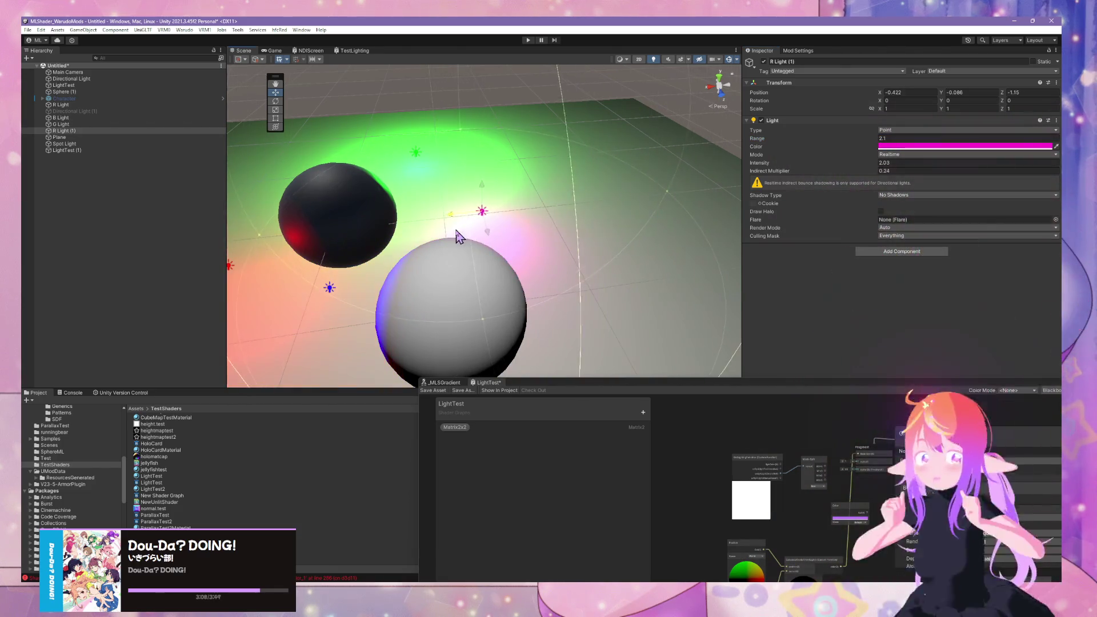
drag(457, 236, 396, 236)
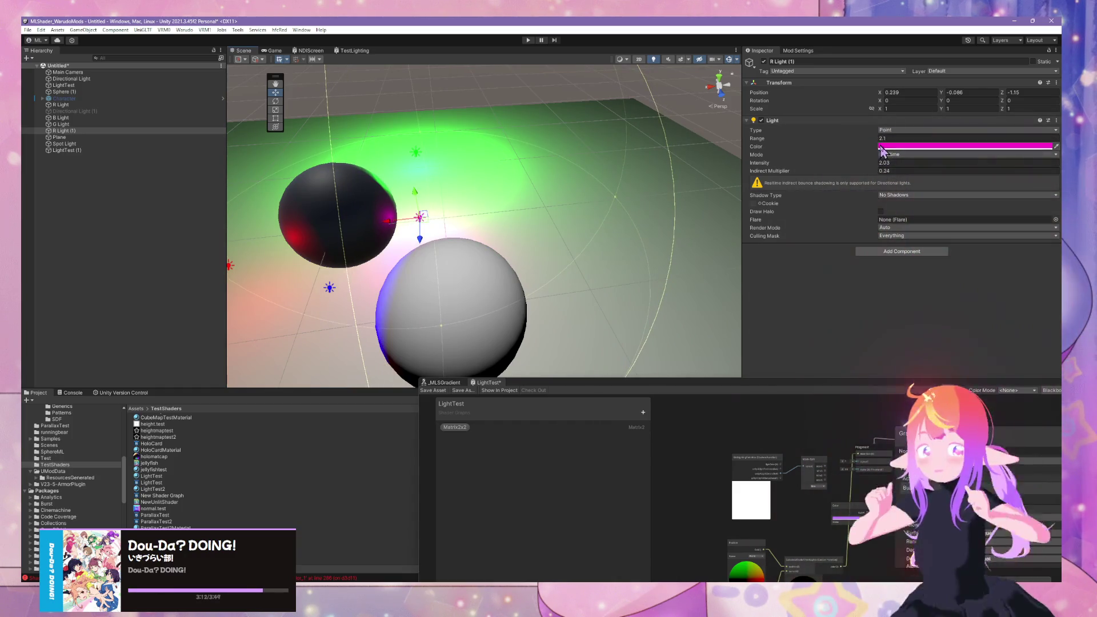
mouse_move(873, 140)
mouse_down()
mouse_move(857, 140)
mouse_move(869, 142)
mouse_up()
mouse_move(637, 123)
mouse_down()
mouse_move(587, 107)
mouse_move(920, 166)
mouse_move(991, 166)
mouse_move(94, 140)
mouse_move(597, 137)
mouse_up()
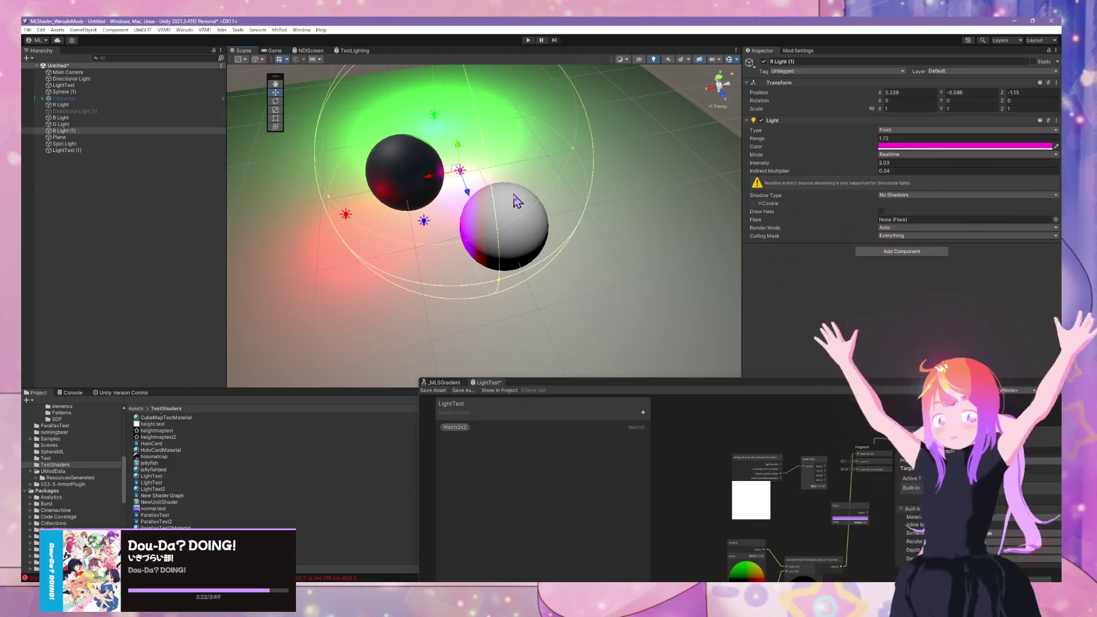
click(539, 230)
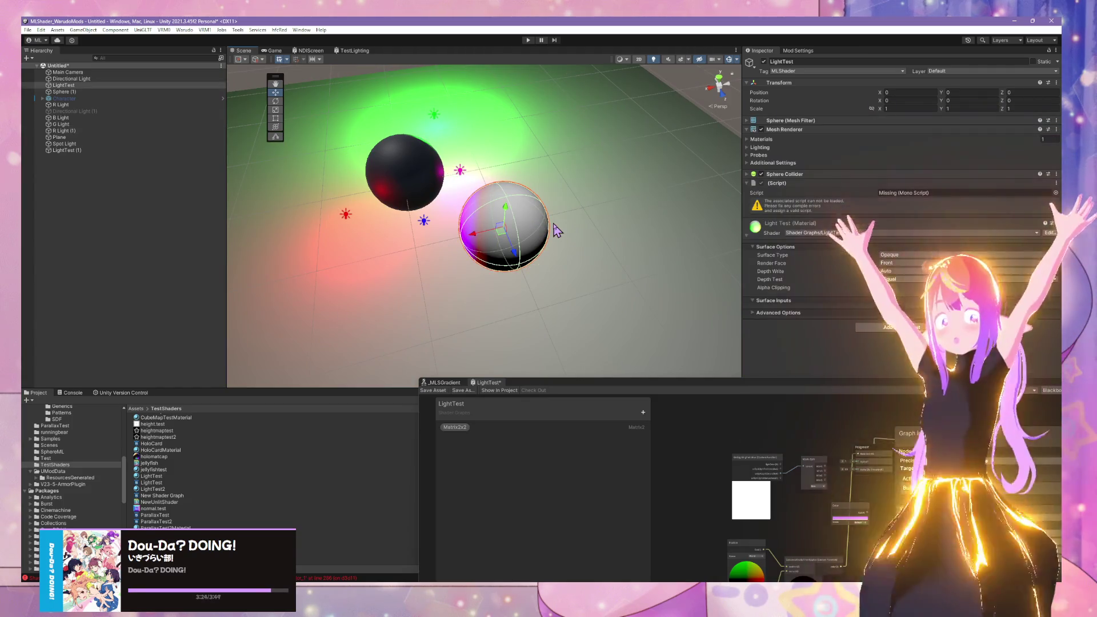
Step: Drag the white LightTest sphere beside the dark sphere, to X 0.13, Z -1.448
click(427, 181)
click(519, 241)
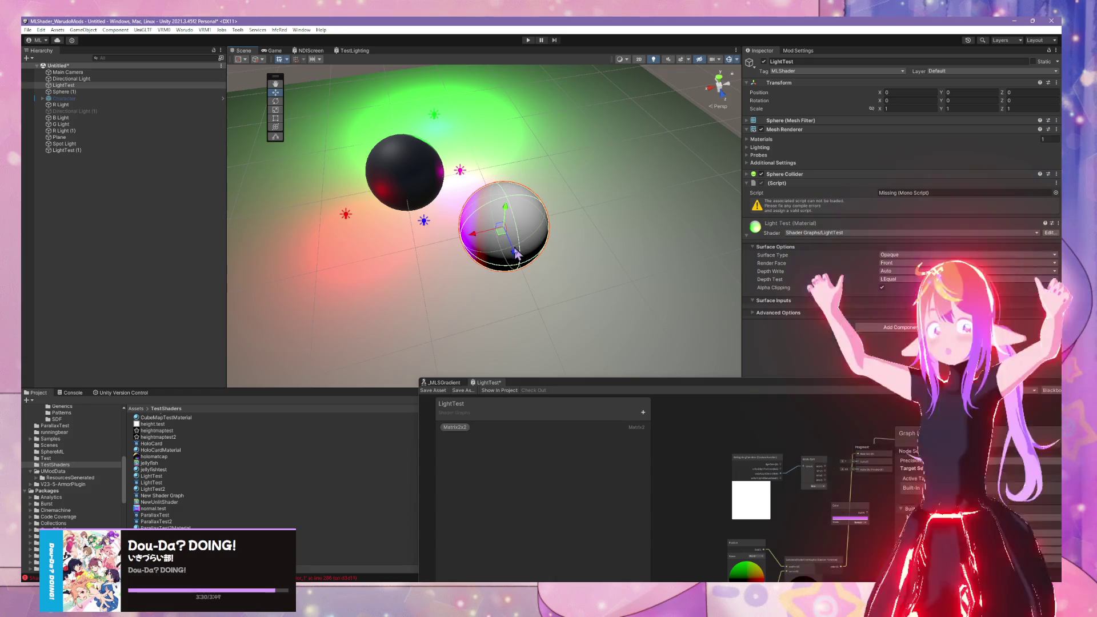
mouse_move(502, 237)
mouse_down()
mouse_move(583, 240)
mouse_move(403, 191)
mouse_move(476, 176)
mouse_move(492, 245)
mouse_up()
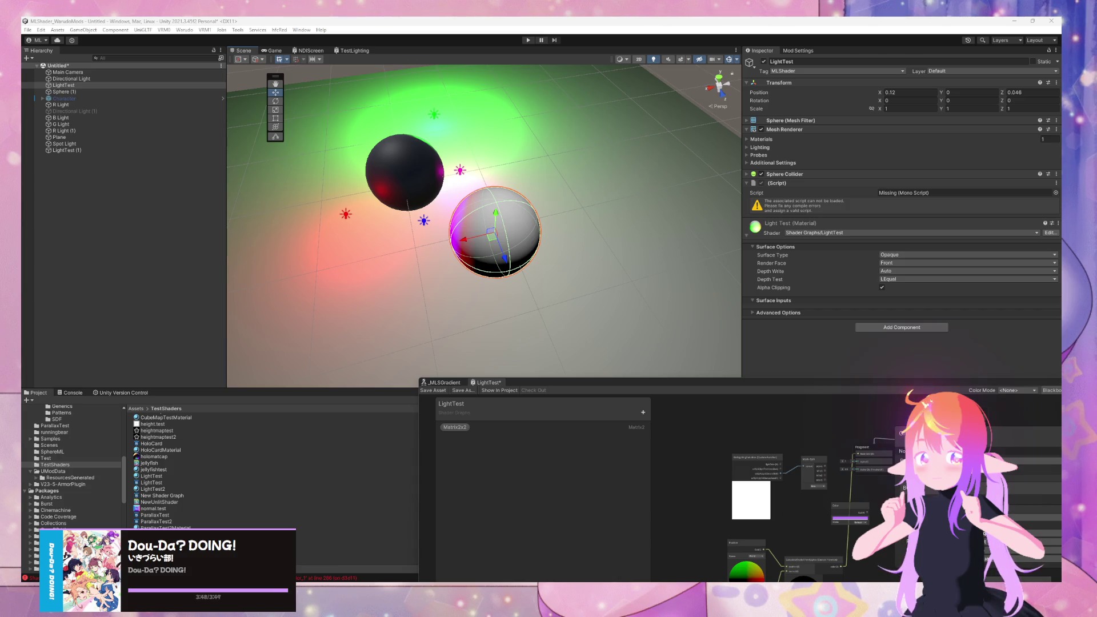
mouse_move(491, 240)
mouse_down()
mouse_move(411, 246)
mouse_move(331, 200)
mouse_move(350, 228)
mouse_move(381, 241)
mouse_move(430, 231)
mouse_move(447, 200)
mouse_move(421, 211)
mouse_move(346, 204)
mouse_move(327, 242)
mouse_move(361, 271)
mouse_move(415, 280)
mouse_move(450, 219)
mouse_move(393, 182)
mouse_move(345, 182)
mouse_move(331, 210)
mouse_move(338, 180)
mouse_move(400, 177)
mouse_move(432, 208)
mouse_move(437, 237)
mouse_move(340, 240)
mouse_move(328, 237)
mouse_move(420, 239)
mouse_move(461, 188)
mouse_move(395, 137)
mouse_move(443, 140)
mouse_move(483, 124)
mouse_move(497, 145)
mouse_move(437, 121)
mouse_move(351, 180)
mouse_move(357, 188)
mouse_move(380, 153)
mouse_move(448, 153)
mouse_move(466, 120)
mouse_move(483, 113)
mouse_move(512, 166)
mouse_move(506, 225)
mouse_move(480, 157)
mouse_move(425, 117)
mouse_move(365, 141)
mouse_move(325, 214)
mouse_move(357, 137)
mouse_move(422, 123)
mouse_move(473, 150)
mouse_move(436, 140)
mouse_move(420, 255)
mouse_move(386, 134)
mouse_move(357, 203)
mouse_move(337, 186)
mouse_move(468, 148)
mouse_move(484, 184)
mouse_move(439, 137)
mouse_move(377, 143)
mouse_move(352, 191)
mouse_move(620, 255)
mouse_move(442, 266)
mouse_move(512, 185)
mouse_move(475, 256)
mouse_up()
click(614, 269)
Step: Move the blue B Light outward along its Z axis
scroll(622, 289, up, 5)
mouse_move(599, 316)
mouse_down()
mouse_move(575, 243)
mouse_move(502, 171)
mouse_move(429, 203)
mouse_move(536, 267)
mouse_move(548, 210)
mouse_move(514, 222)
mouse_up()
scroll(501, 226, up, 3)
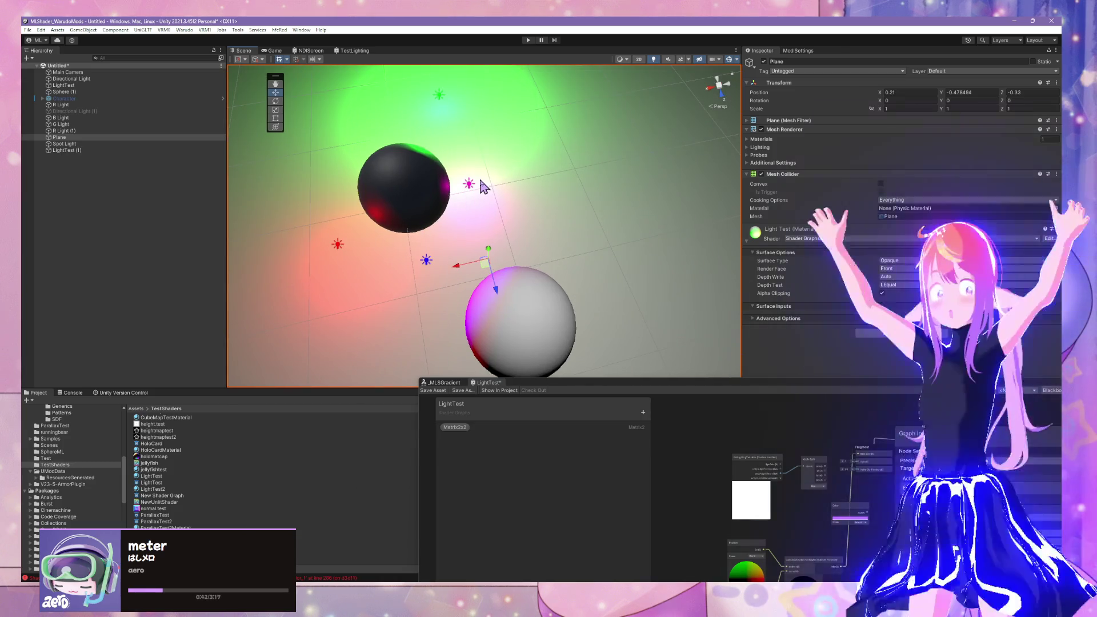
click(418, 204)
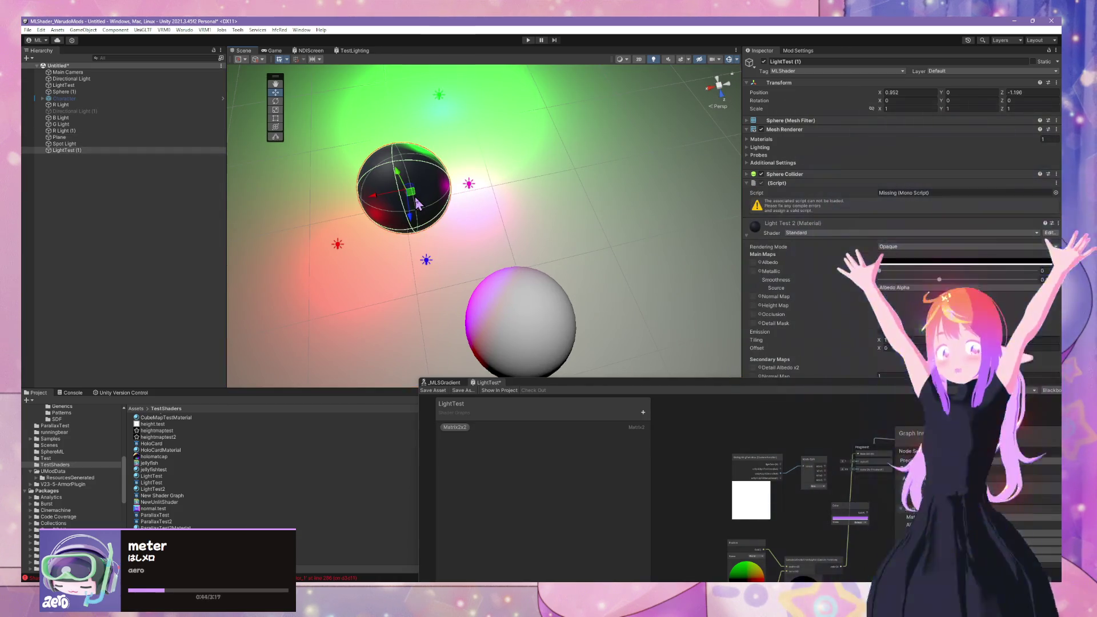
click(577, 210)
key(f)
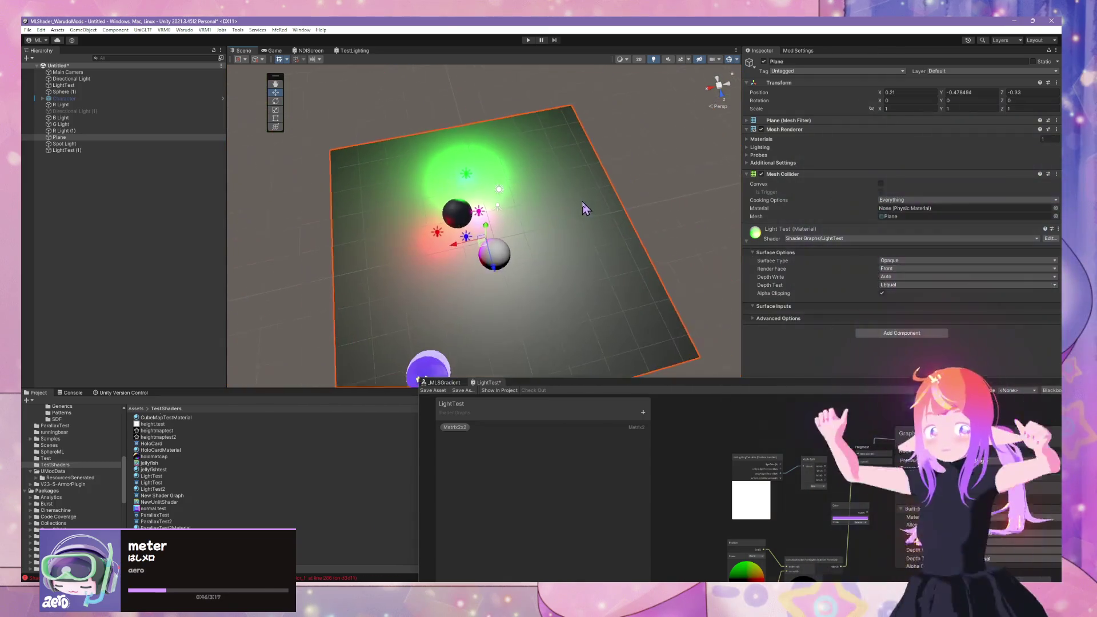
click(466, 236)
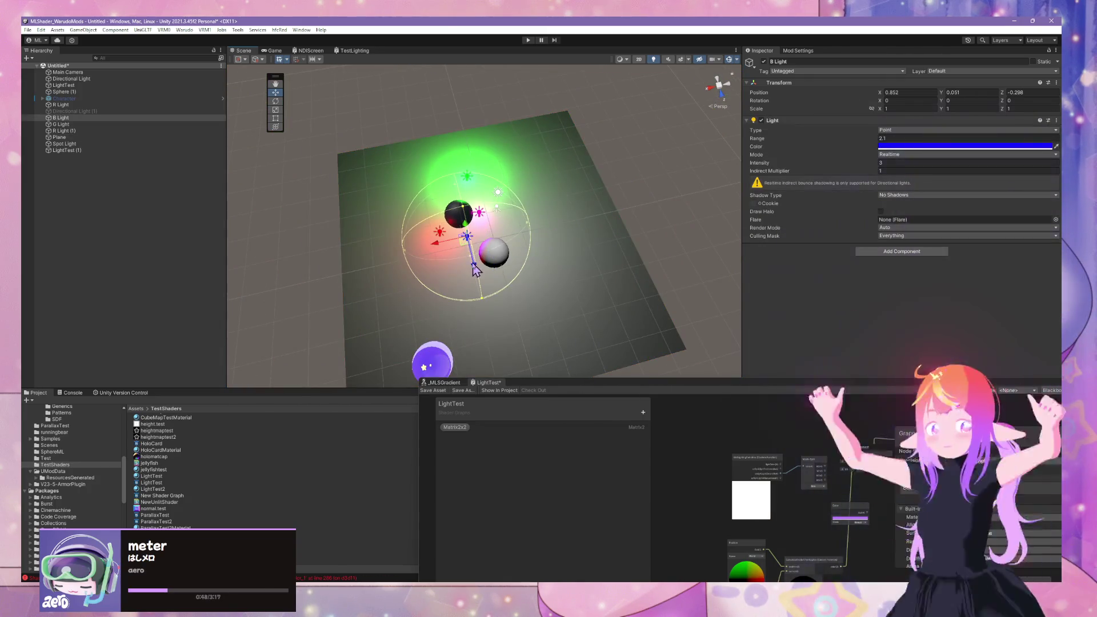
drag(499, 299, 491, 365)
Step: Push the green G Light farther away from the two spheres
mouse_move(558, 269)
mouse_down()
mouse_move(492, 301)
mouse_move(377, 258)
mouse_move(484, 245)
mouse_move(465, 318)
mouse_move(532, 320)
mouse_up()
click(440, 245)
click(443, 243)
key(f)
click(533, 234)
click(364, 304)
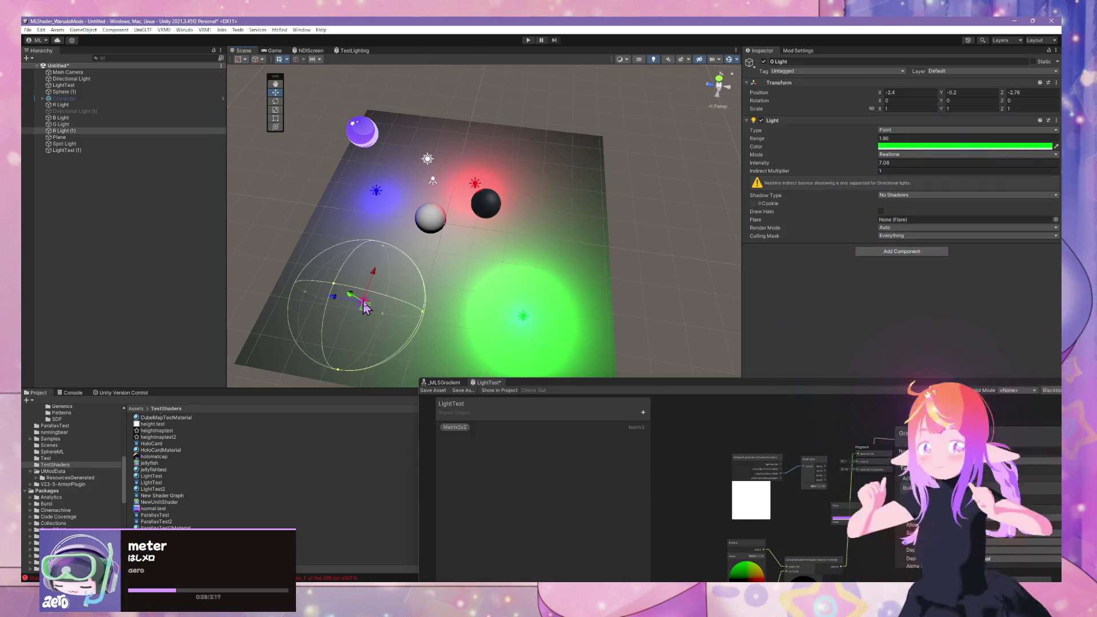
scroll(527, 292, up, 5)
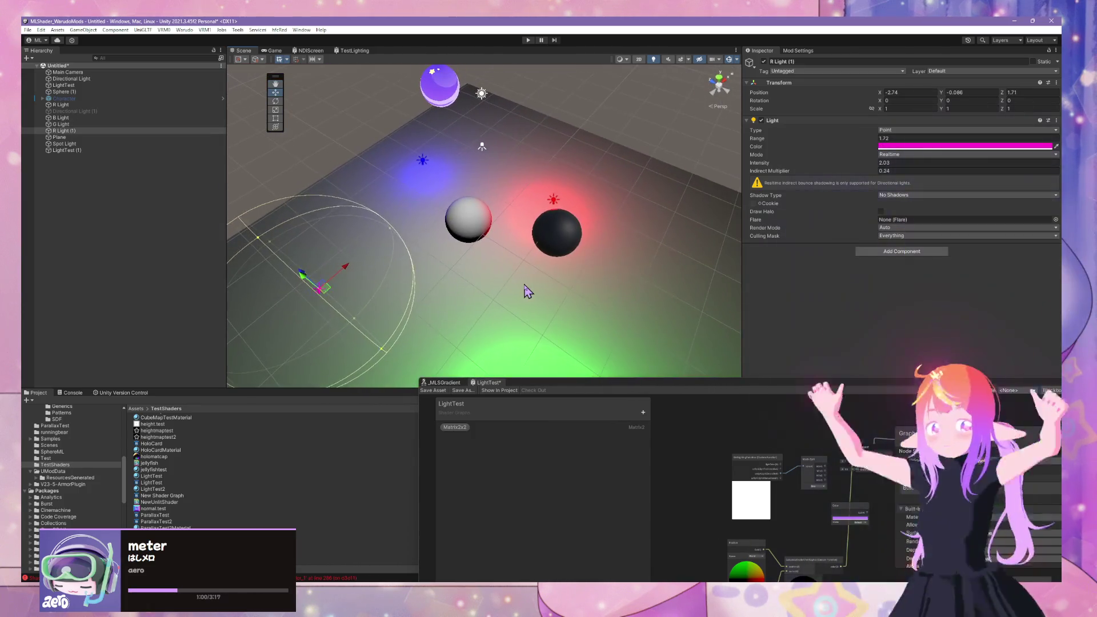
click(527, 292)
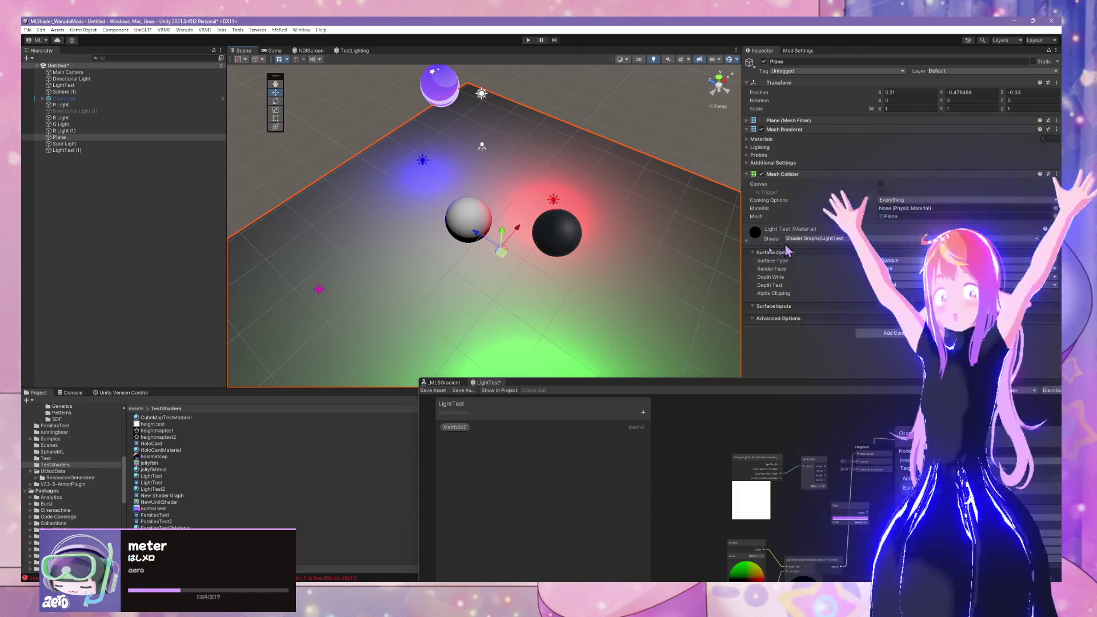
Step: Set the plane's Mesh Renderer Element 0 material to LightTest2
click(571, 245)
click(598, 286)
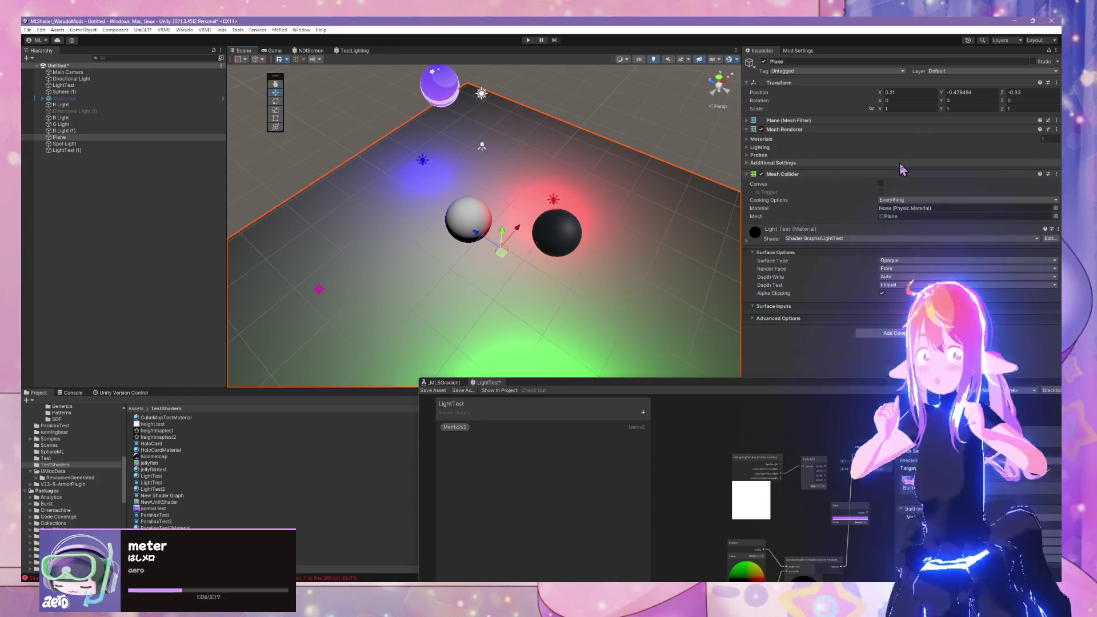
click(1036, 240)
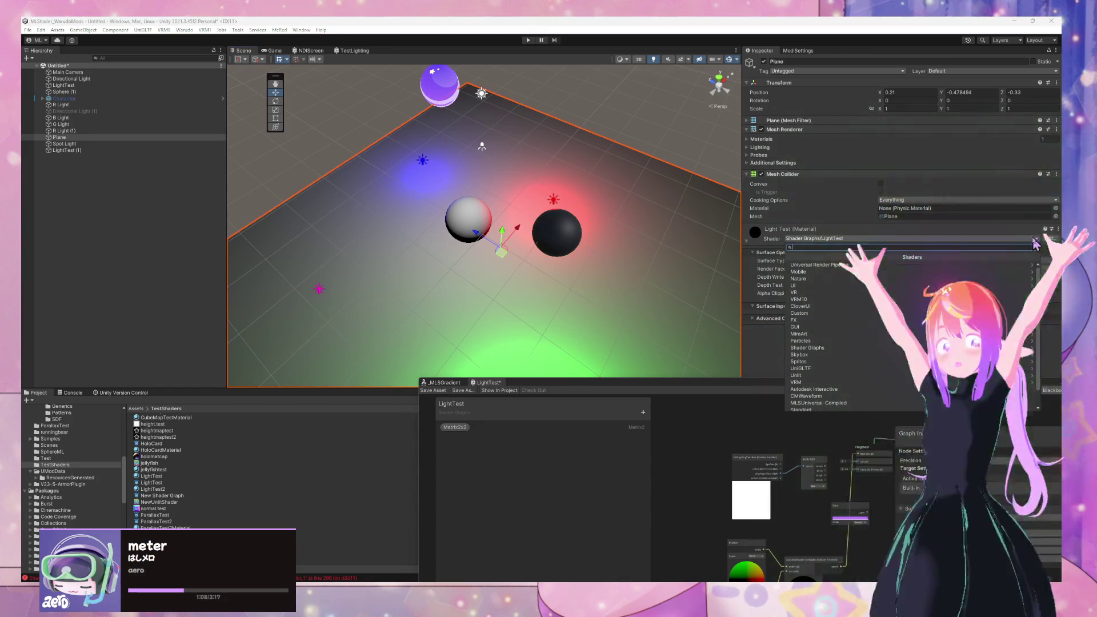
click(1035, 240)
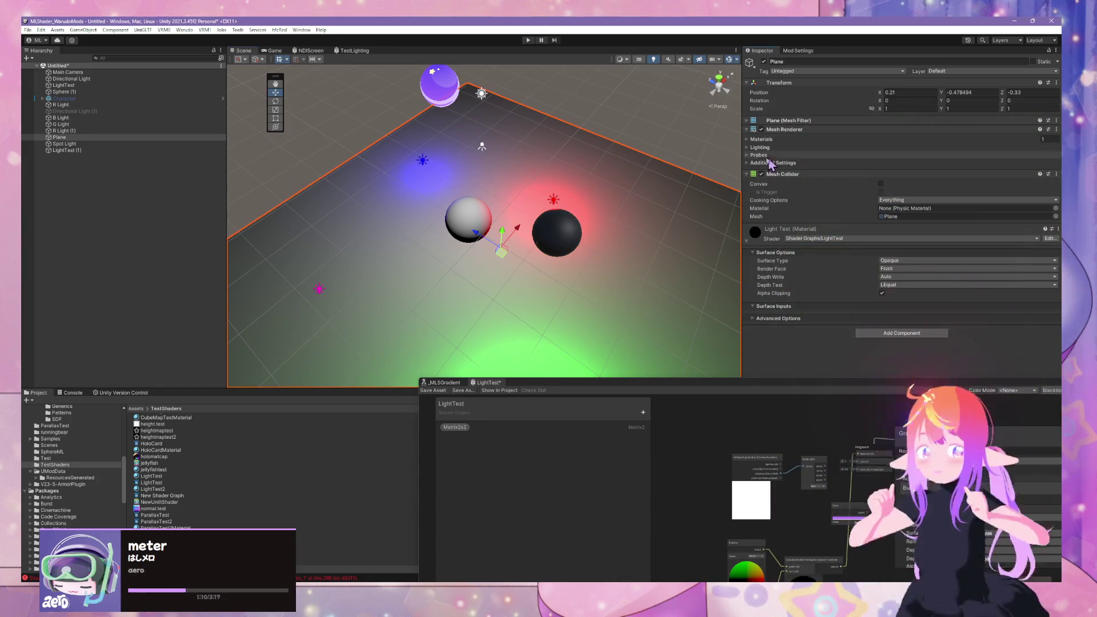
click(748, 140)
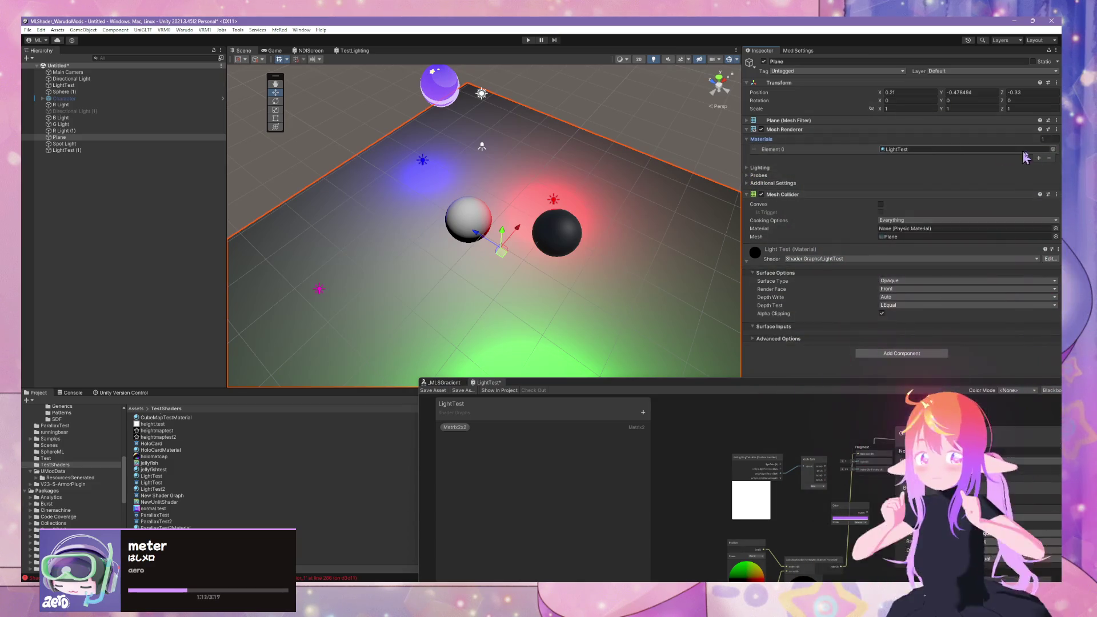
click(1053, 149)
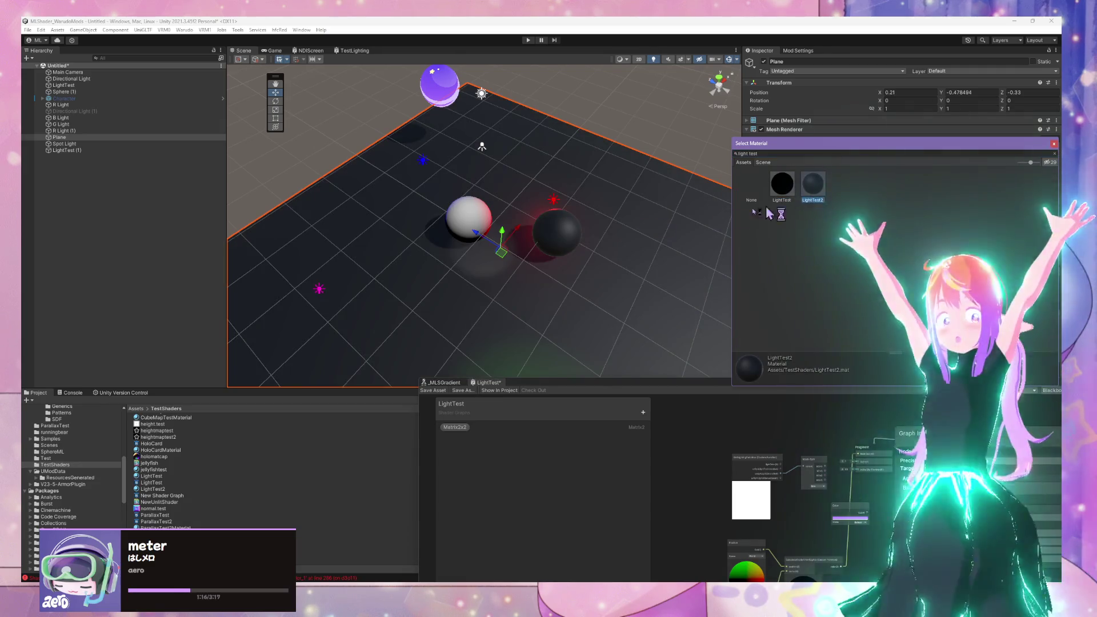
mouse_move(714, 228)
mouse_down()
mouse_move(512, 238)
mouse_move(747, 245)
mouse_move(783, 216)
mouse_move(730, 115)
mouse_move(331, 123)
mouse_move(131, 153)
mouse_move(269, 203)
mouse_move(333, 202)
mouse_up()
scroll(686, 200, down, 5)
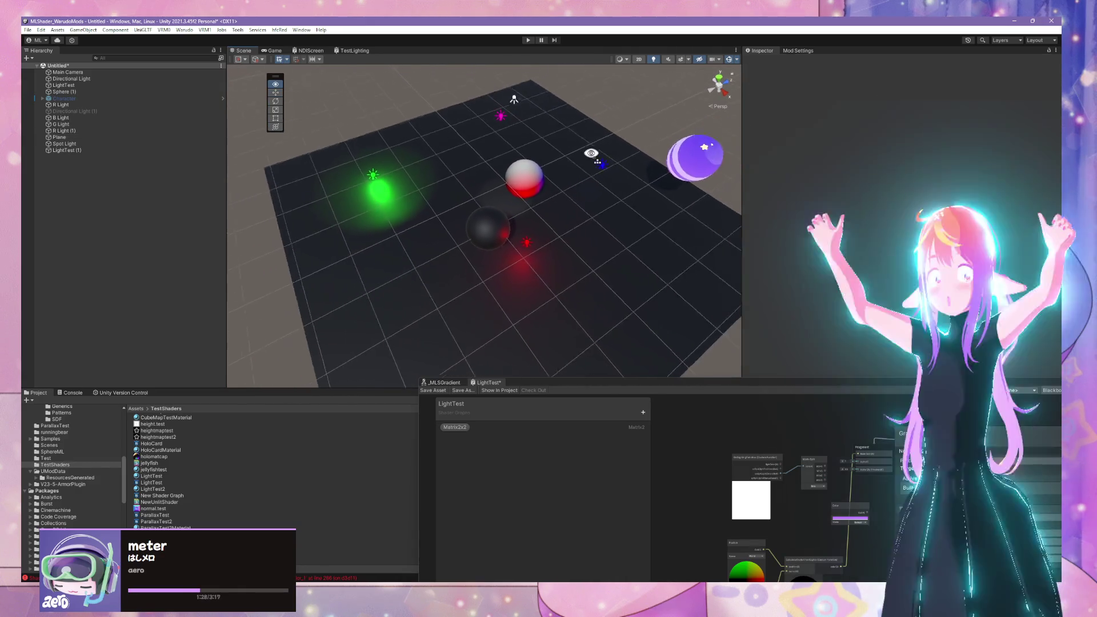
Step: Shift the white LightTest sphere along the X axis
click(521, 189)
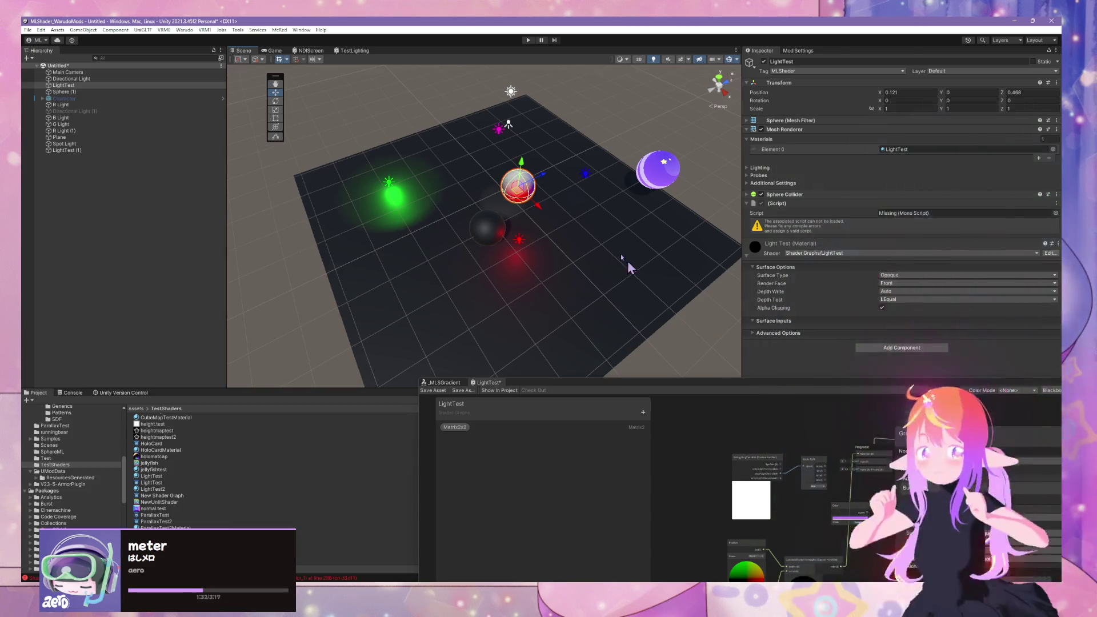
scroll(563, 172, up, 5)
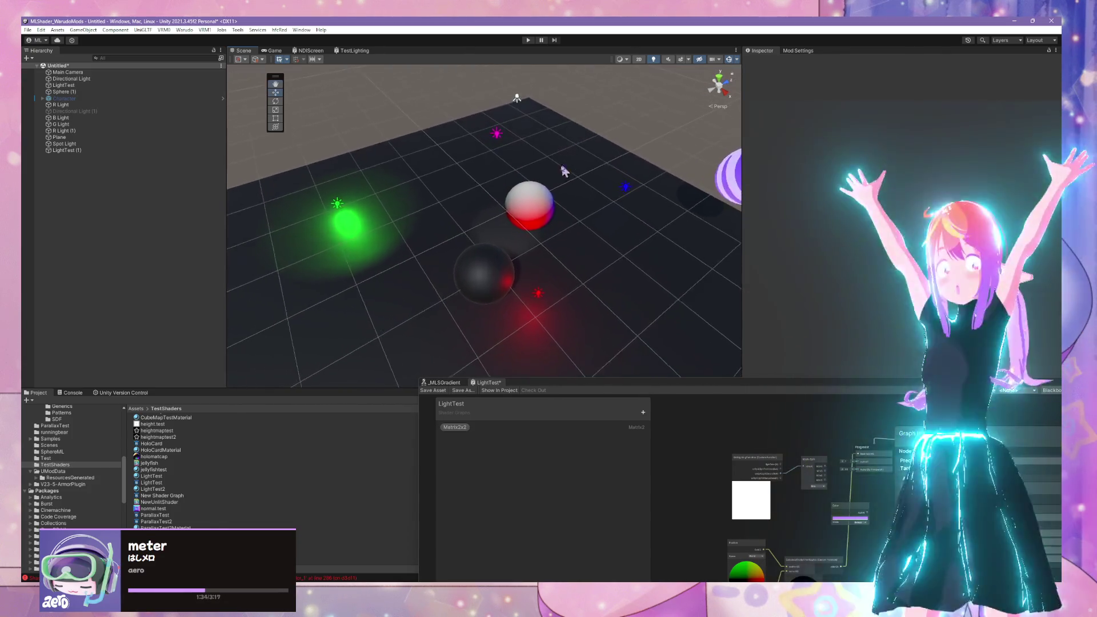
drag(550, 230, 504, 204)
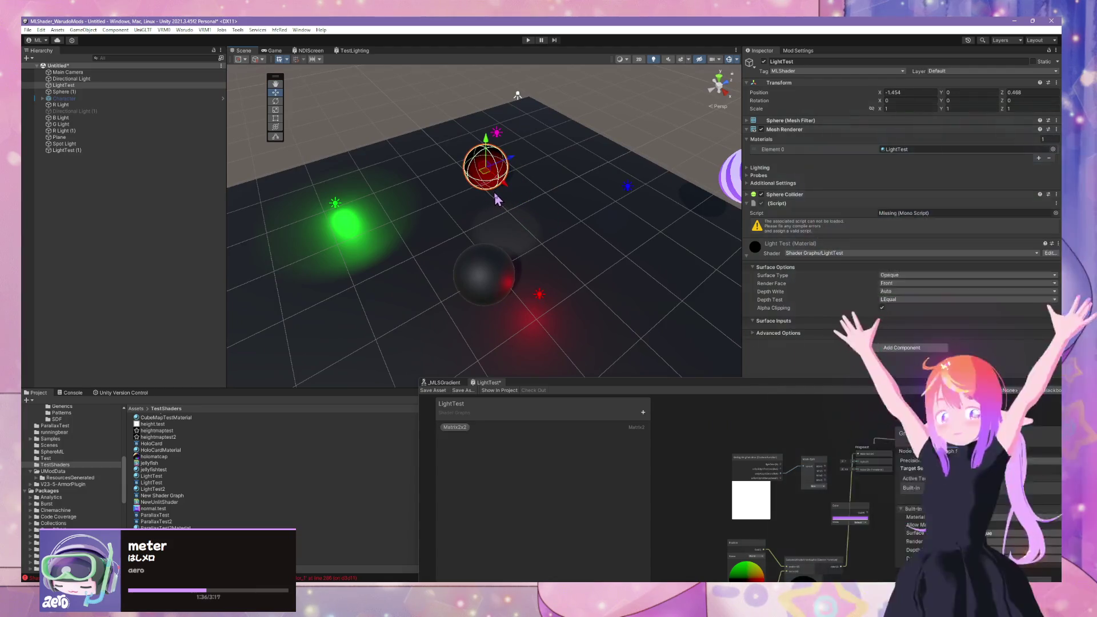
mouse_move(513, 165)
mouse_down()
mouse_move(588, 177)
mouse_move(641, 108)
mouse_move(429, 141)
mouse_up()
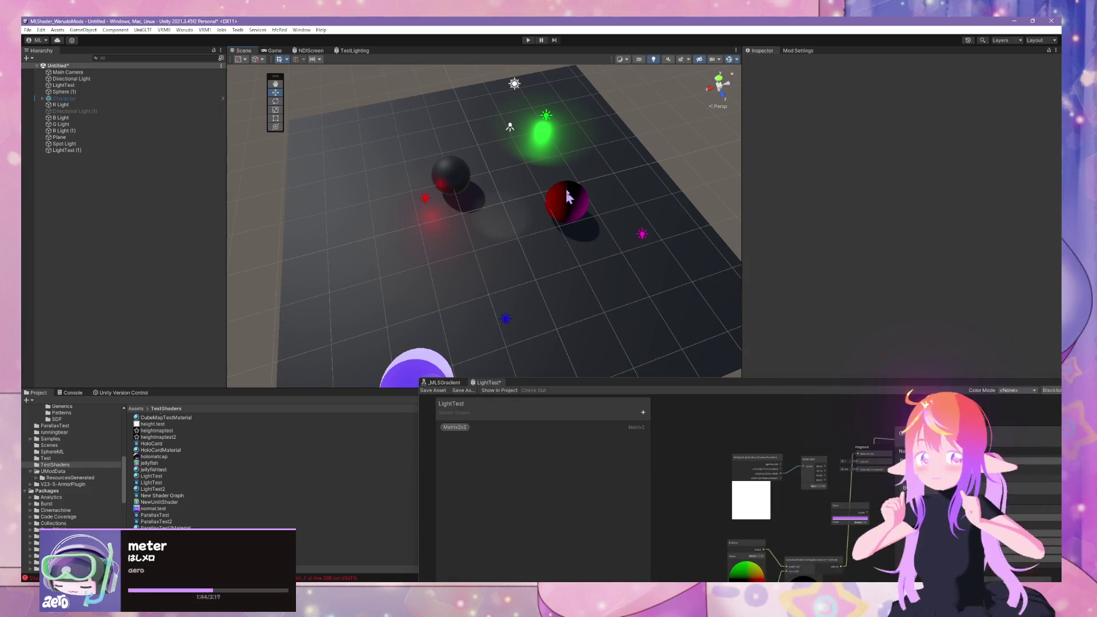
scroll(571, 229, down, 5)
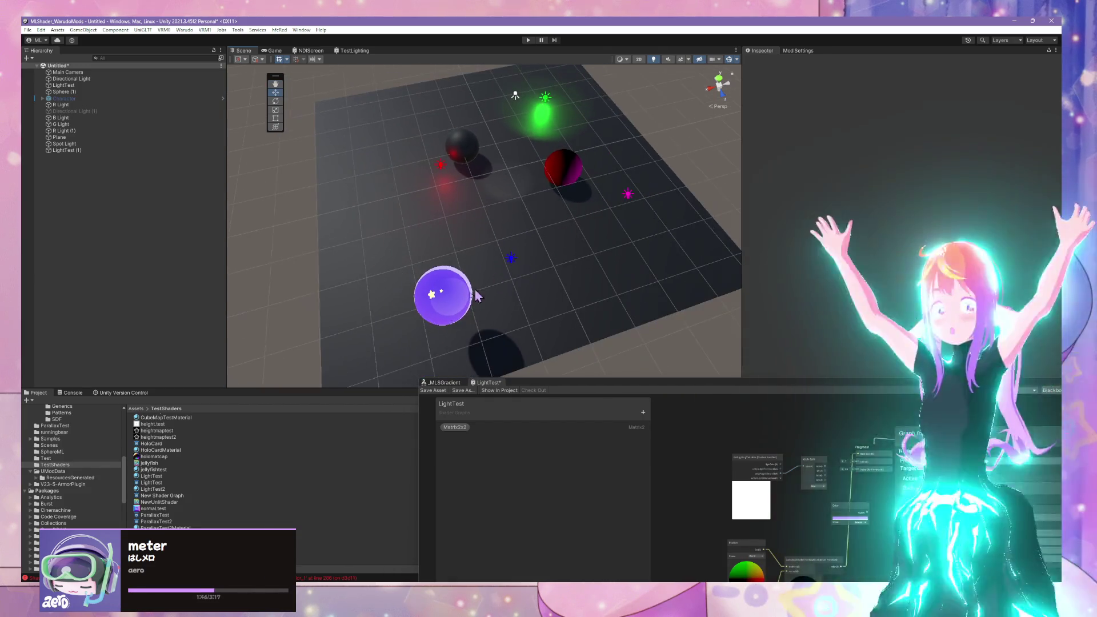
Step: Bring the purple sphere closer along Z, centre it on X and lower it onto the plane
click(437, 316)
mouse_move(452, 324)
mouse_down()
mouse_move(469, 211)
mouse_move(478, 252)
mouse_move(514, 217)
mouse_up()
mouse_move(405, 234)
mouse_down()
mouse_move(571, 192)
mouse_move(416, 269)
mouse_move(521, 255)
mouse_move(515, 234)
mouse_up()
mouse_move(528, 182)
mouse_down()
mouse_move(536, 240)
mouse_move(557, 206)
mouse_up()
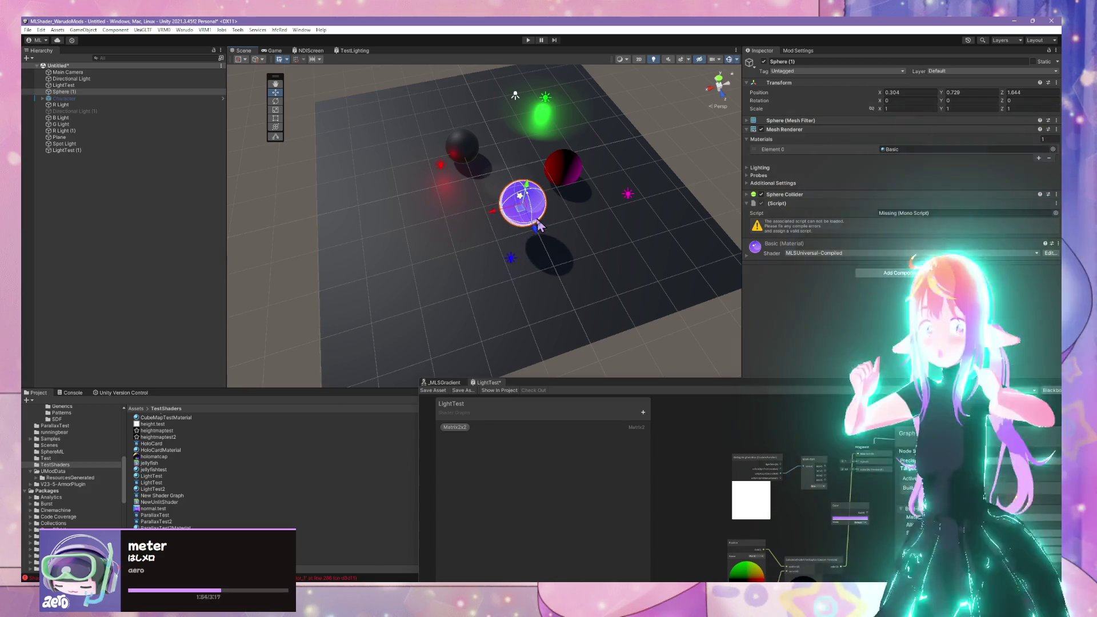
Step: Drop the LightTest material onto the ground plane and bring up the browser
scroll(642, 248, up, 3)
mouse_move(642, 247)
mouse_down()
mouse_move(593, 234)
mouse_move(604, 199)
mouse_up()
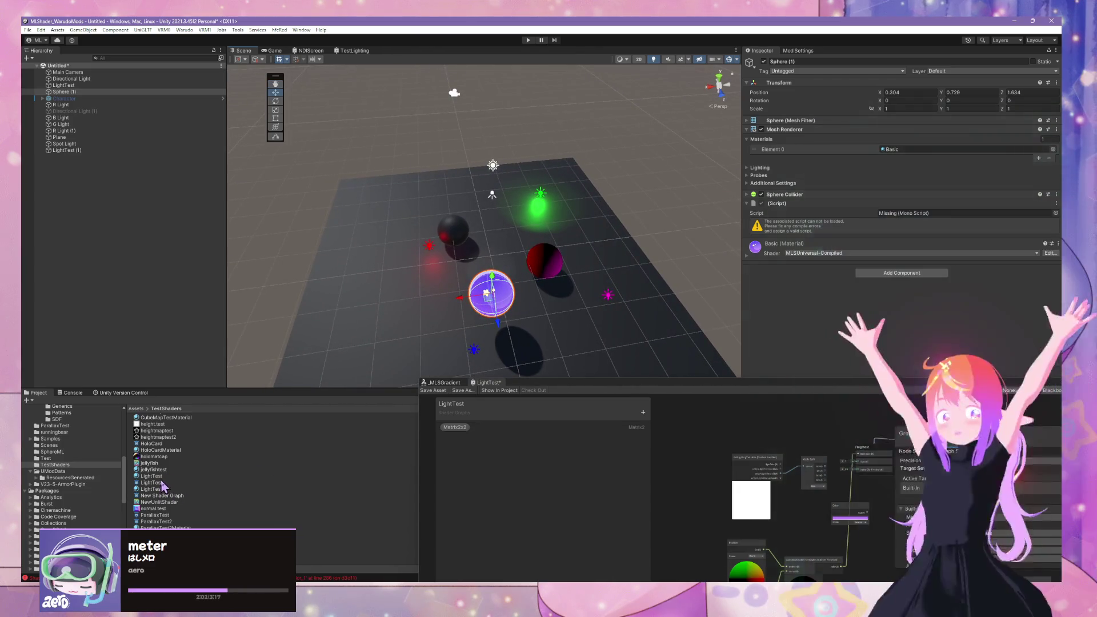
mouse_move(157, 478)
mouse_down()
mouse_move(503, 315)
mouse_move(518, 324)
mouse_up()
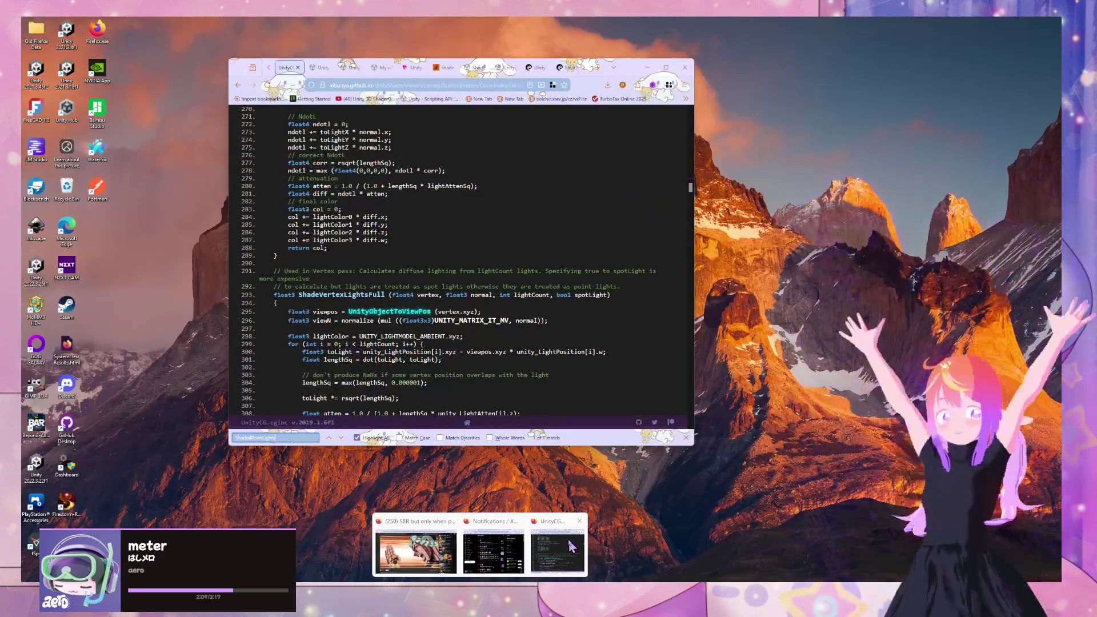
click(411, 539)
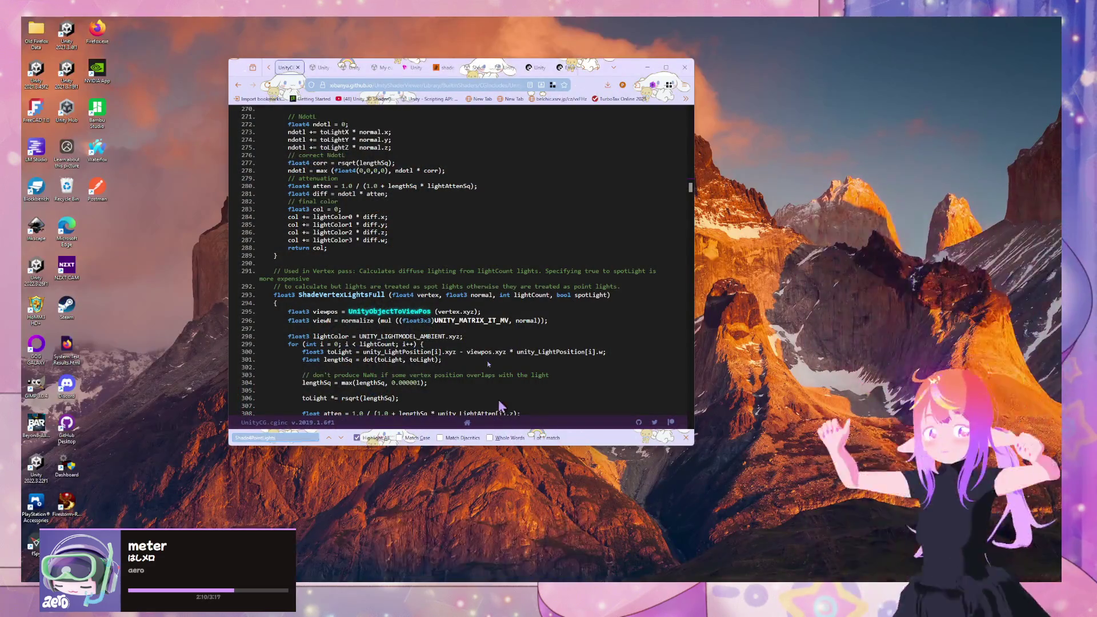
Step: Search the built-in shader functions docs page for 'shadow' and stop at the ShadeVertexLights section
click(346, 68)
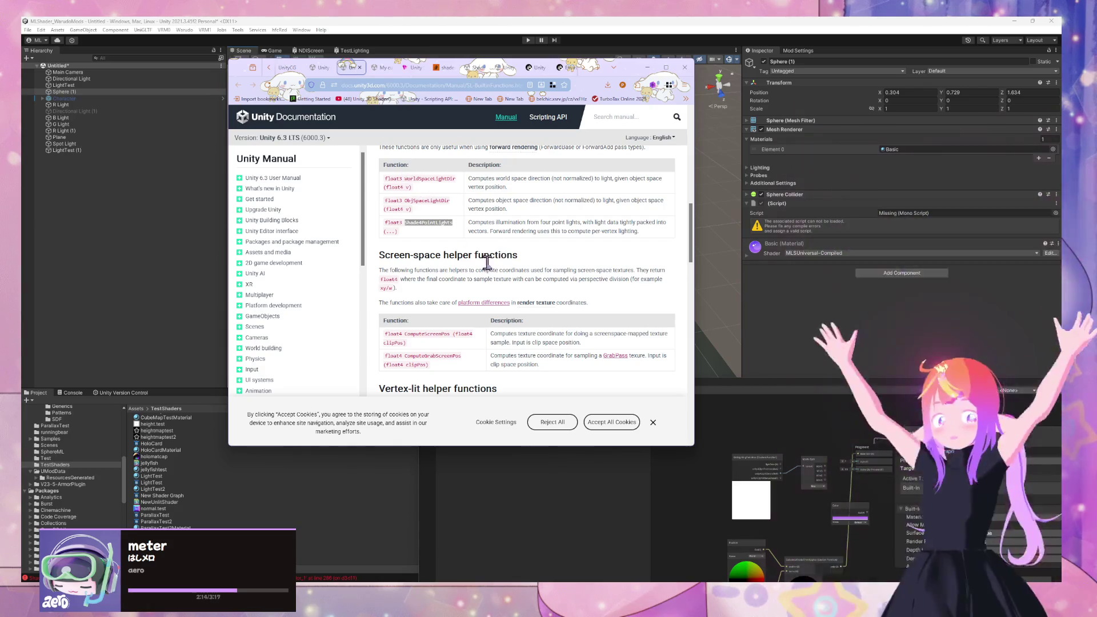
scroll(486, 262, up, 3)
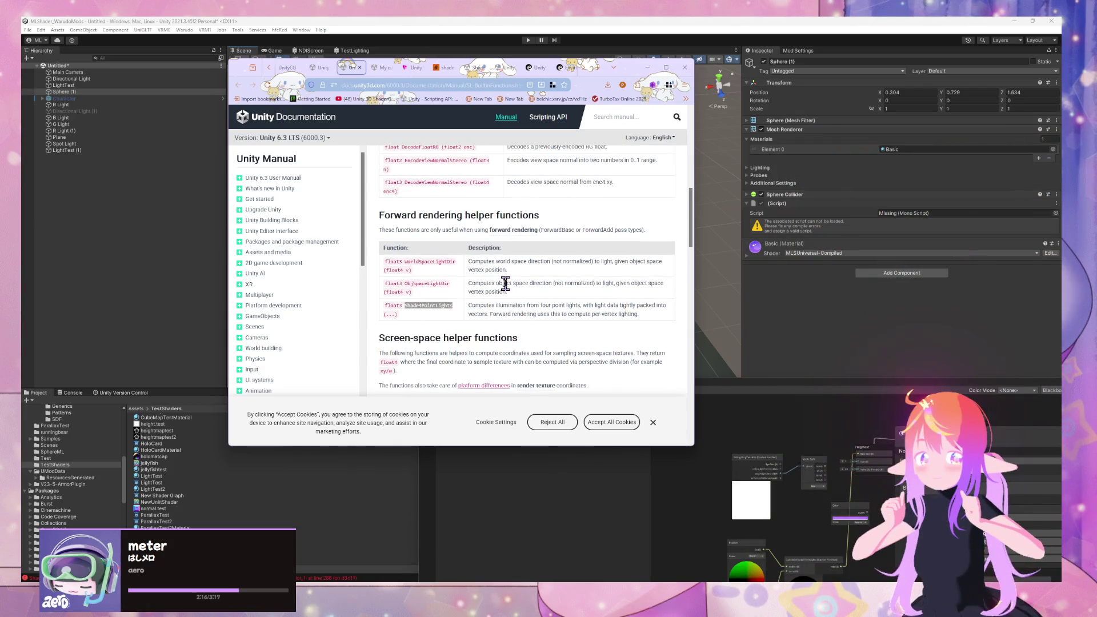
key(ctrl+f)
text(shadow)
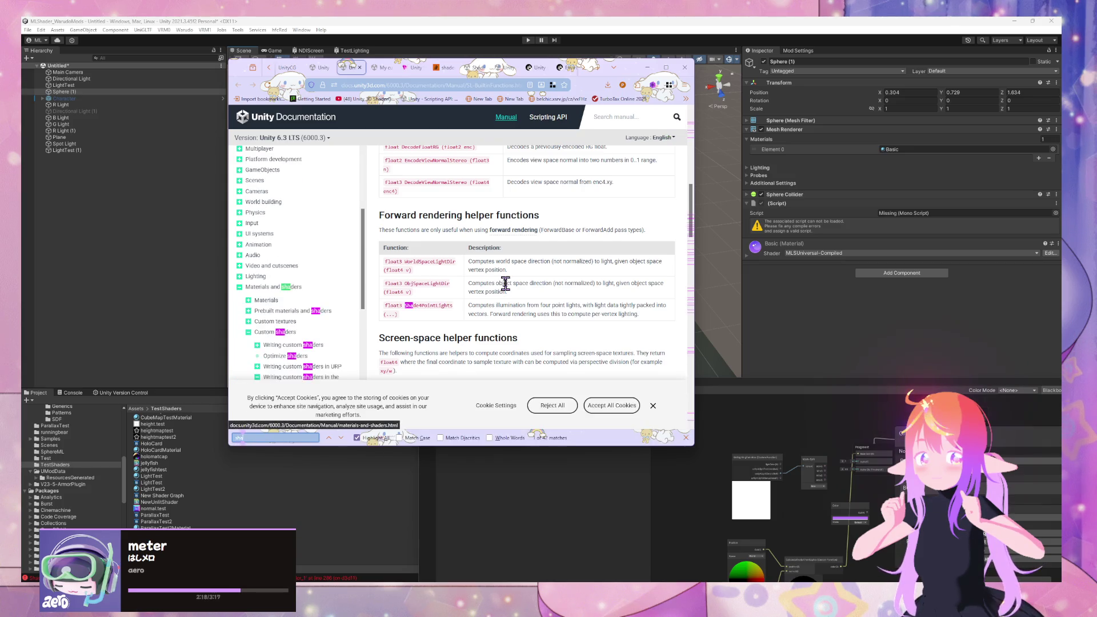
scroll(433, 267, down, 3)
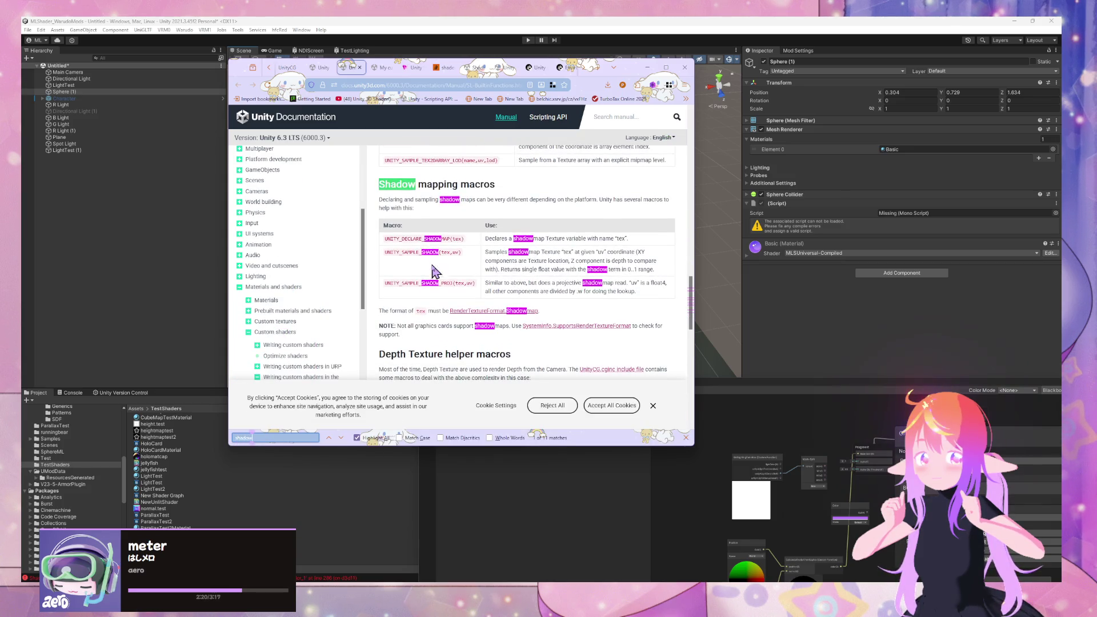
scroll(434, 278, down, 10)
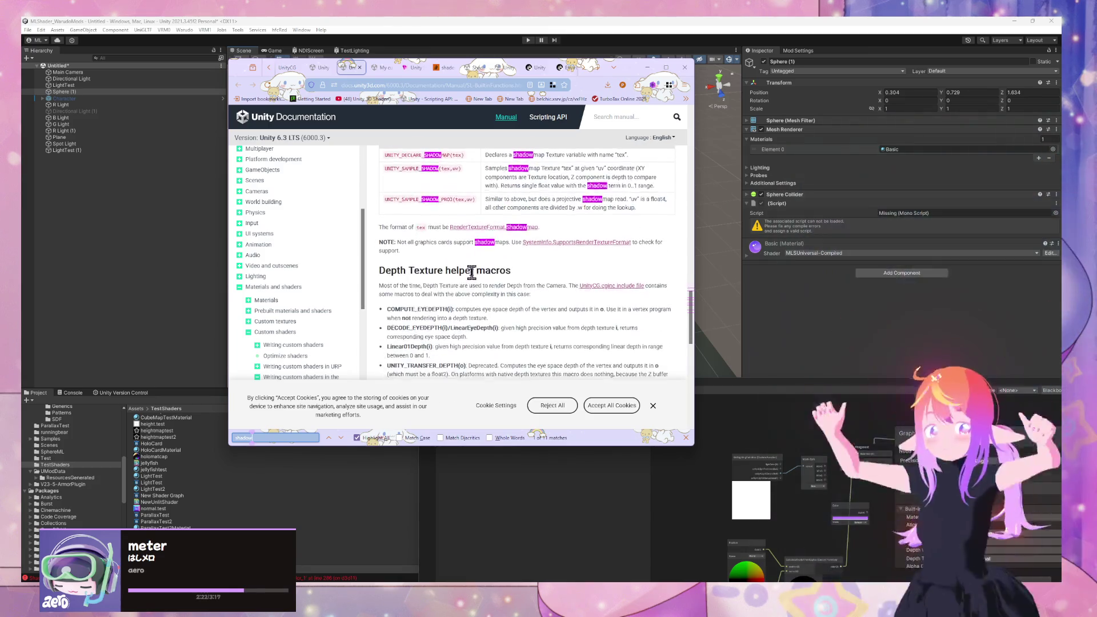
key(Return)
key(Return)
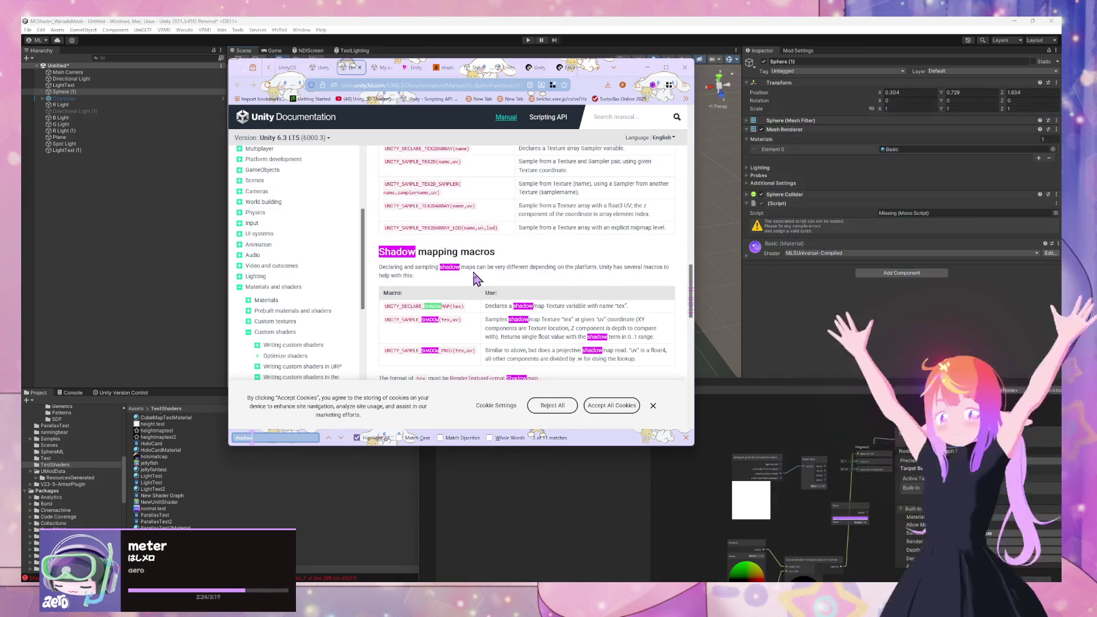
key(Return)
key(Return)
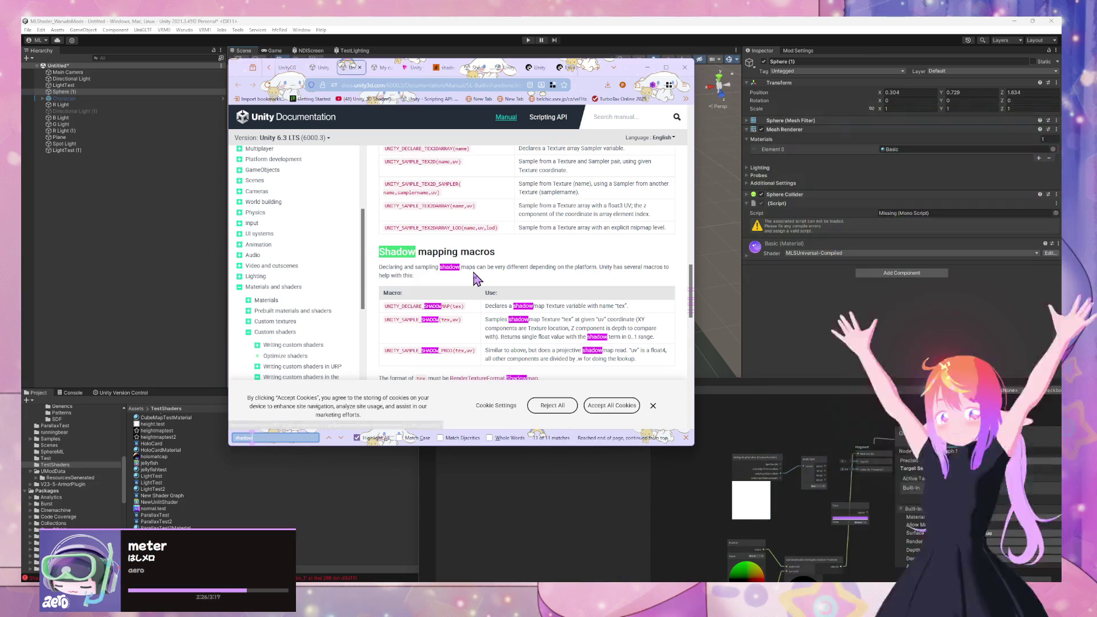
scroll(475, 279, up, 4)
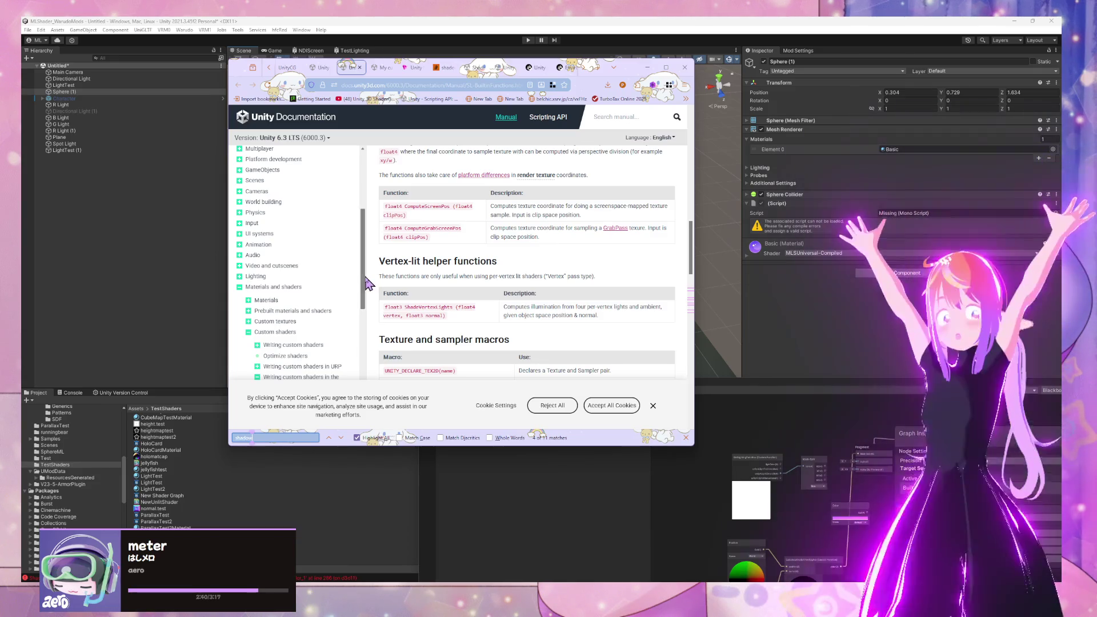
drag(529, 315, 604, 324)
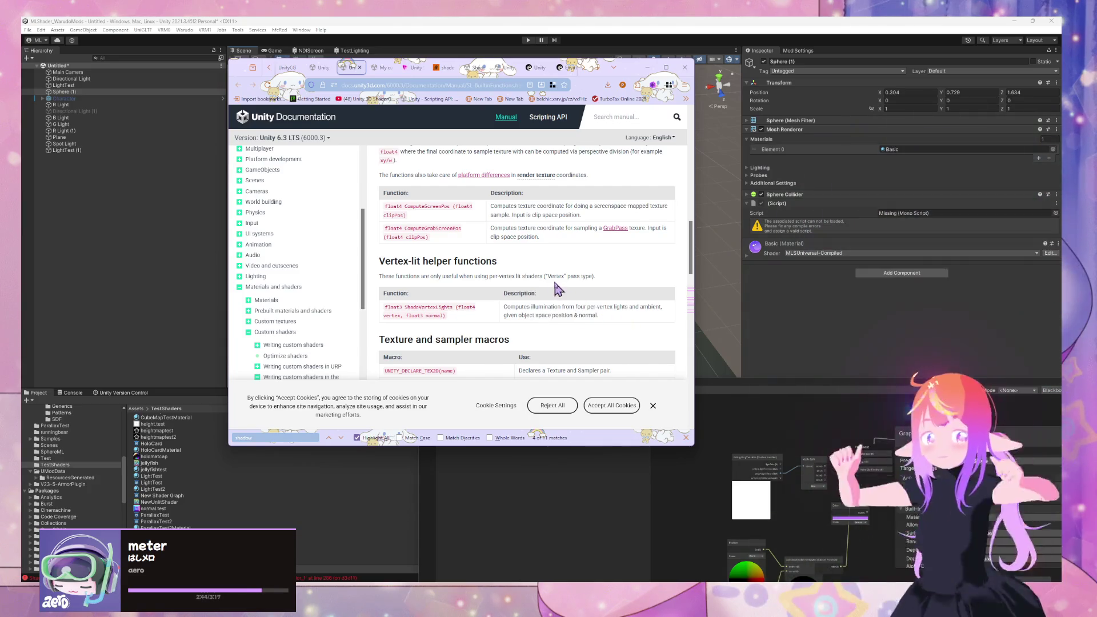
Step: Scroll through the built-in shader functions page to the shadow and Depth Texture macros
scroll(536, 260, up, 3)
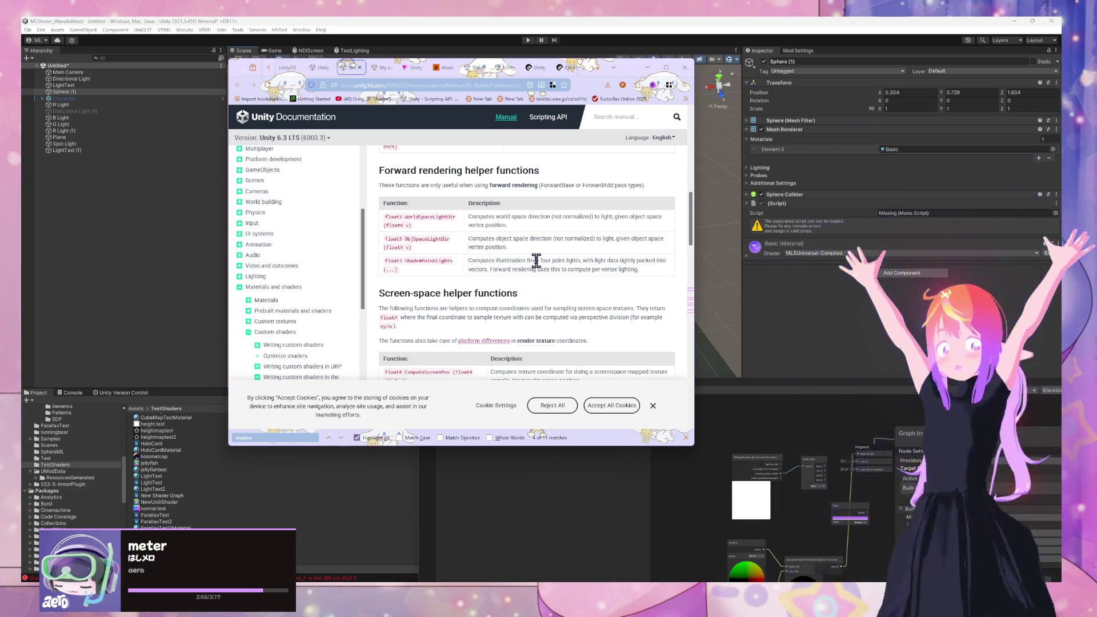
scroll(537, 257, up, 10)
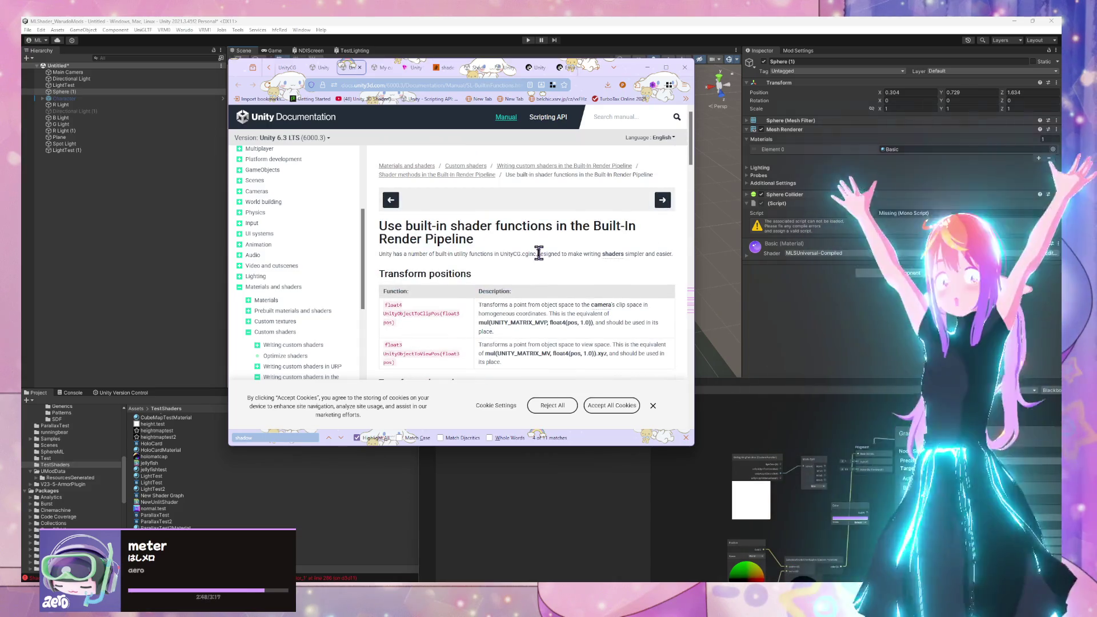
scroll(539, 253, down, 10)
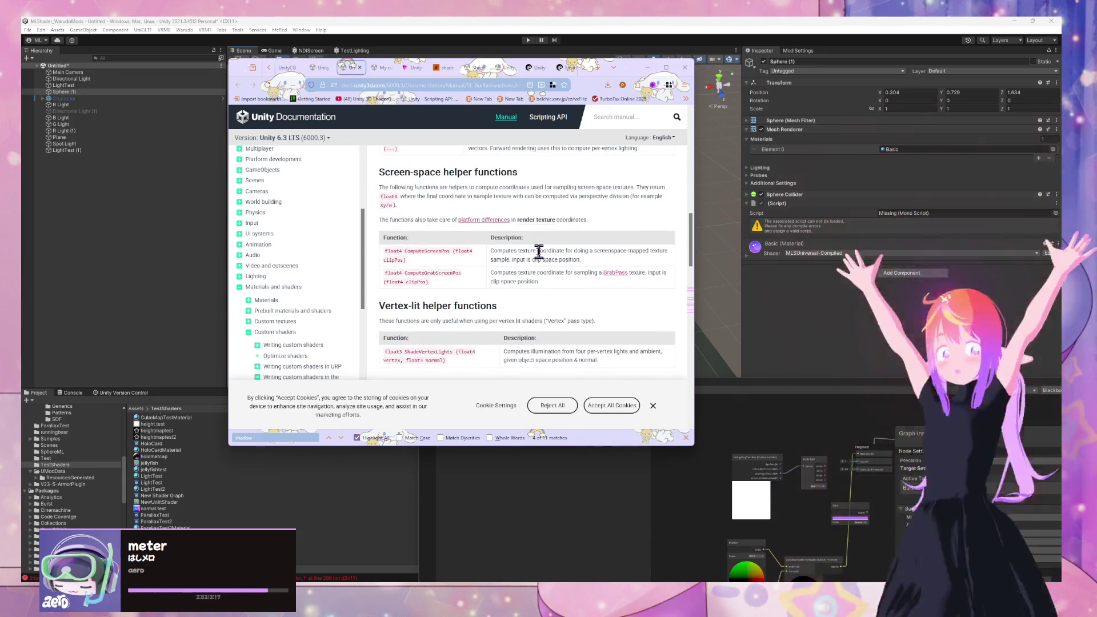
scroll(539, 251, down, 8)
scroll(541, 259, down, 3)
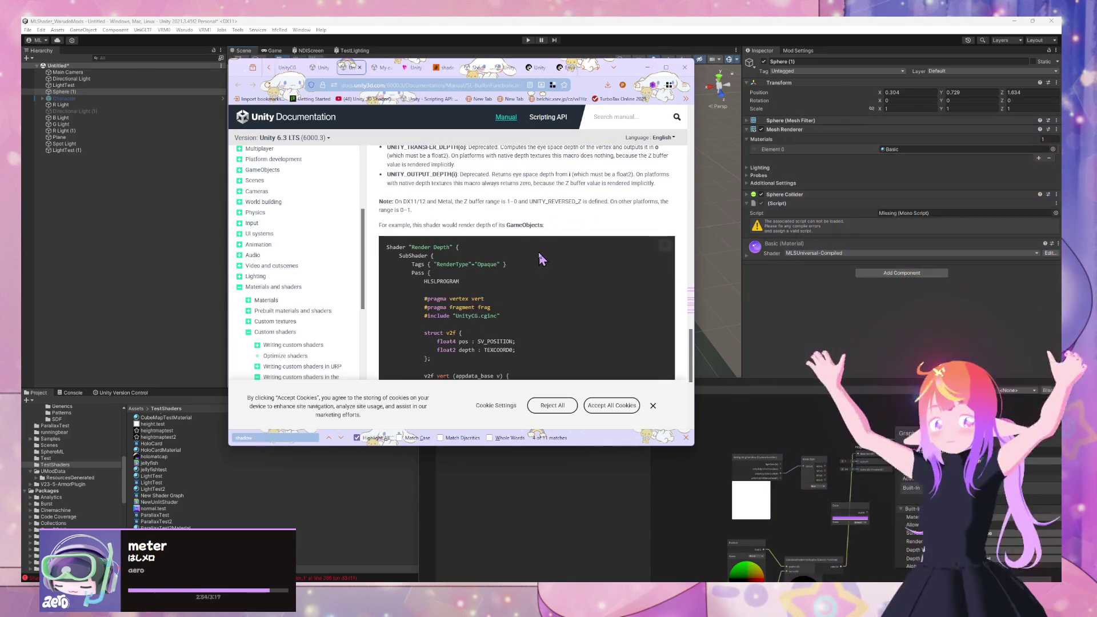
scroll(541, 259, down, 2)
scroll(540, 254, up, 8)
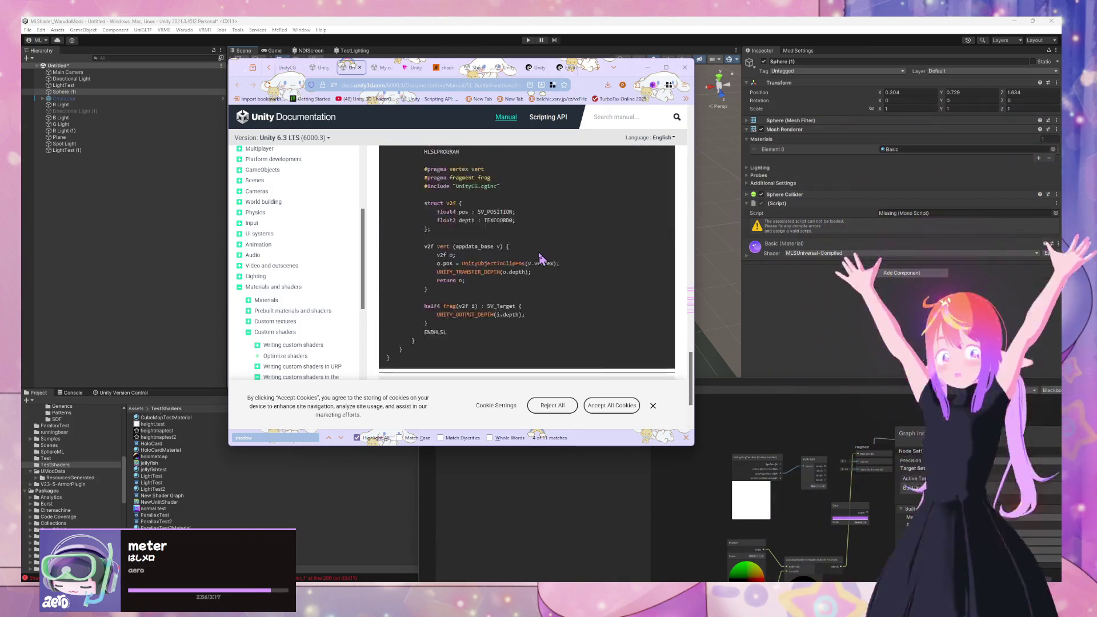
scroll(538, 251, up, 10)
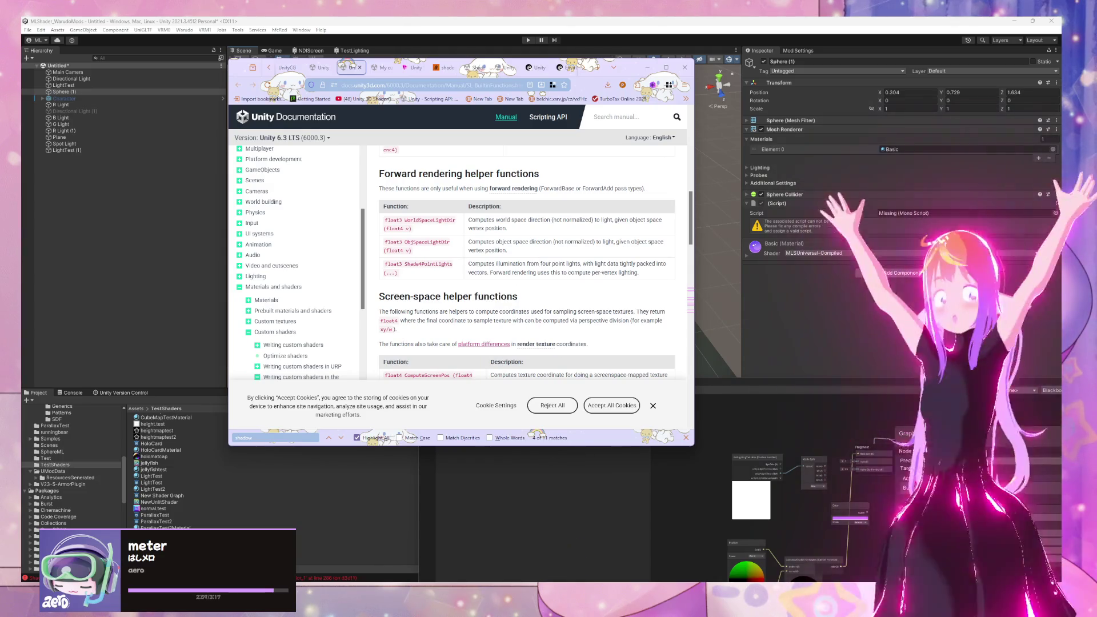
mouse_move(709, 608)
mouse_move(696, 552)
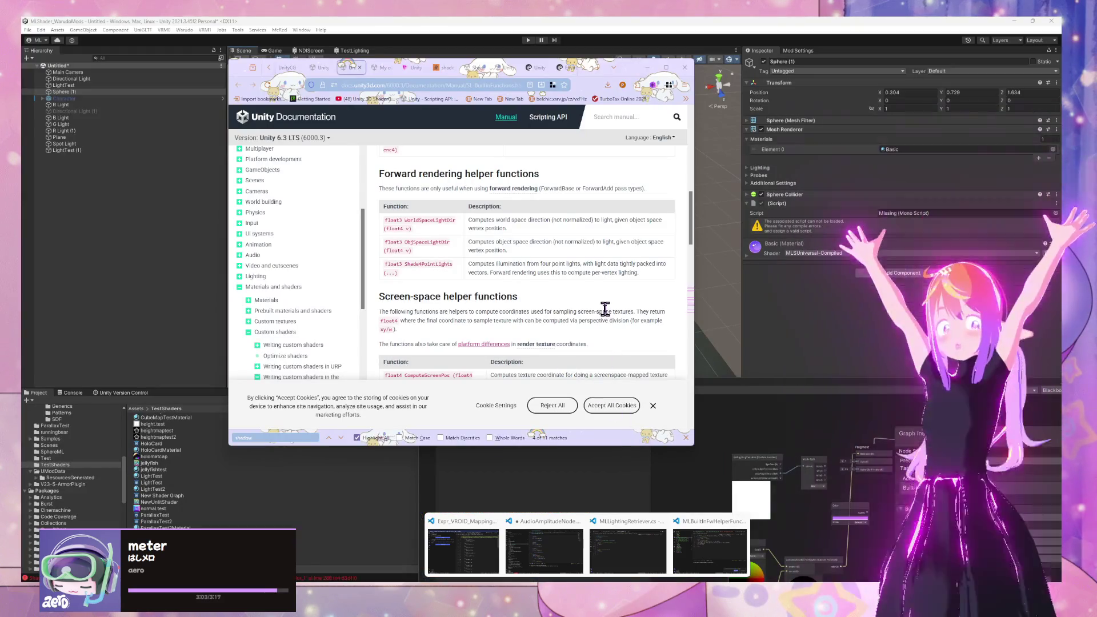
scroll(604, 308, up, 5)
scroll(605, 305, down, 5)
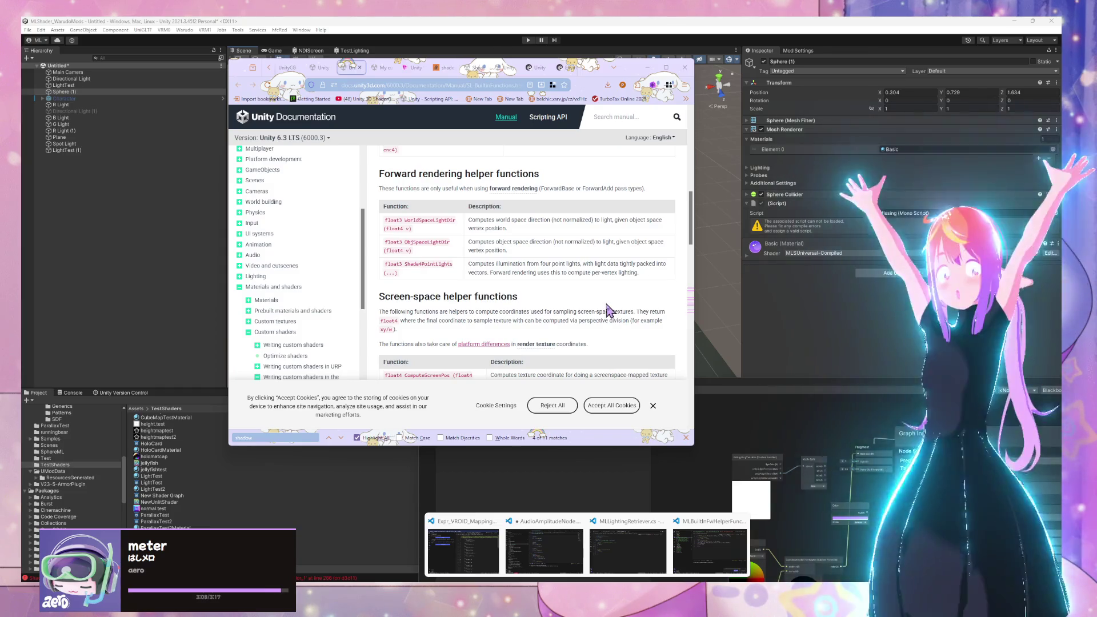
scroll(609, 308, down, 2)
scroll(609, 309, down, 1)
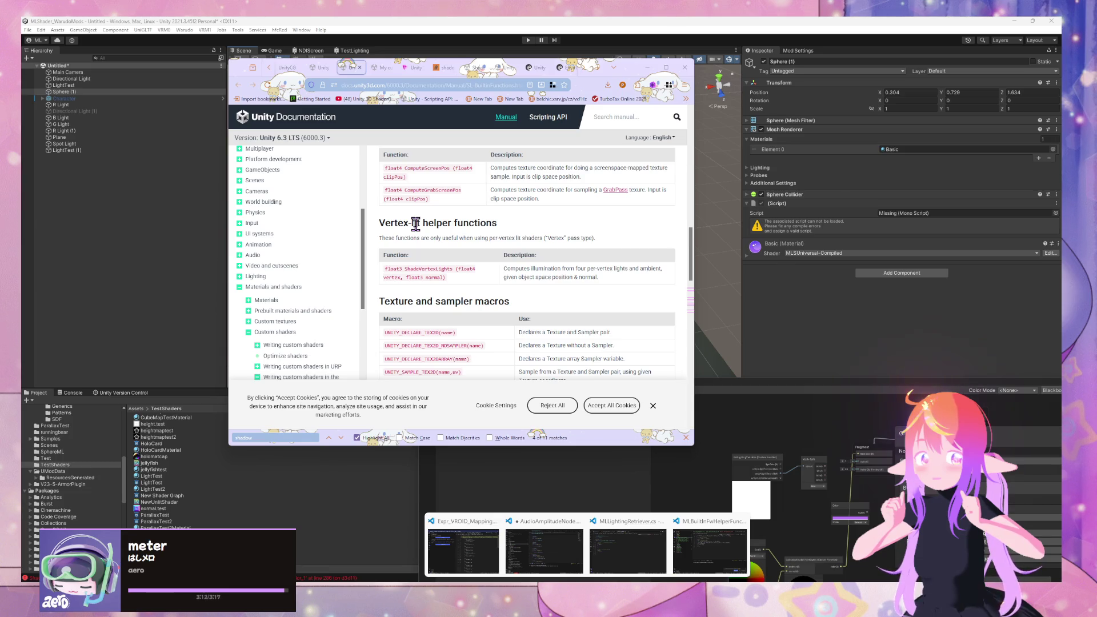
scroll(417, 229, down, 3)
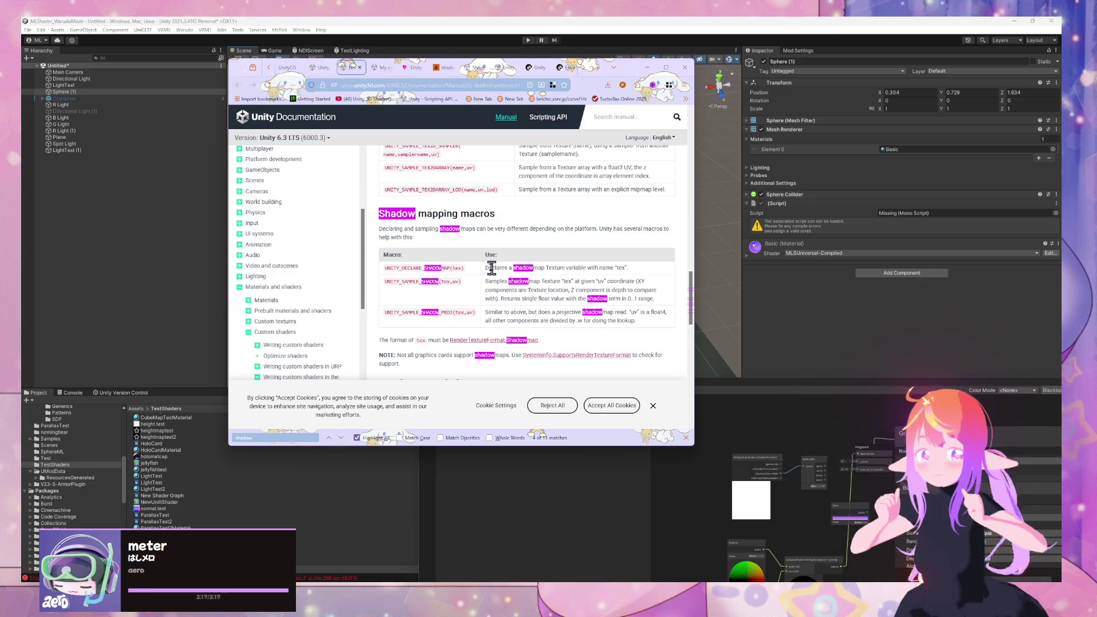
drag(511, 267, 575, 265)
scroll(532, 291, down, 5)
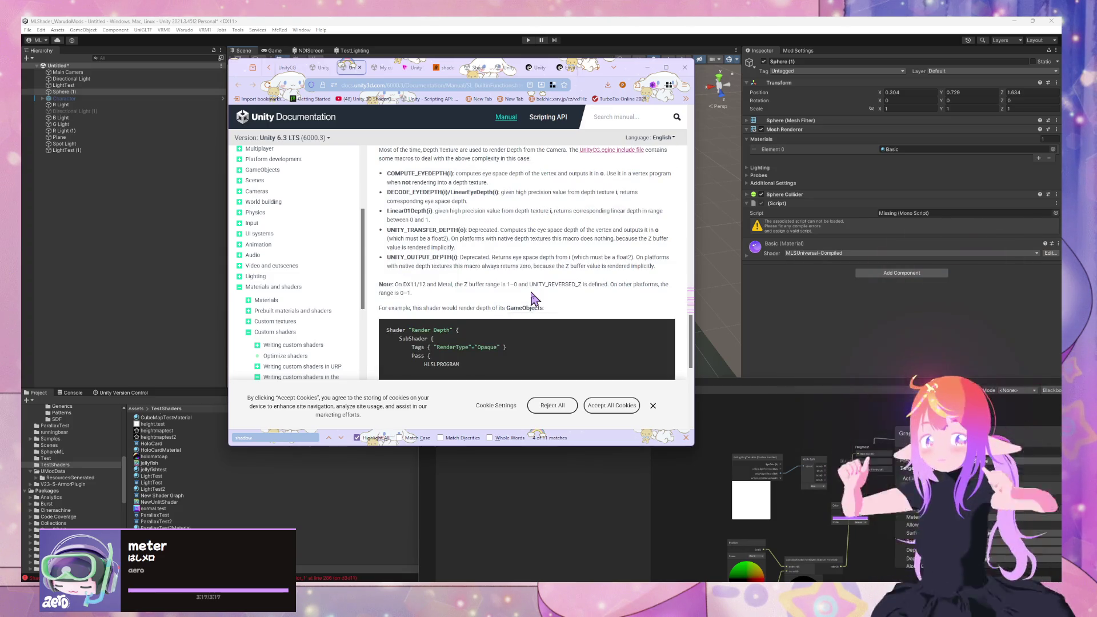
scroll(532, 298, down, 3)
scroll(520, 280, down, 3)
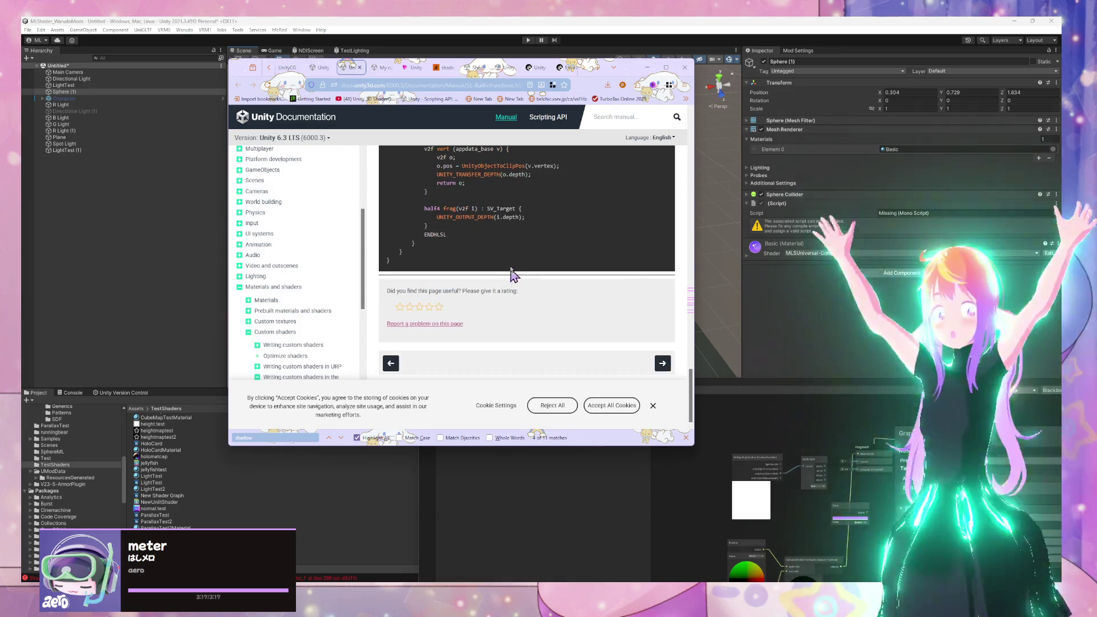
scroll(515, 275, up, 5)
scroll(512, 265, up, 15)
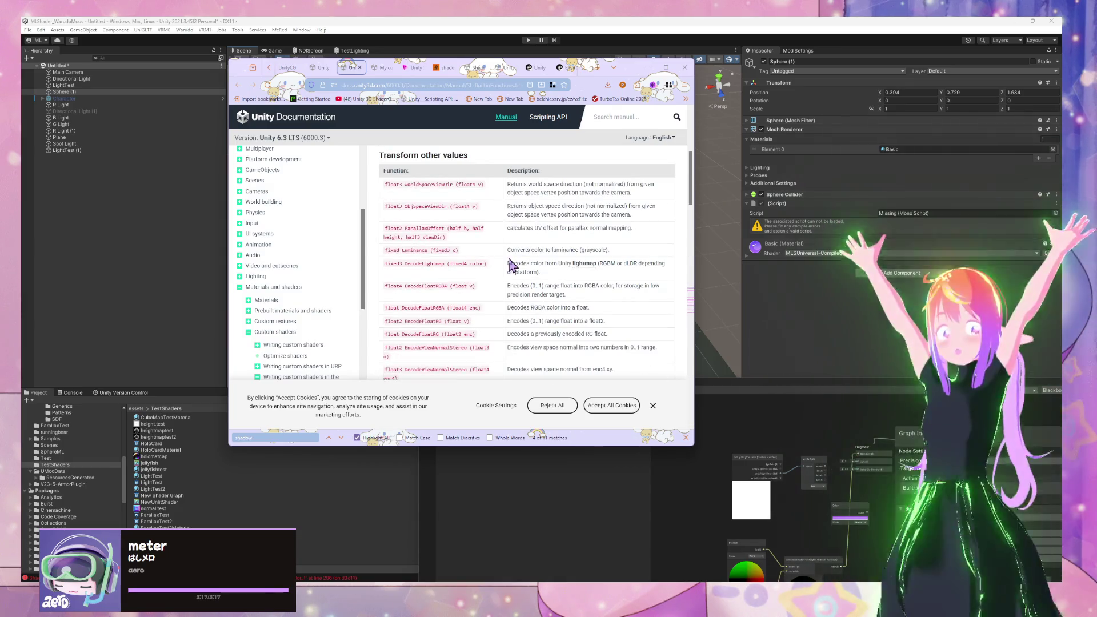
scroll(513, 265, down, 3)
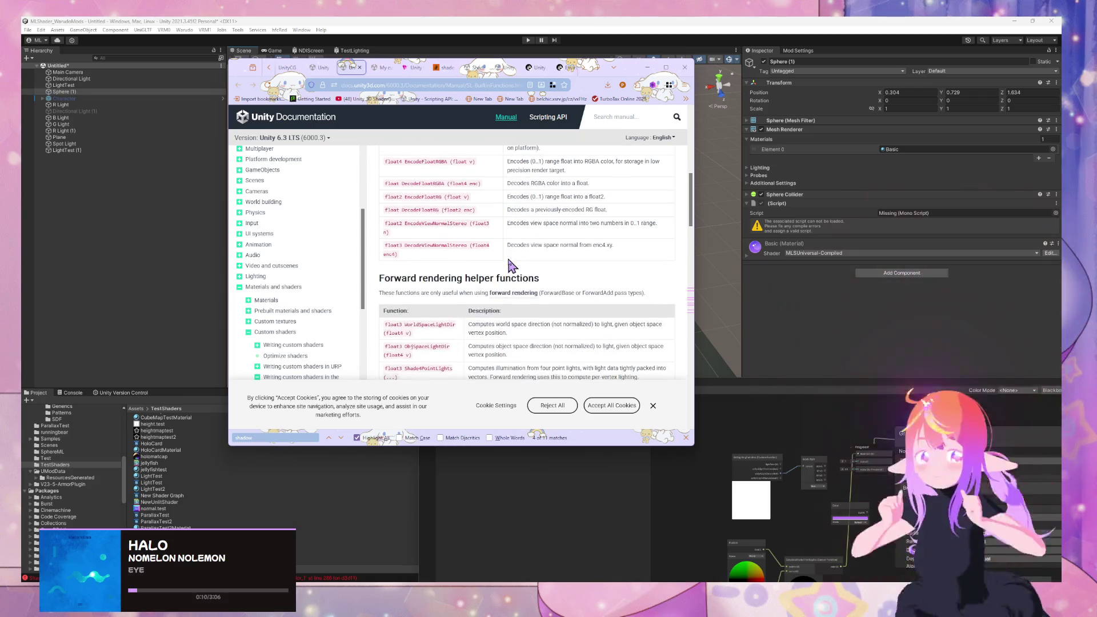
scroll(417, 327, down, 1)
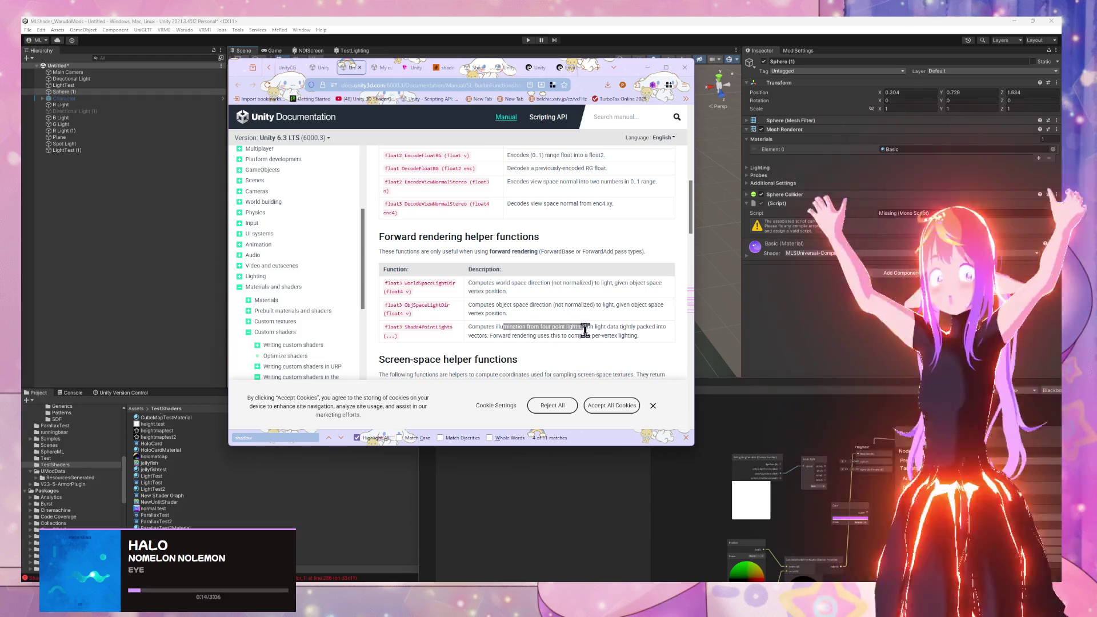
scroll(446, 296, down, 1)
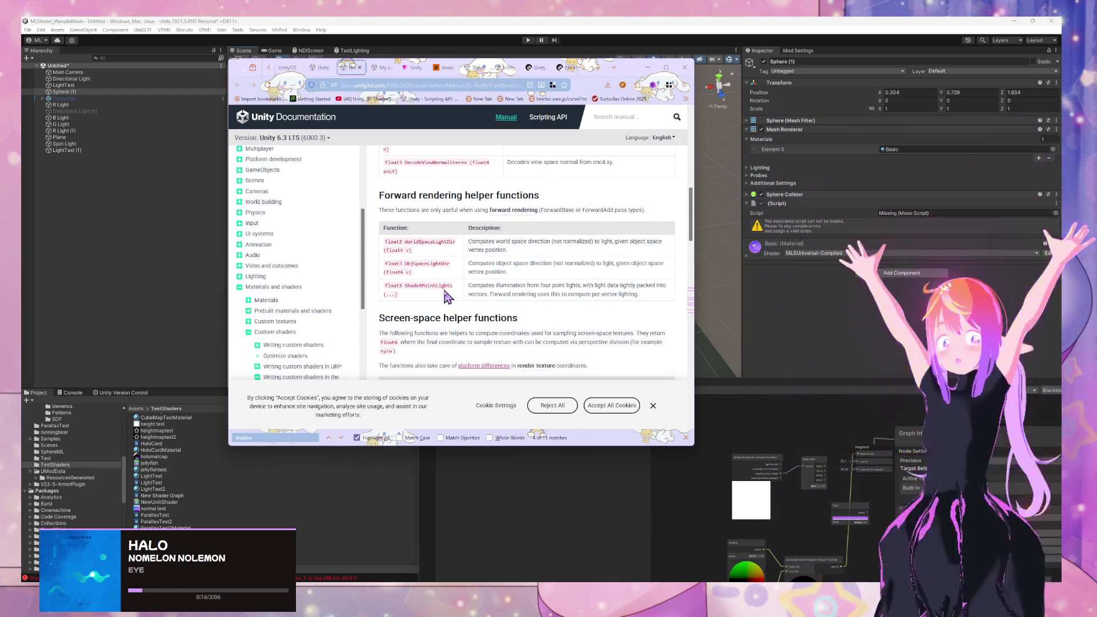
scroll(446, 296, down, 1)
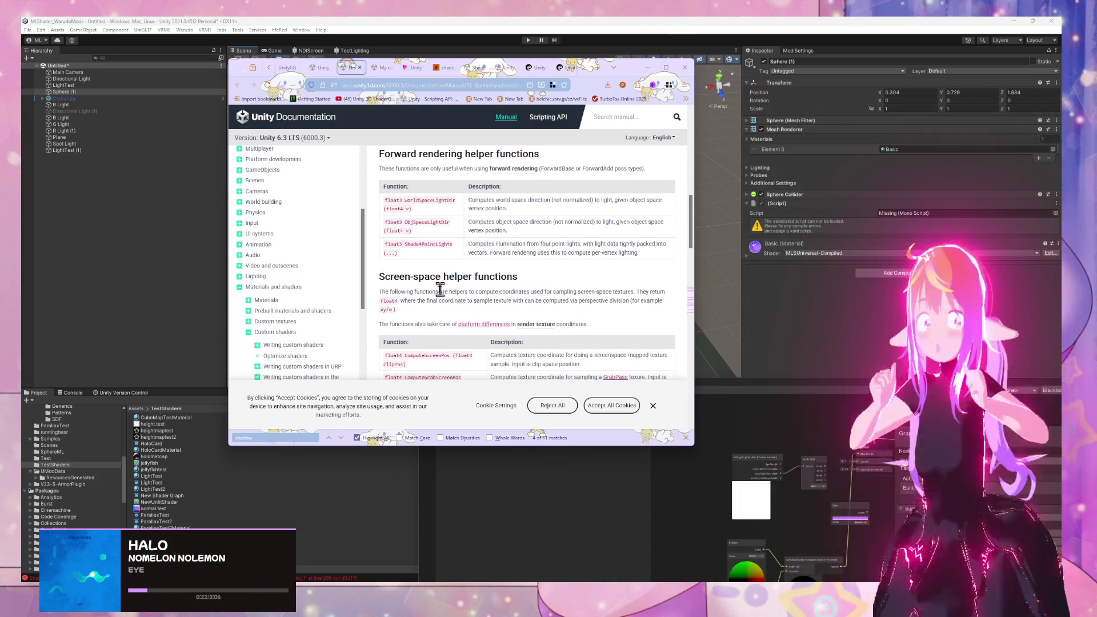
scroll(396, 294, down, 2)
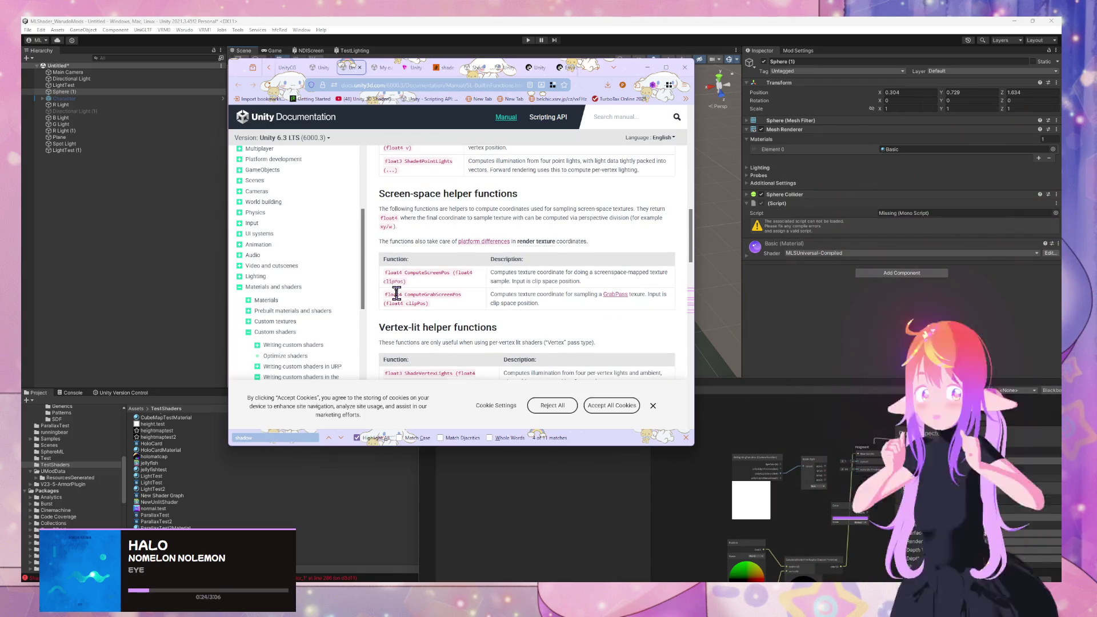
scroll(396, 293, up, 10)
scroll(317, 297, down, 4)
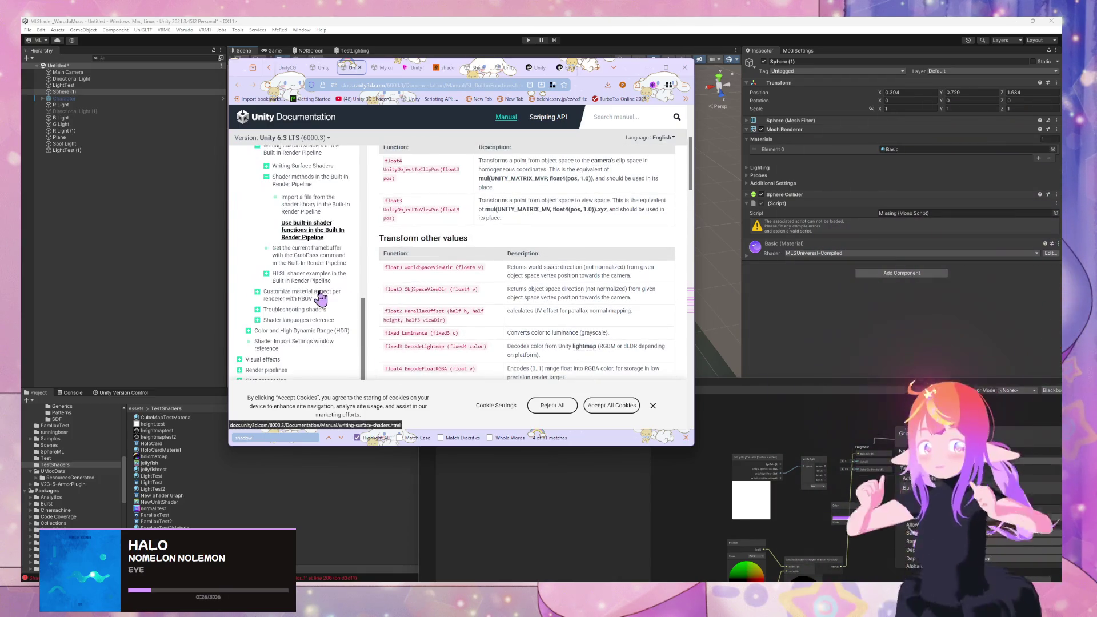
scroll(320, 297, up, 1)
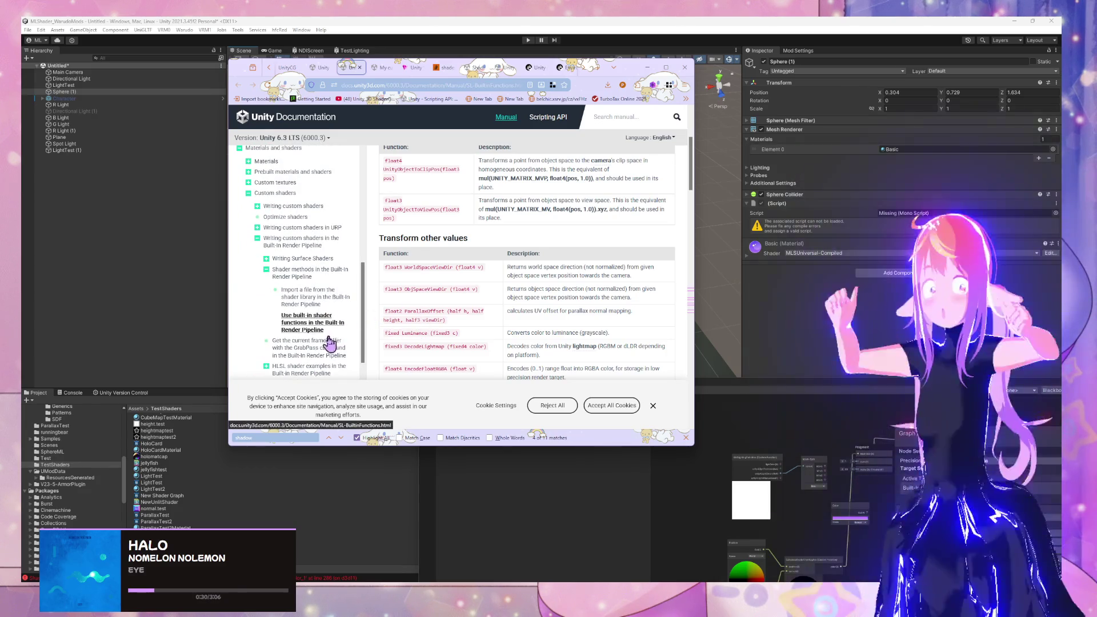
scroll(426, 322, up, 3)
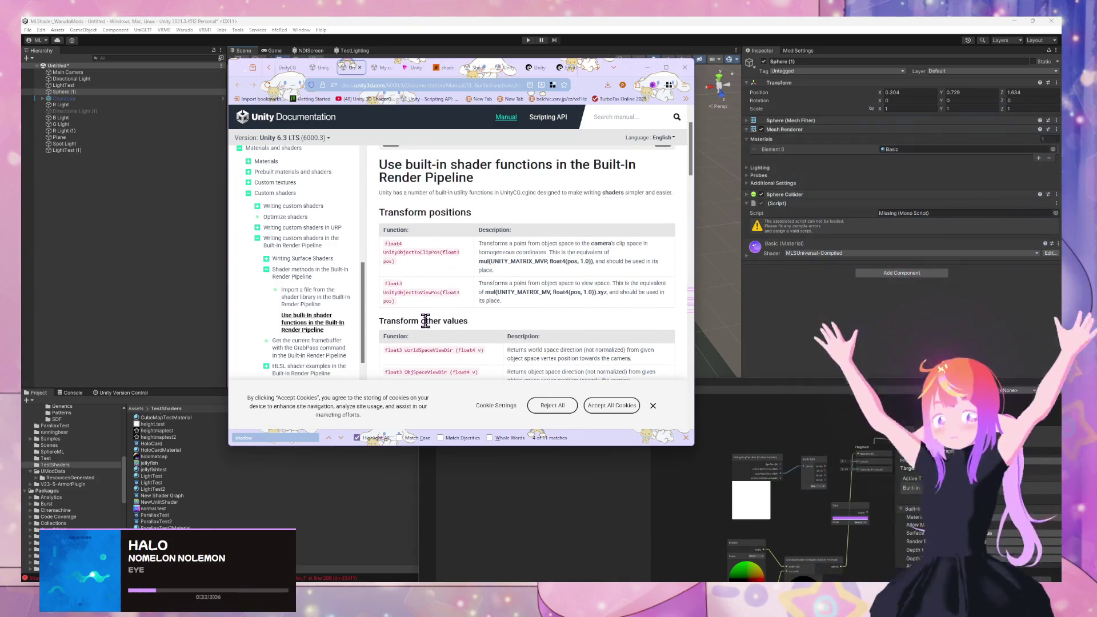
scroll(425, 320, up, 2)
scroll(426, 323, down, 10)
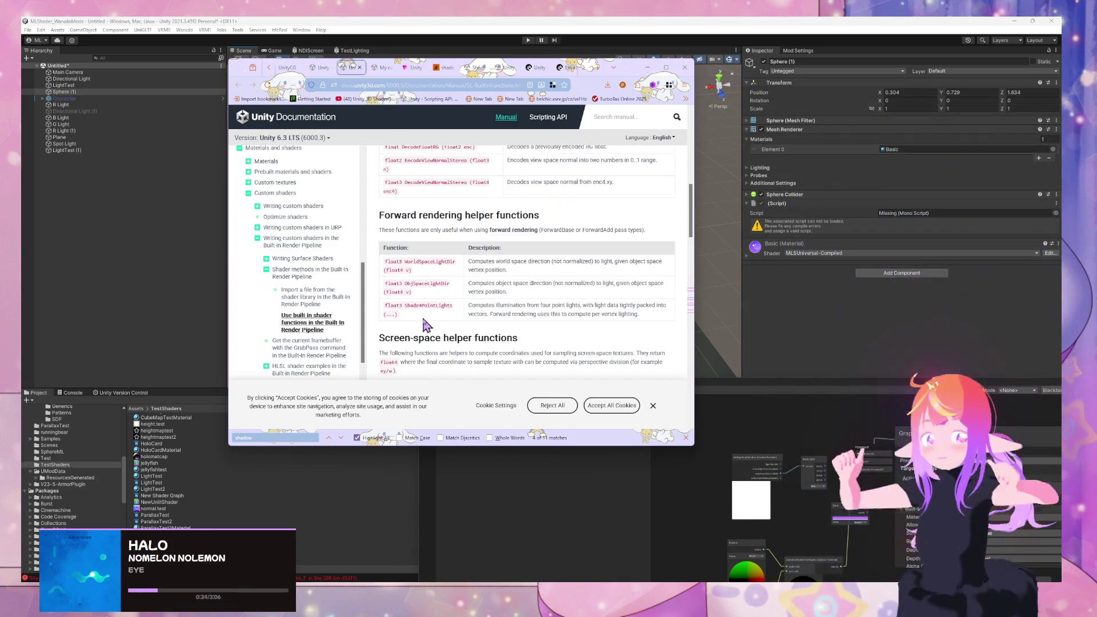
scroll(425, 324, down, 15)
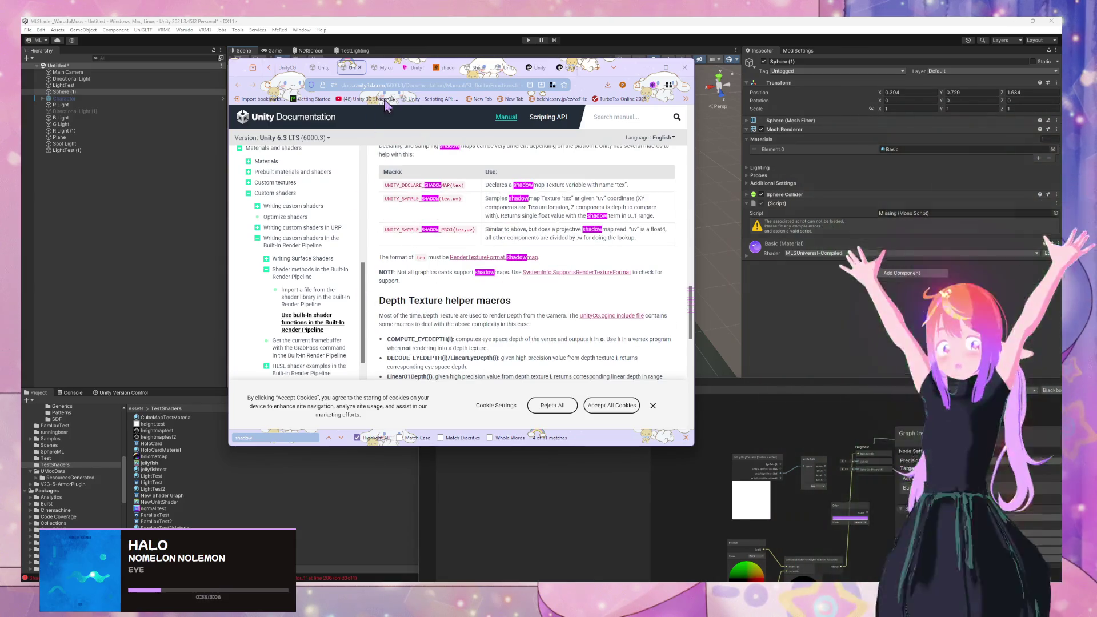
click(389, 69)
Step: Web-search 'calculate shadow hlsl built in' from the address bar
click(405, 86)
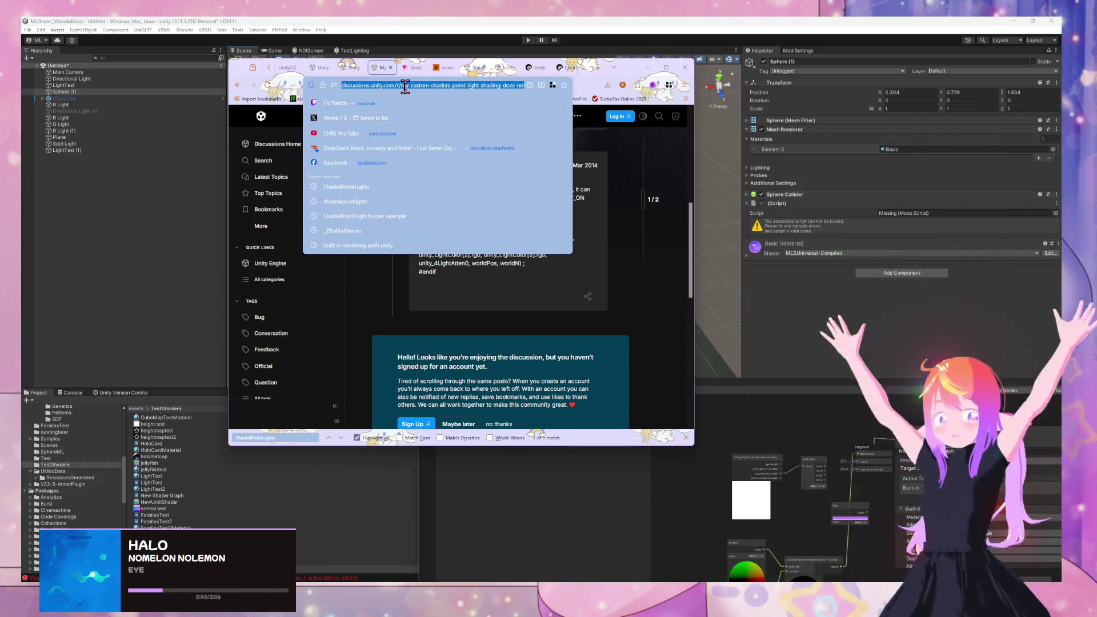
text(calculate)
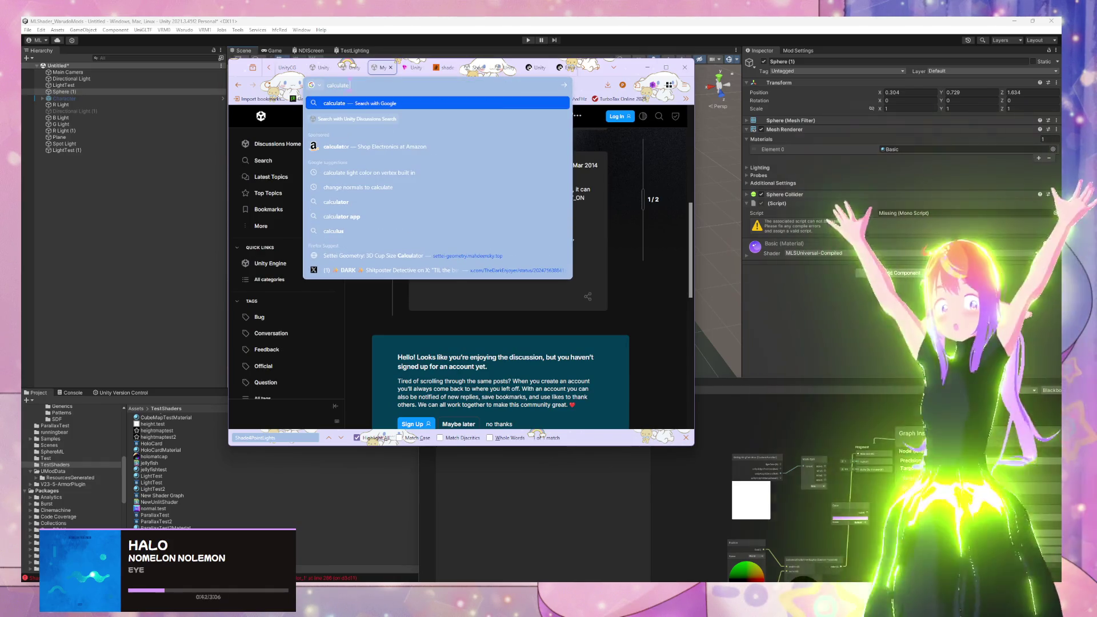
text( shadow b)
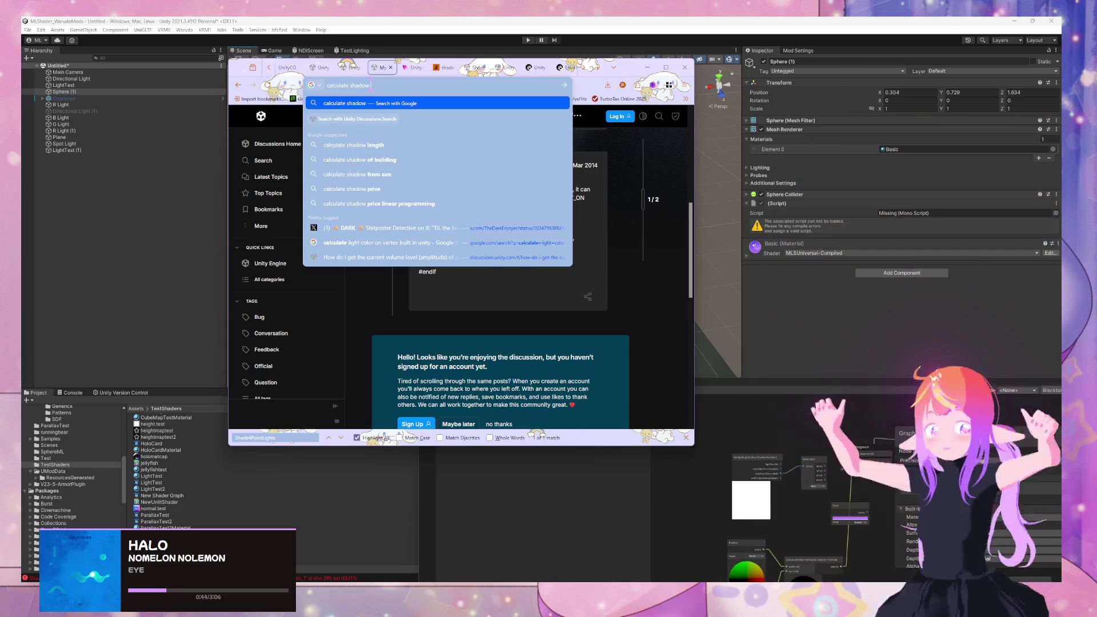
key(BackSpace)
text(hs)
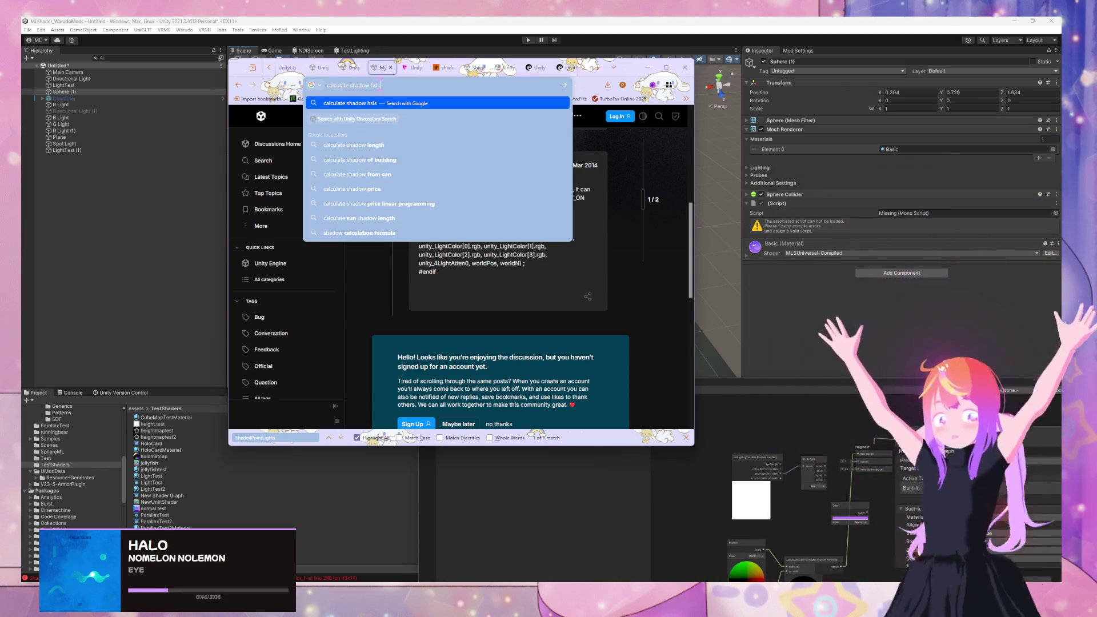
key(BackSpace)
text(lsl)
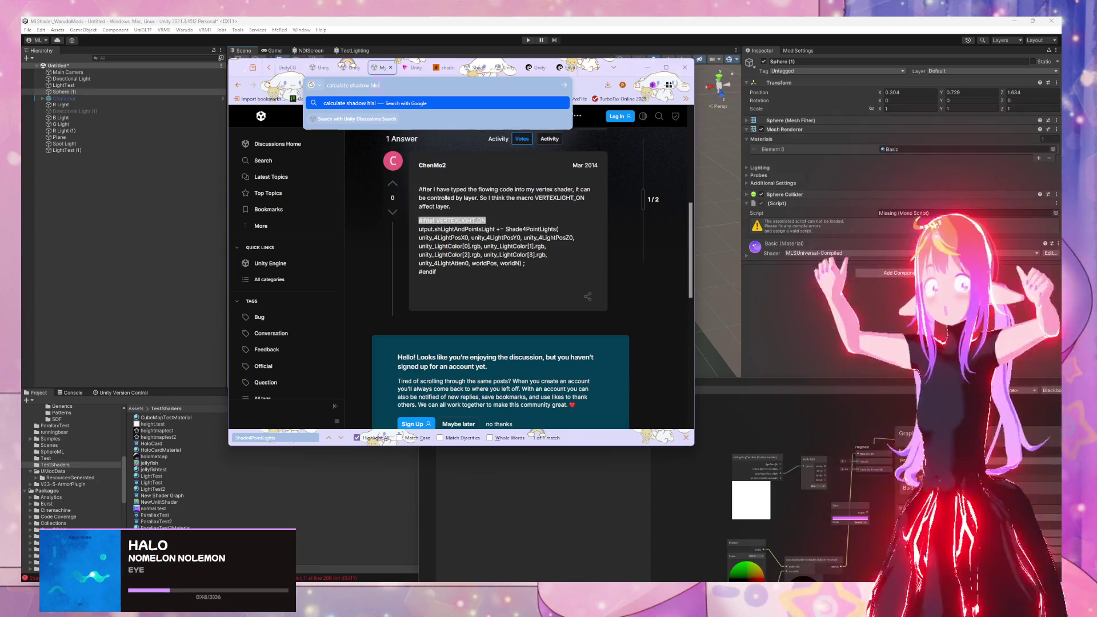
text( built in)
key(Return)
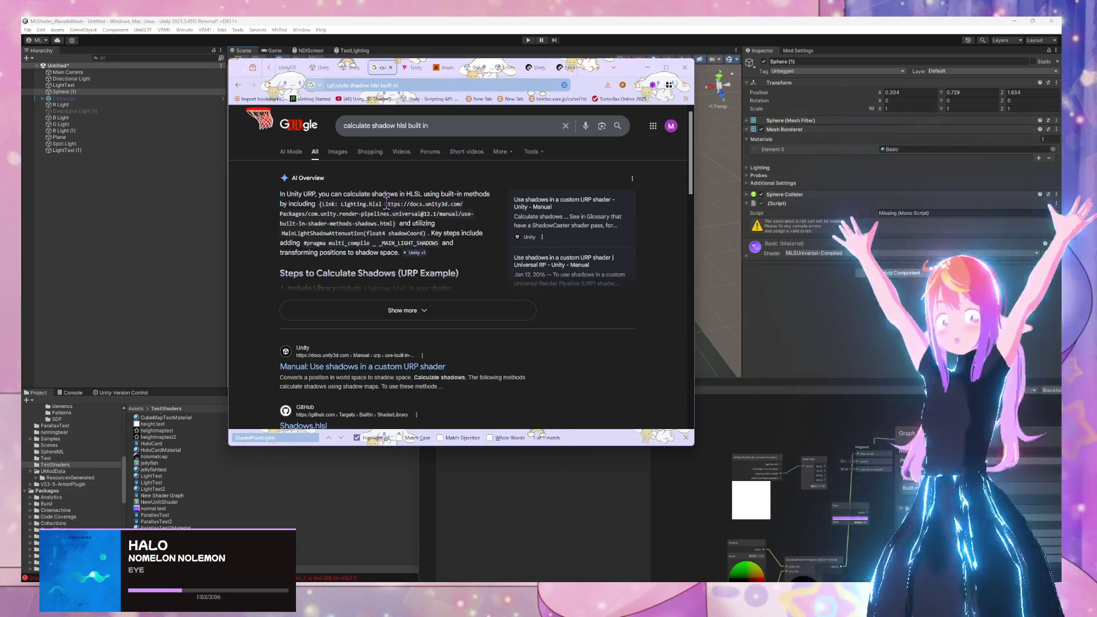
Step: Expand the AI Overview of the first shadow search results
click(402, 310)
scroll(311, 275, down, 2)
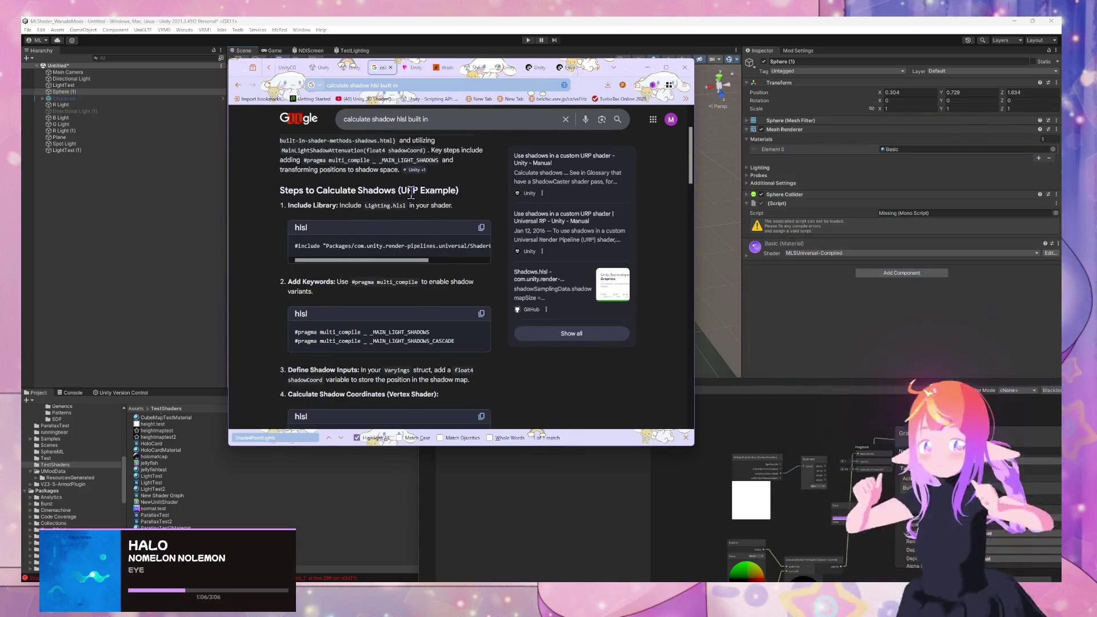
scroll(421, 259, up, 2)
Step: Refine the query to 'calculate shadow hlsl builtin rendering pipeline' and expand its overview sources
click(434, 126)
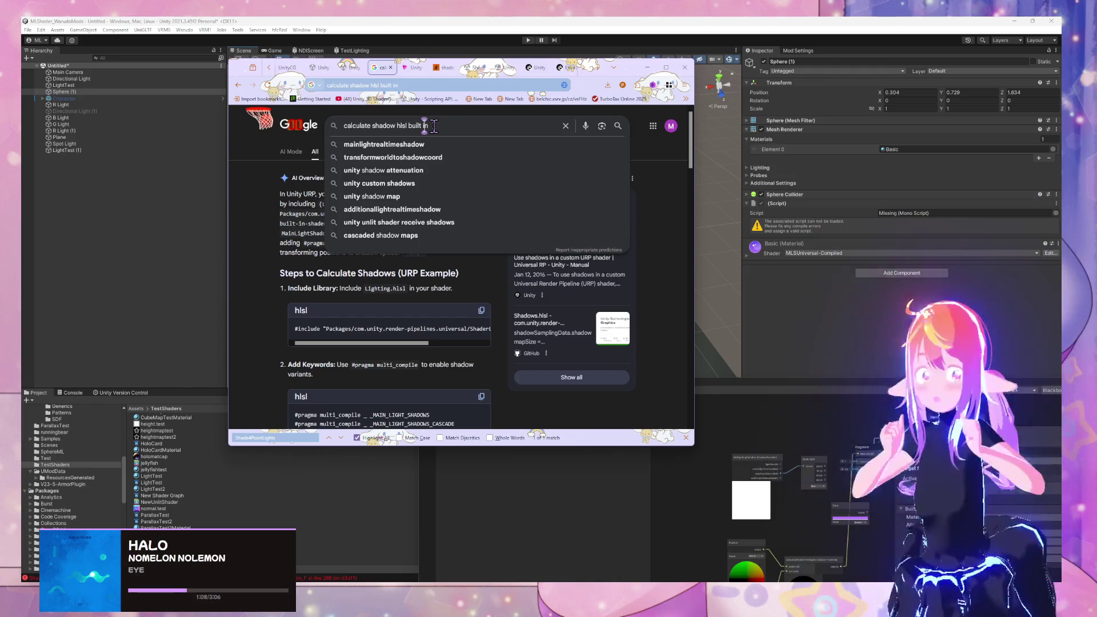
key(BackSpace)
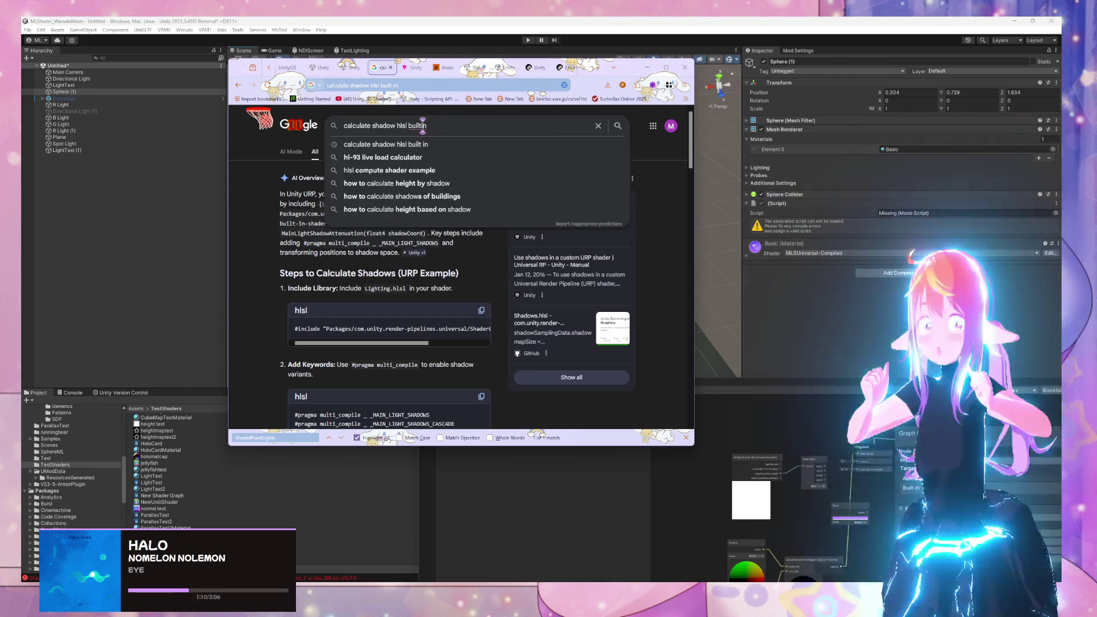
key(End)
text(re)
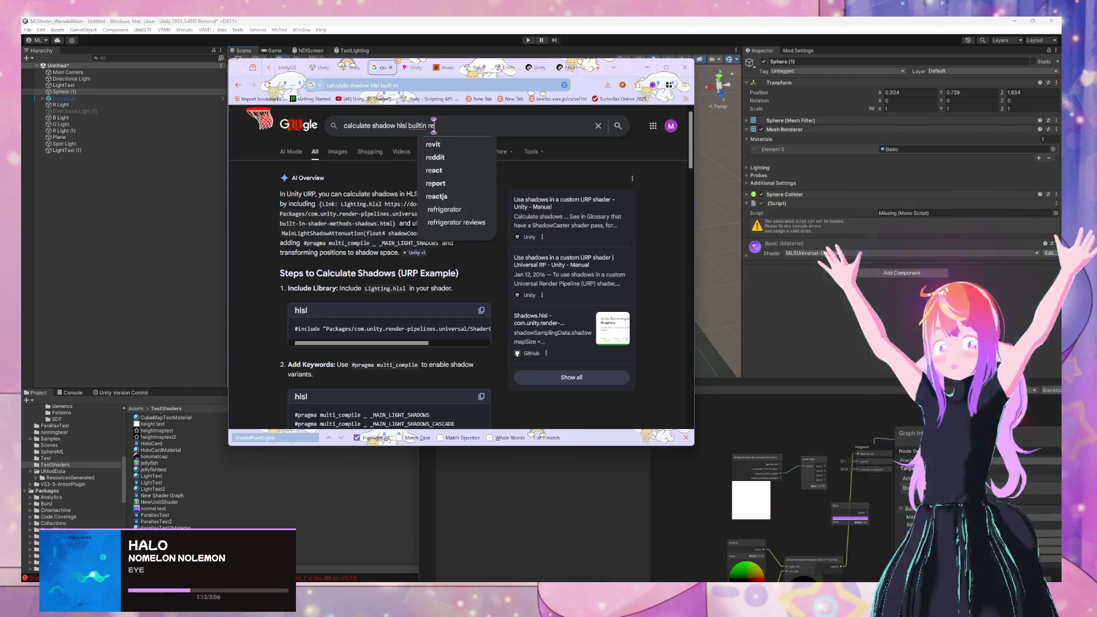
text(ndering pipeline)
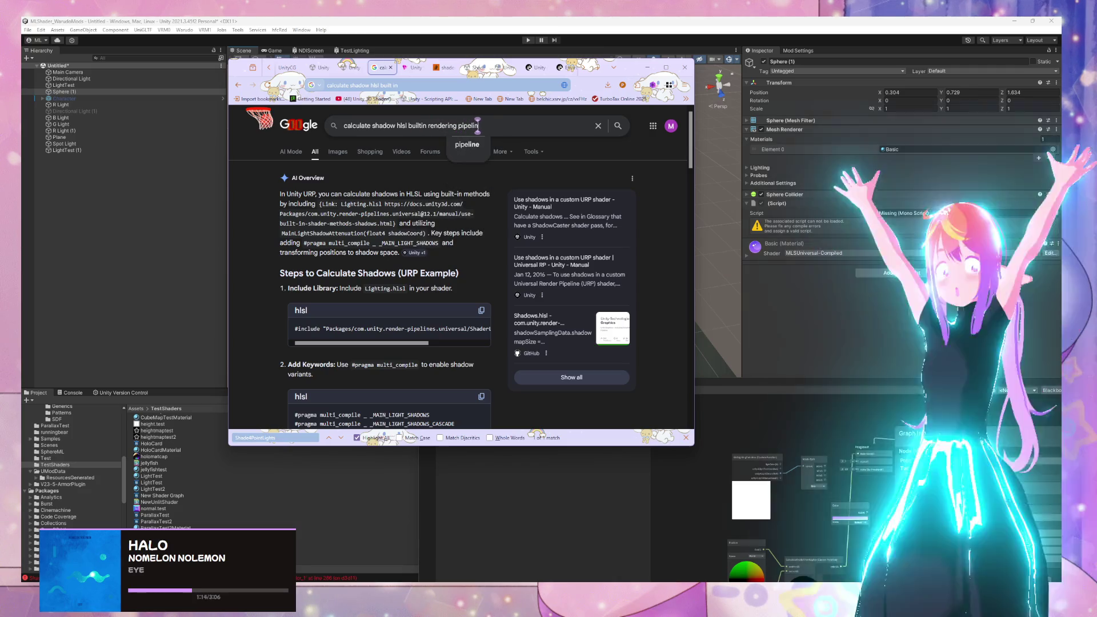
key(Return)
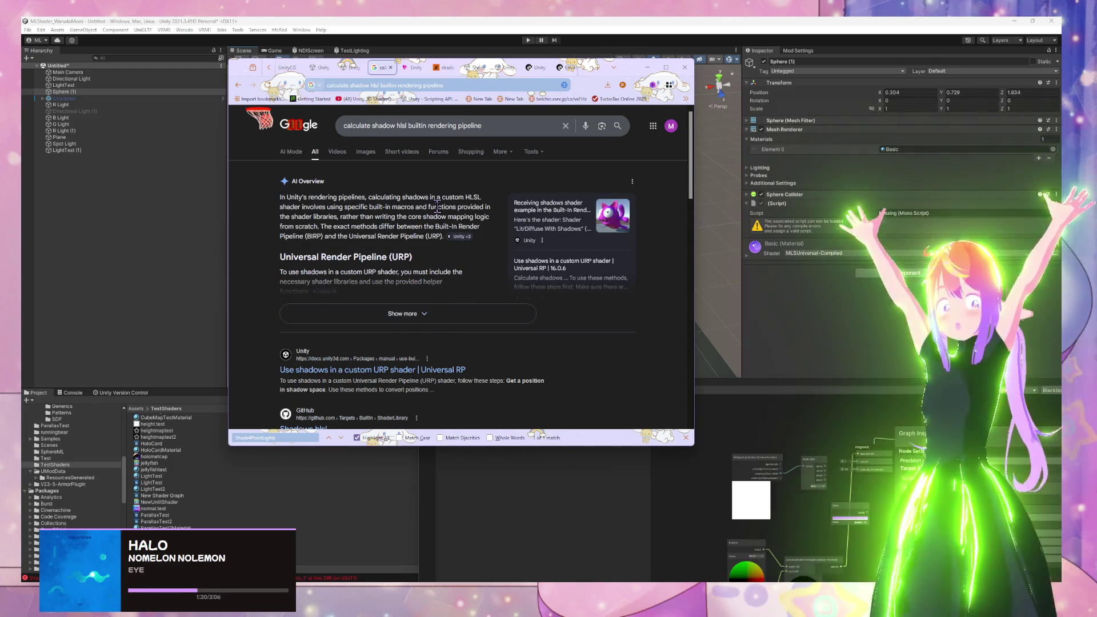
click(462, 236)
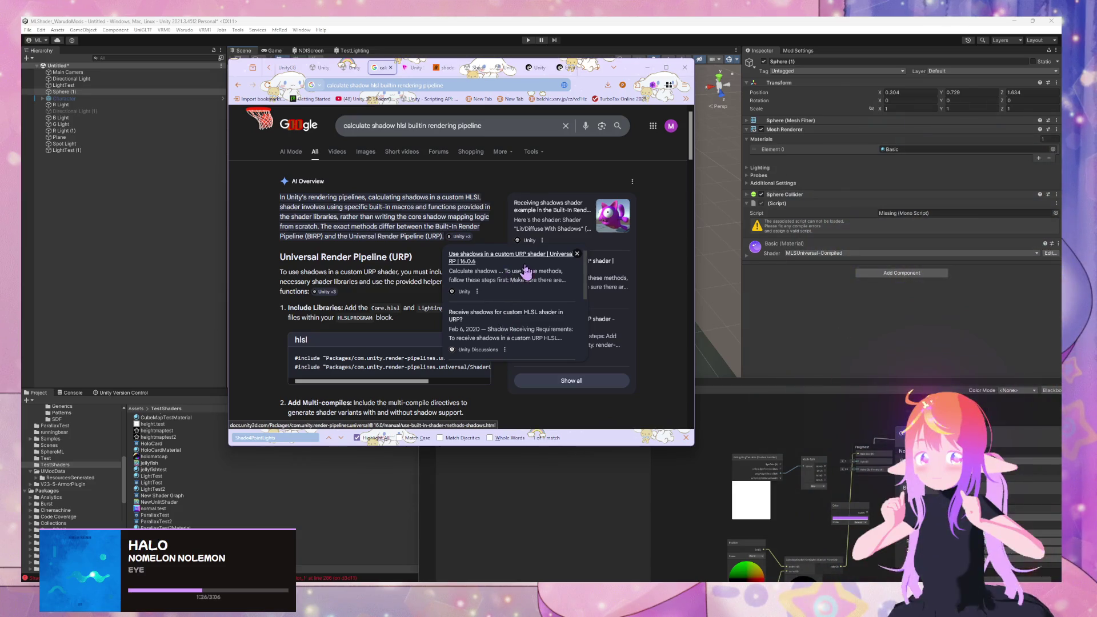
scroll(524, 275, down, 3)
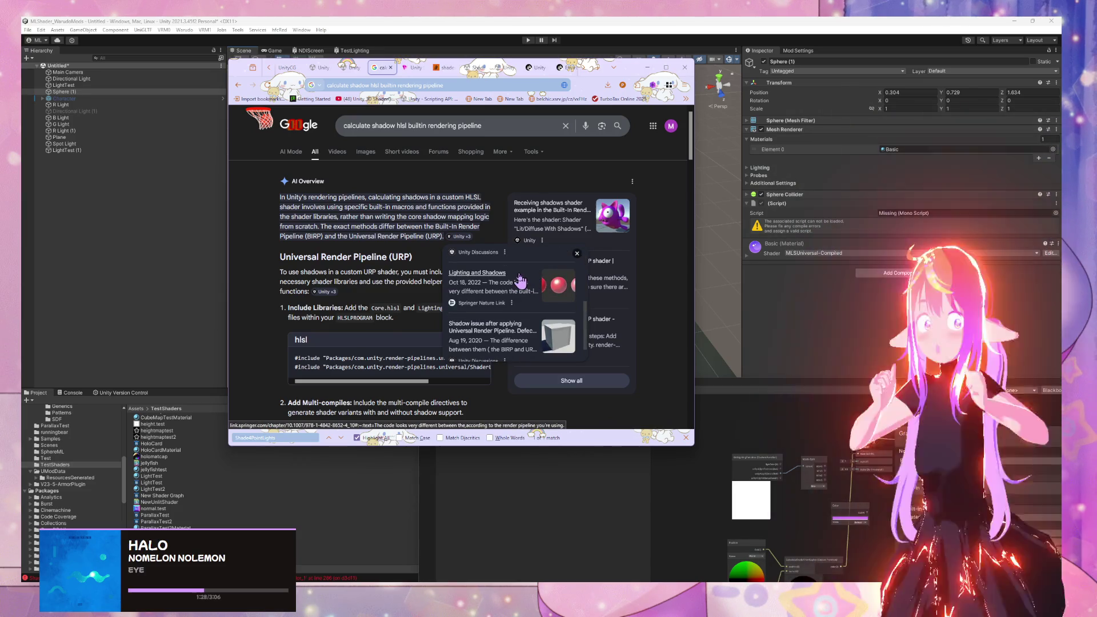
scroll(520, 280, up, 3)
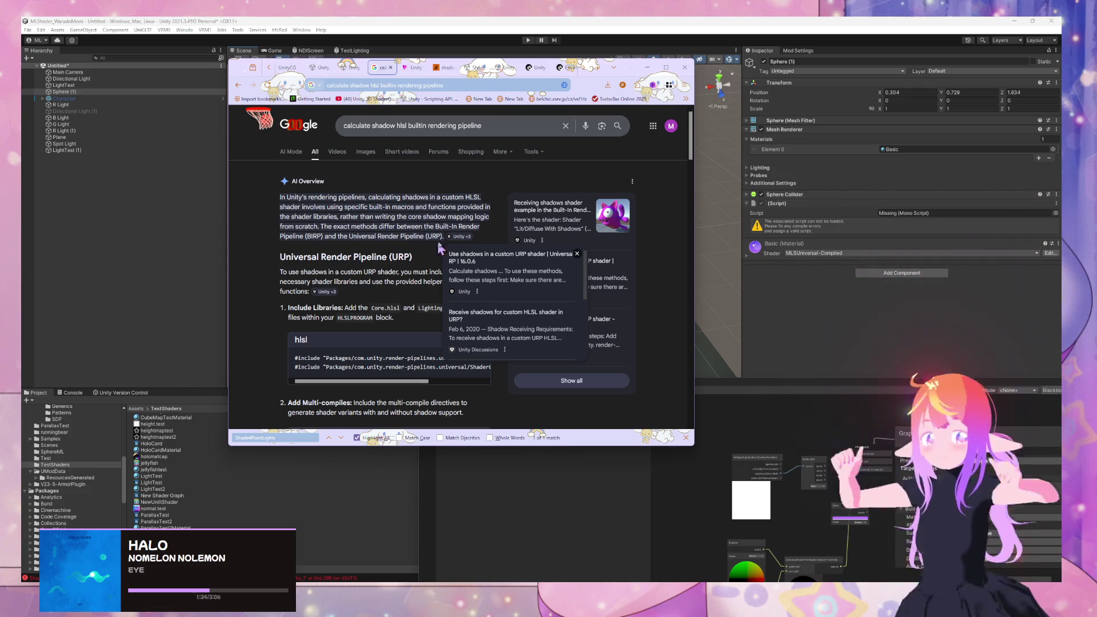
click(509, 126)
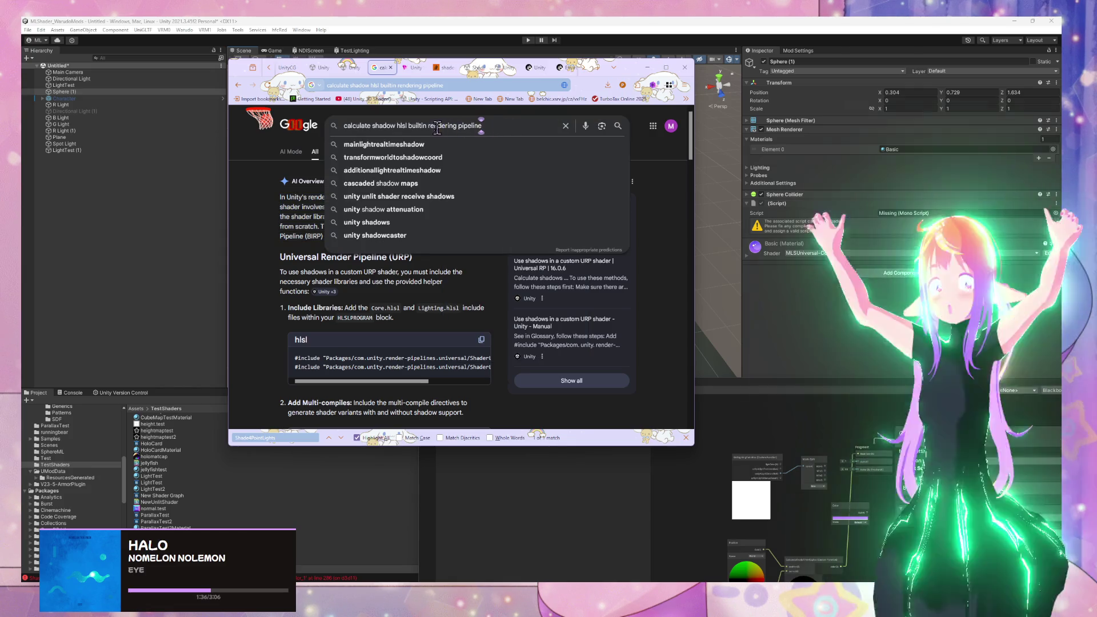
Step: Search 'calculate shadow hlsl birp' and read its AI overview down to the fragment shadow code
key(ctrl+shift+Left)
key(ctrl+shift+Left)
key(ctrl+shift+Left)
text(birp)
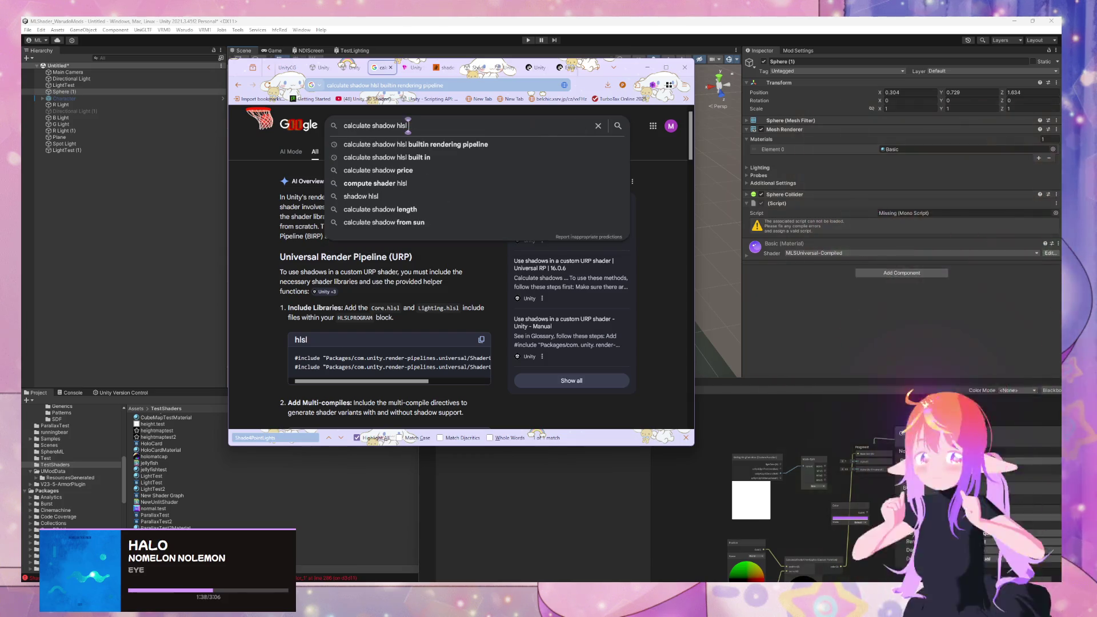
key(Return)
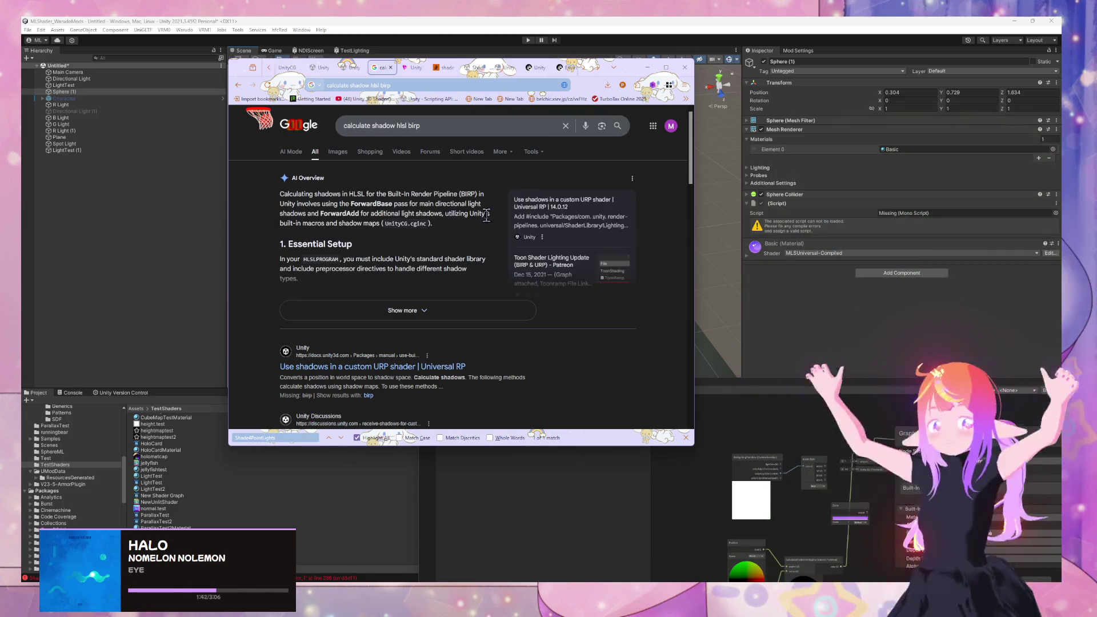
click(469, 310)
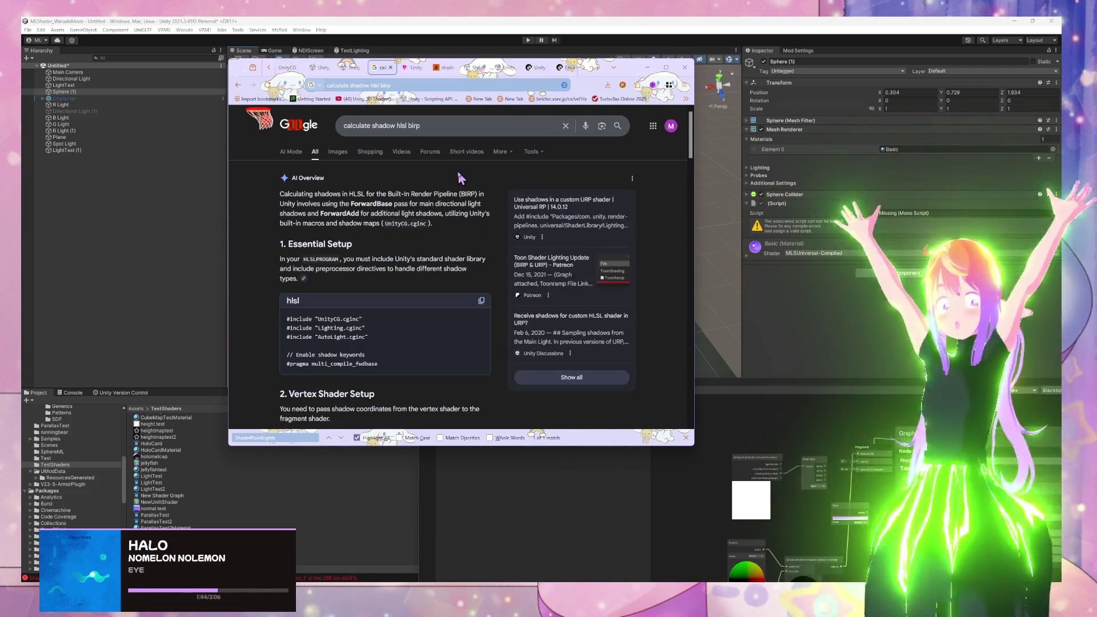
scroll(407, 293, down, 2)
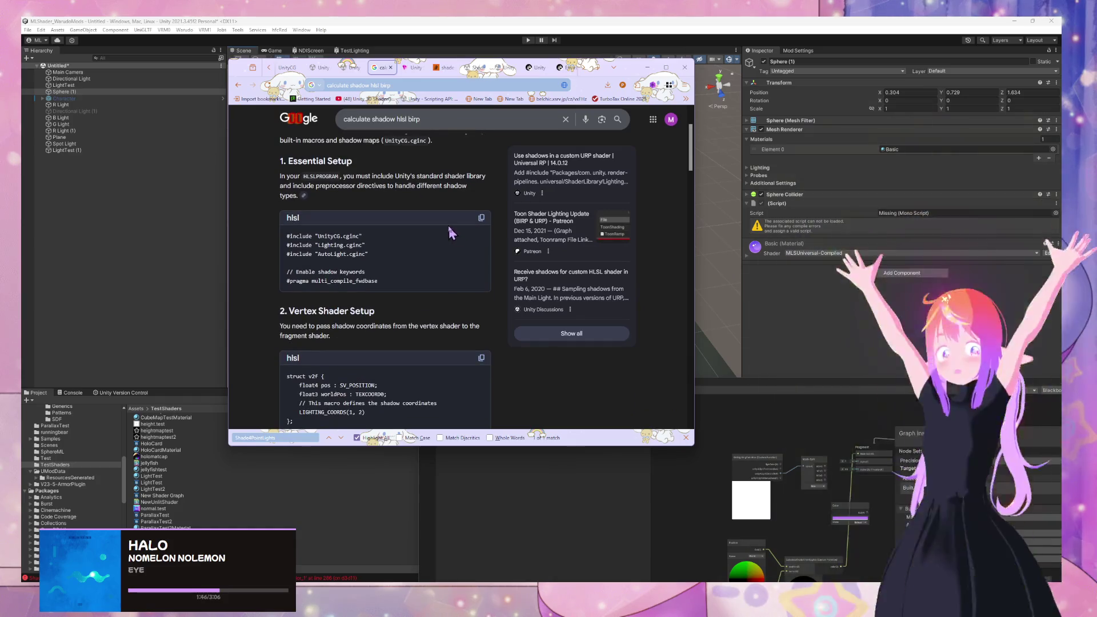
scroll(446, 221, down, 3)
scroll(447, 224, down, 2)
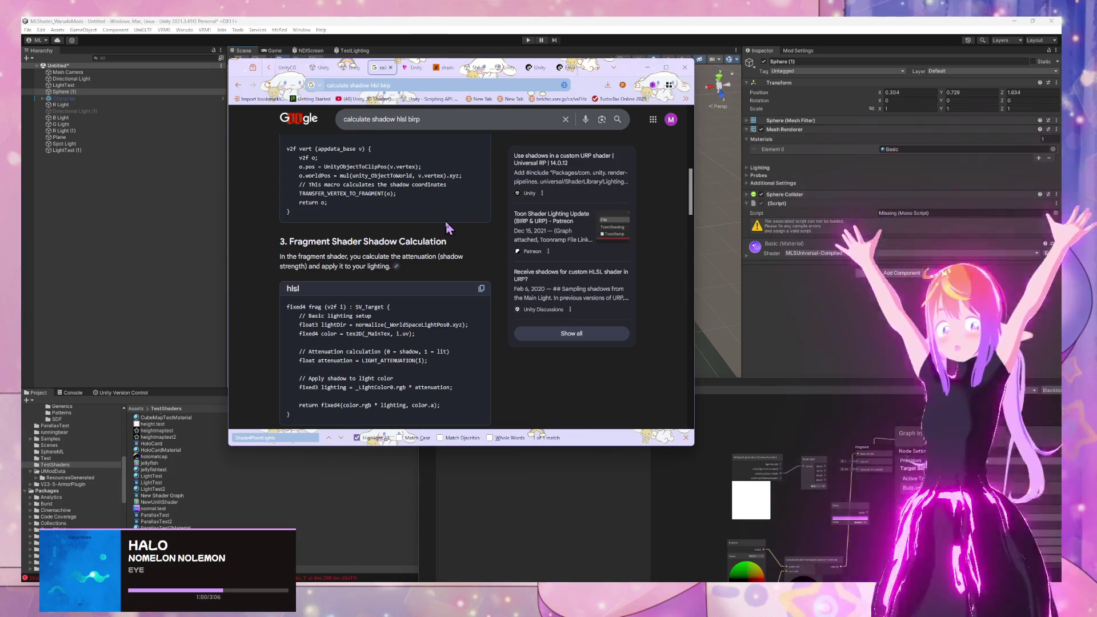
scroll(446, 224, down, 1)
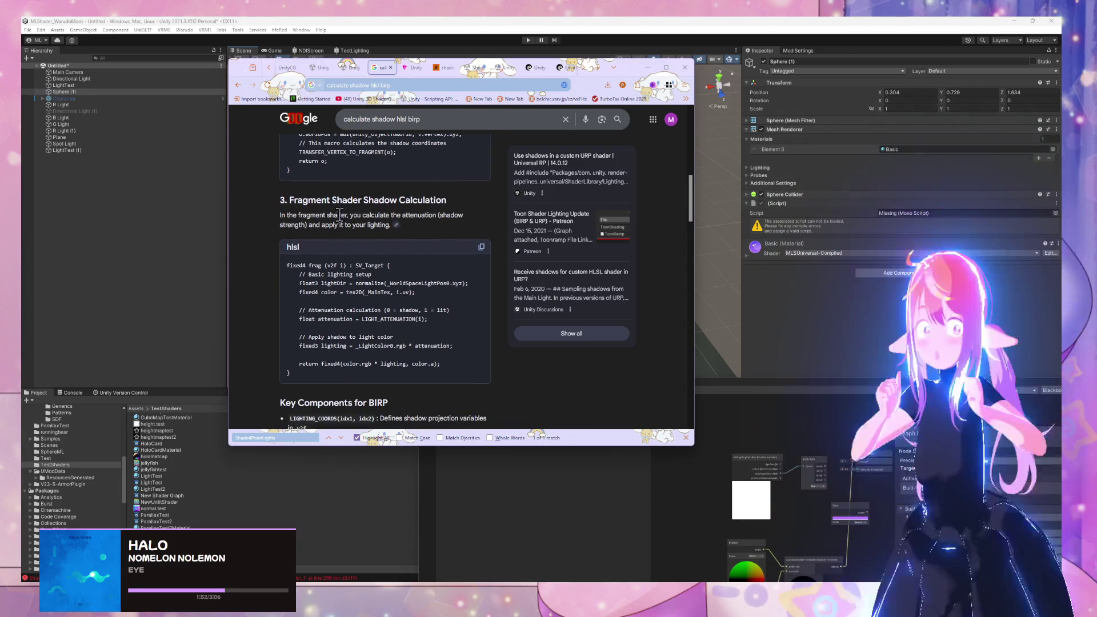
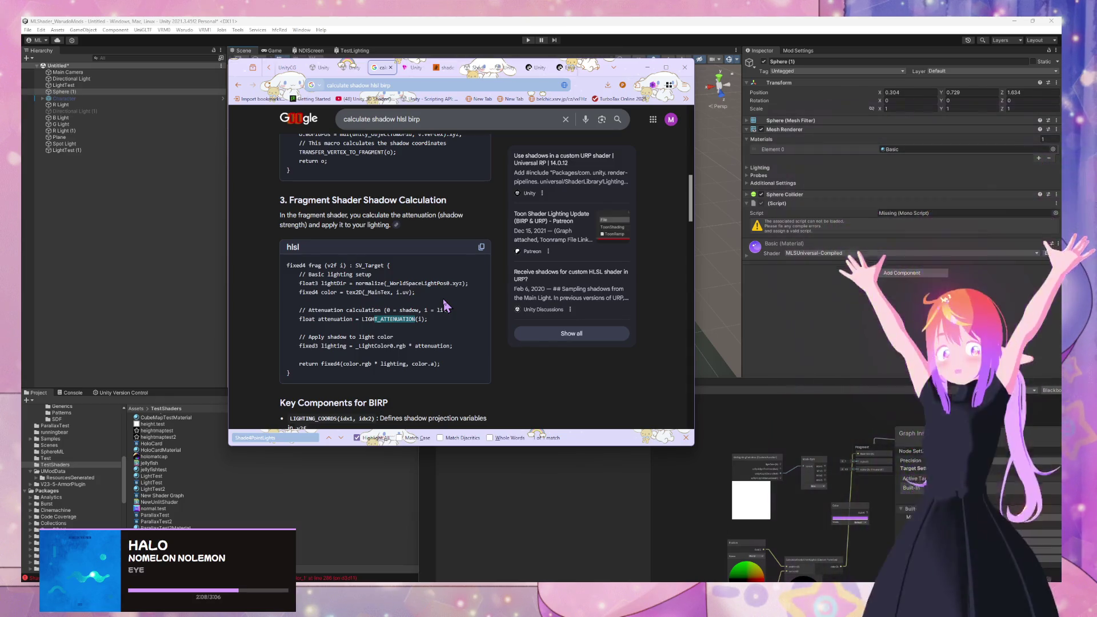
Step: Search Google for LIGHT_ATTENUATION and open the 'What is UNITY_LIGHT_ATTENUATION?' Unity Discussions thread
double_click(382, 319)
key(ctrl+c)
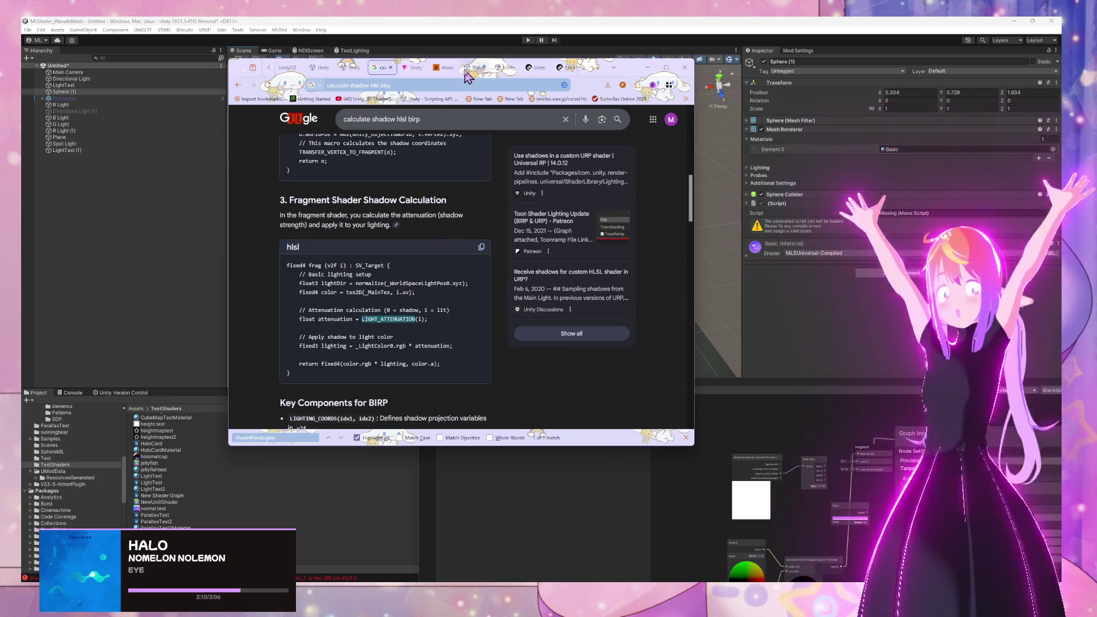
click(413, 68)
click(413, 84)
key(ctrl+v)
key(Return)
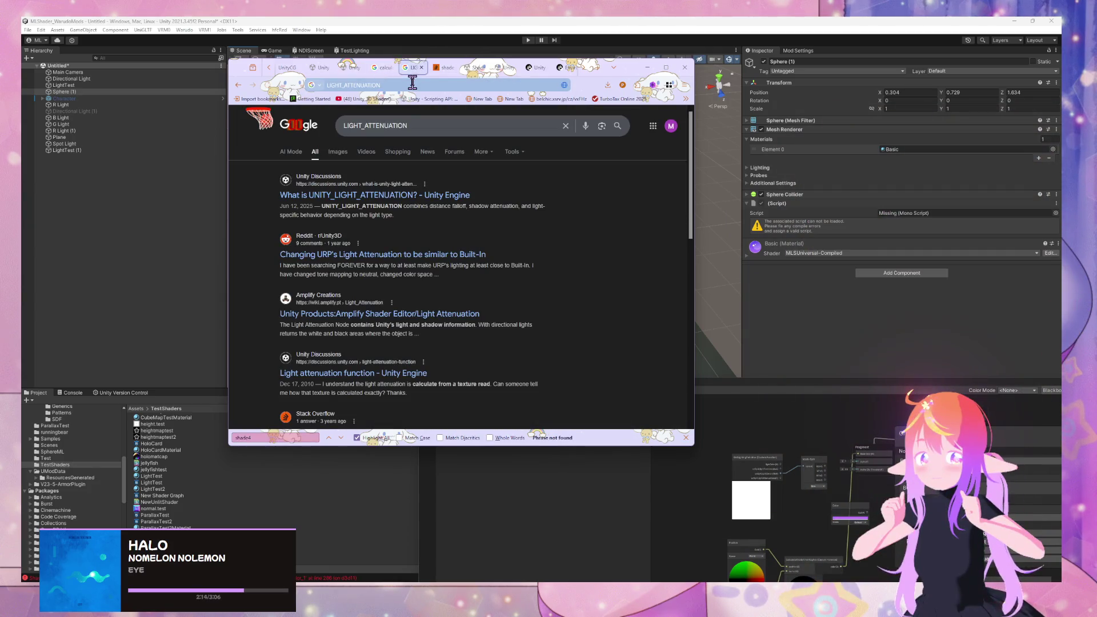
click(411, 197)
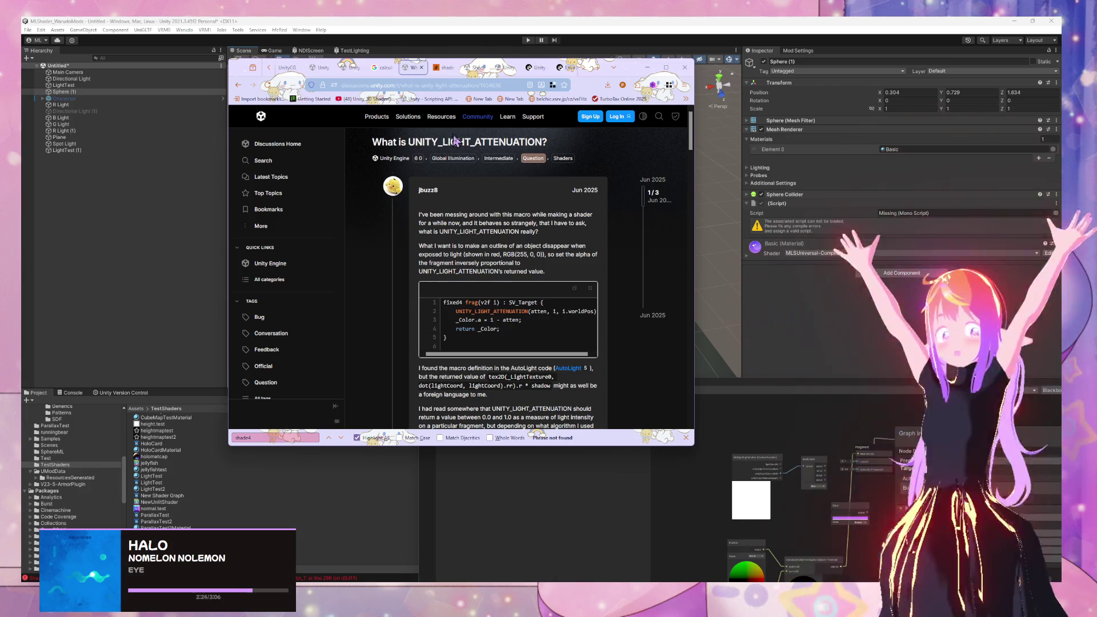
Step: Read down the UNITY_LIGHT_ATTENUATION thread, then revisit the calculate shadow hlsl birp results
scroll(550, 223, down, 4)
scroll(597, 288, down, 4)
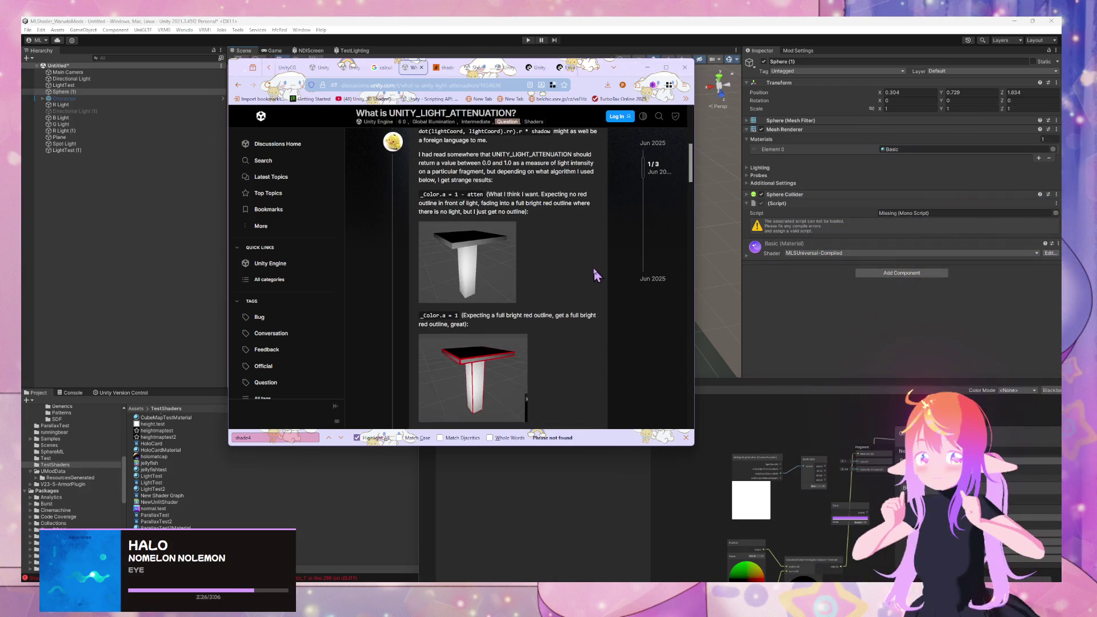
scroll(594, 265, down, 4)
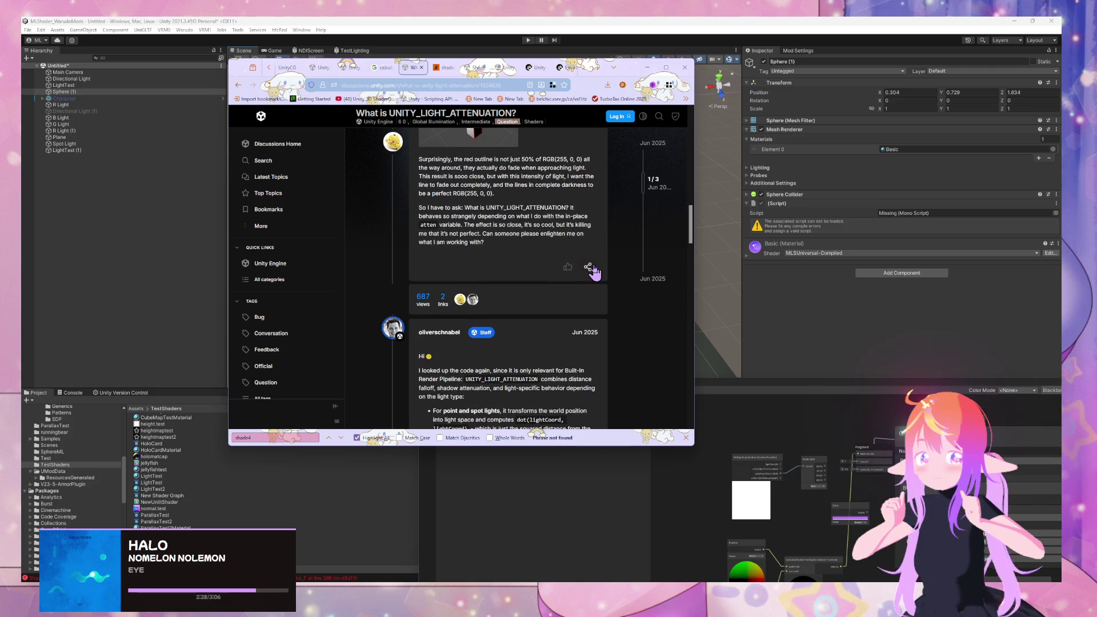
scroll(594, 265, down, 4)
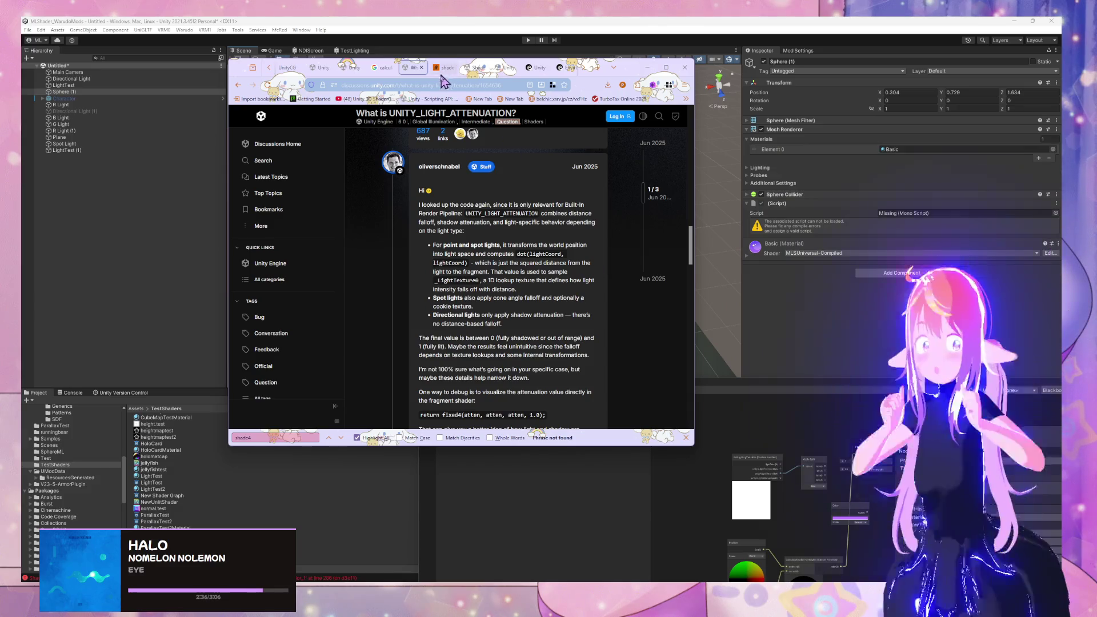
click(382, 67)
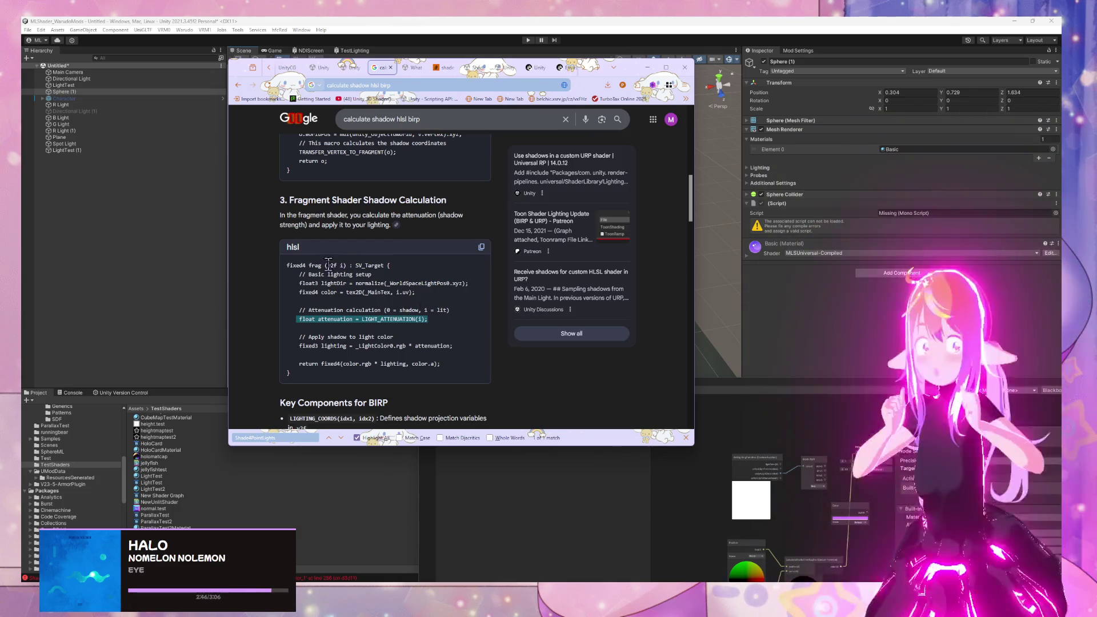
Step: Compare the v2f struct in the example fragment shader with the forum's code sample
double_click(330, 265)
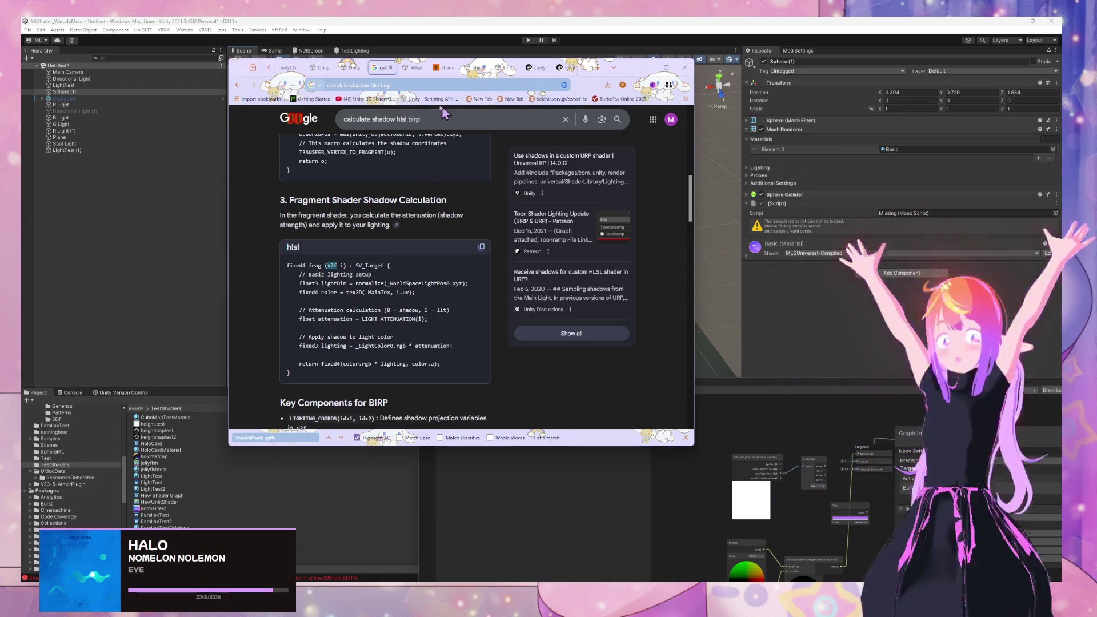
click(414, 68)
scroll(505, 258, up, 10)
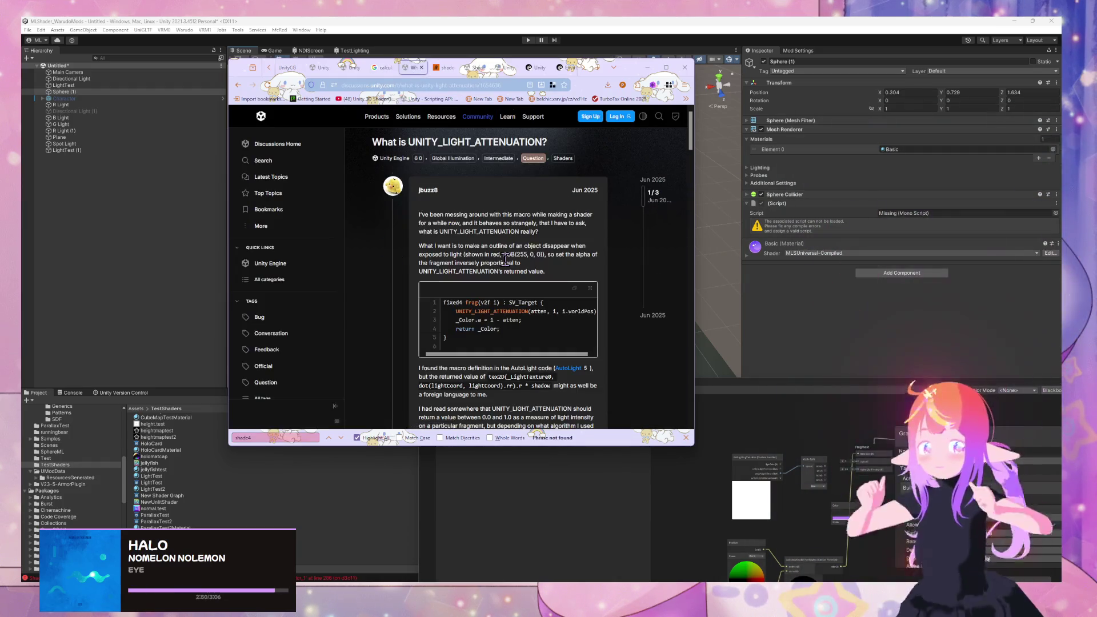
scroll(540, 354, right, 1)
scroll(541, 357, left, 1)
double_click(487, 301)
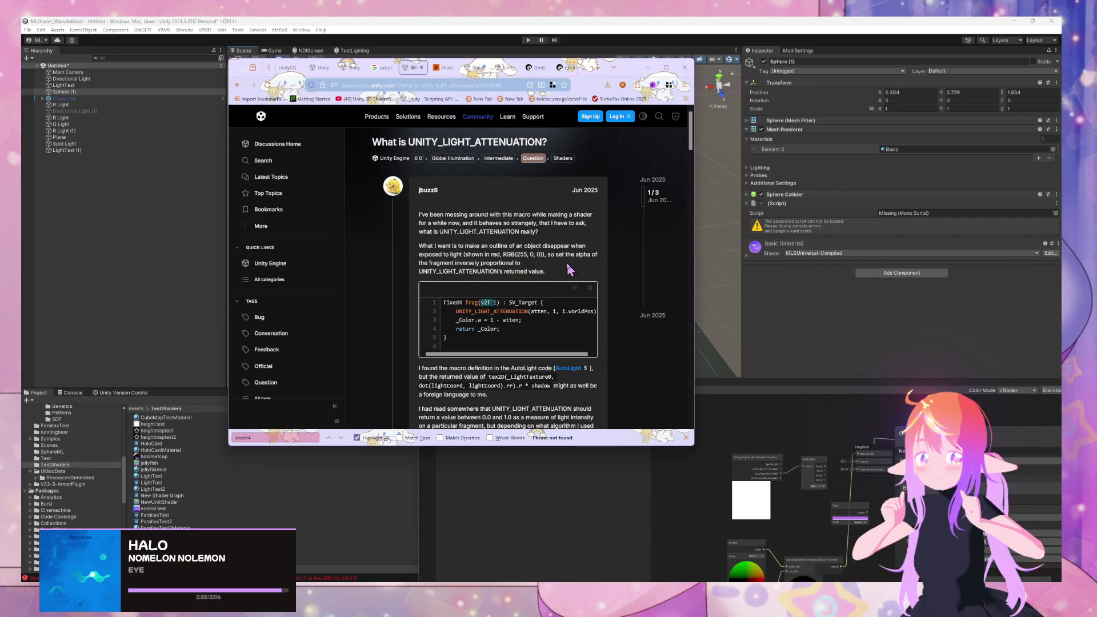
scroll(570, 268, down, 2)
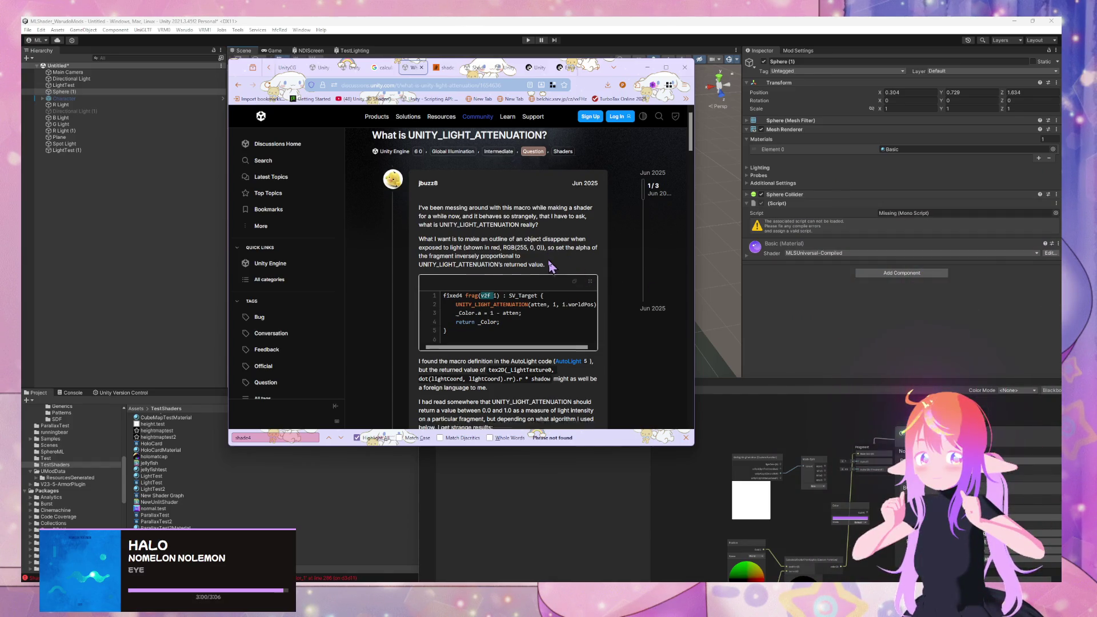
Step: Open the linked AutoLight.cginc source in a new tab, then bring the LightTest shader graph forward
middle_click(574, 250)
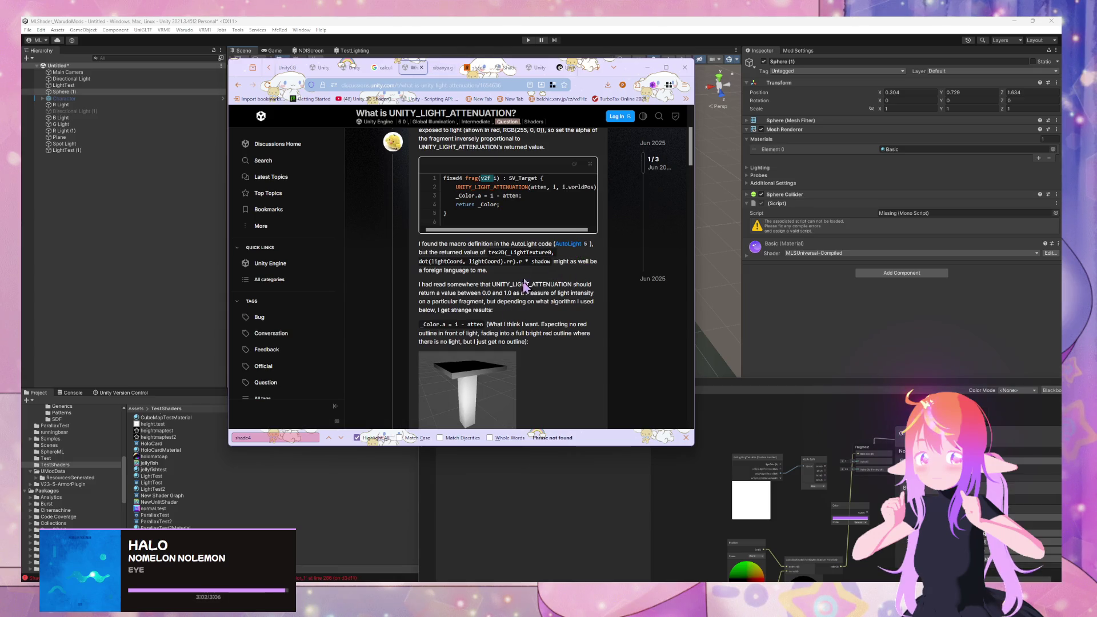
click(443, 67)
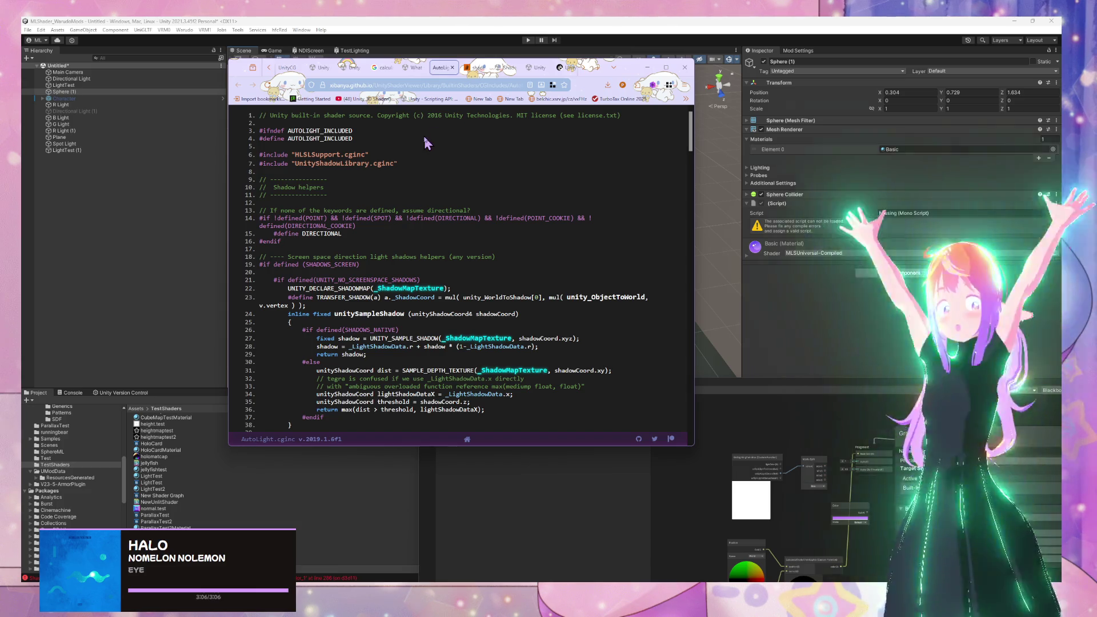
click(416, 68)
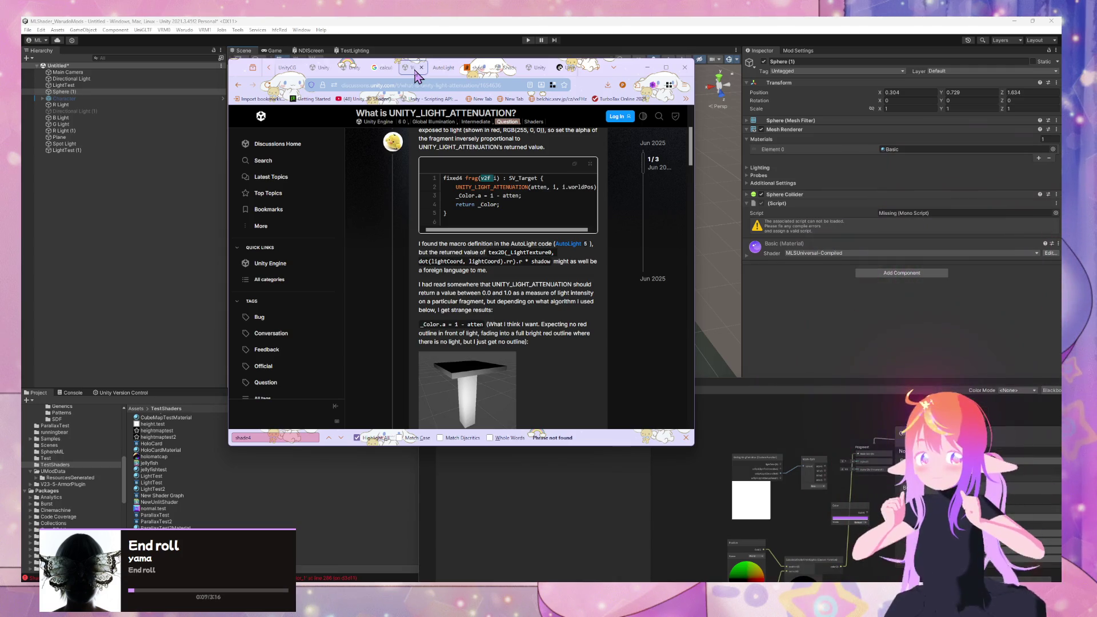
scroll(569, 222, down, 3)
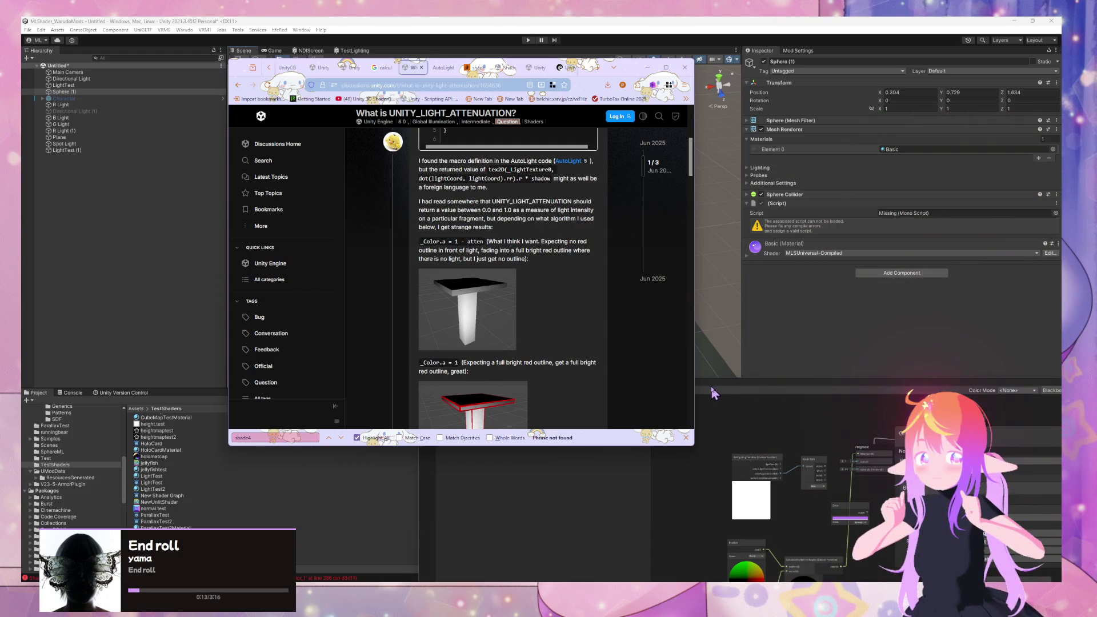
drag(729, 383, 563, 190)
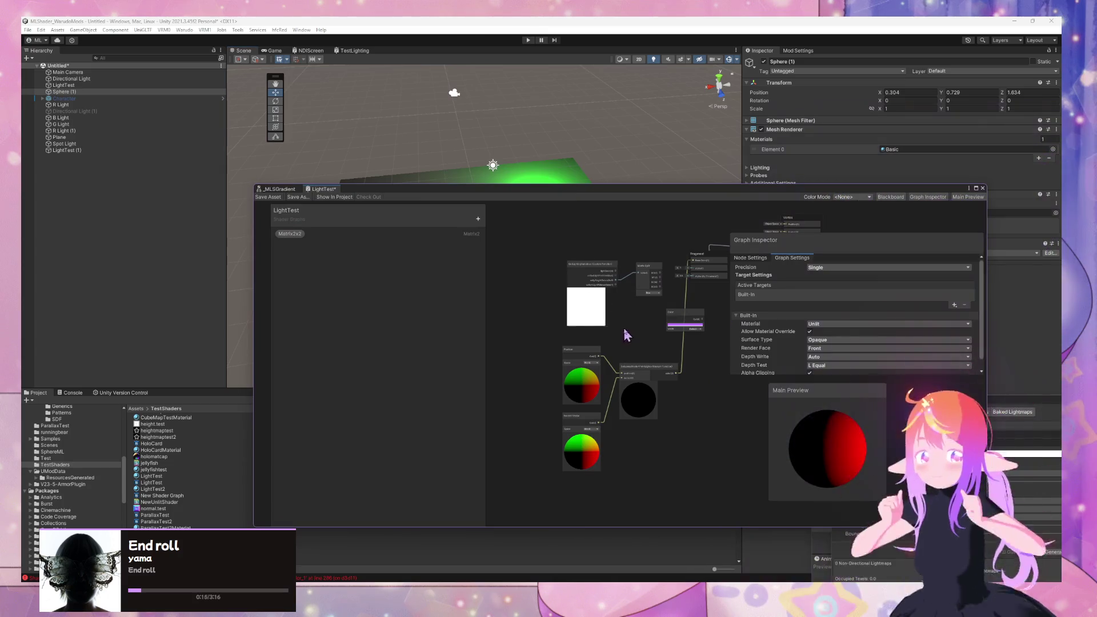
Step: Shift the Position and Normal Vector nodes left of CalculateShade4PointLights
scroll(626, 334, up, 3)
click(635, 375)
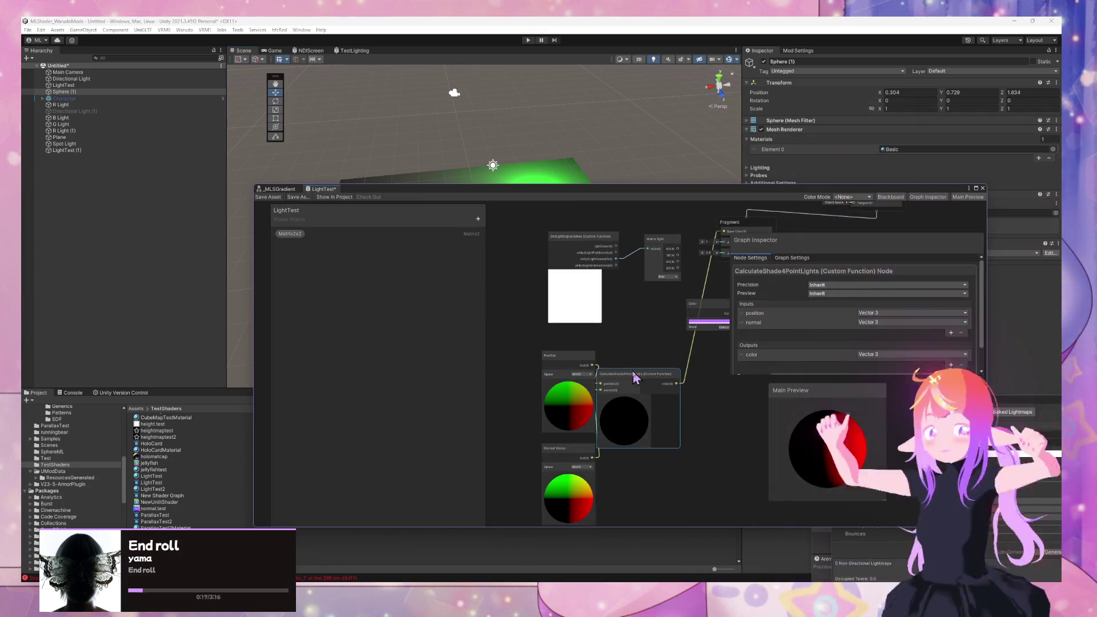
drag(568, 360, 518, 353)
drag(563, 454, 511, 454)
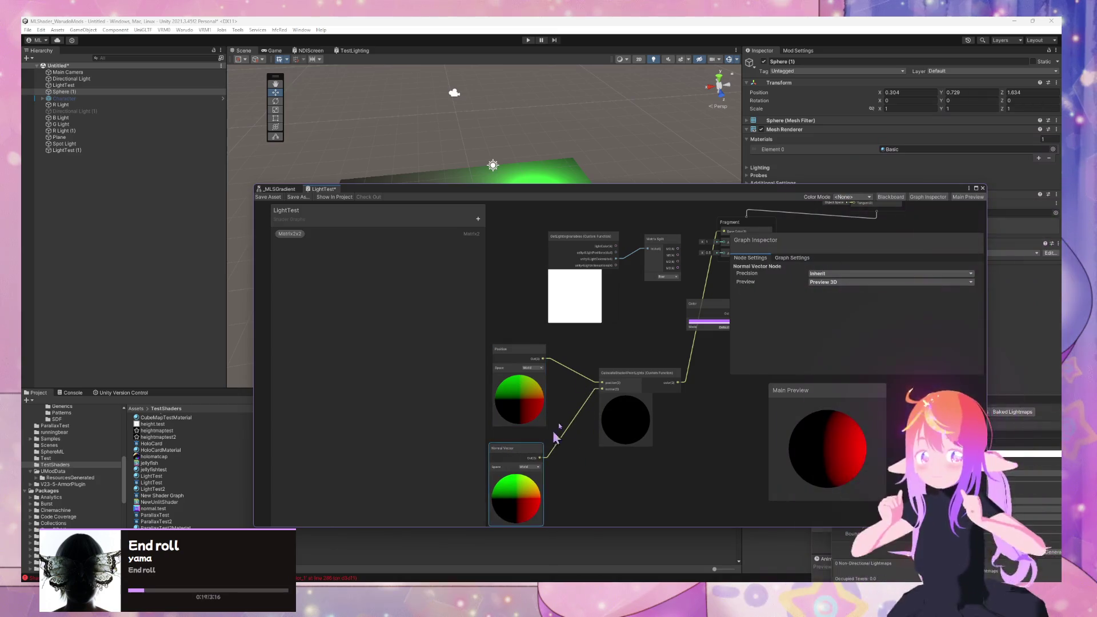
Step: Orbit the Scene view for a closer, top-down look at the lit spheres on the plane
mouse_move(551, 197)
mouse_down()
mouse_move(903, 204)
mouse_move(880, 205)
mouse_up()
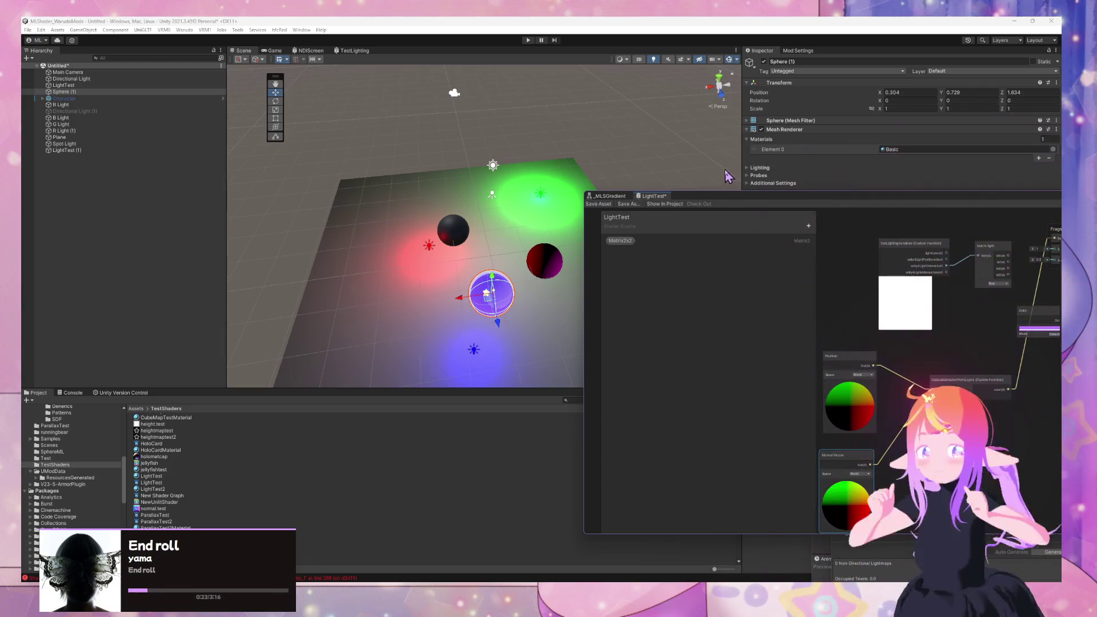
click(523, 197)
click(621, 137)
drag(604, 122, 421, 139)
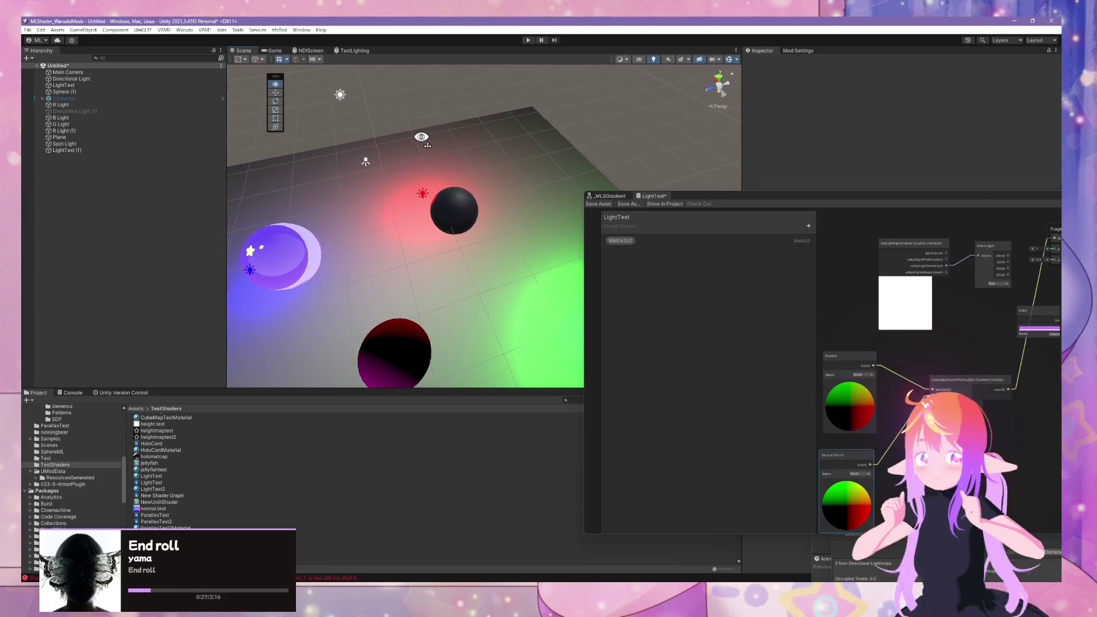
mouse_move(562, 198)
mouse_down()
mouse_move(480, 200)
mouse_move(514, 189)
mouse_move(548, 228)
mouse_move(568, 176)
mouse_move(497, 126)
mouse_up()
scroll(497, 126, down, 5)
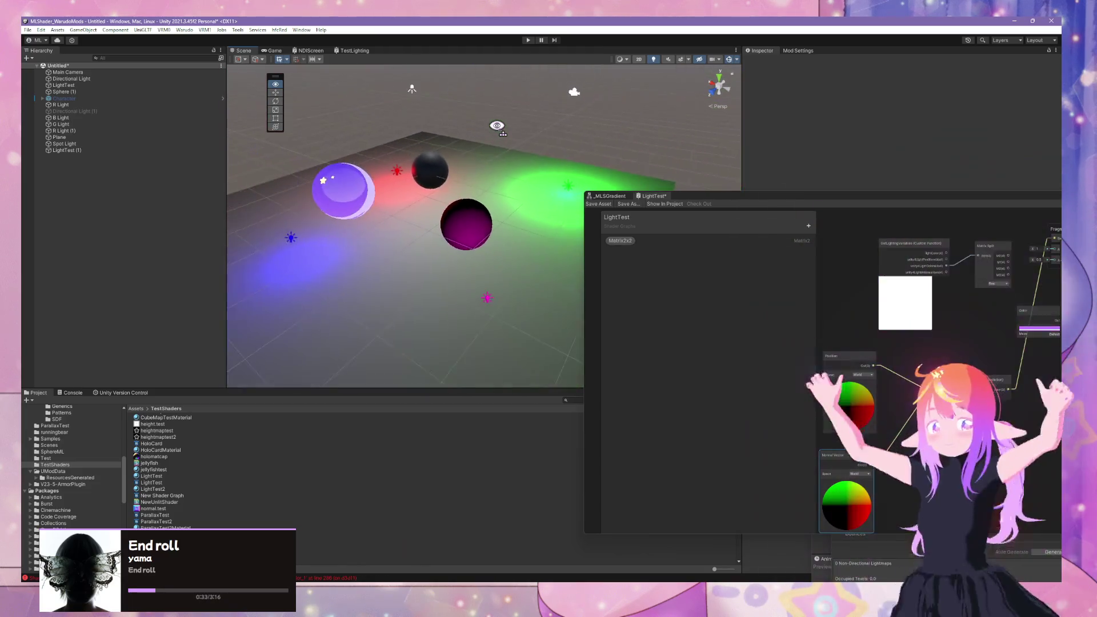
drag(932, 199, 546, 120)
Step: Inspect the GetLightingVariables and CalculateShade4PointLights nodes, then return to the helper HLSL and forum thread
click(564, 183)
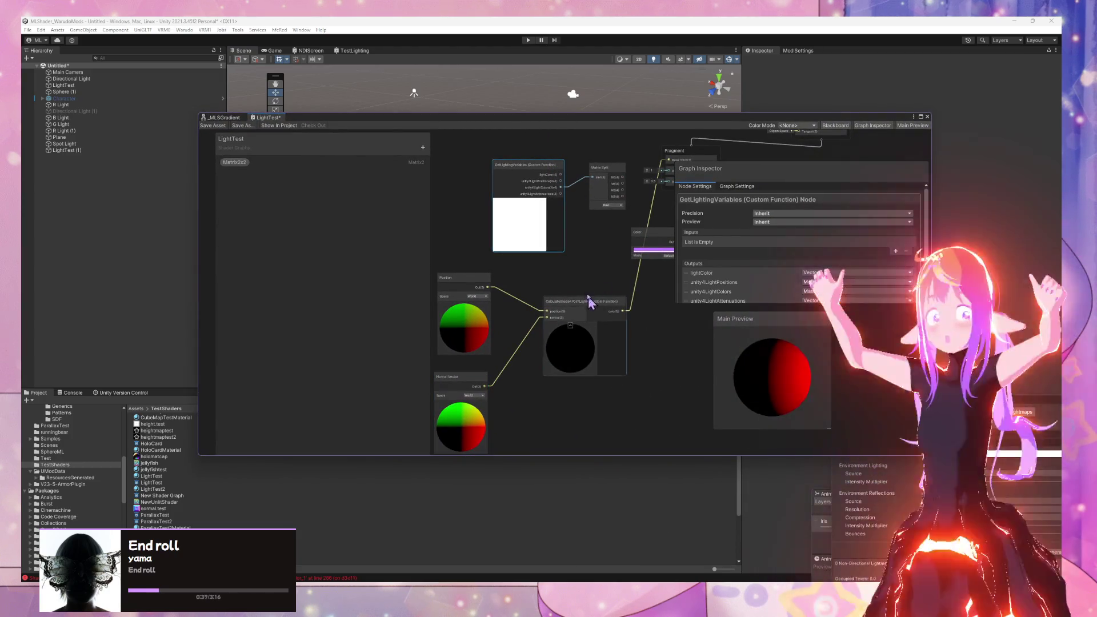
click(587, 335)
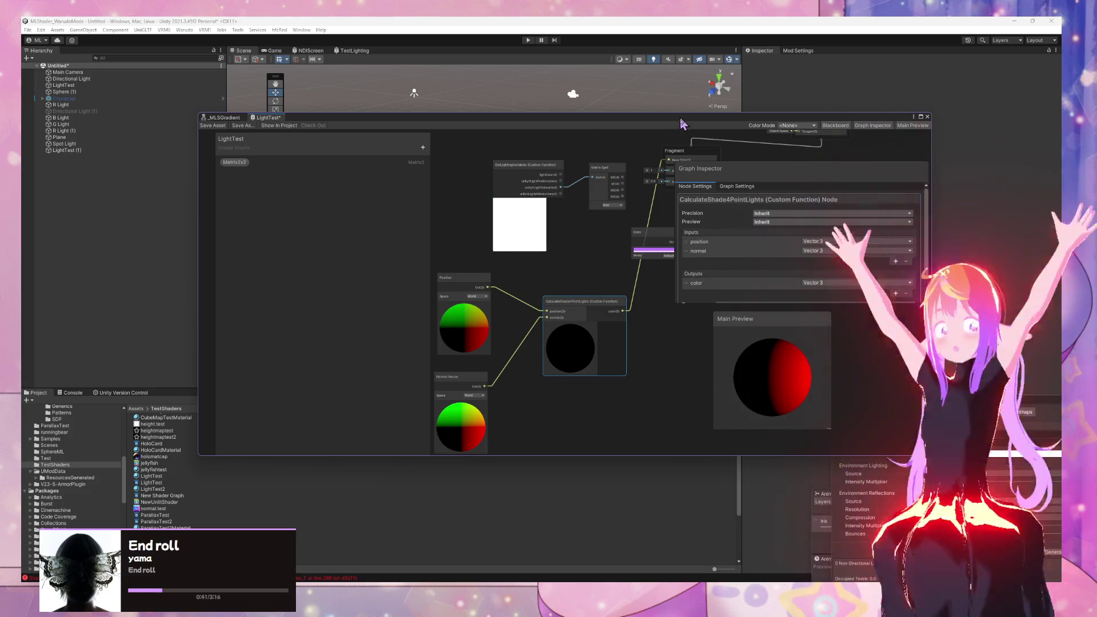
mouse_move(588, 597)
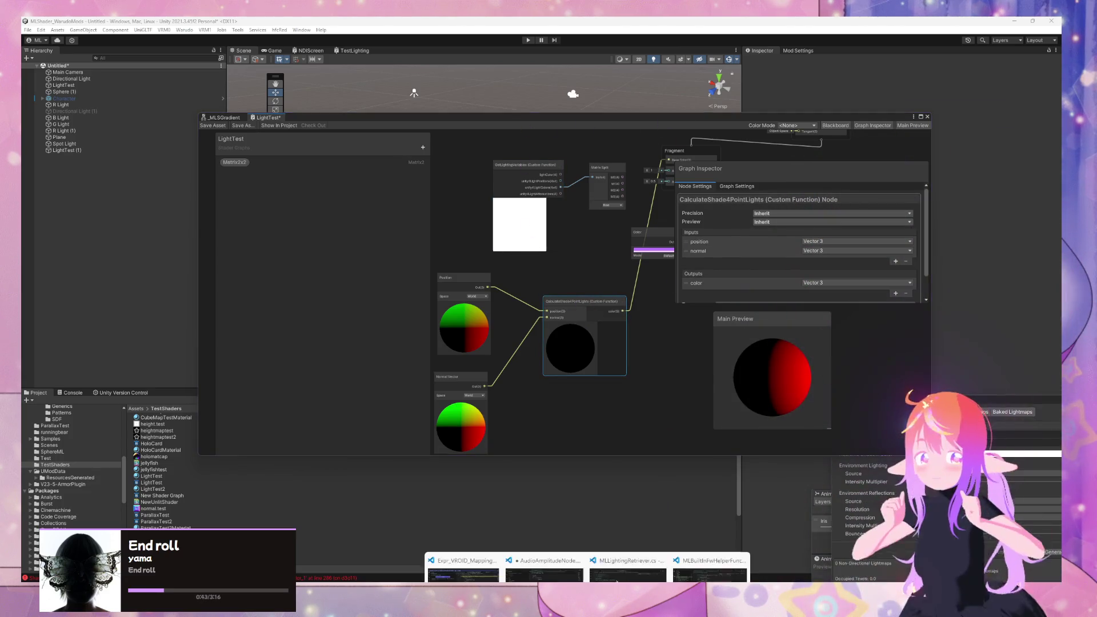
click(705, 549)
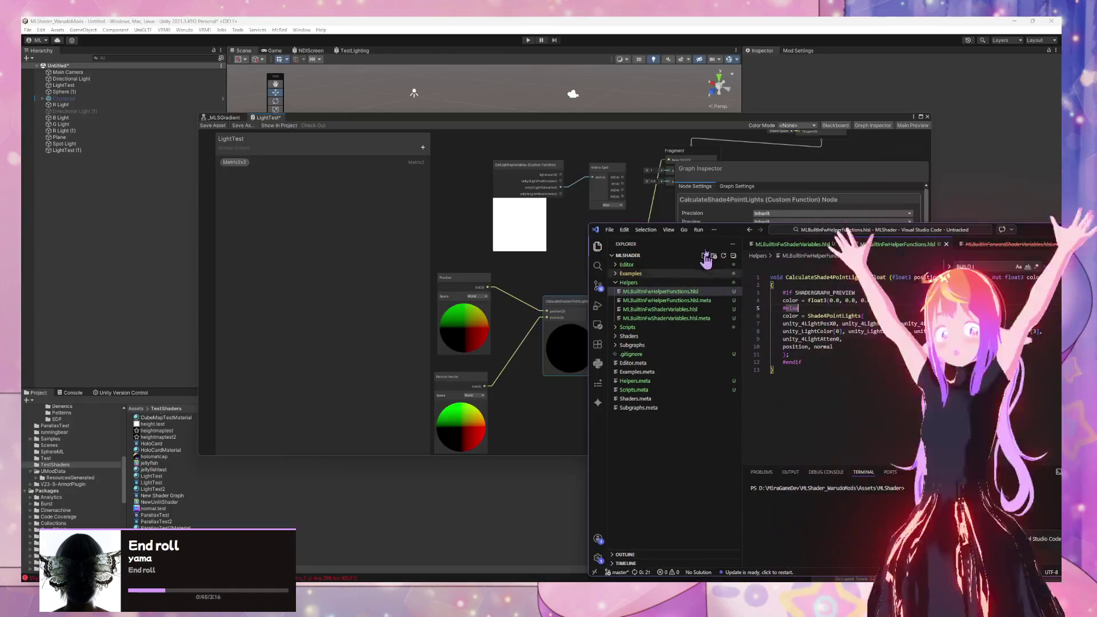
mouse_move(480, 597)
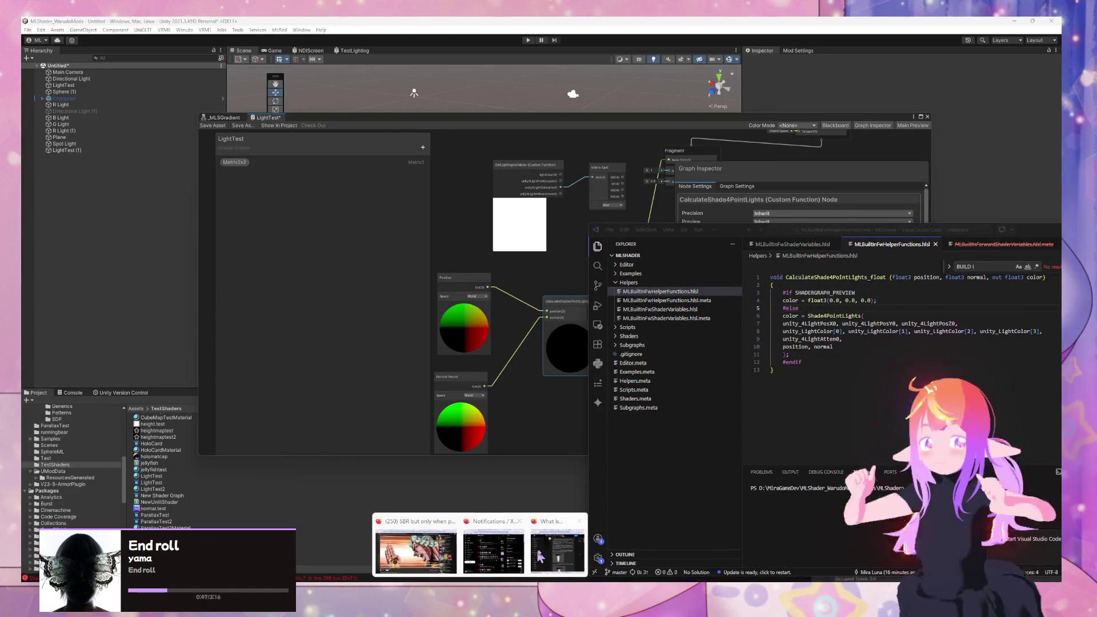
click(536, 553)
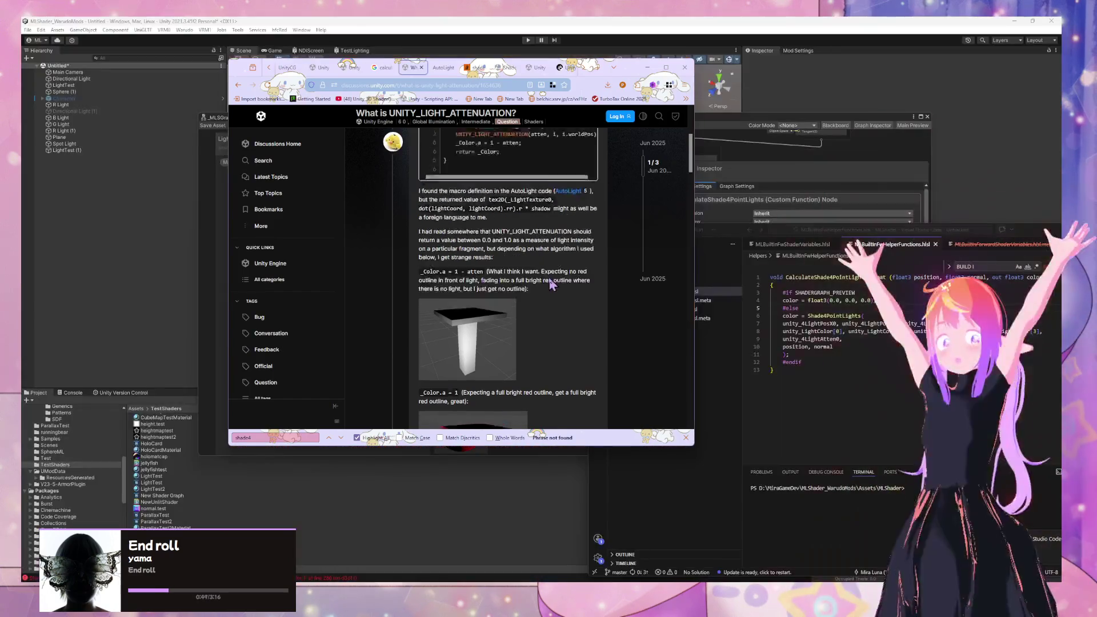
Step: Google UNITY_LIGHT_ATTENUATION copied from the forum code and open the AutoLight.cginc GitHub result in a new tab
scroll(549, 284, up, 5)
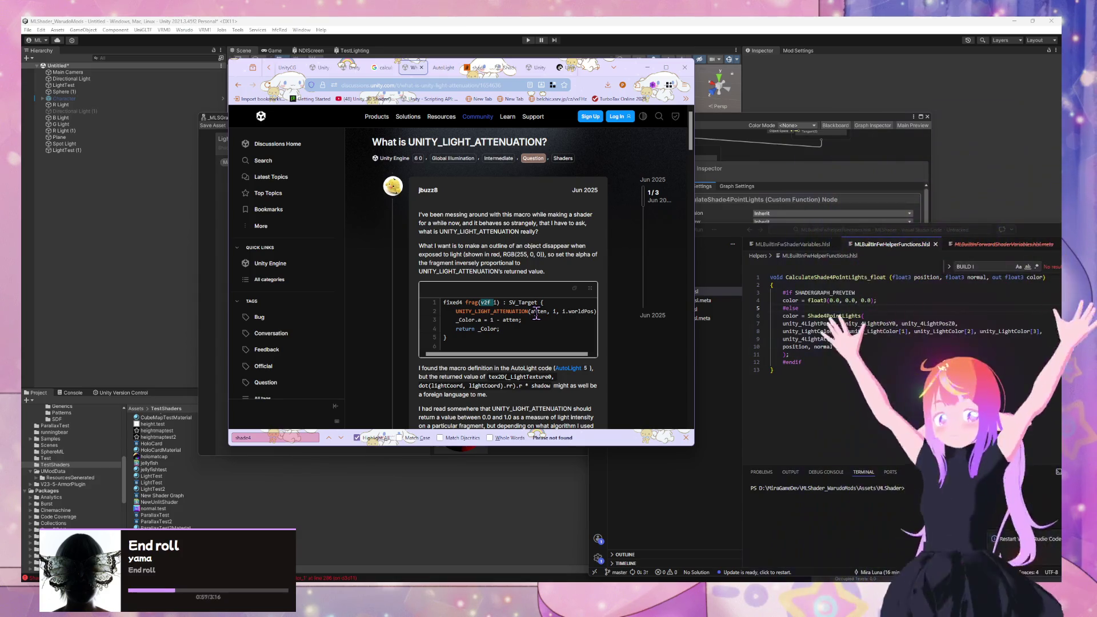
double_click(507, 312)
key(ctrl+c)
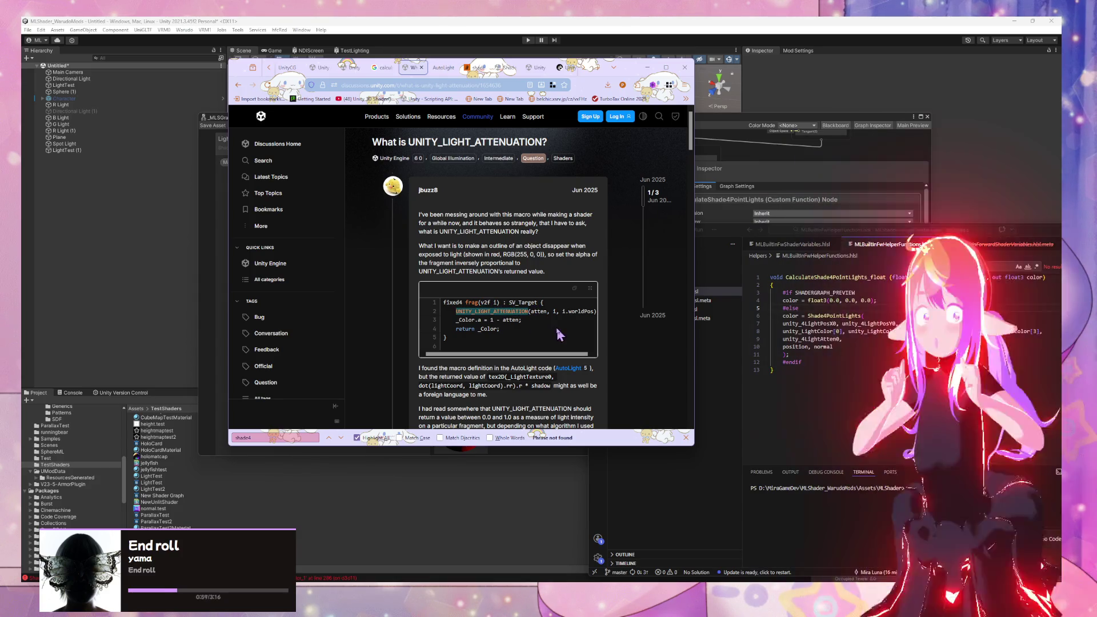
click(443, 67)
click(426, 85)
key(ctrl+v)
key(Return)
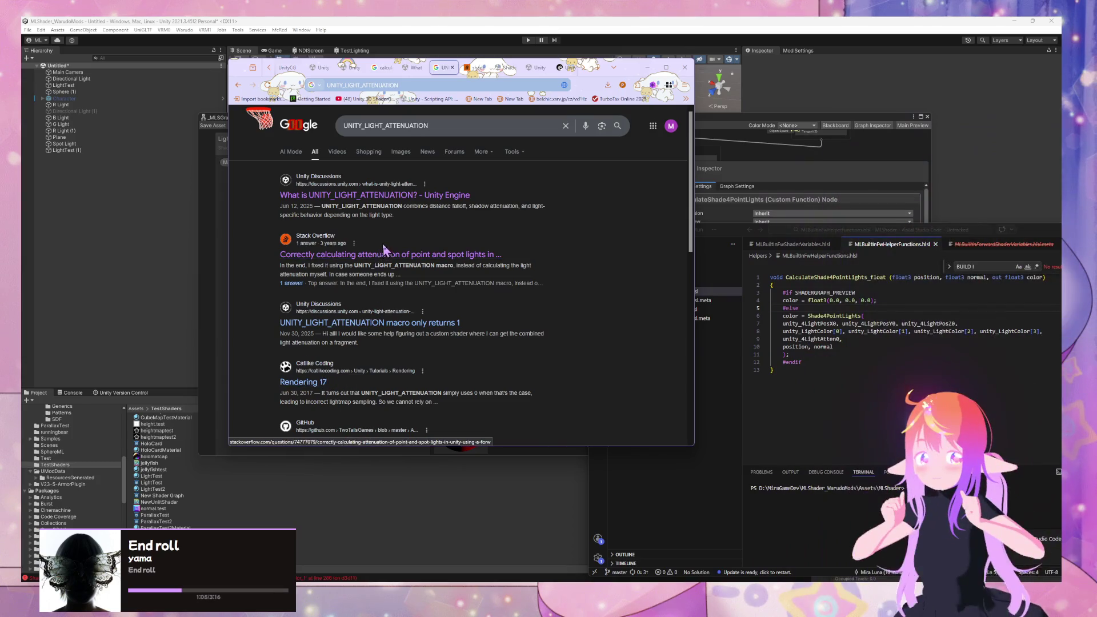
scroll(405, 247, down, 3)
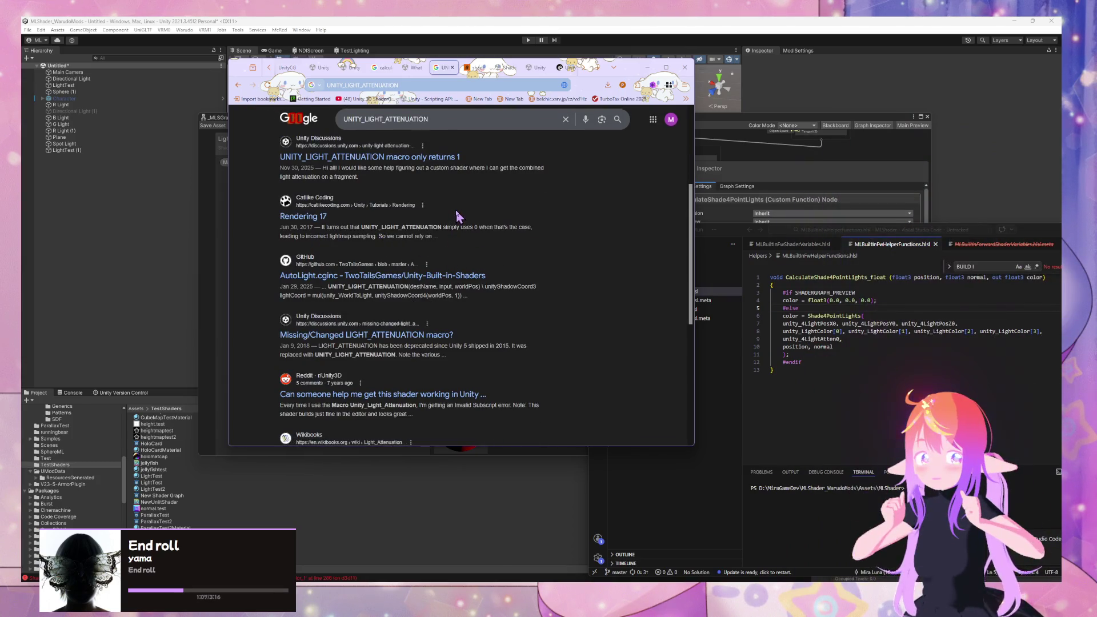
middle_click(391, 278)
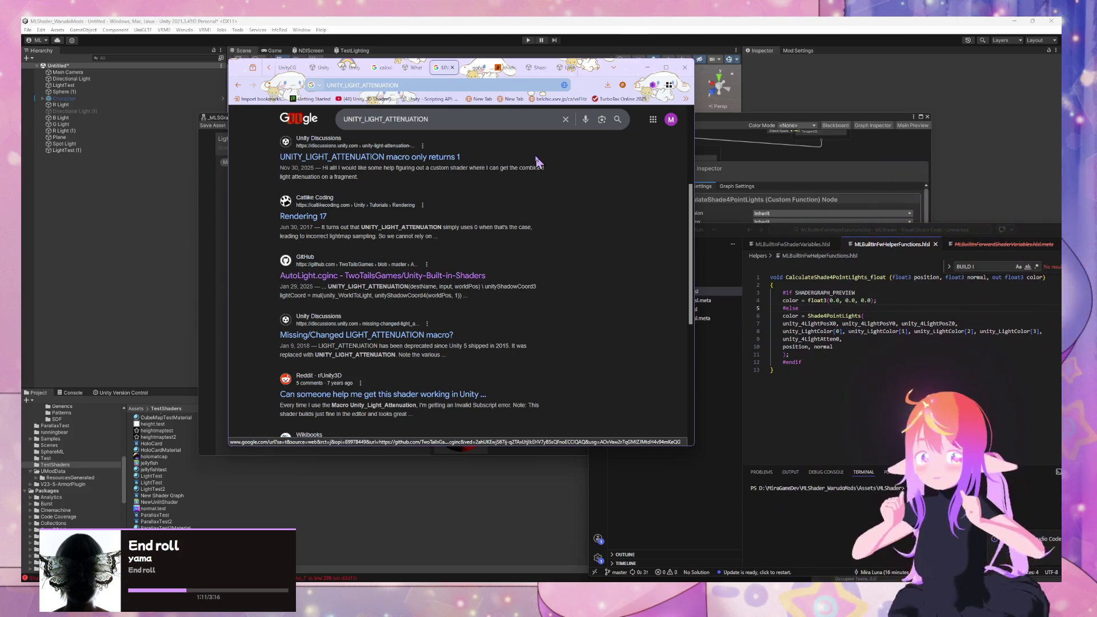
Step: Open AutoLight.cginc on GitHub and cycle through every UNITY_LIGHT_ATTENUATION match, including line 192
click(467, 68)
key(ctrl+f)
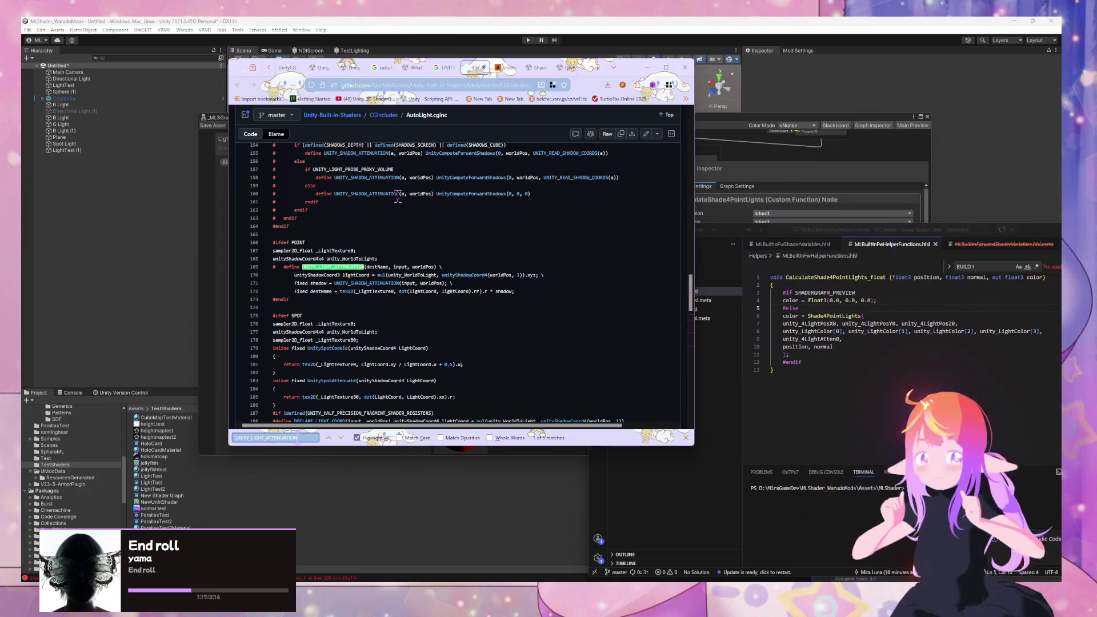
key(Return)
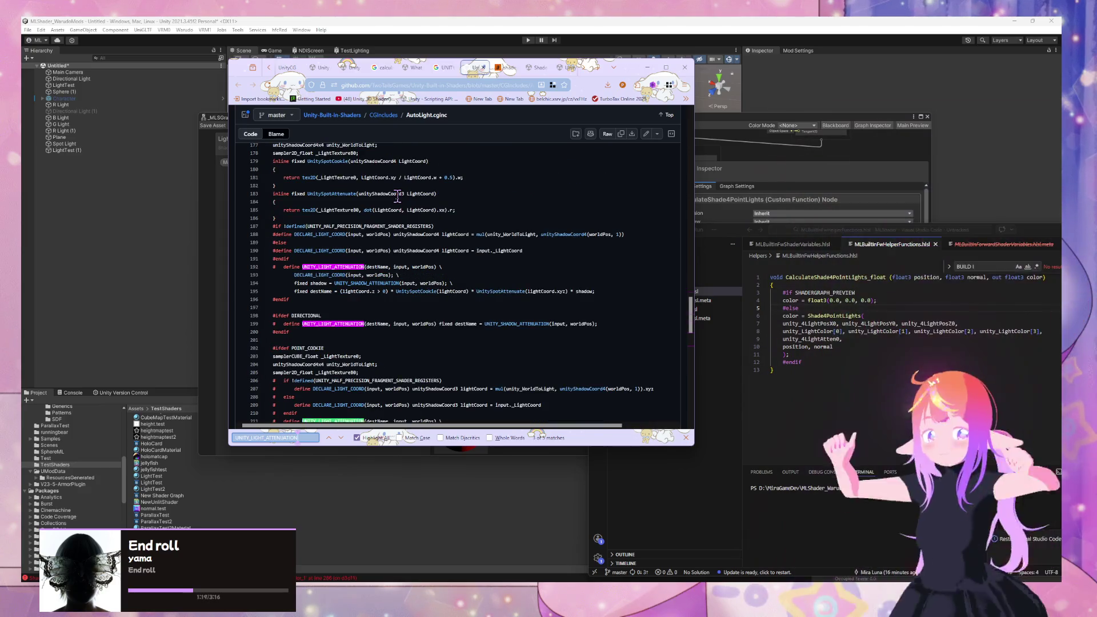
key(shift+Return)
key(Return)
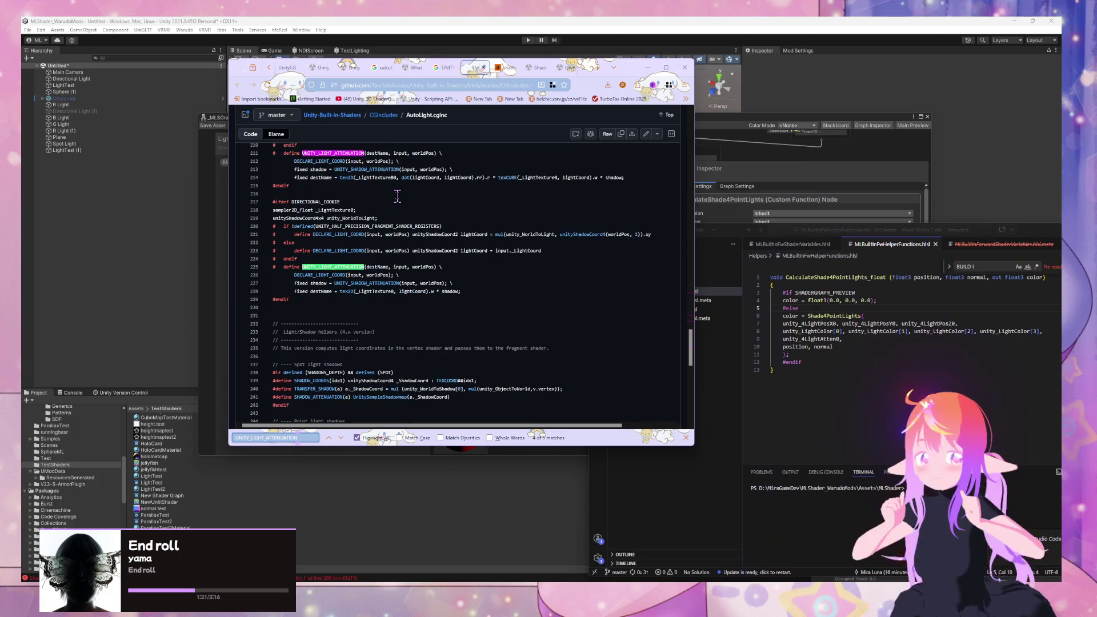
key(Return)
key(Return)
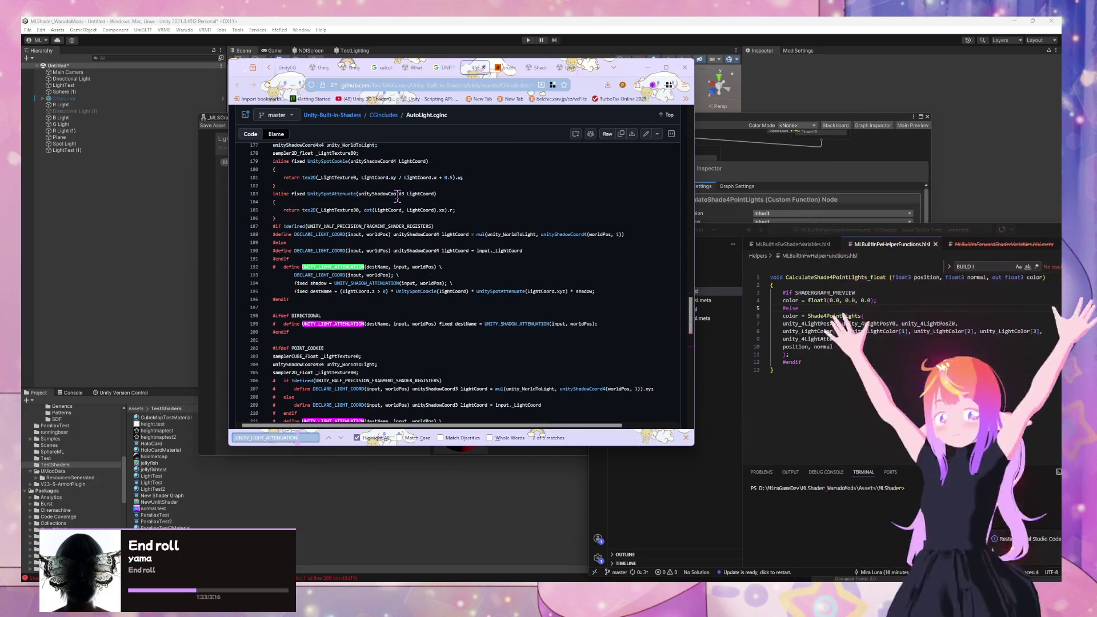
key(Return)
key(Return)
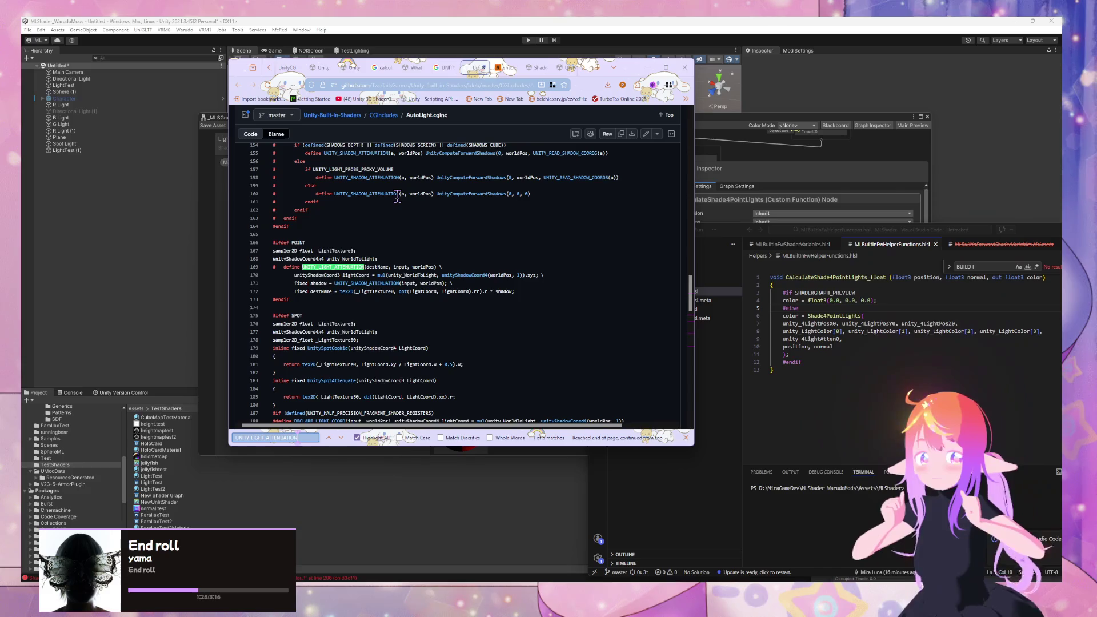
key(Return)
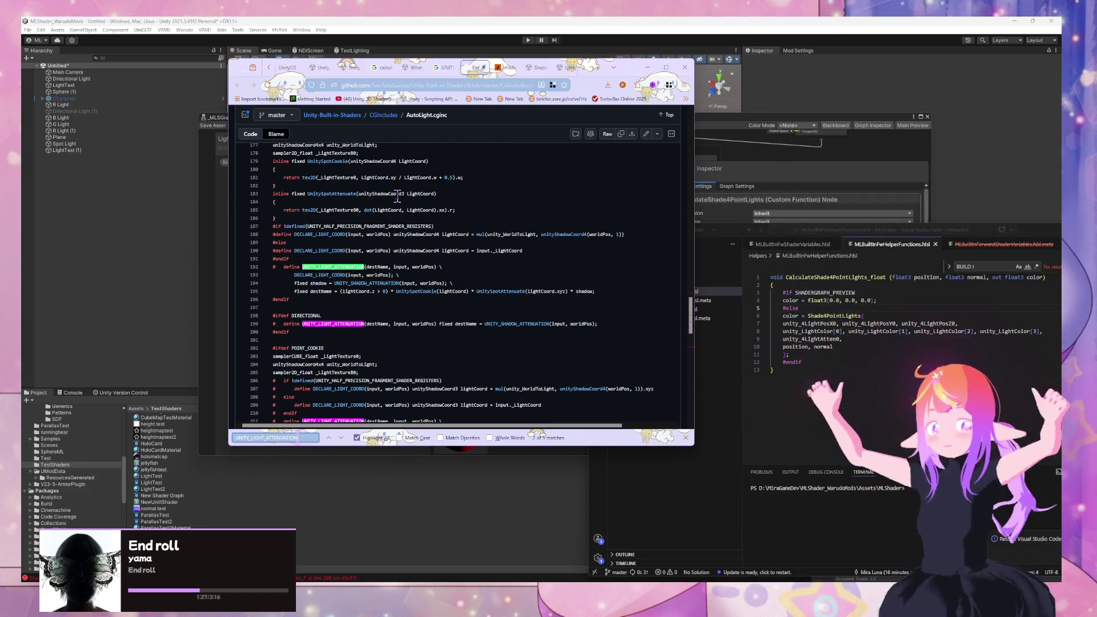
click(790, 372)
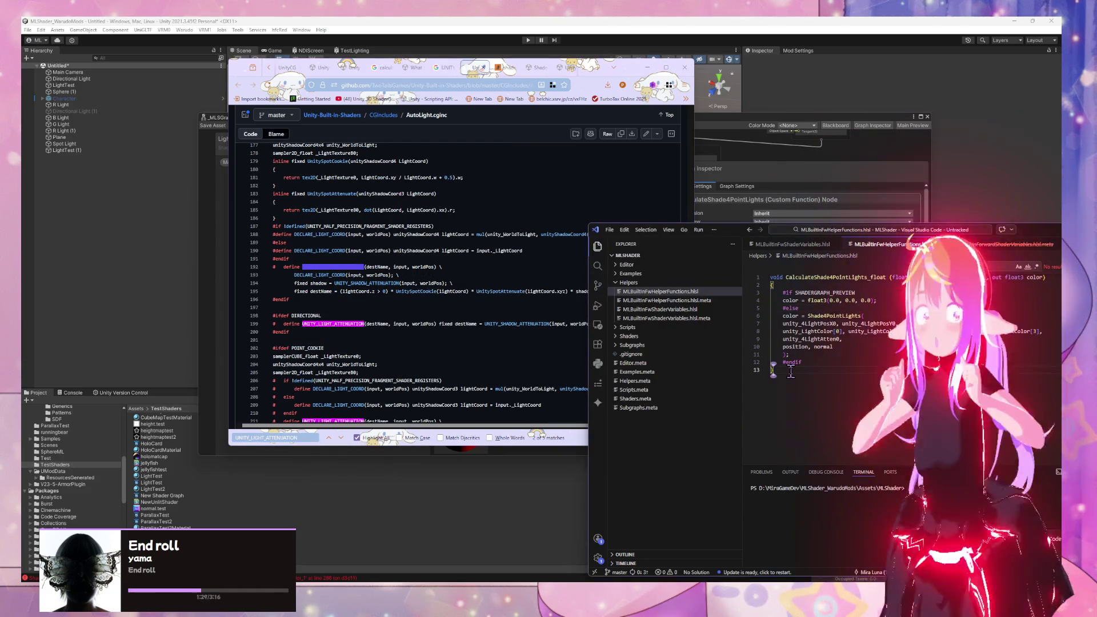
Step: Add blank lines after CalculateShade4PointLights and open the 'Missing/Changed LIGHT_ATTENUATION macro?' thread
key(Return)
key(Return)
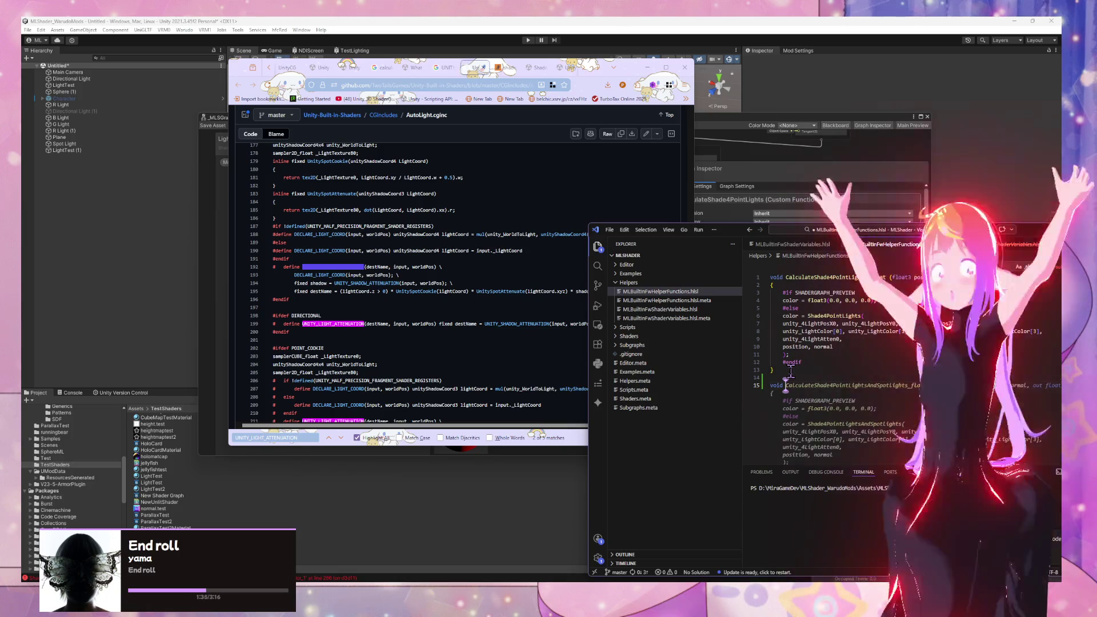
click(445, 67)
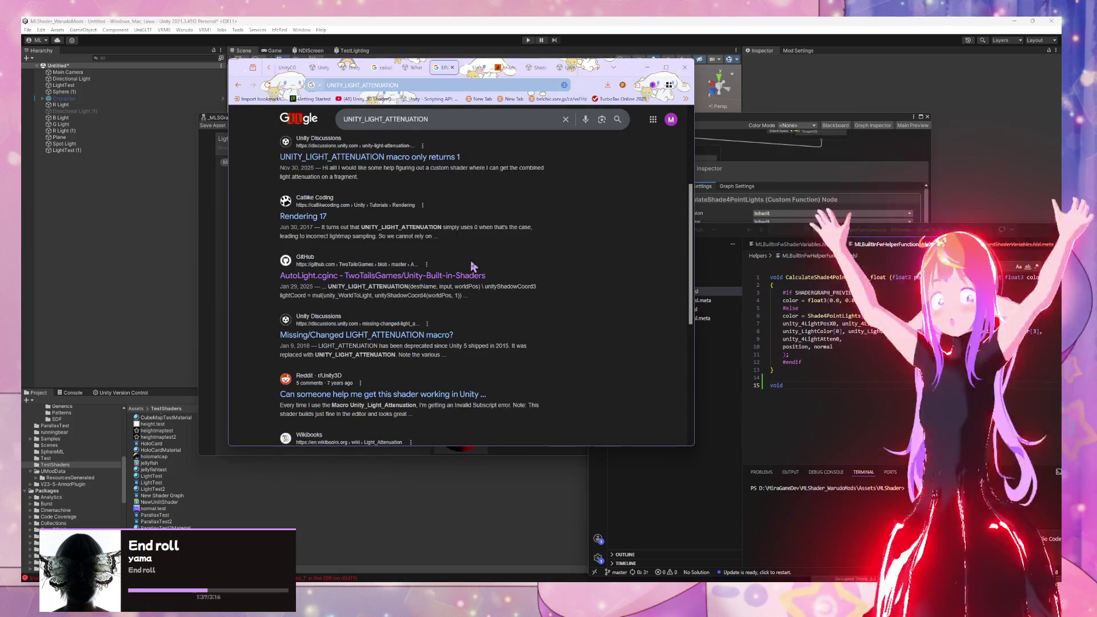
click(457, 337)
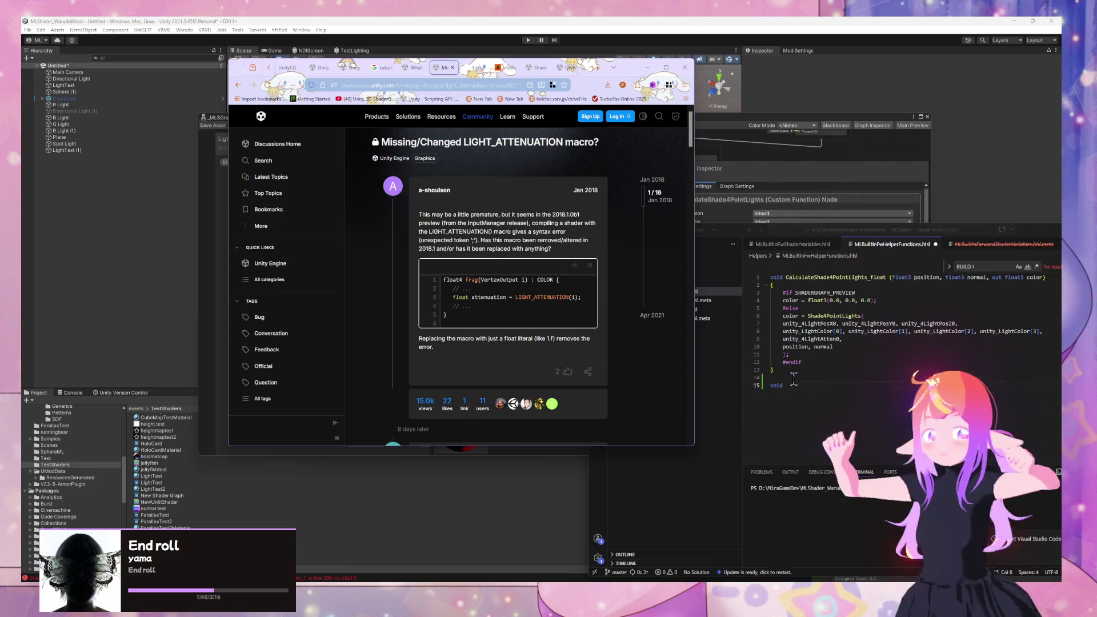
Step: Start a new CalculateShadow function in the helper HLSL file
click(796, 382)
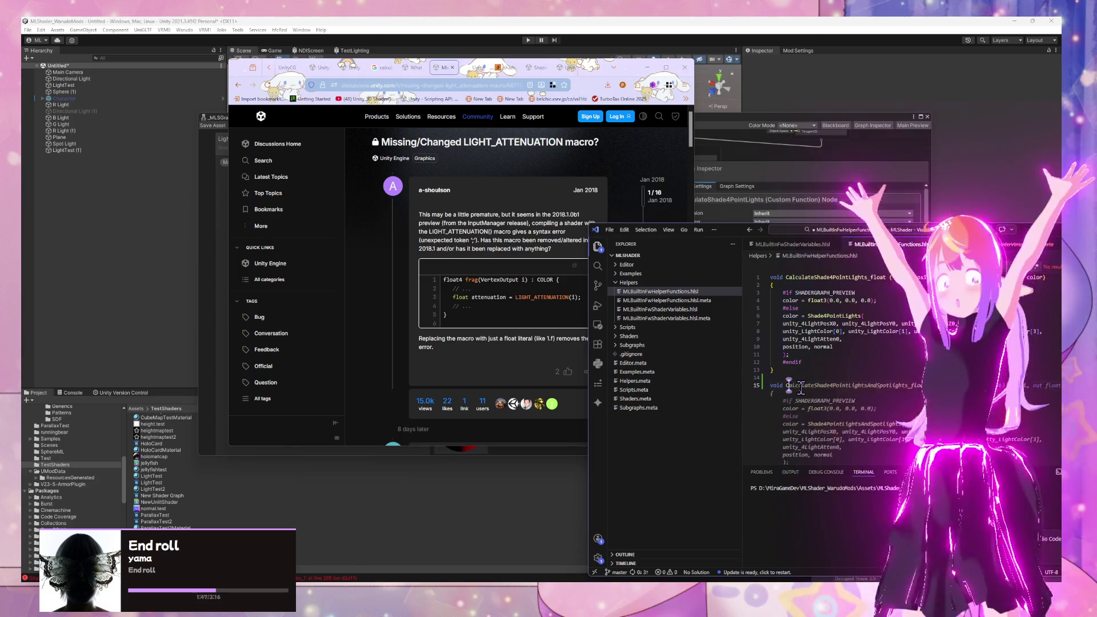
text(CalculateSh)
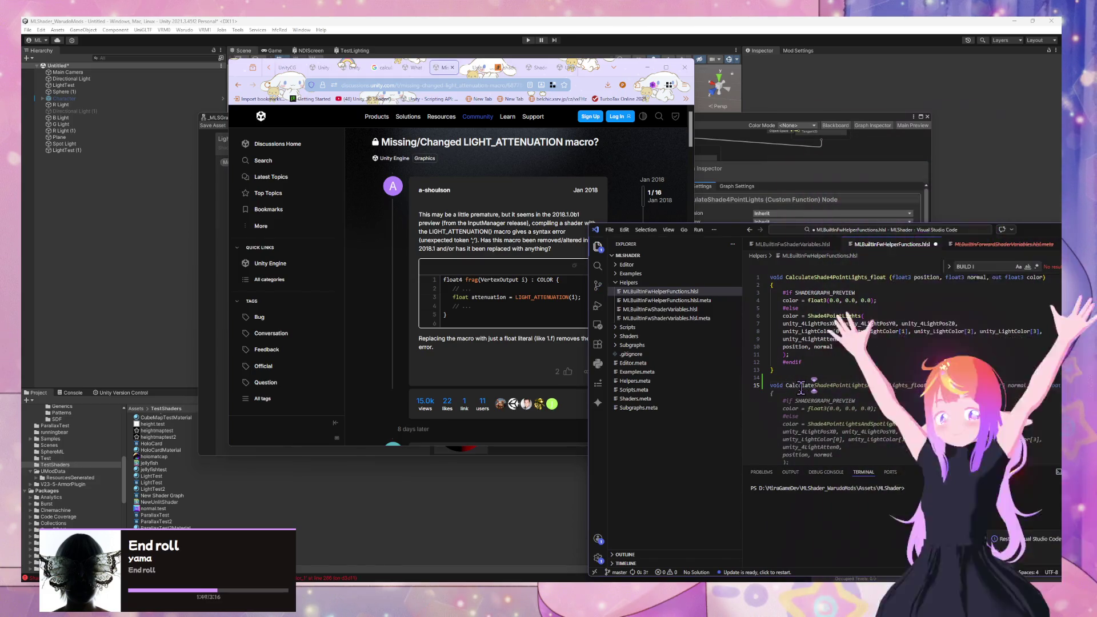
text(adows)
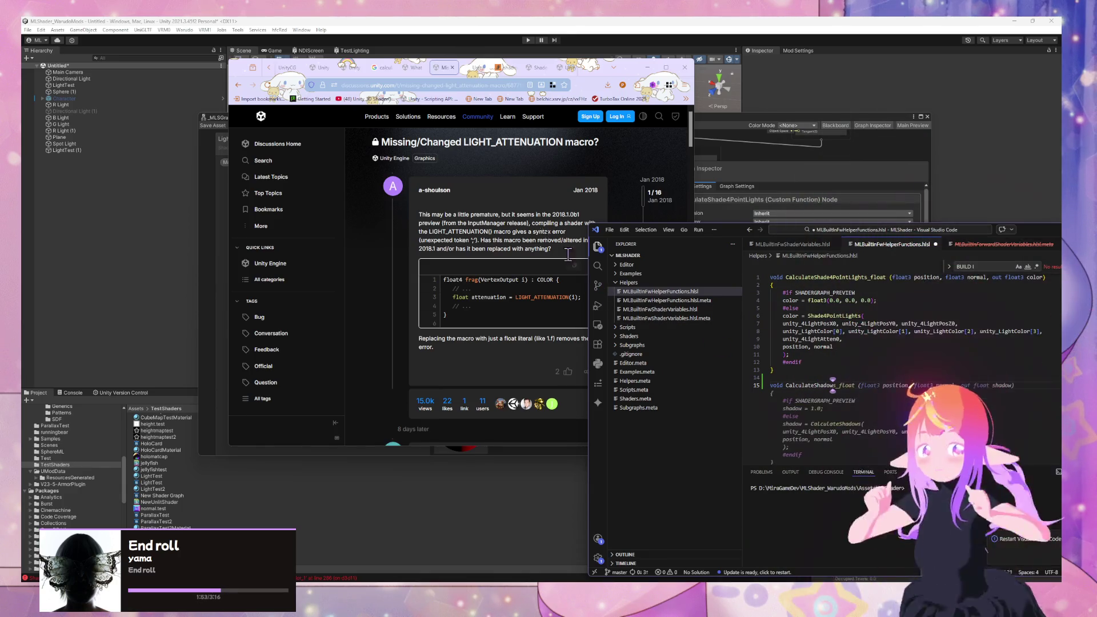
click(533, 227)
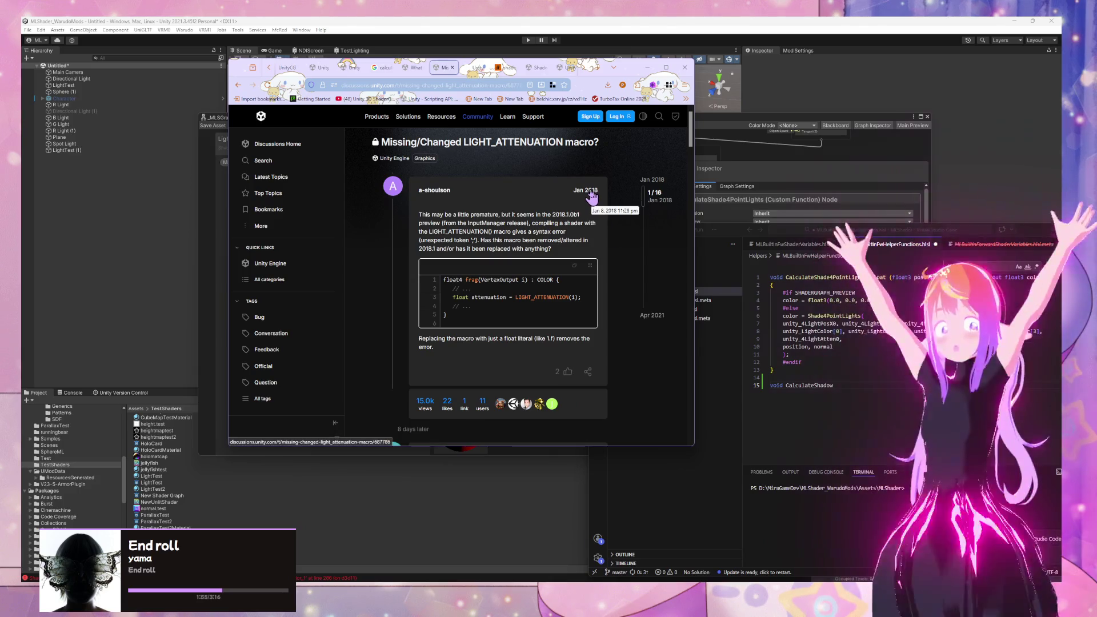
Step: Read the replies on UNITY_LIGHT_ATTENUATION replacing LIGHT_ATTENUATION, then select CalculateShadow for renaming
scroll(591, 197, down, 5)
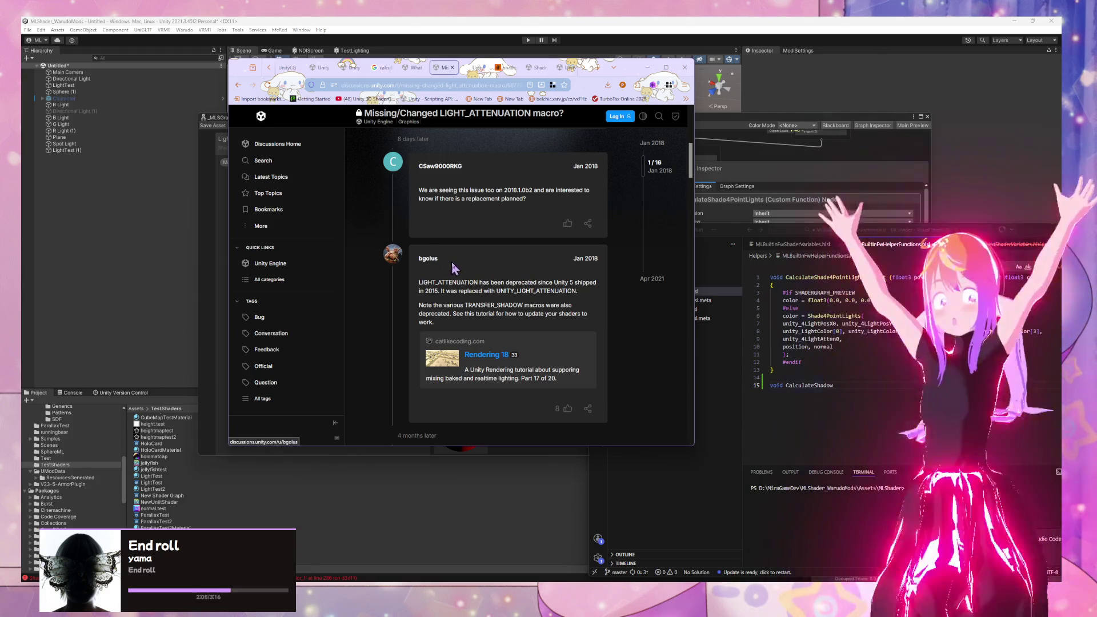
scroll(453, 267, down, 5)
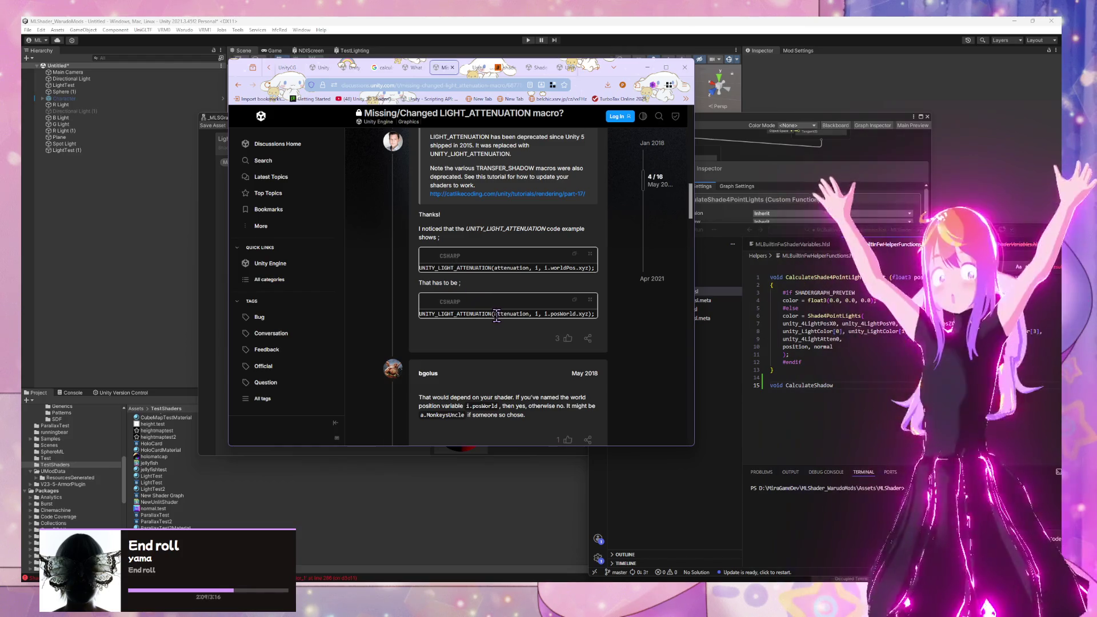
click(849, 390)
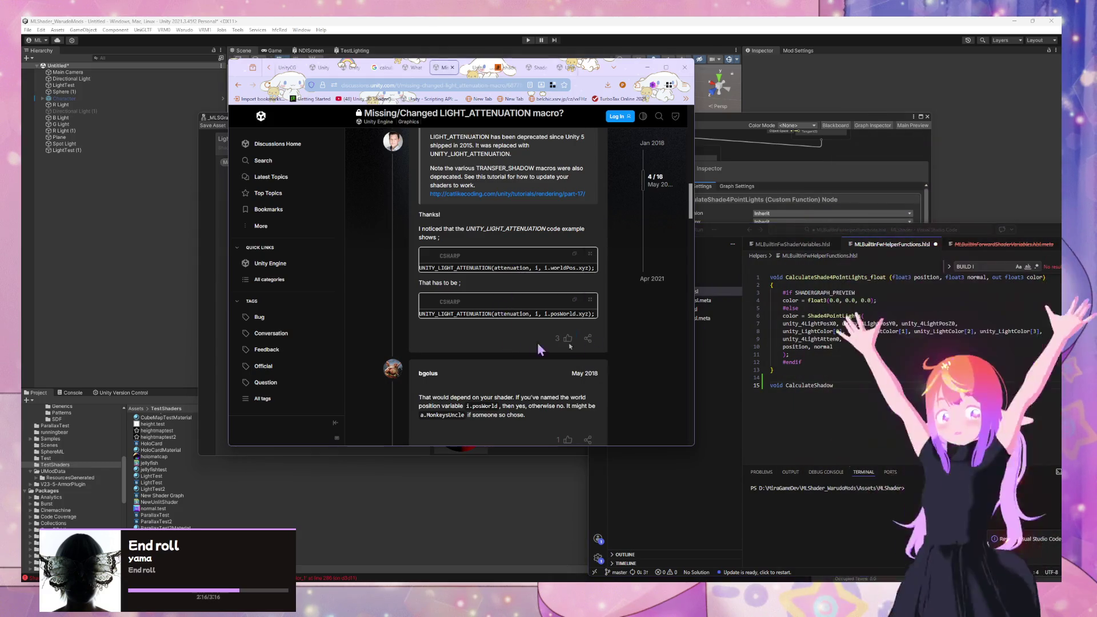
click(816, 383)
text(LightAttenuation(float3 pos)
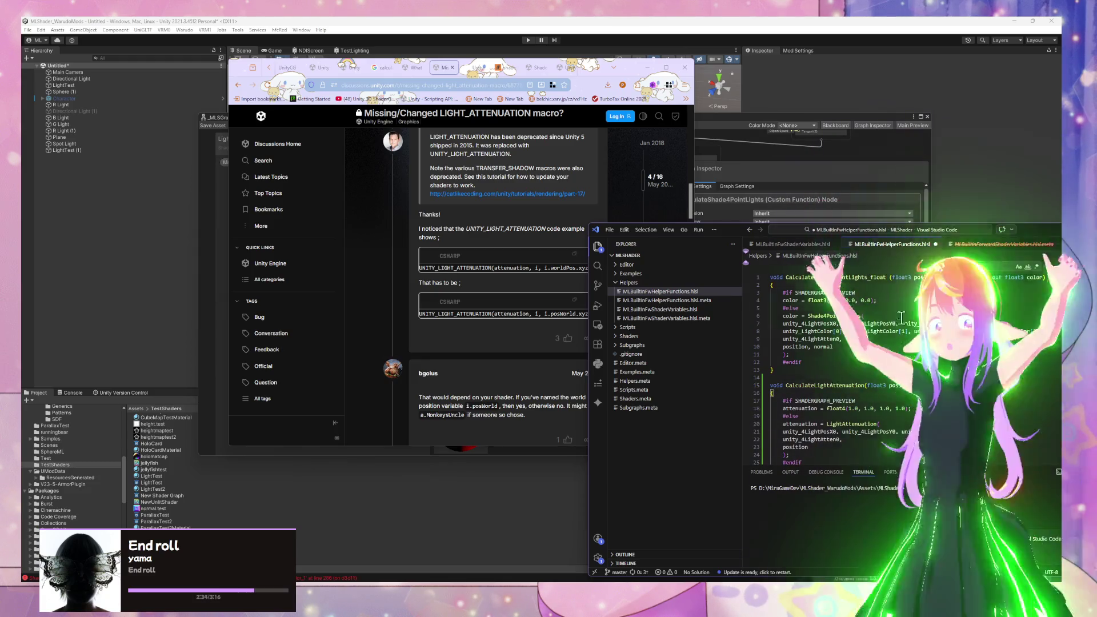
Step: Accept the suggested CalculateLightAttenuation body and find UNITY_LIGHT_ATTENUATION in the thread's corrected example
key(Tab)
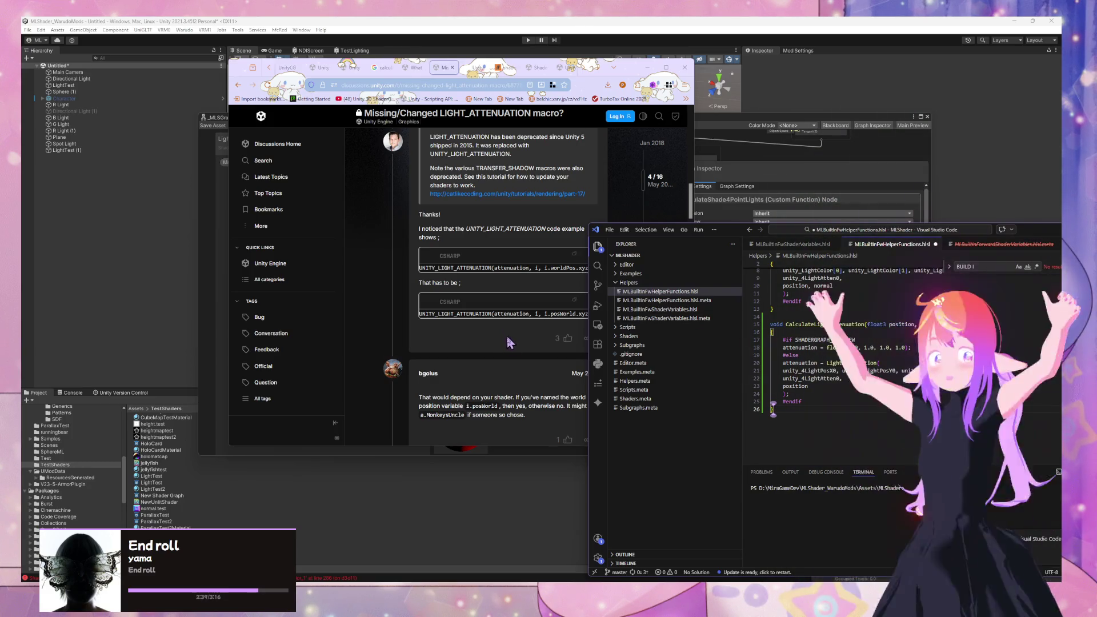
click(507, 338)
scroll(557, 317, down, 2)
scroll(353, 171, up, 3)
click(410, 69)
click(443, 68)
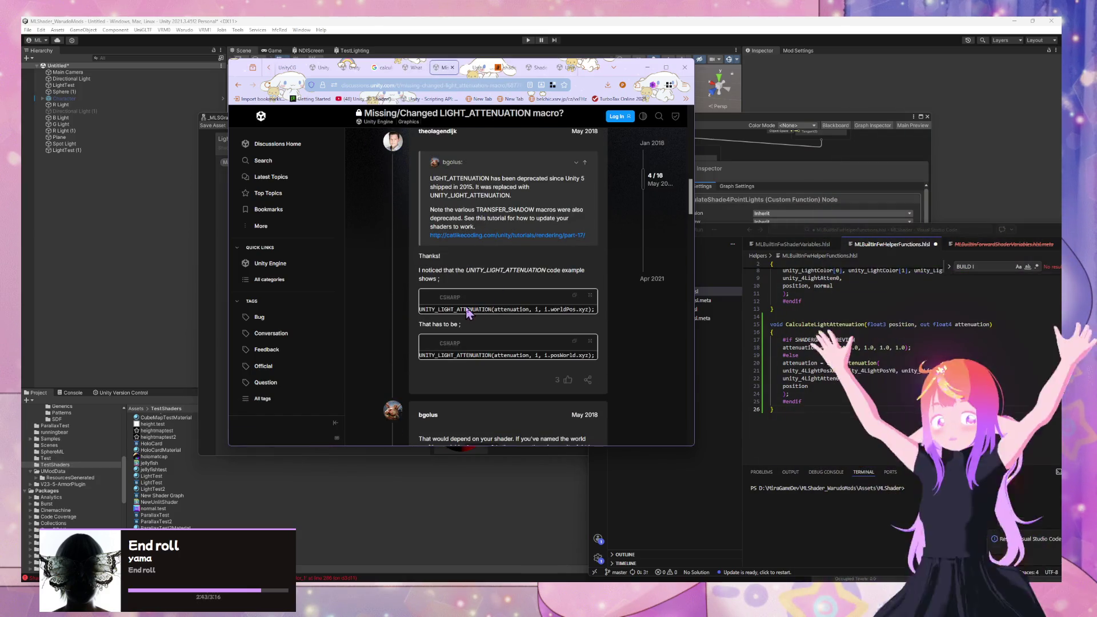
double_click(464, 355)
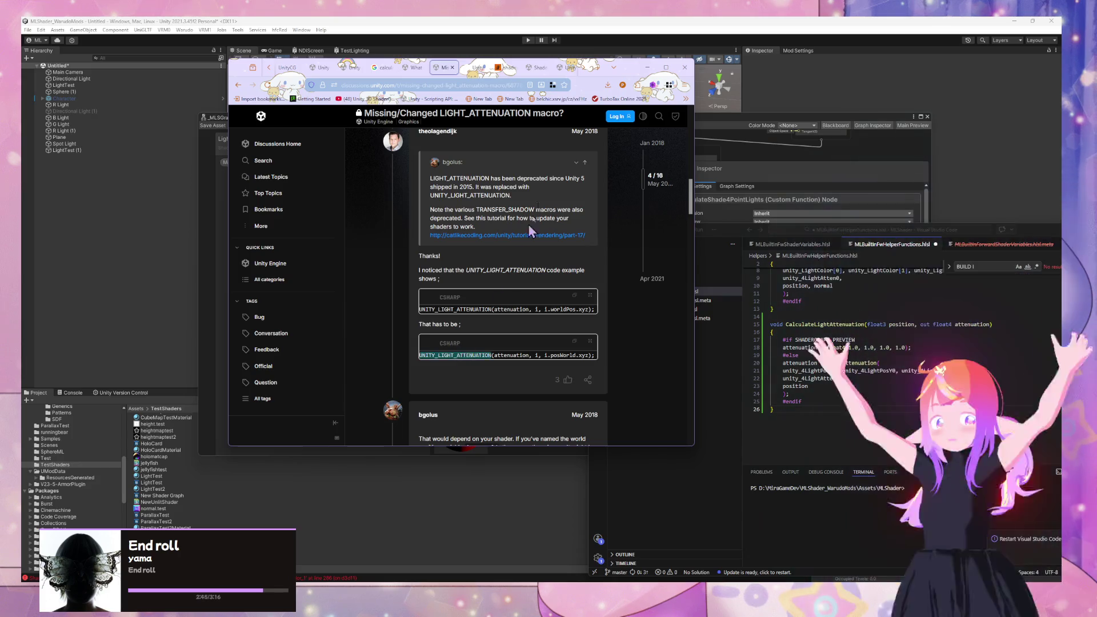
Step: Skim the Catlike Coding Rendering 17 tutorial, then search Google for UNITY_LIGHT_ATTENUATION again
click(529, 236)
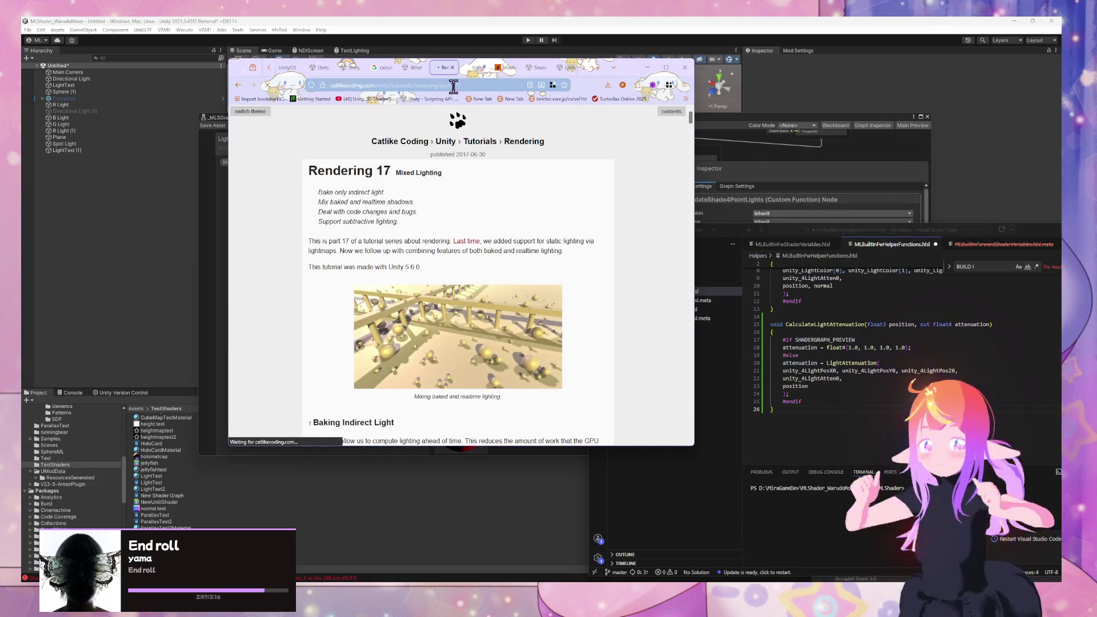
scroll(502, 183, down, 15)
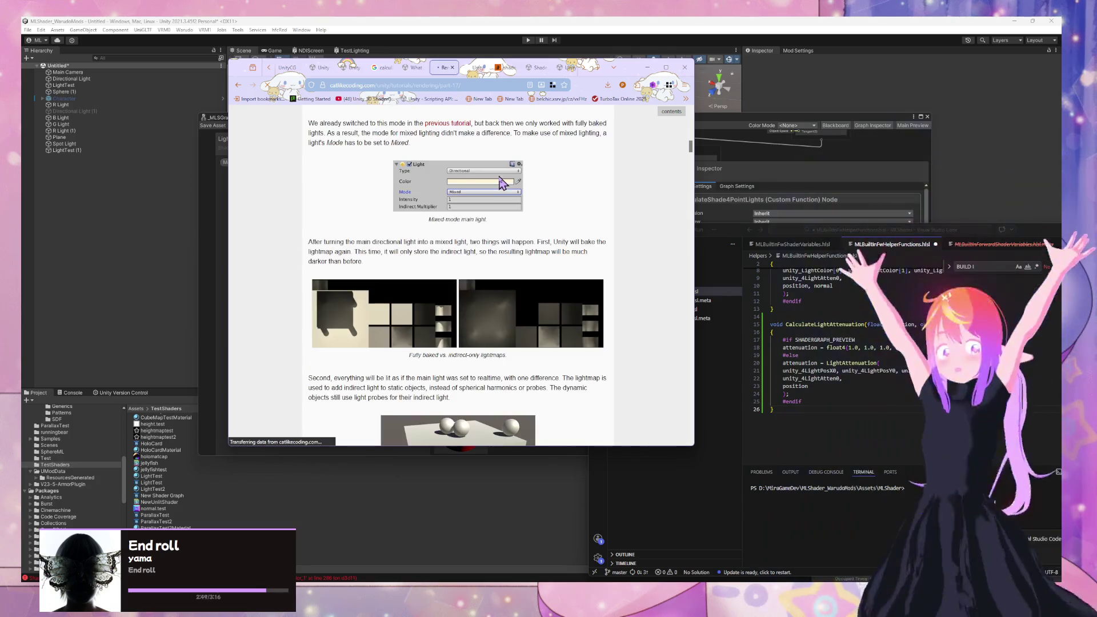
scroll(501, 182, down, 12)
scroll(502, 183, up, 5)
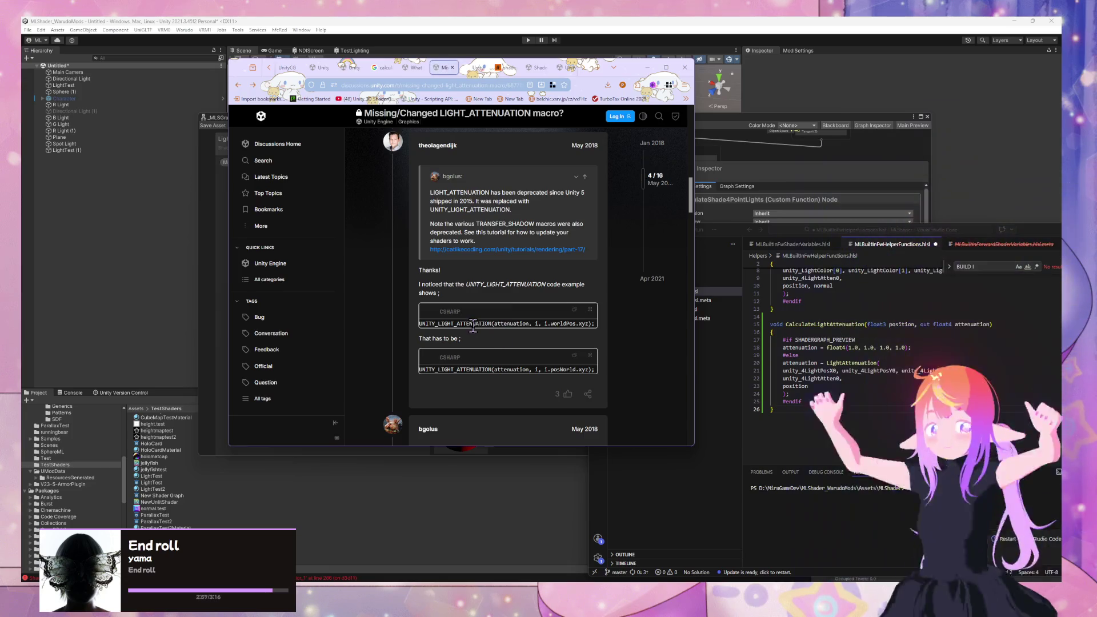
key(ctrl+c)
click(409, 86)
key(ctrl+v)
key(Return)
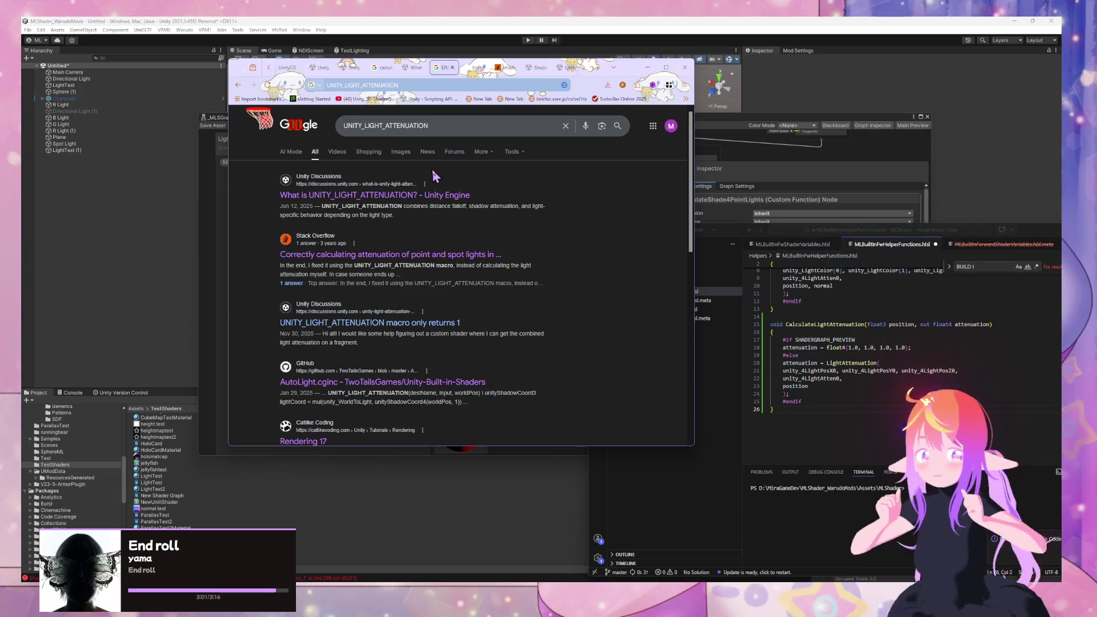
Step: Make line 20 assign UNITY_LIGHT_ATTENUATION to attenuation and open the 'What is UNITY_LIGHT_ATTENUATION?' result
scroll(396, 186, down, 2)
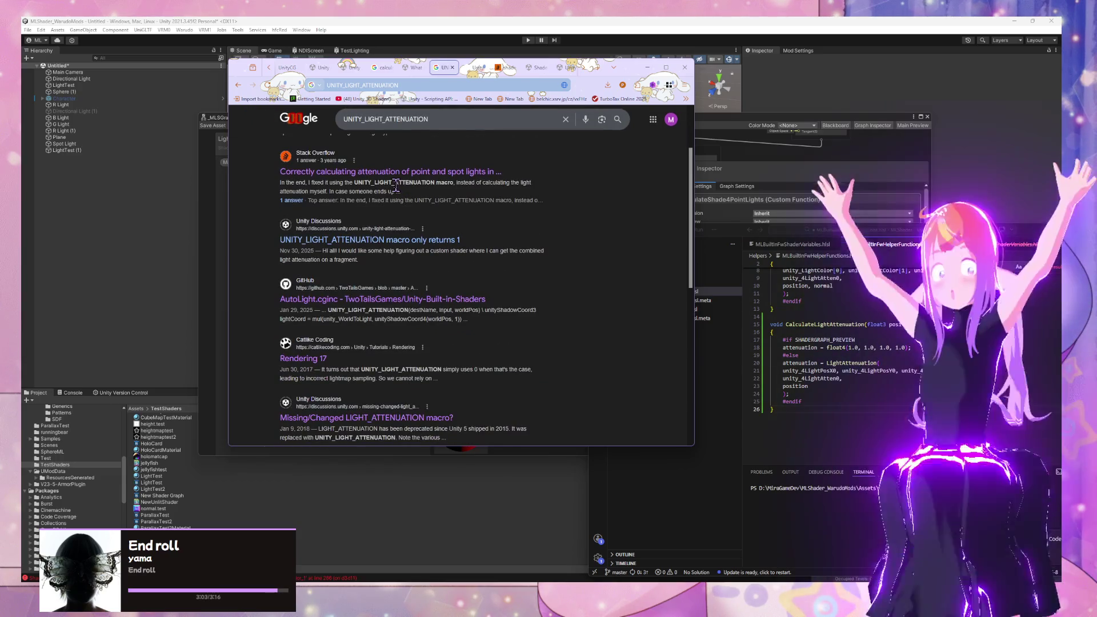
scroll(420, 255, down, 3)
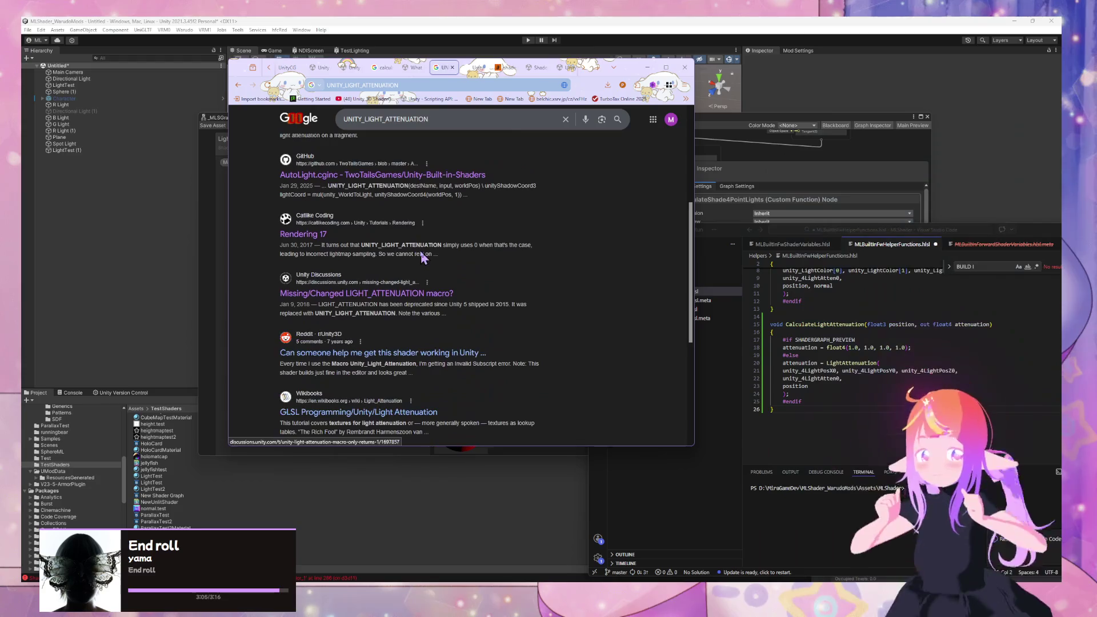
scroll(437, 372, up, 5)
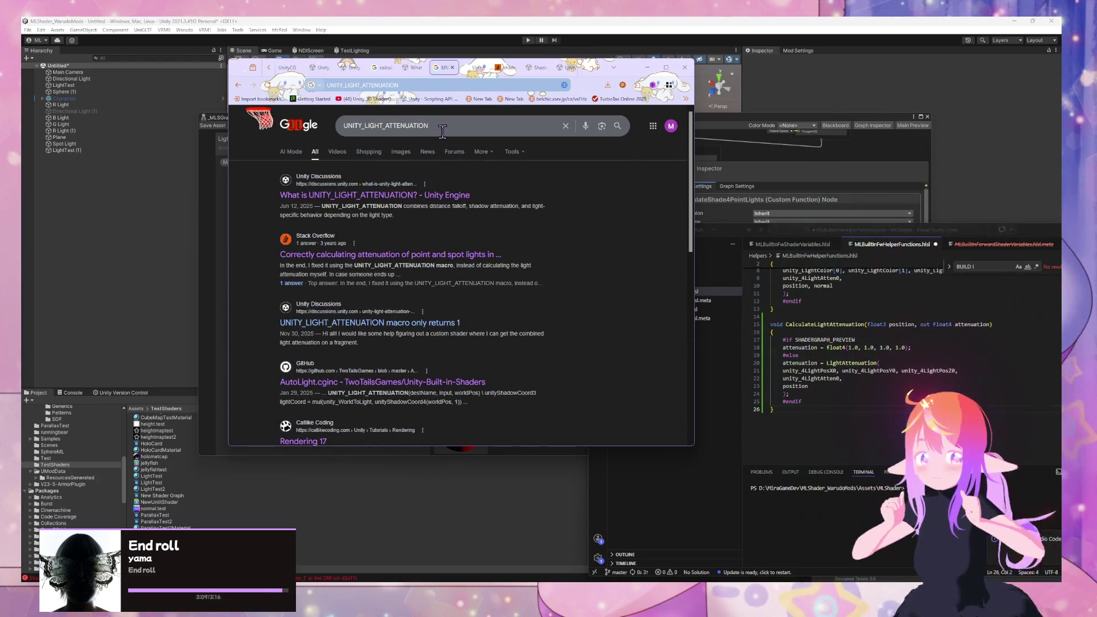
click(427, 125)
click(843, 400)
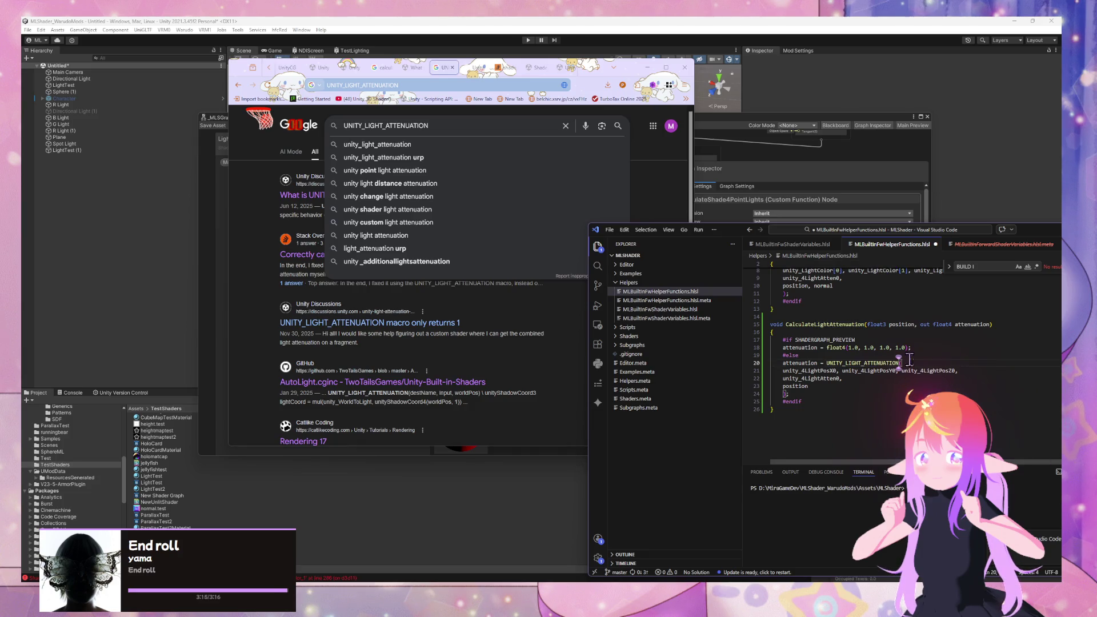
click(275, 230)
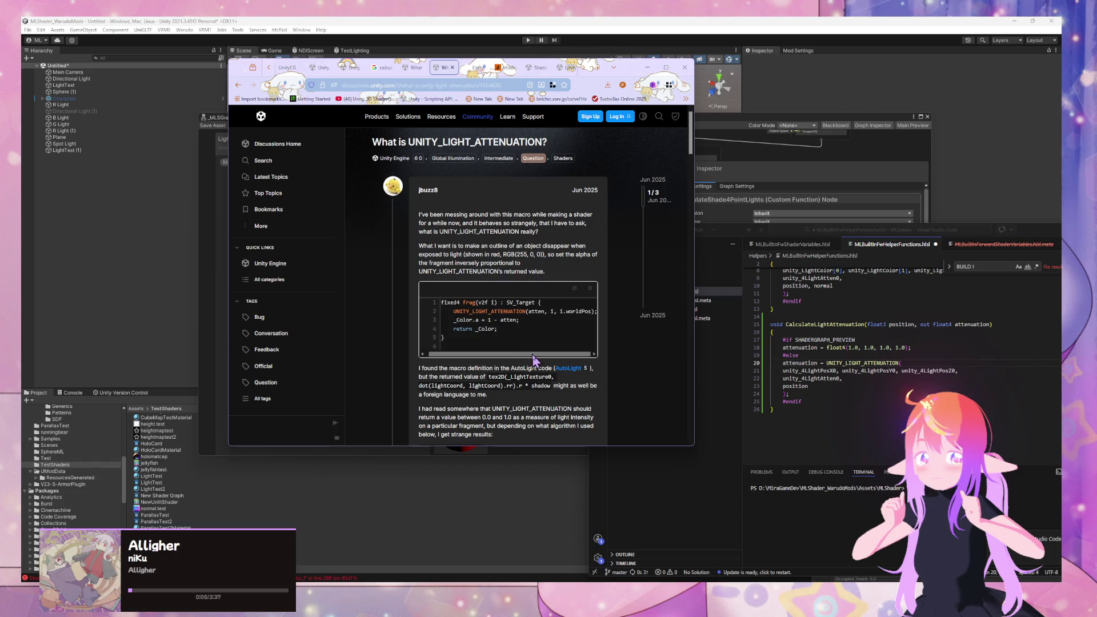
Step: Locate the light position arguments on line 21 and compare them with the forum post's example
drag(532, 355, 519, 355)
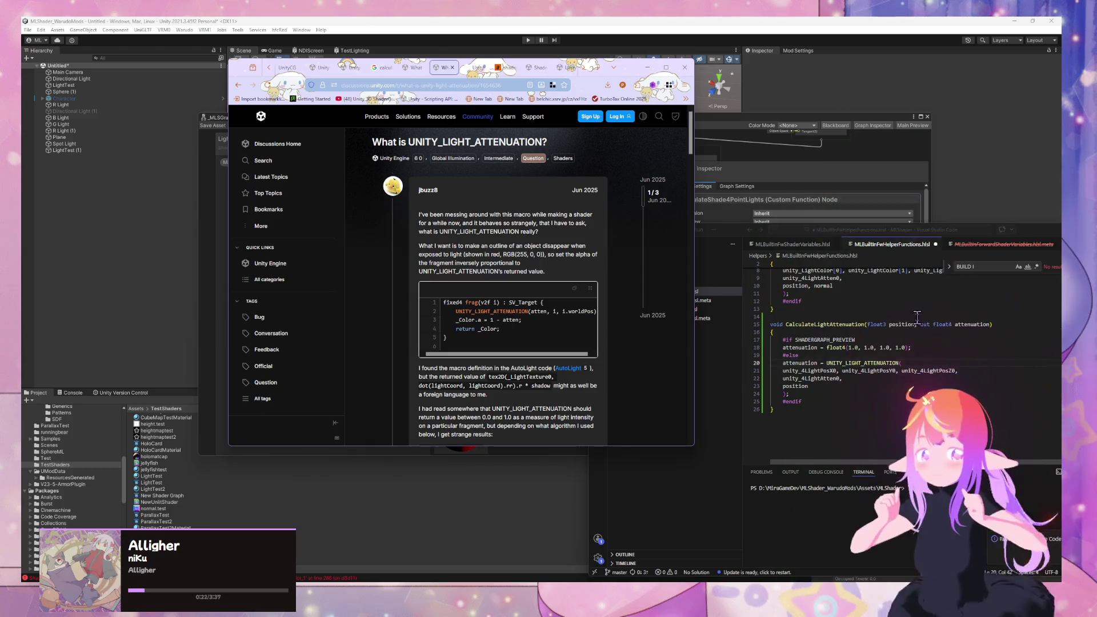
scroll(900, 319, up, 3)
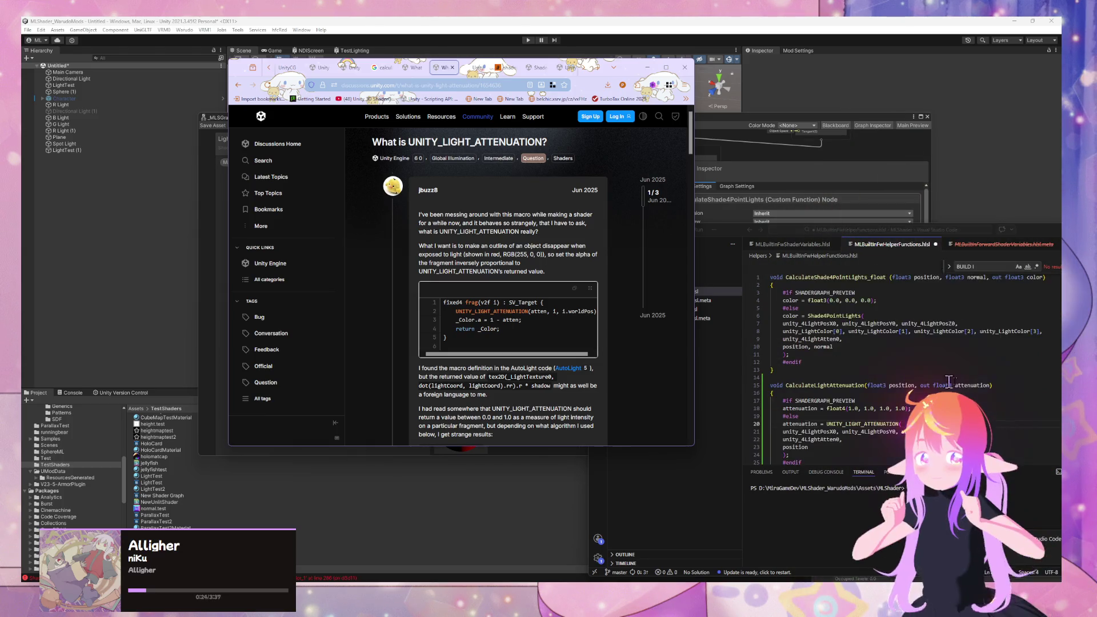
click(989, 386)
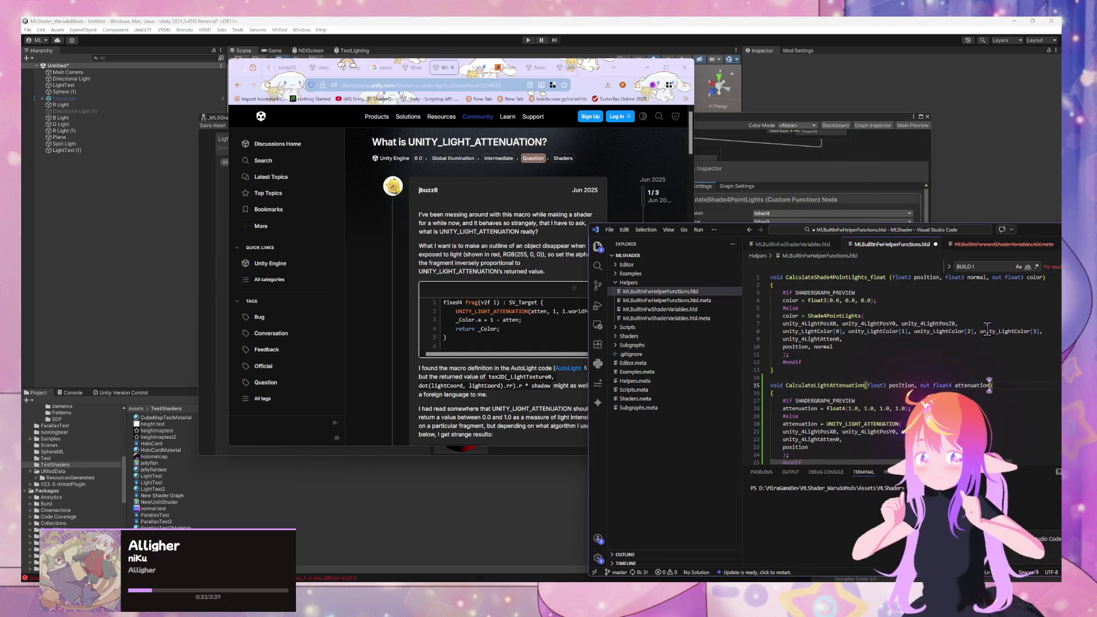
scroll(918, 319, down, 3)
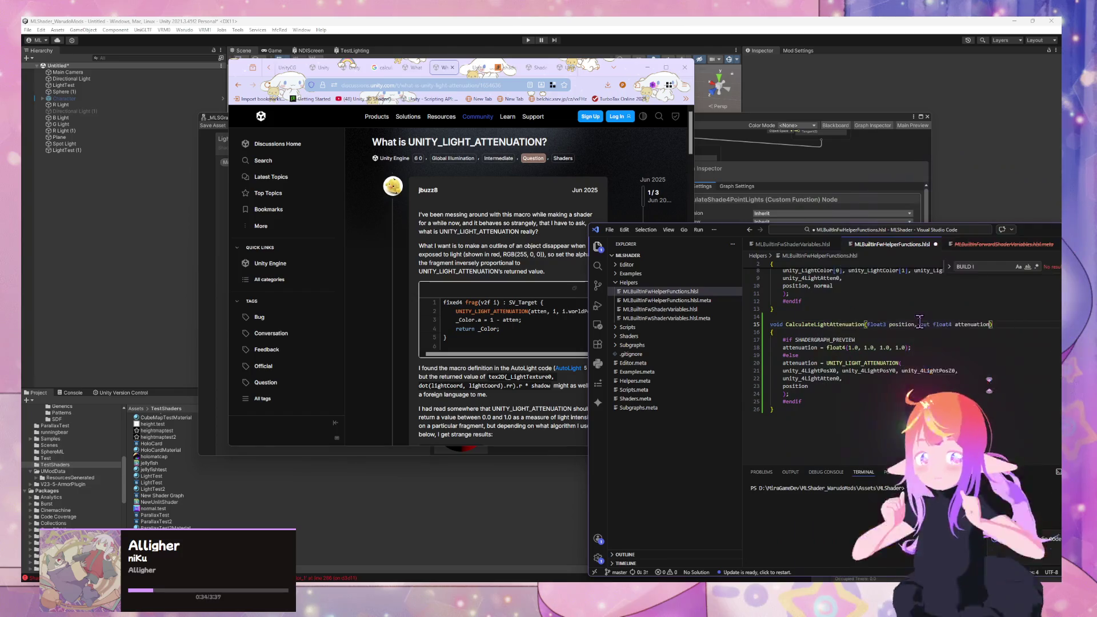
click(826, 401)
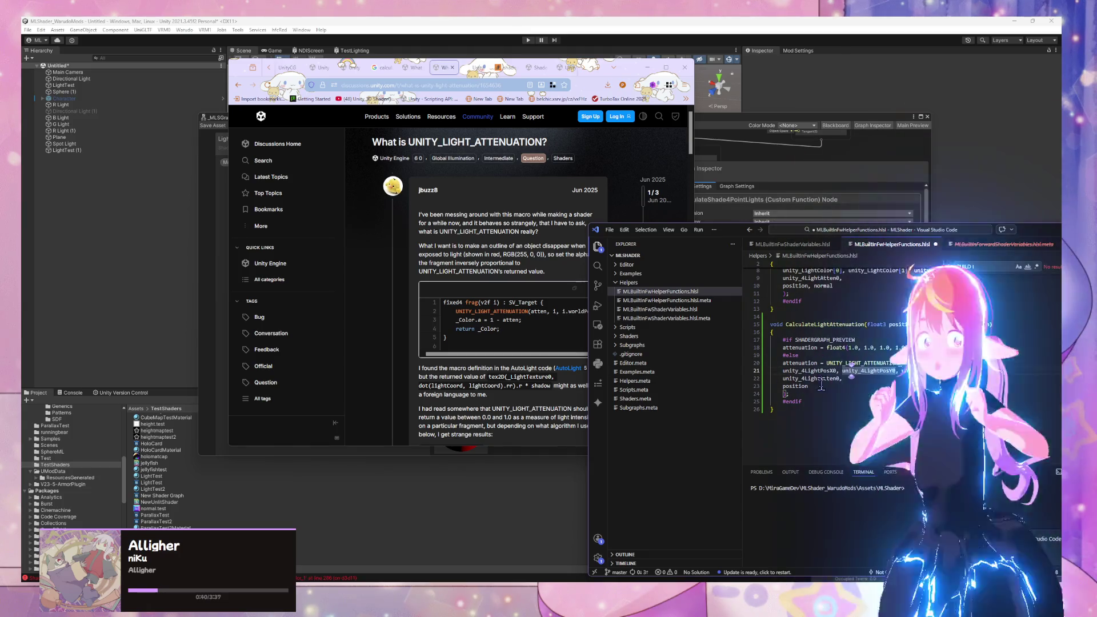
click(842, 372)
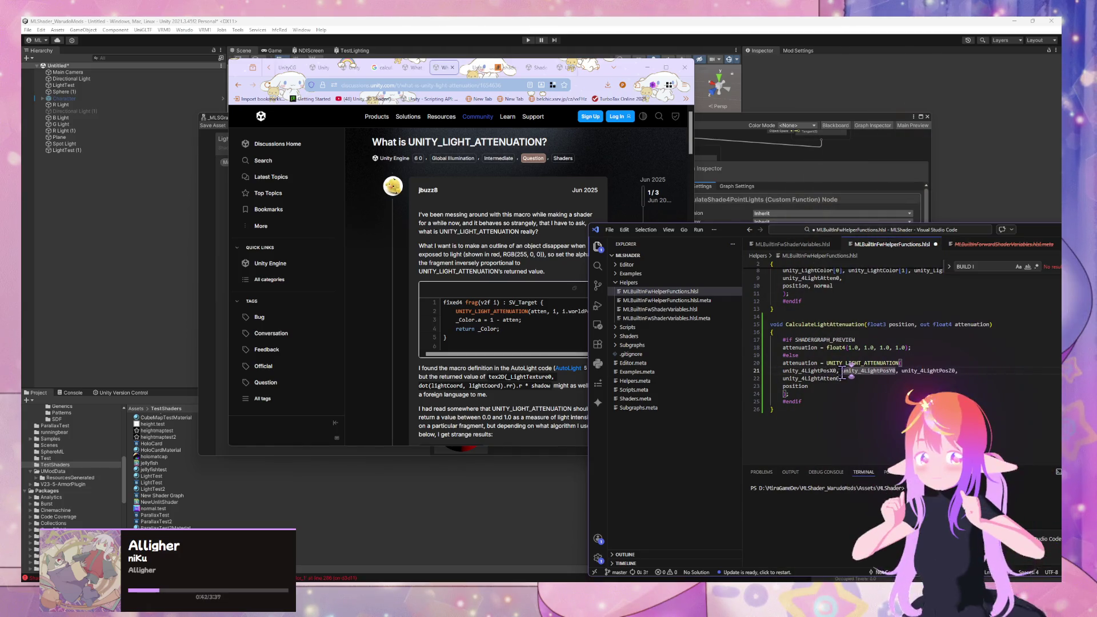
click(577, 337)
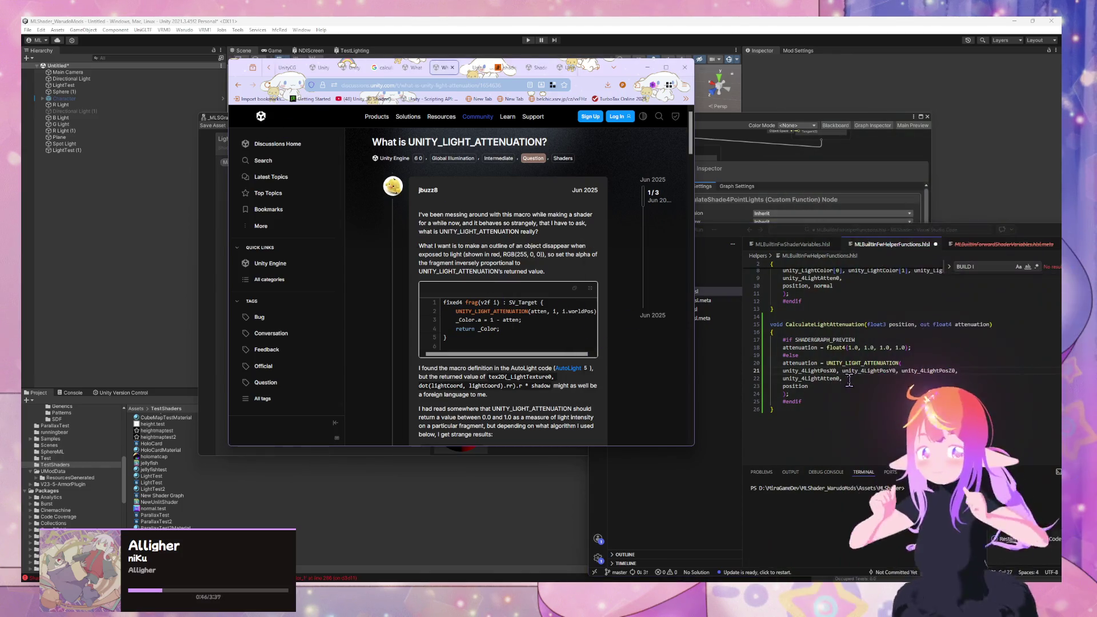
Step: Delete the argument lines so the UNITY_LIGHT_ATTENUATION call is left empty
click(850, 381)
key(BackSpace)
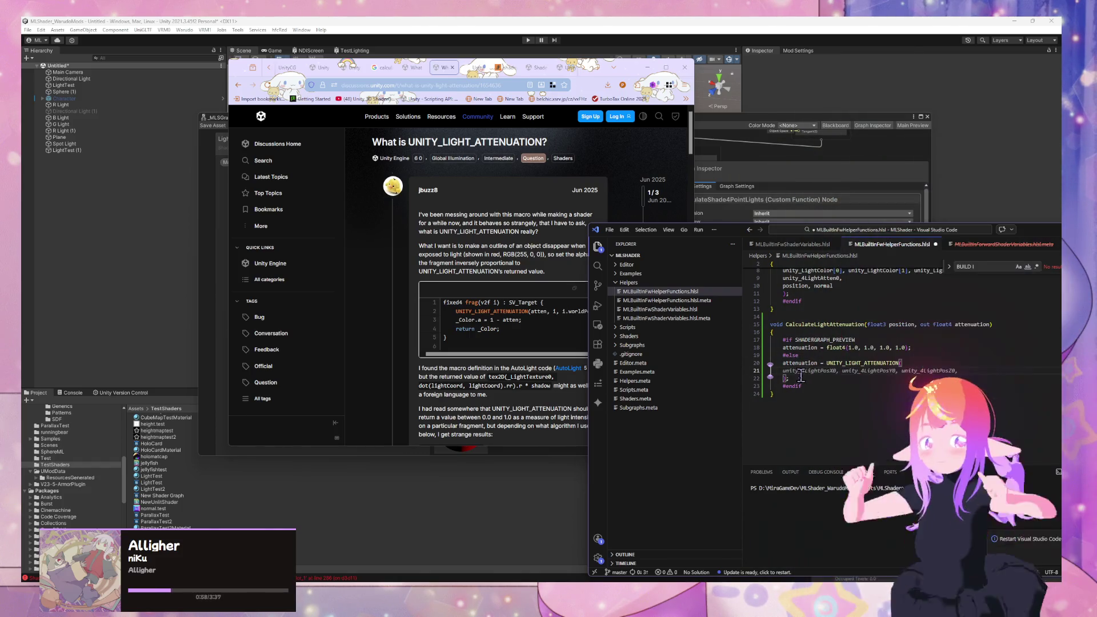
mouse_move(795, 378)
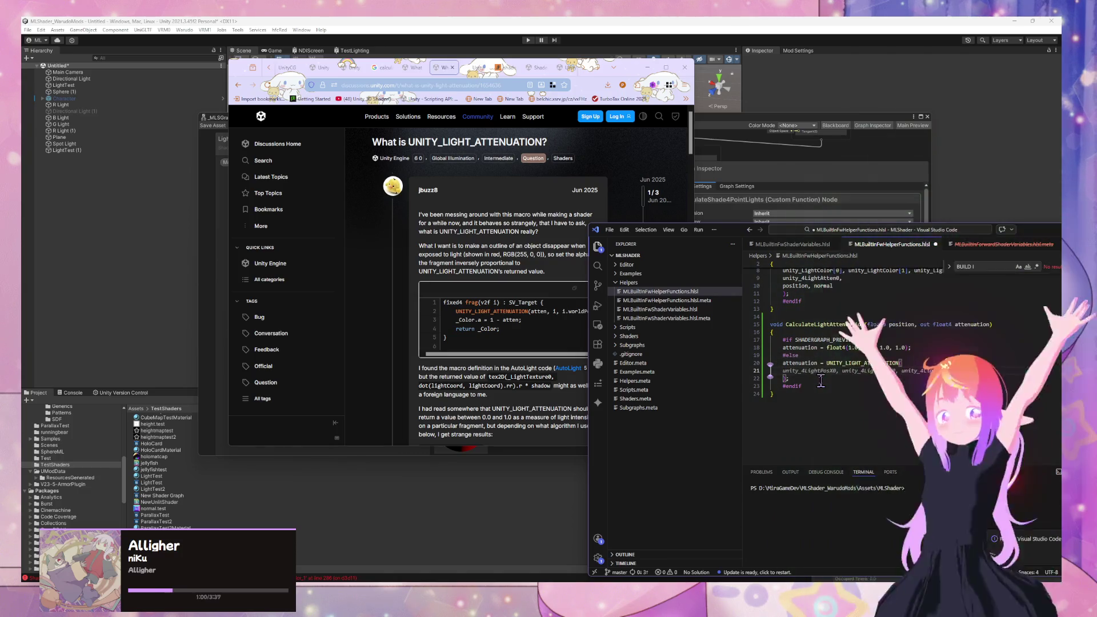
click(531, 369)
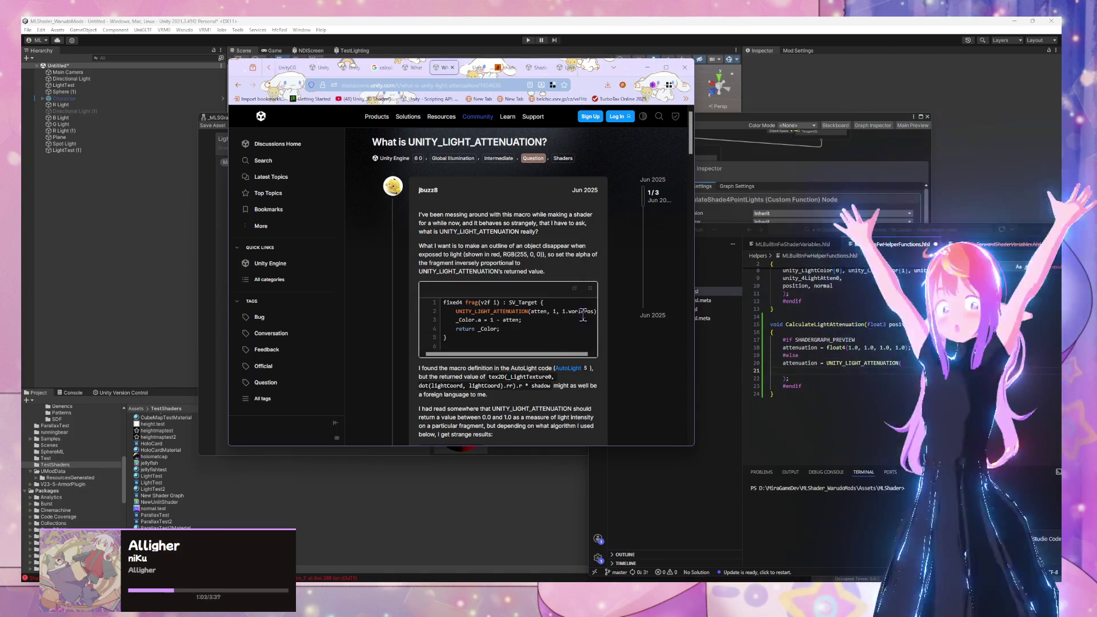
click(799, 371)
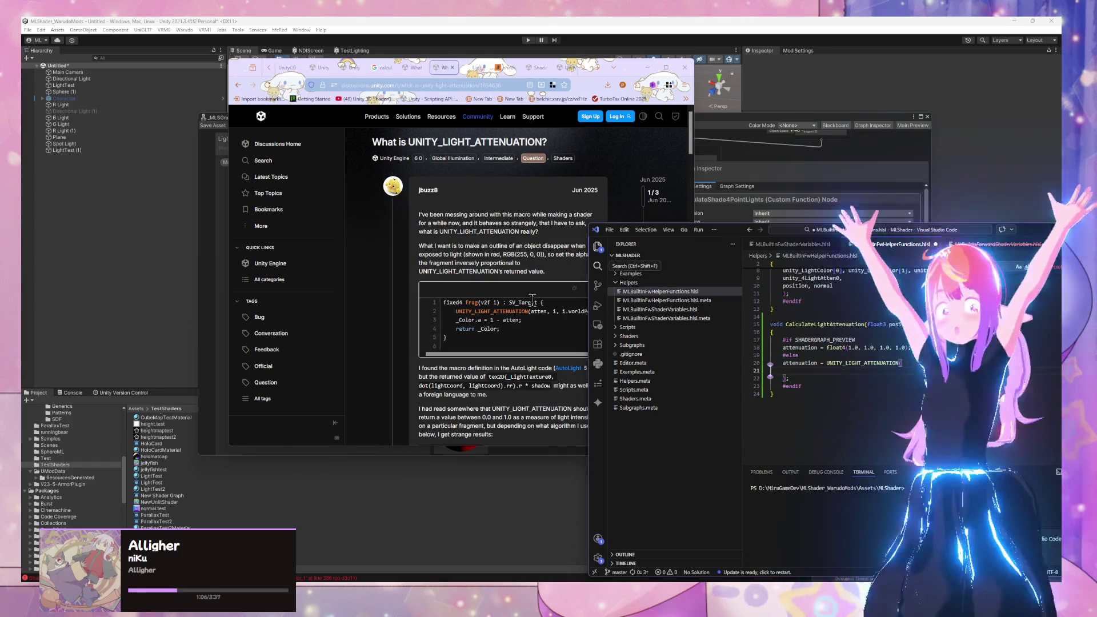
Step: Begin a new web search for 'v2f e'
click(473, 68)
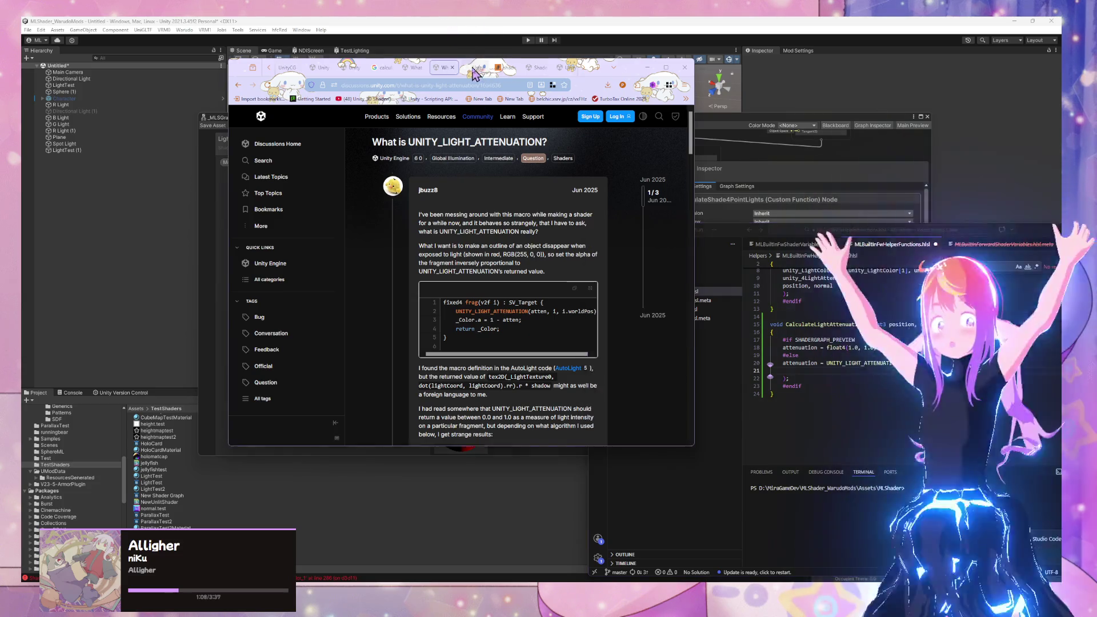
click(470, 86)
text(v2f e)
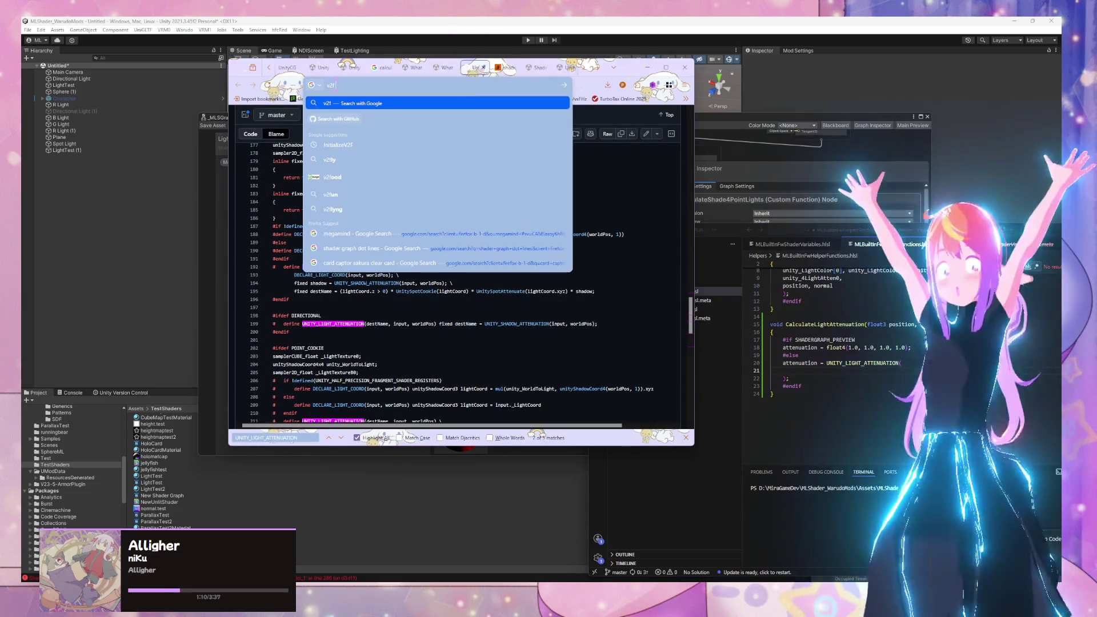
Step: Search Google for 'v2f hlsl unity' and open the Unity Manual Shader semantics result
key(BackSpace)
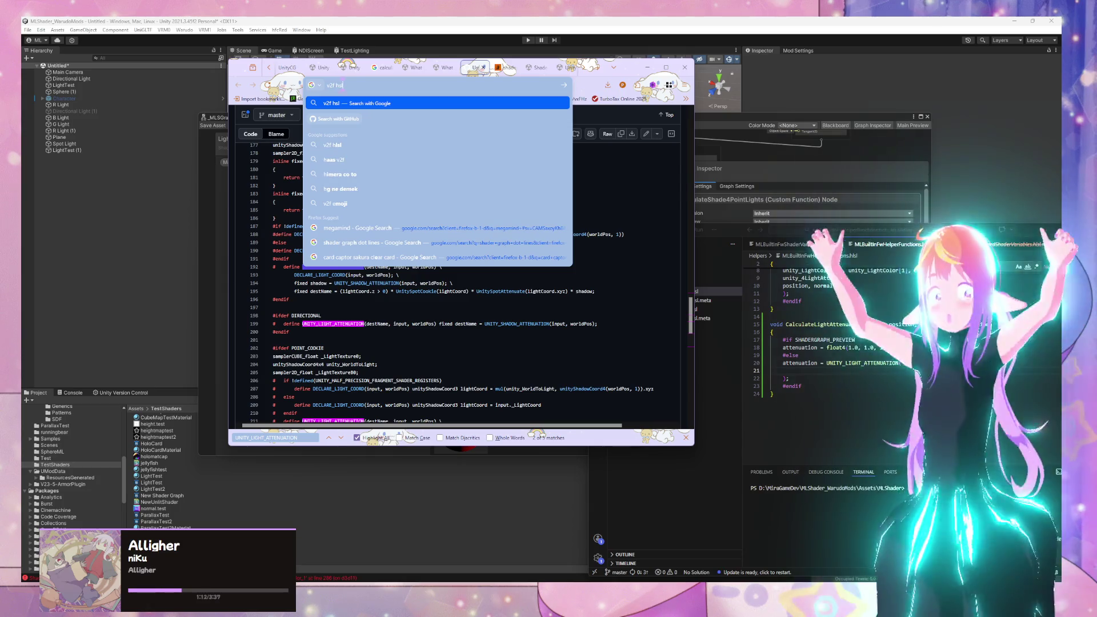
text(hlsl unity)
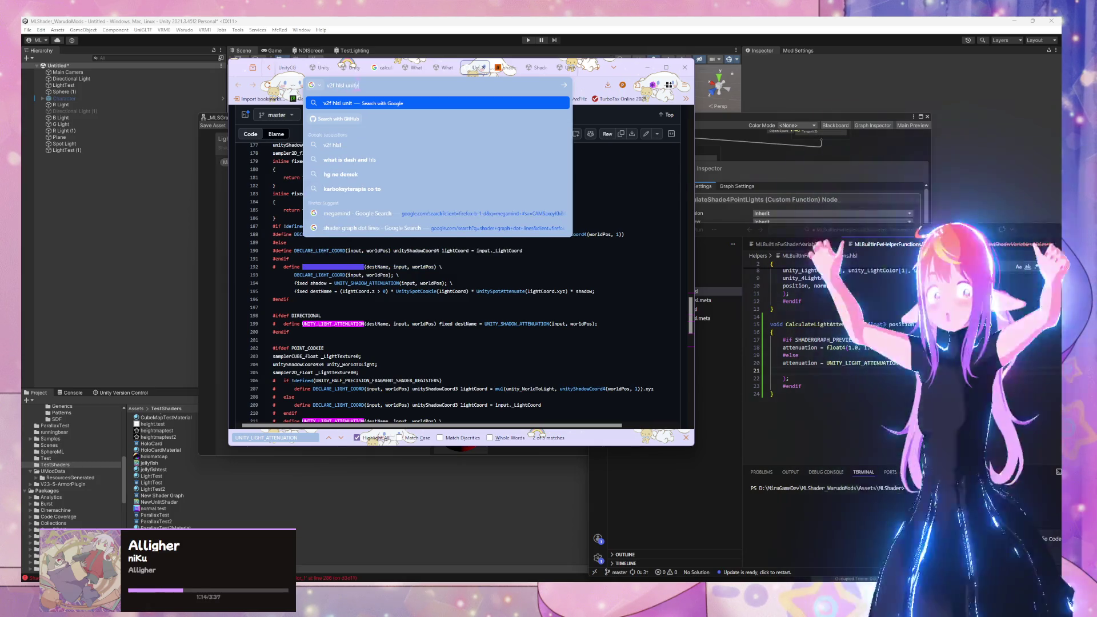
key(Return)
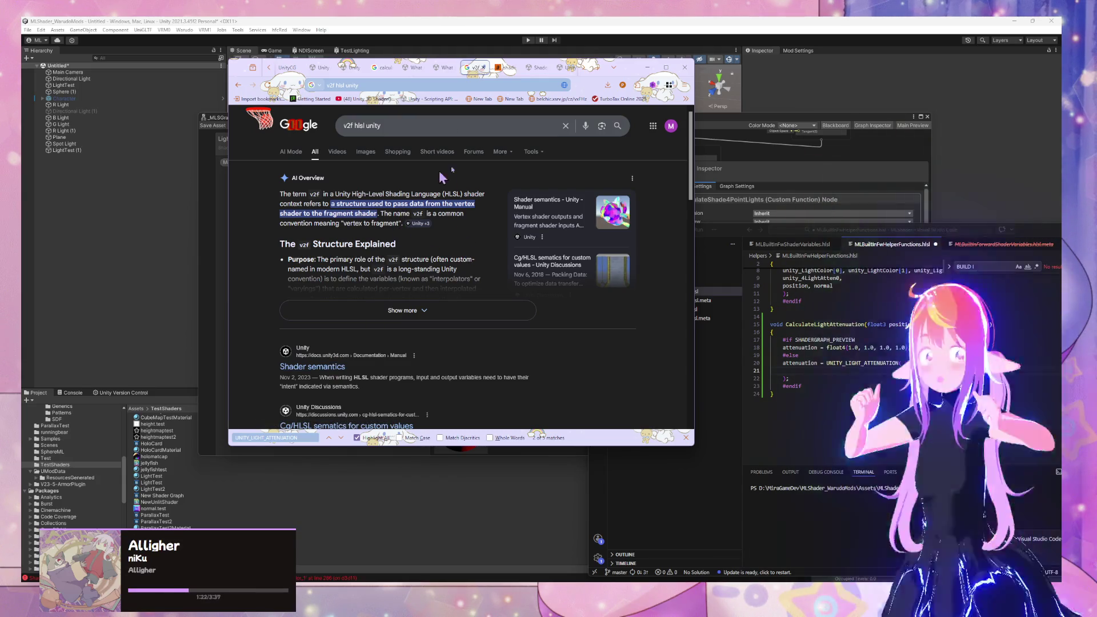
mouse_move(449, 74)
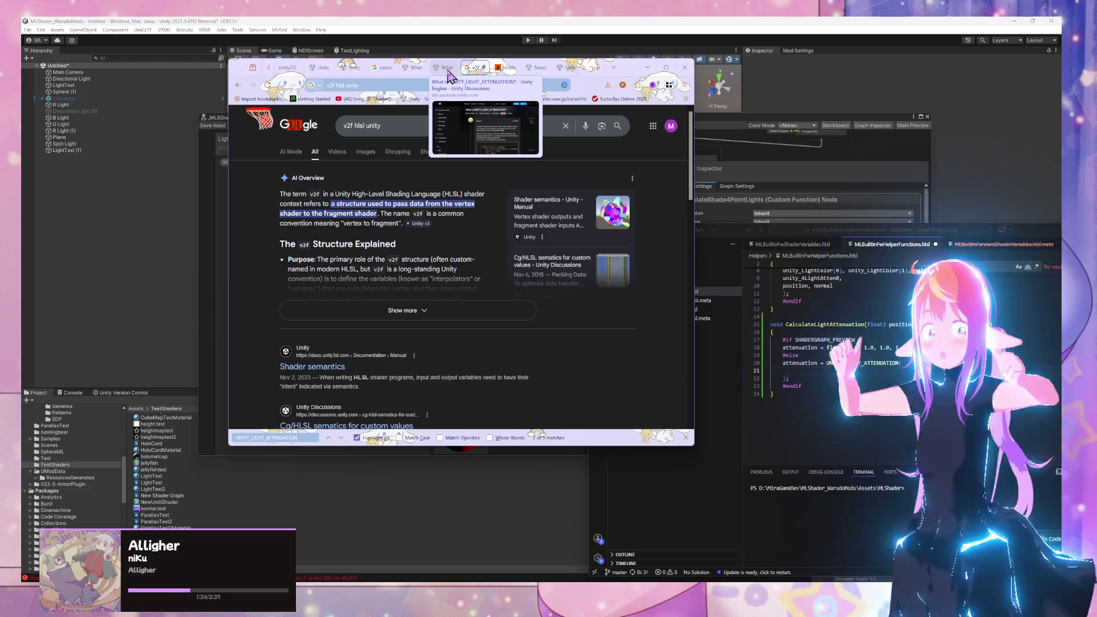
click(517, 201)
Step: Find 'vs' on the Shader semantics page and scroll through its v2f shader example
key(ctrl+f)
text(vs)
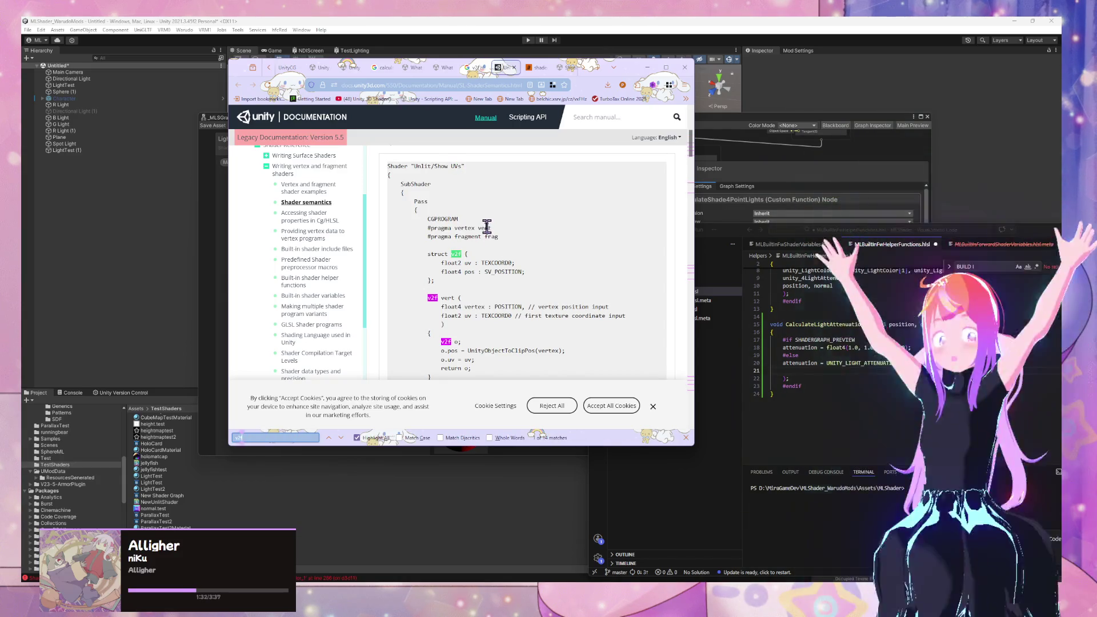
scroll(486, 227, up, 3)
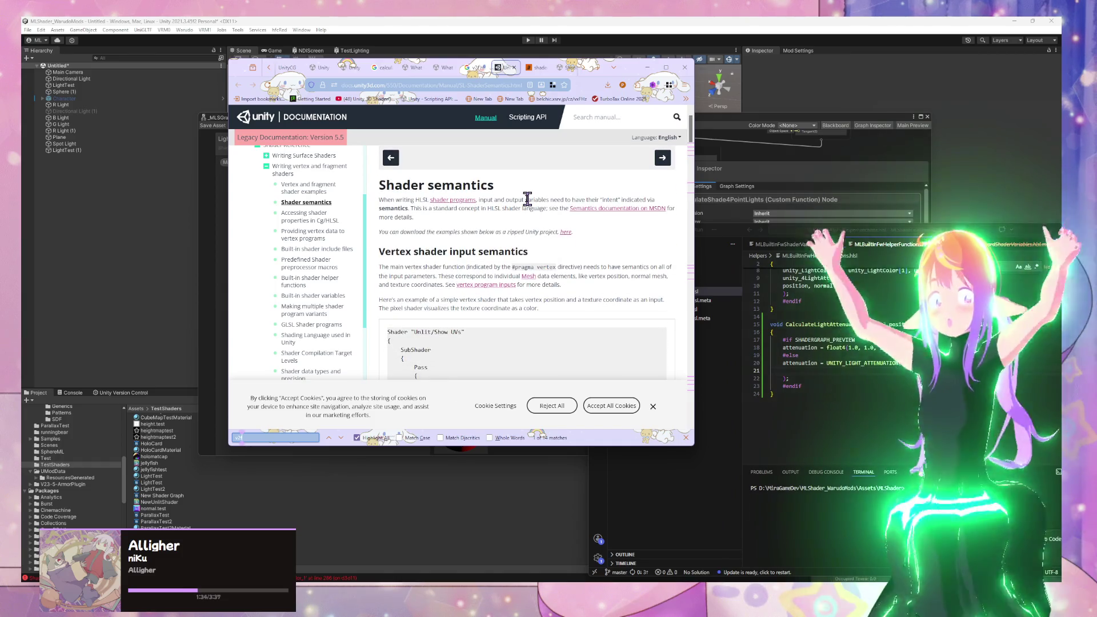
scroll(526, 199, down, 3)
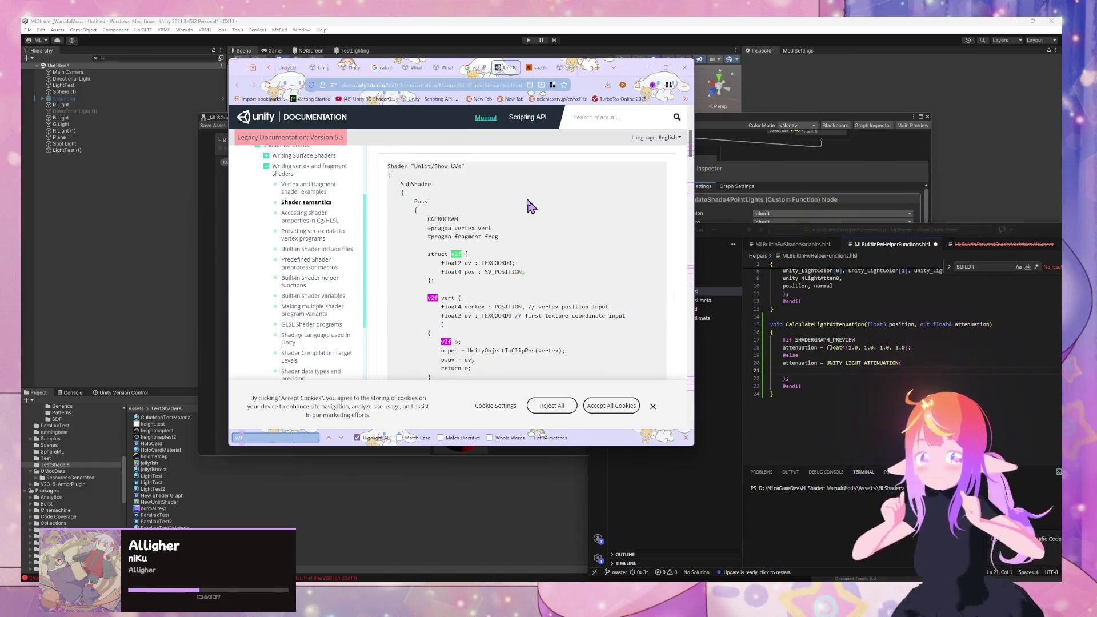
scroll(528, 201, down, 3)
scroll(529, 201, down, 3)
scroll(530, 206, up, 3)
scroll(528, 205, down, 2)
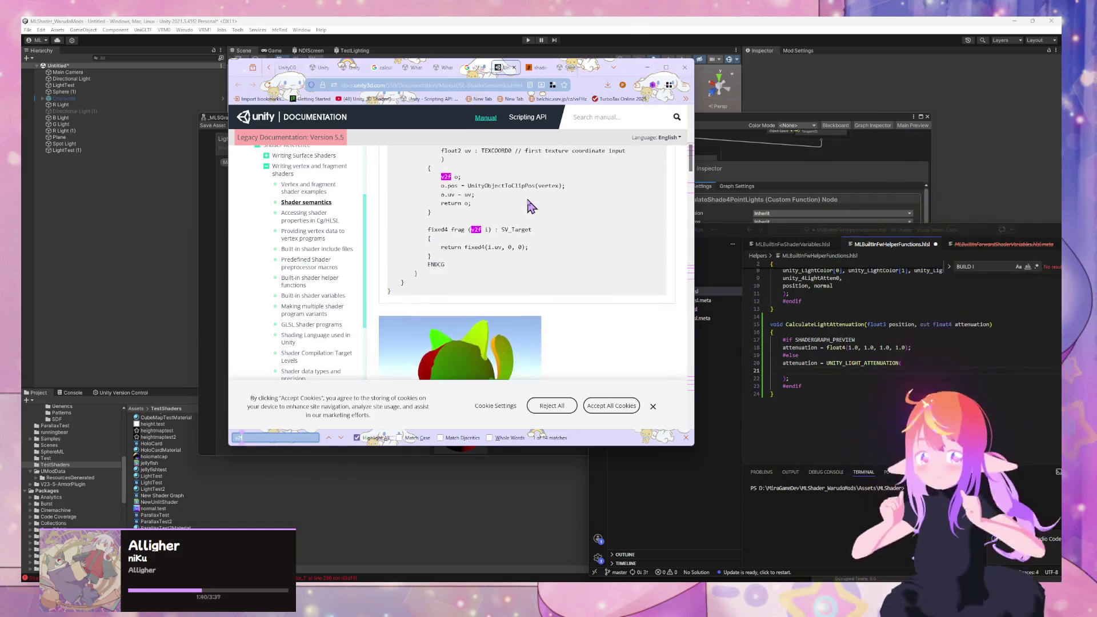
scroll(523, 208, up, 1)
Step: In VS Code, expand the Scripts and Shaders folders and open MLBuiltInFwHelperFunctions.hlsl
click(719, 381)
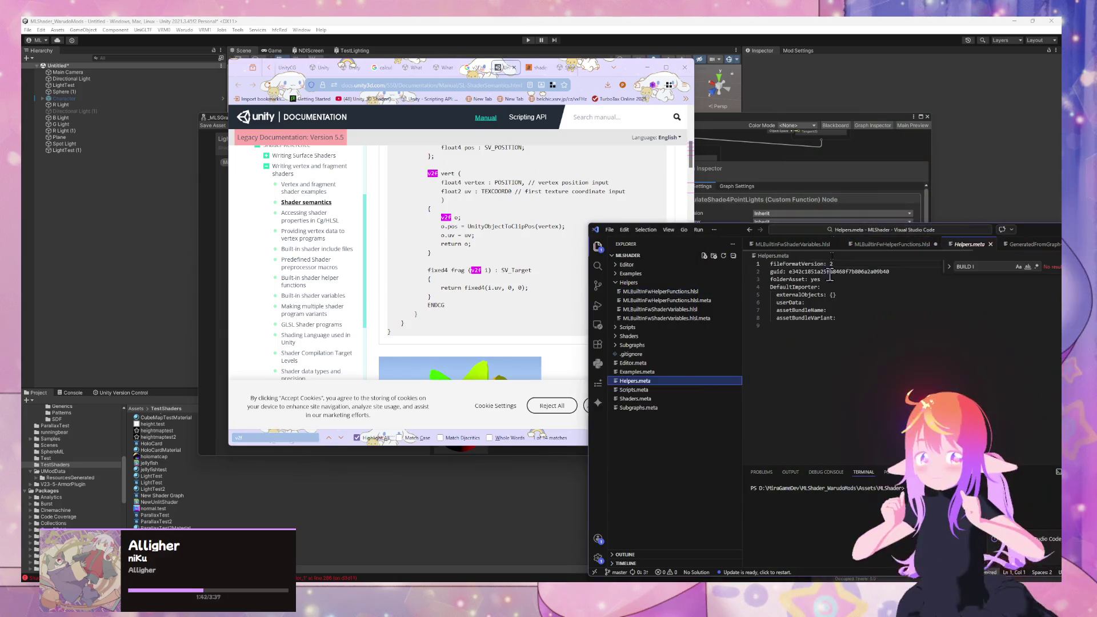
click(666, 318)
click(663, 327)
click(662, 337)
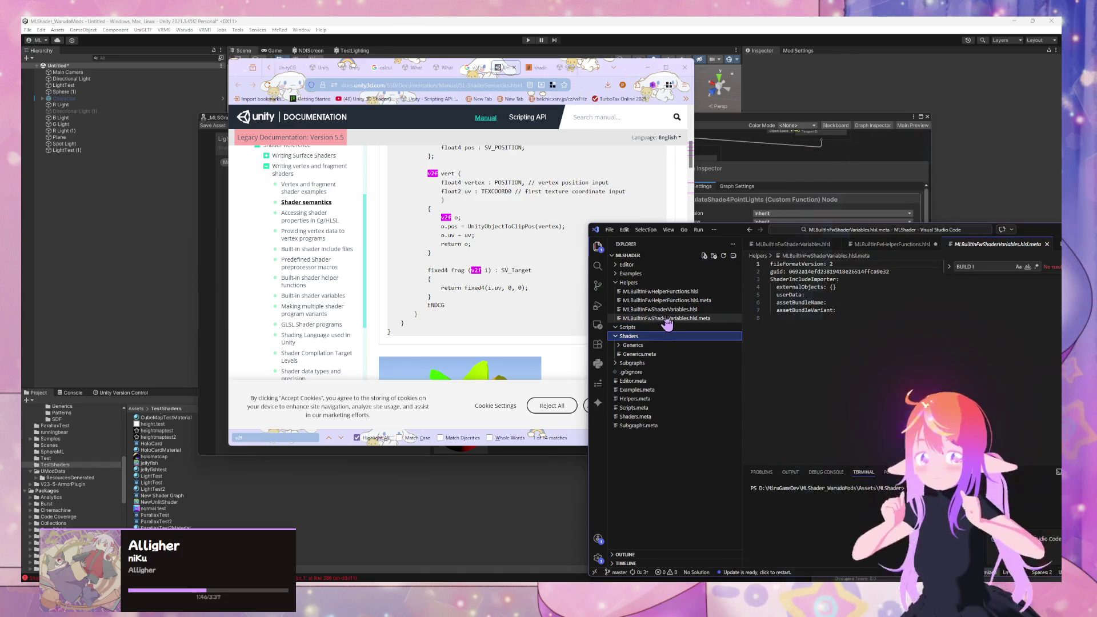
click(671, 311)
click(680, 293)
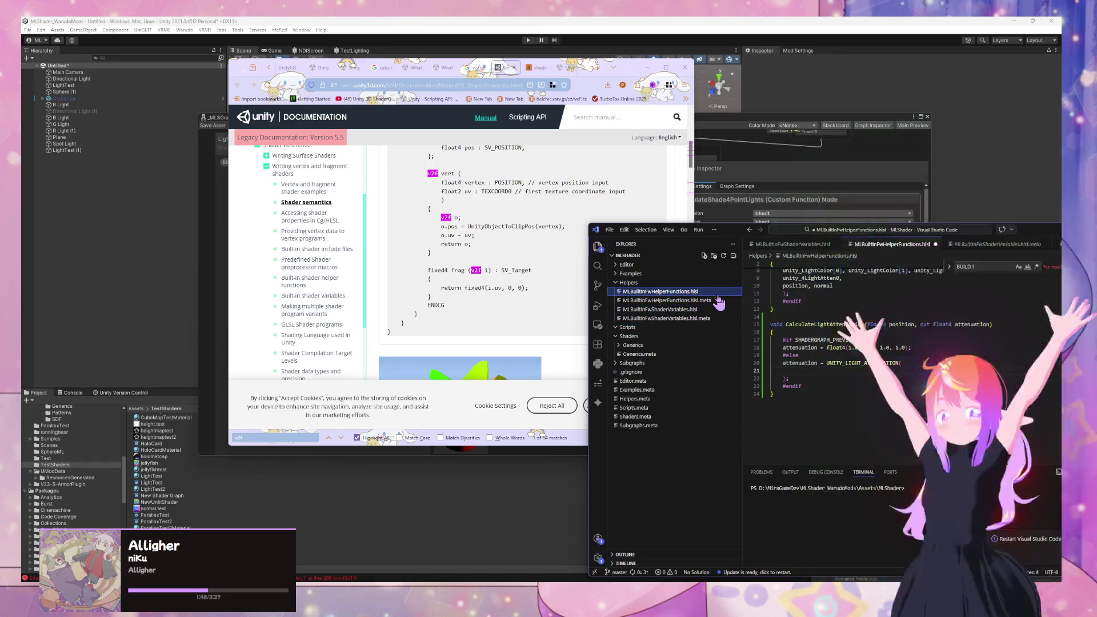
Step: Place the VS Code window beside the v2f example, then return to the 'v2f hlsl unity' results
mouse_move(729, 225)
mouse_down()
mouse_move(669, 251)
mouse_move(412, 283)
mouse_move(514, 356)
mouse_move(487, 346)
mouse_up()
scroll(517, 262, up, 3)
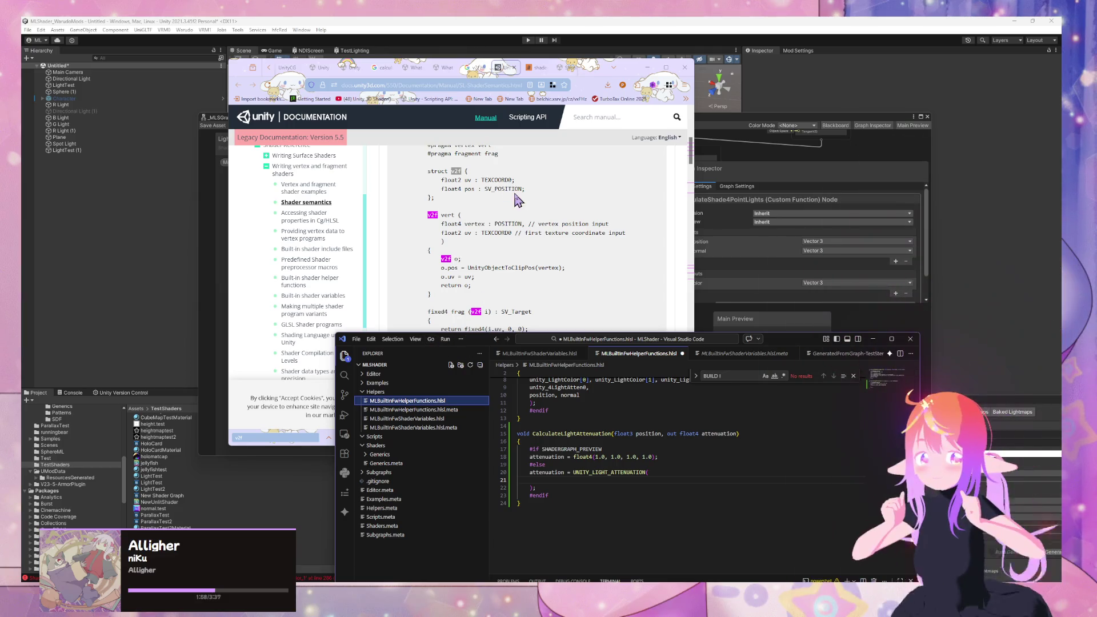
scroll(521, 201, up, 1)
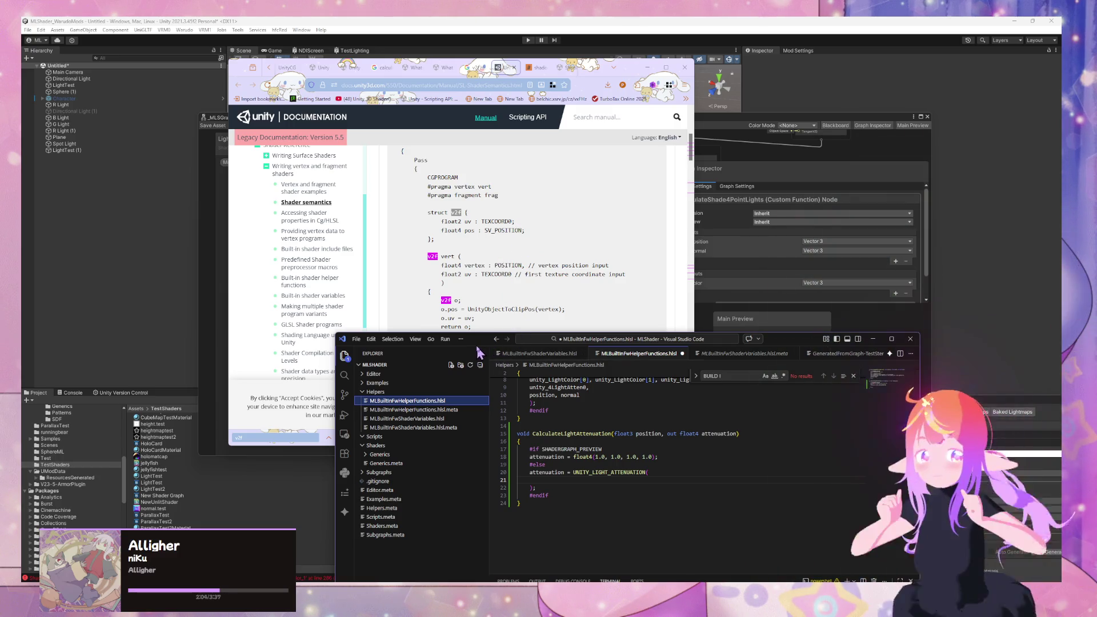
mouse_move(487, 342)
mouse_down()
mouse_move(313, 338)
mouse_move(249, 292)
mouse_move(376, 261)
mouse_move(396, 242)
mouse_move(677, 246)
mouse_up()
click(474, 67)
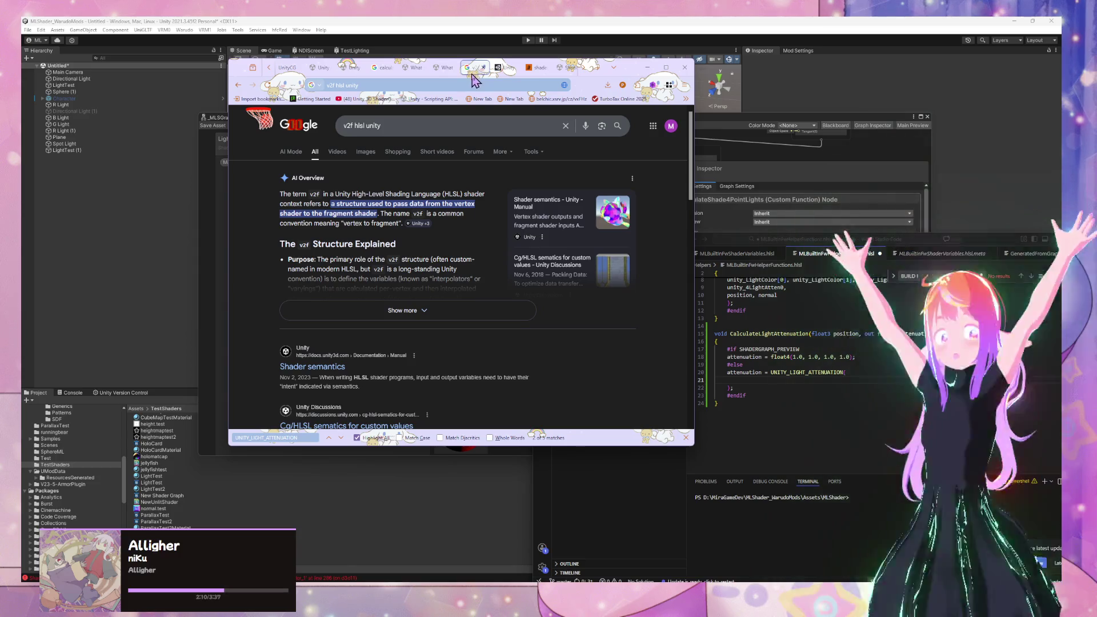
Step: Switch to the UNITY_LIGHT_ATTENUATION thread and move its tab one place left
click(446, 69)
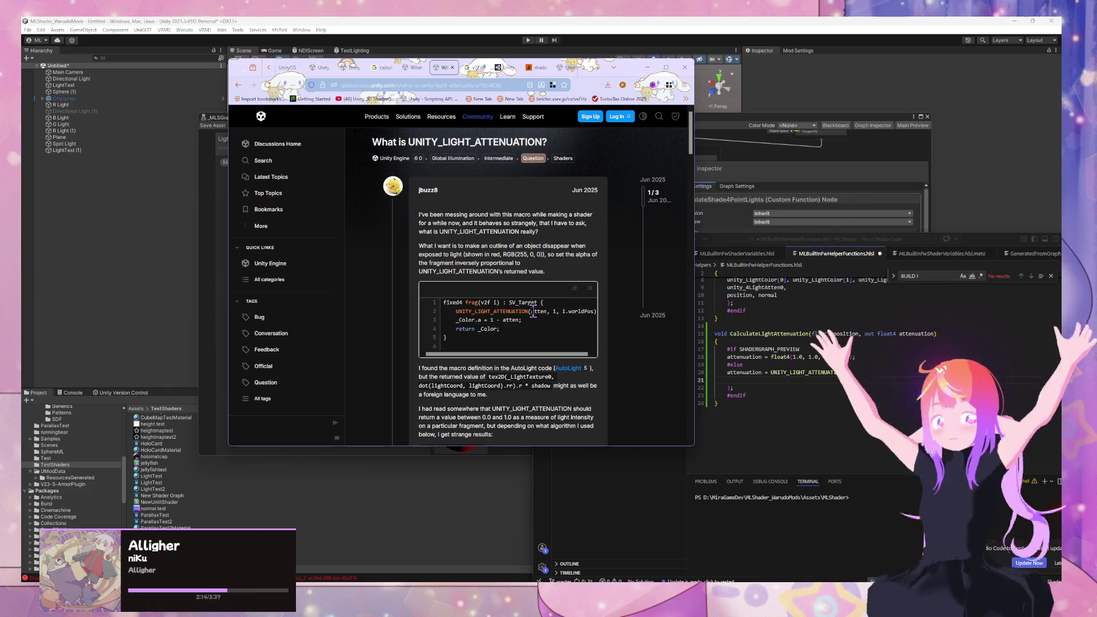
click(781, 383)
drag(441, 68, 410, 77)
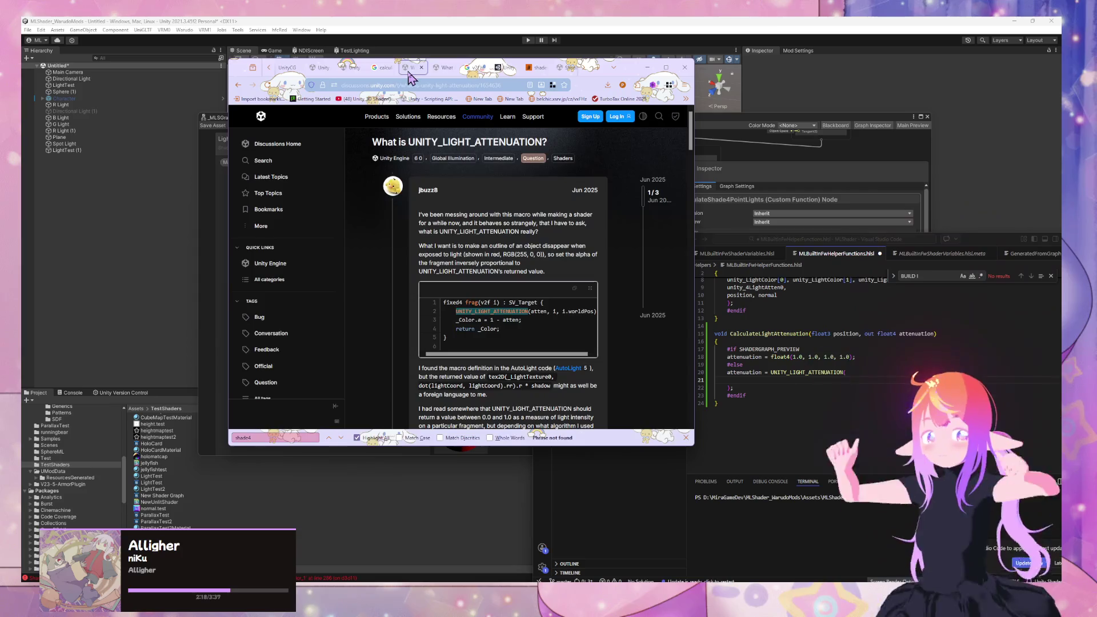
click(382, 69)
Step: Search the built-in helper functions docs for UNITY_LIGHT_ATTENUATION, then return to 'calculate shadow hlsl birp' results
click(345, 69)
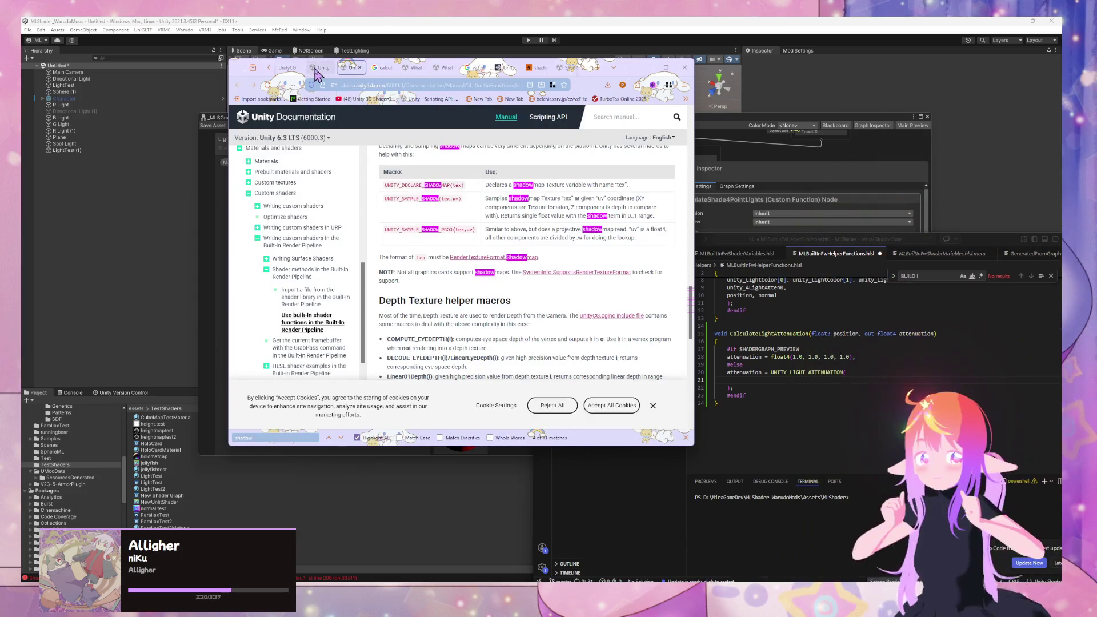
scroll(503, 257, up, 5)
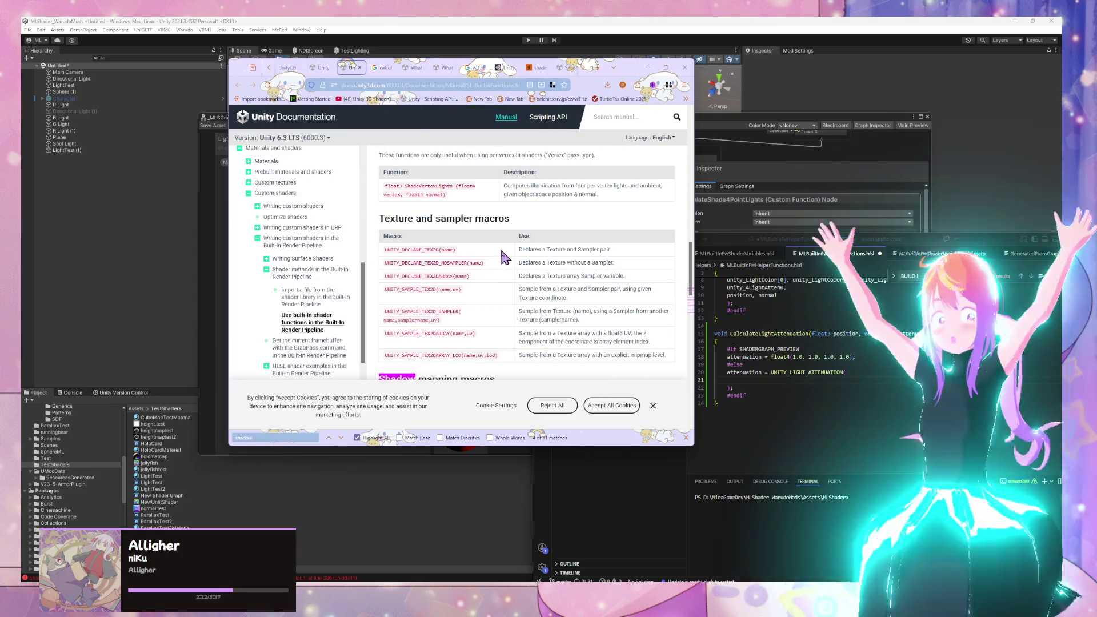
scroll(505, 257, up, 2)
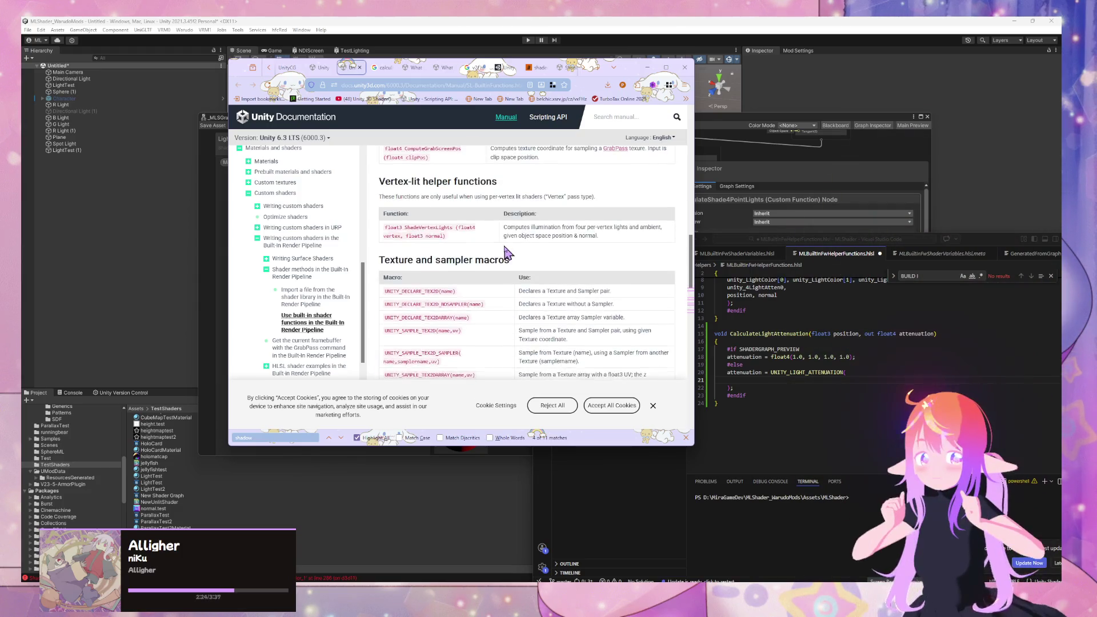
scroll(505, 251, up, 2)
text(UNITY_LIGHT_ATTENUATION)
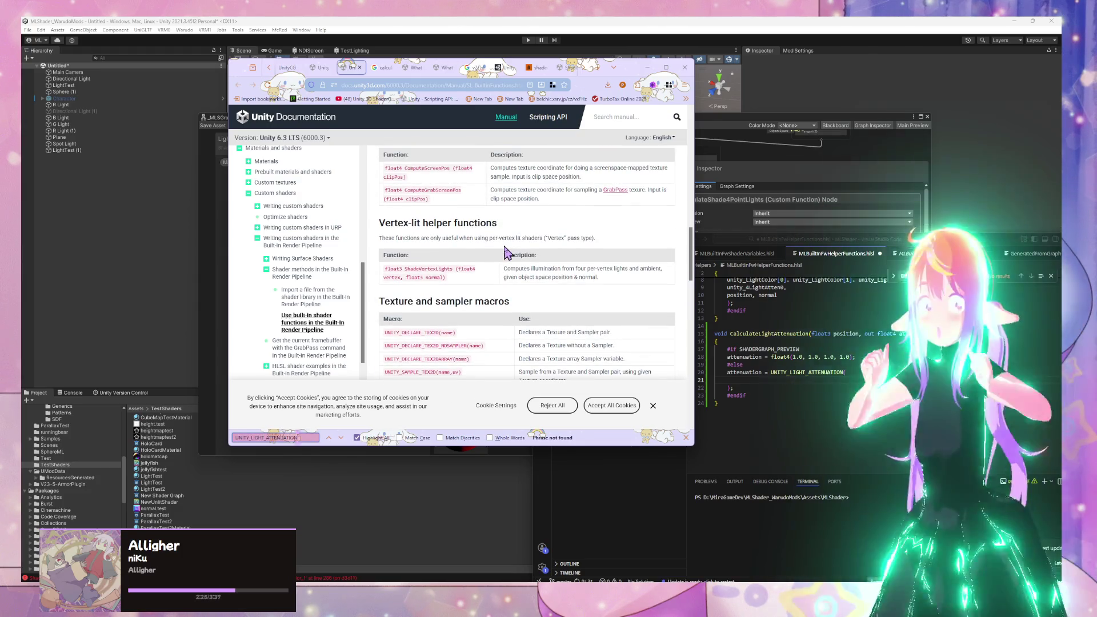
scroll(505, 251, up, 10)
click(375, 68)
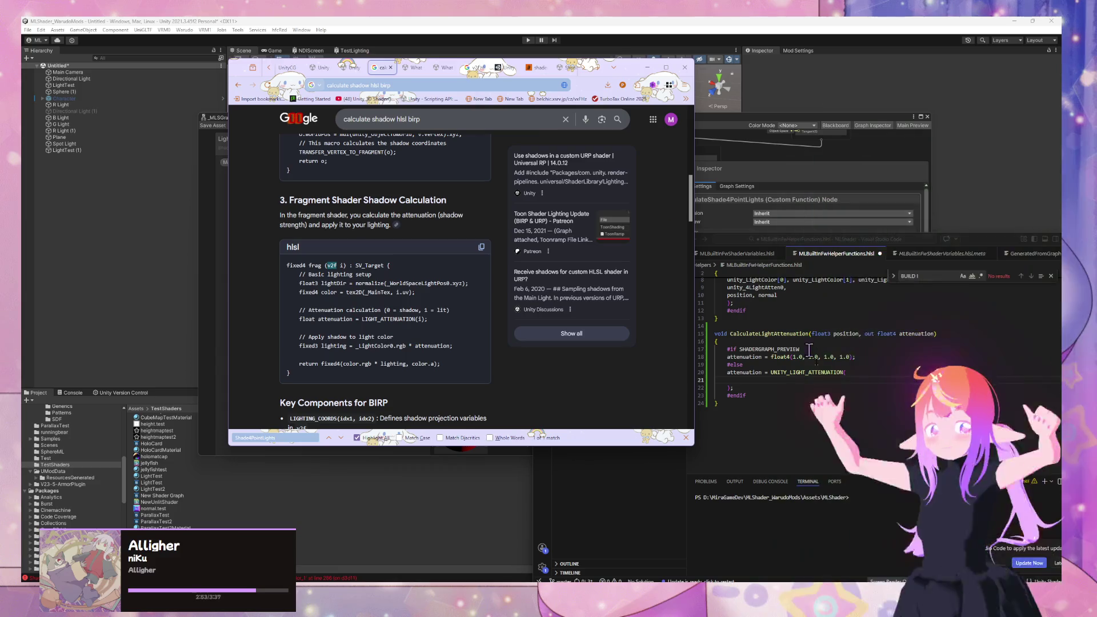
click(825, 390)
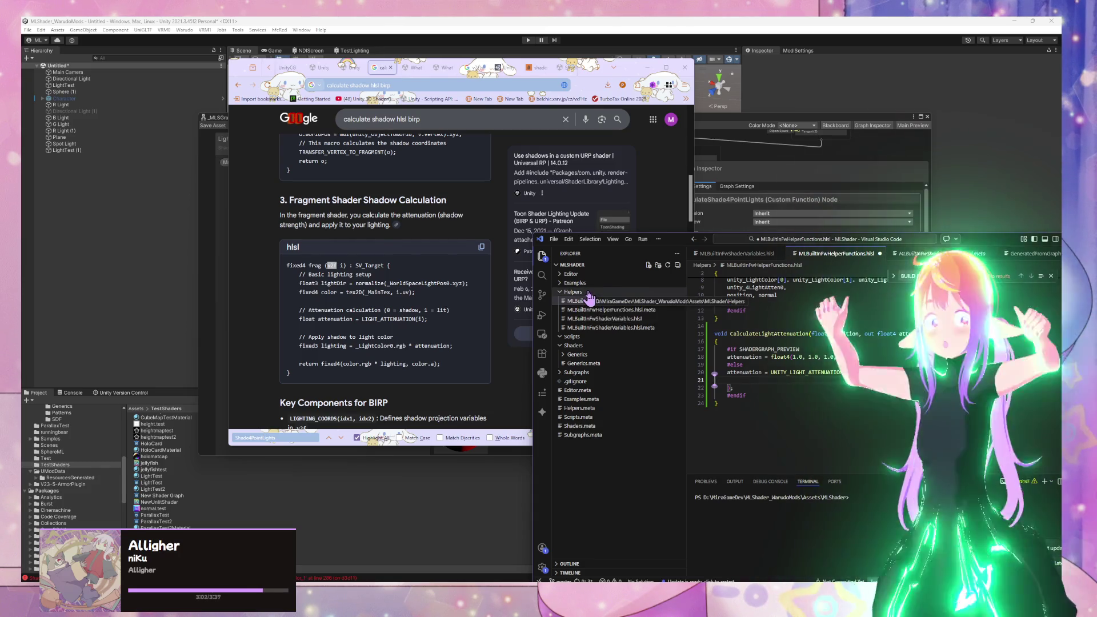
scroll(413, 240, down, 3)
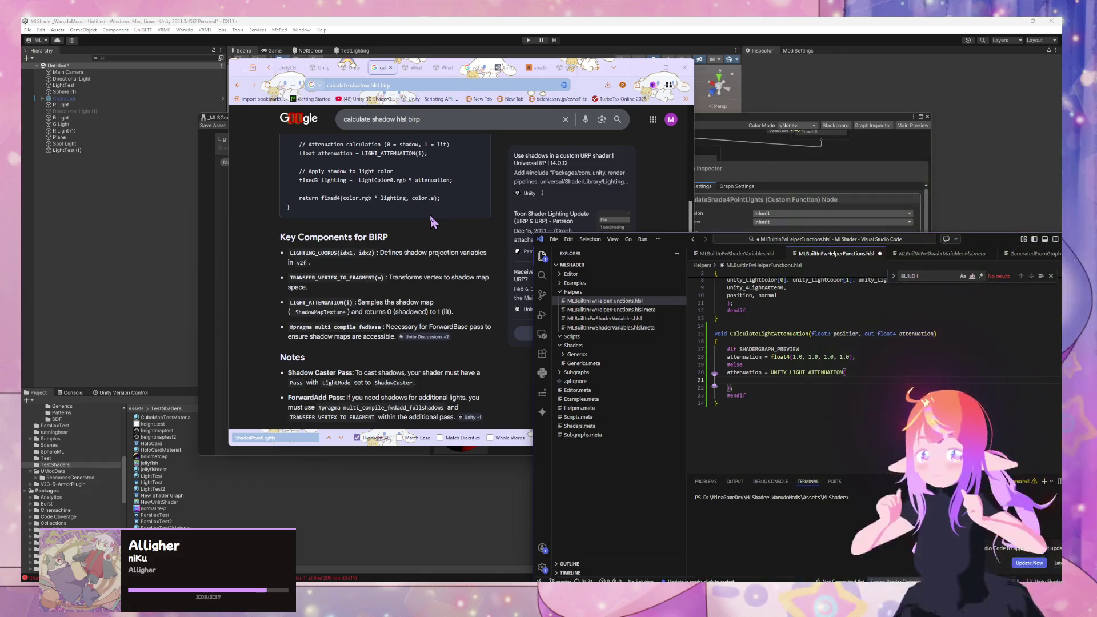
scroll(432, 222, up, 2)
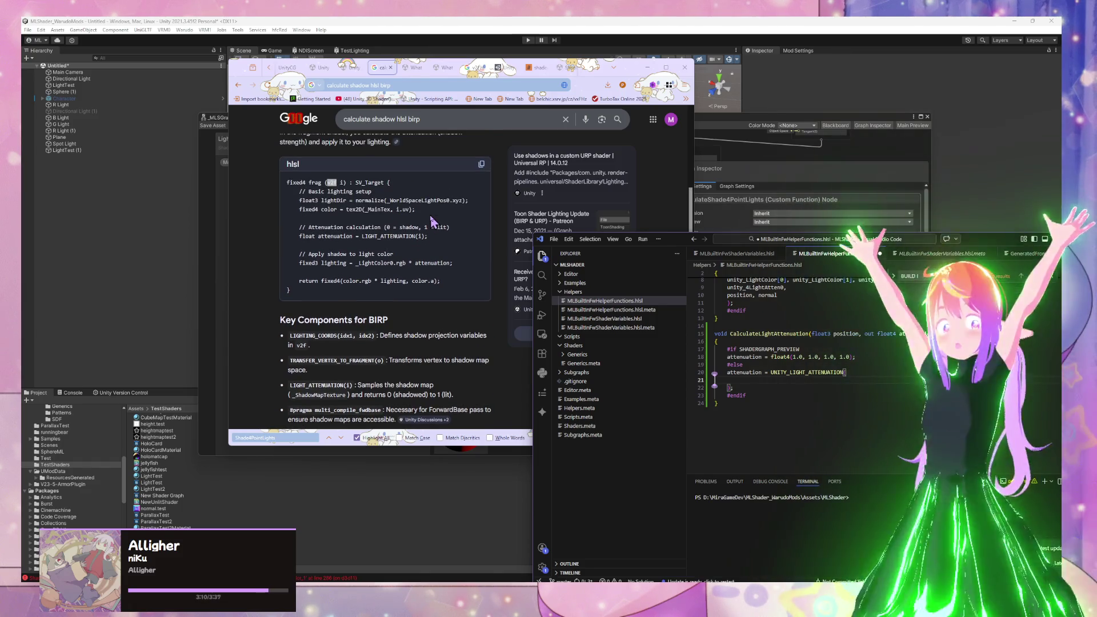
scroll(433, 221, down, 6)
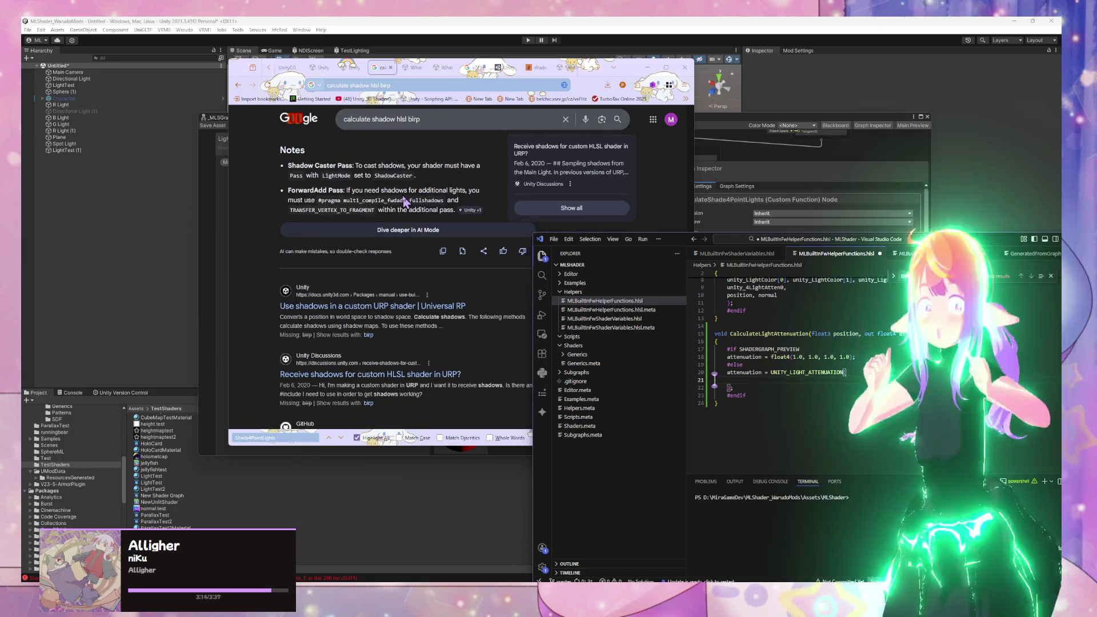
scroll(378, 247, down, 4)
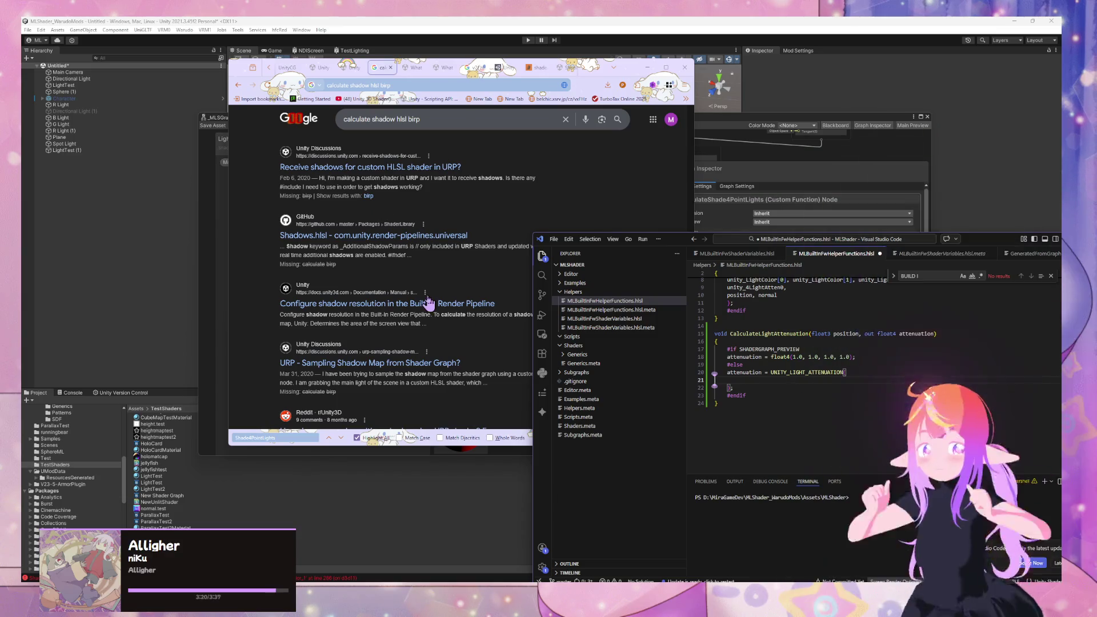
scroll(462, 258, down, 1)
scroll(462, 258, down, 1)
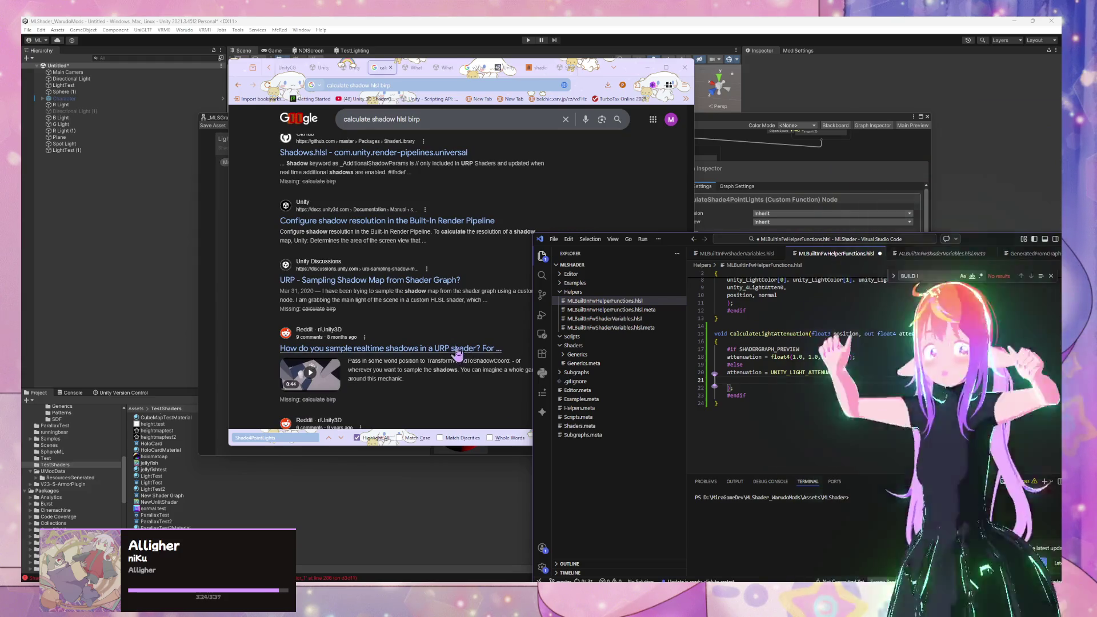
scroll(462, 258, down, 4)
click(434, 121)
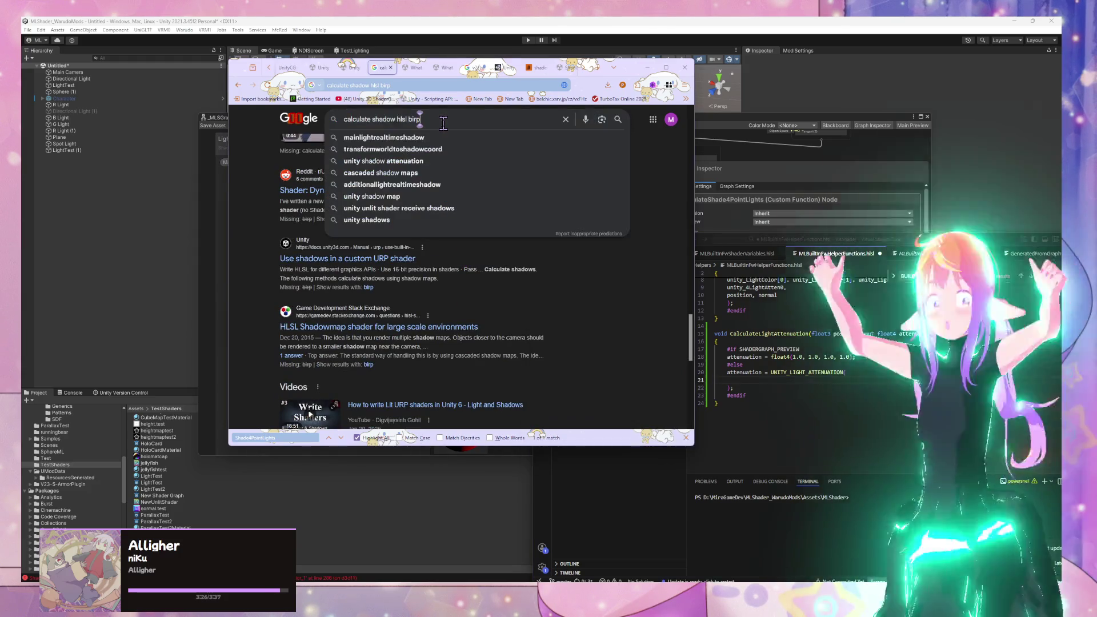
text( -urp)
key(Return)
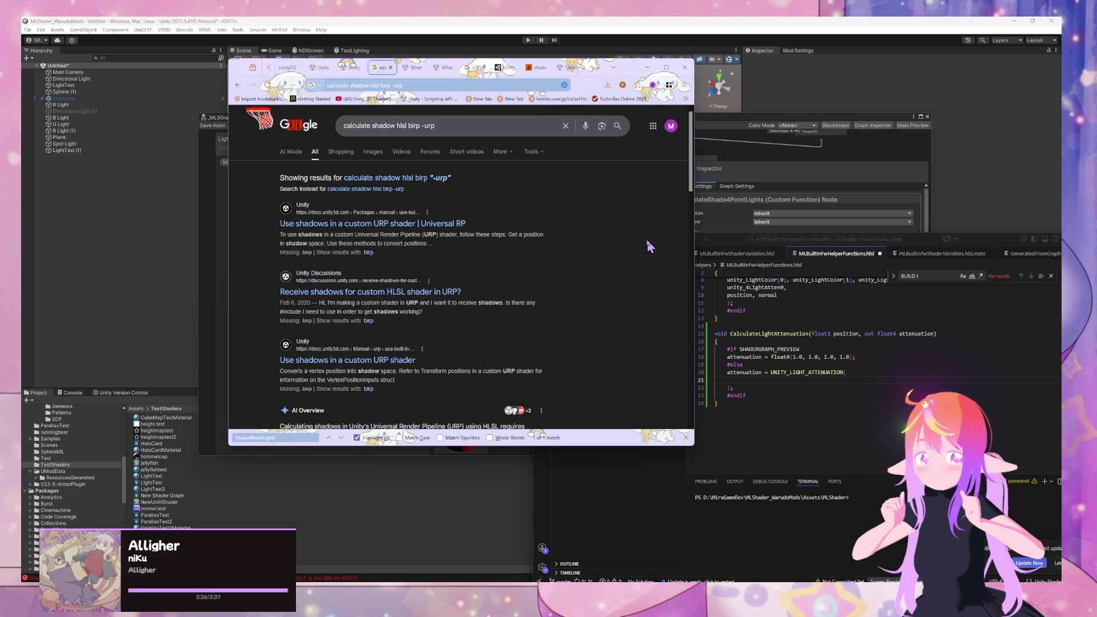
click(456, 130)
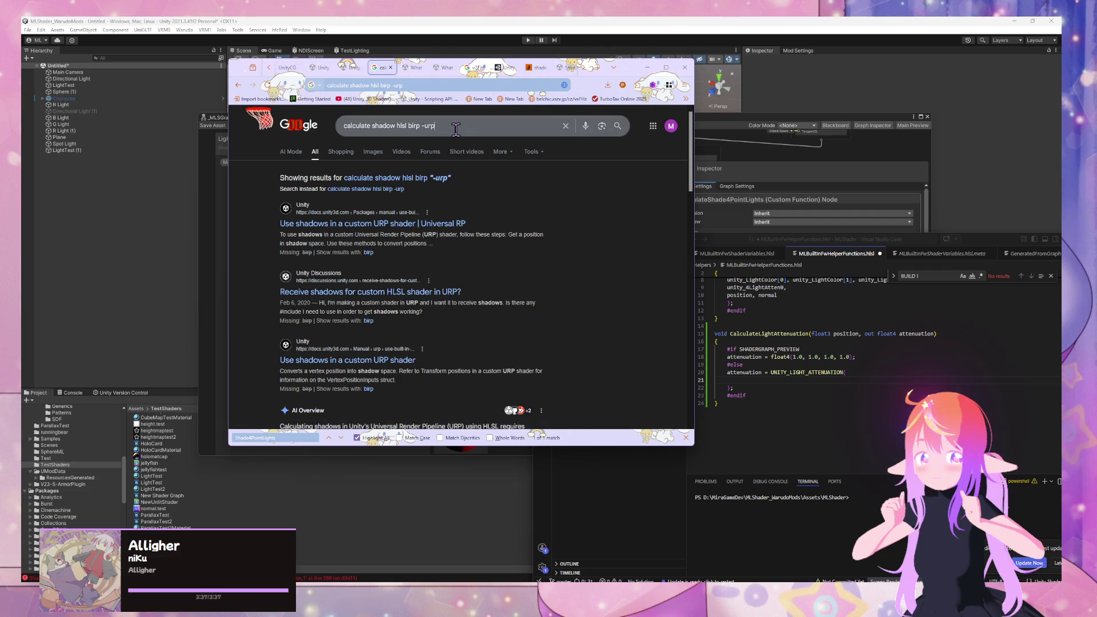
key(ctrl+a)
text(urp ar shadow rece)
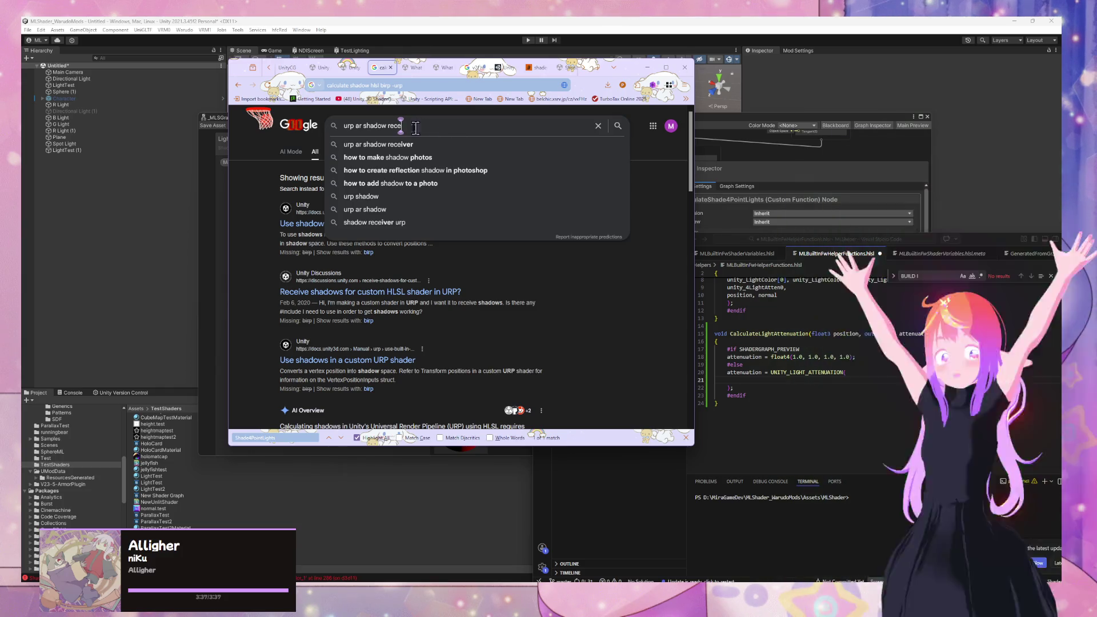
click(239, 86)
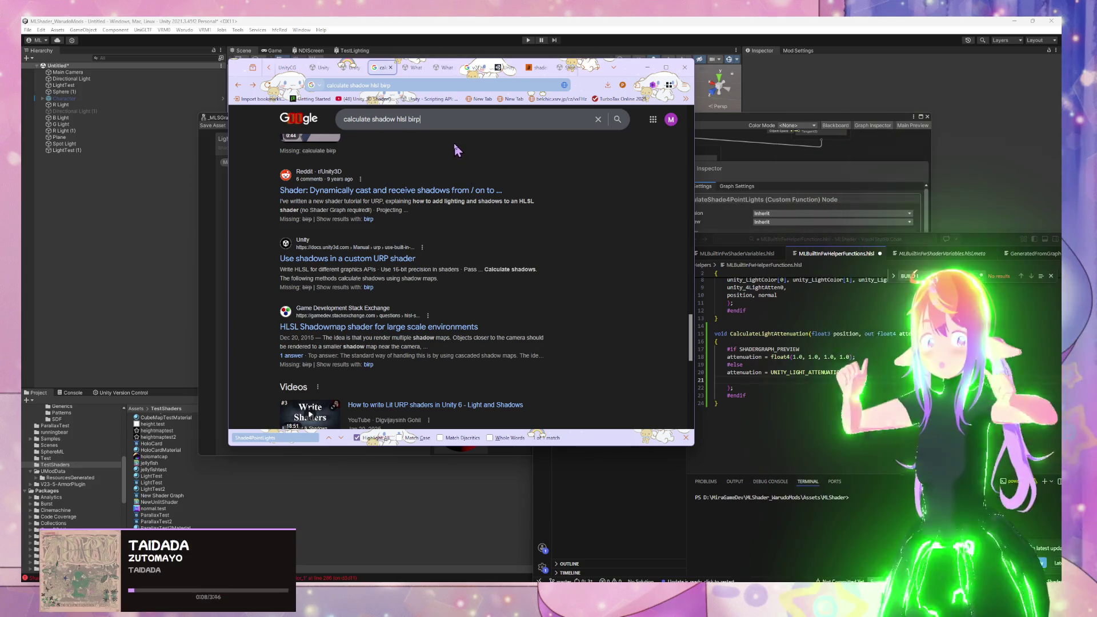
scroll(454, 147, down, 3)
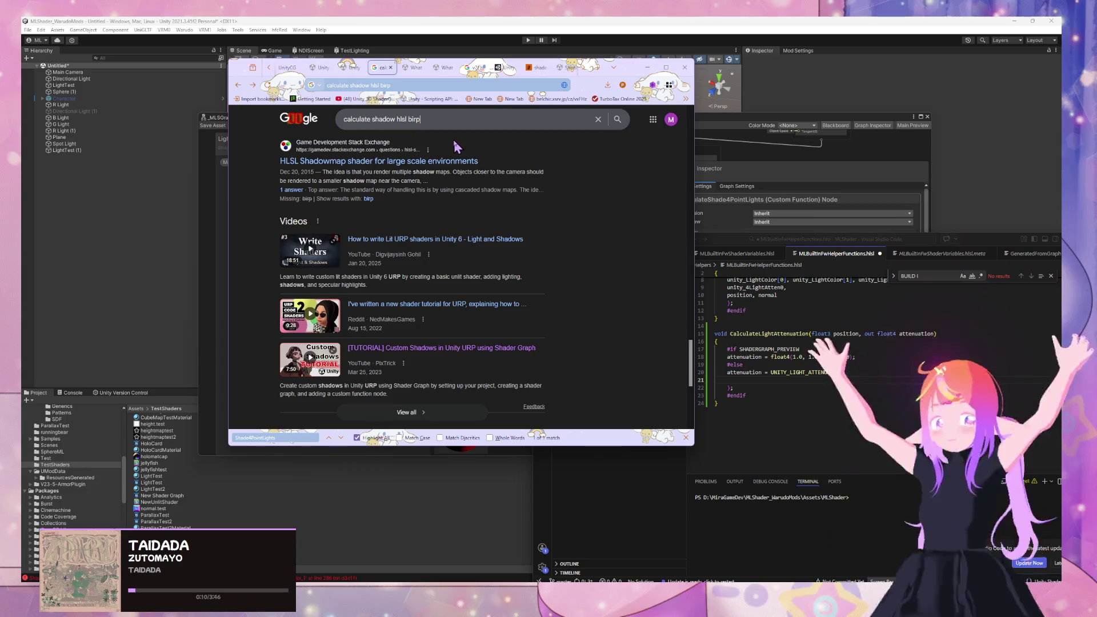
scroll(452, 136, up, 1)
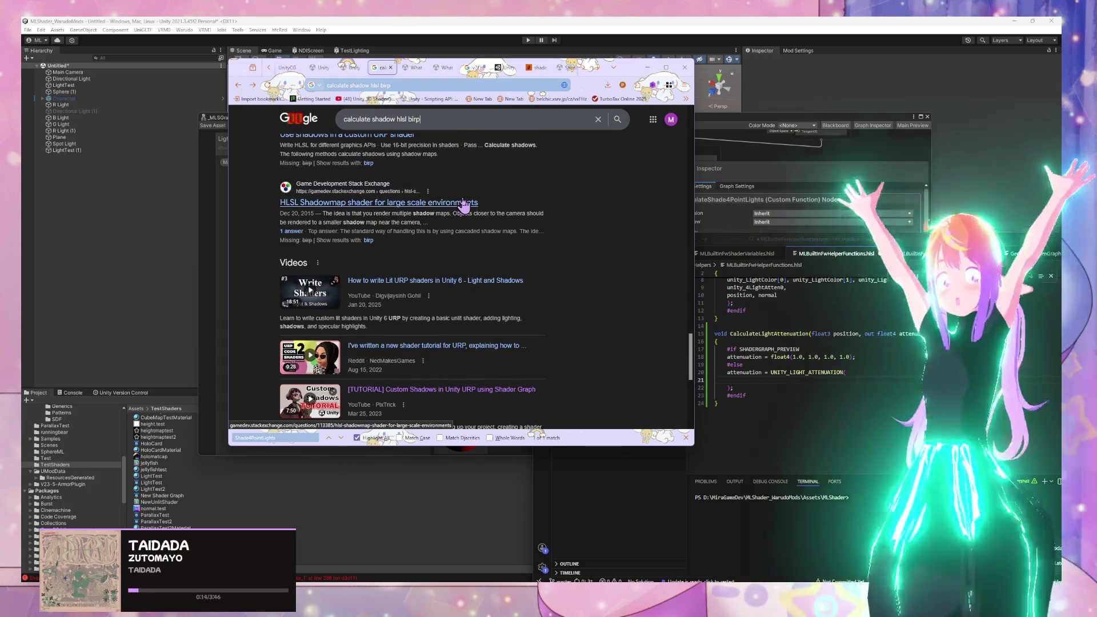
scroll(464, 203, up, 3)
scroll(464, 203, up, 3)
scroll(500, 196, up, 4)
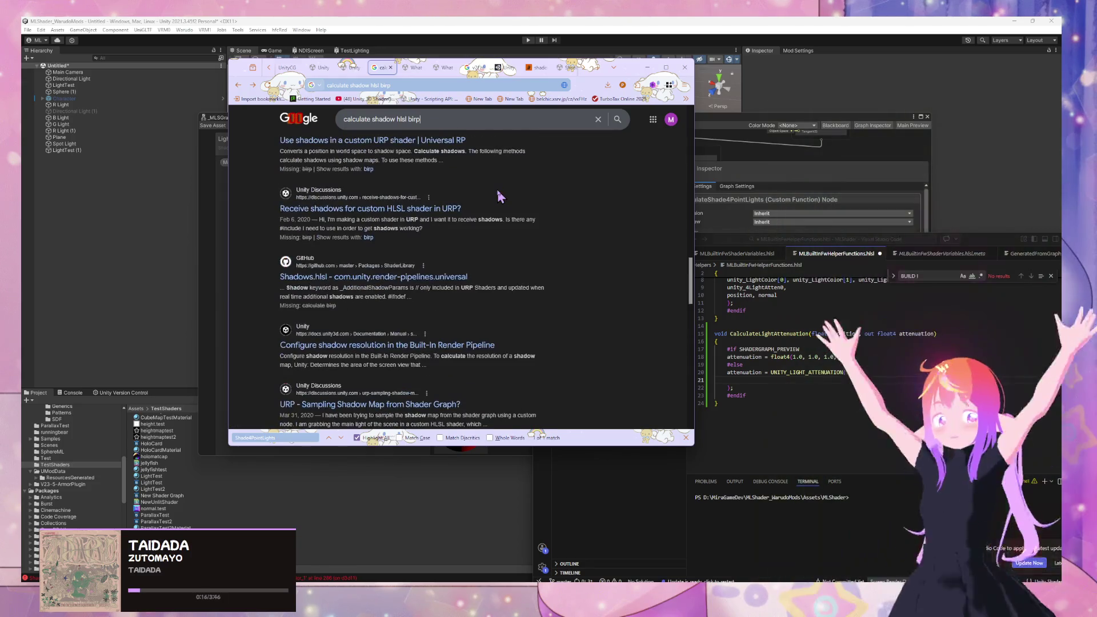
scroll(500, 196, up, 1)
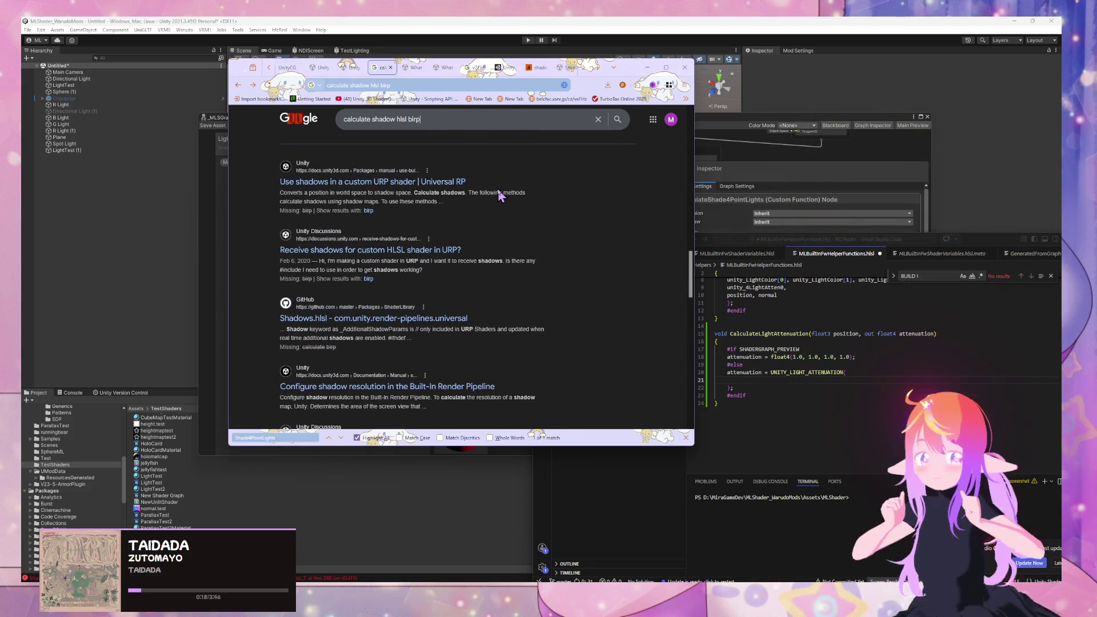
scroll(500, 196, up, 1)
scroll(460, 290, down, 1)
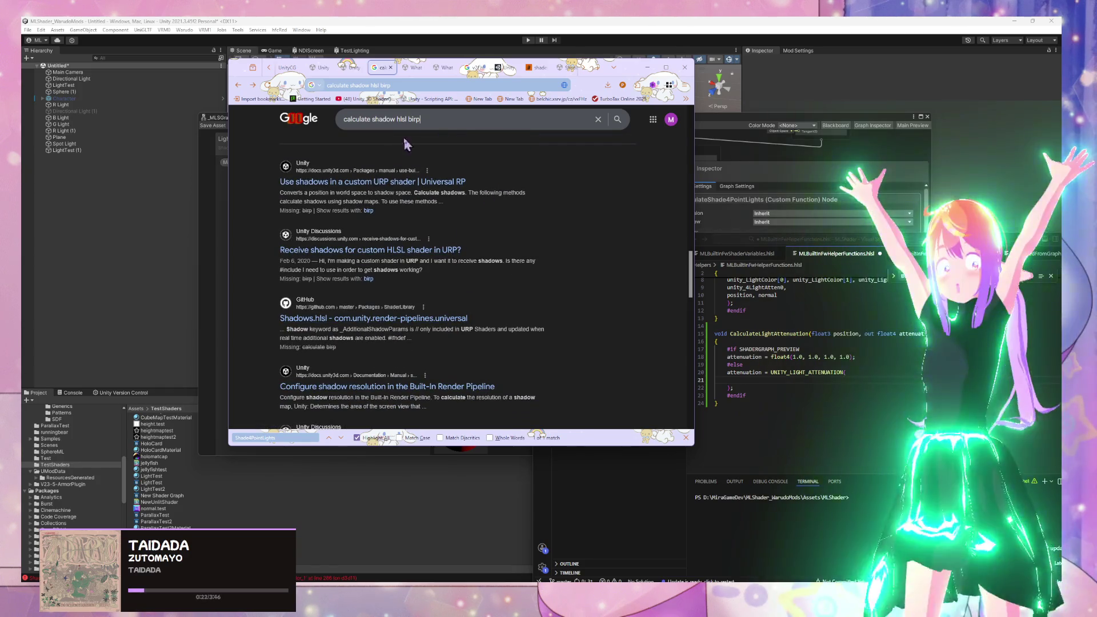
scroll(399, 160, down, 3)
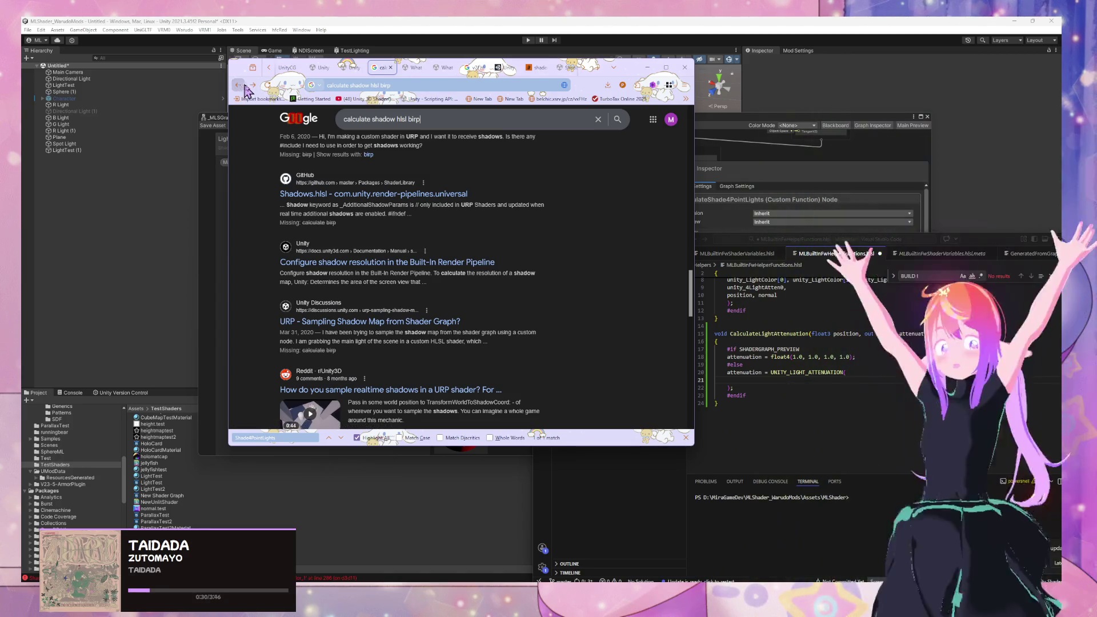
click(355, 70)
Step: Scroll back through the 'calculate shadow hlsl birp' results, then bring VS Code forward
click(378, 68)
click(253, 86)
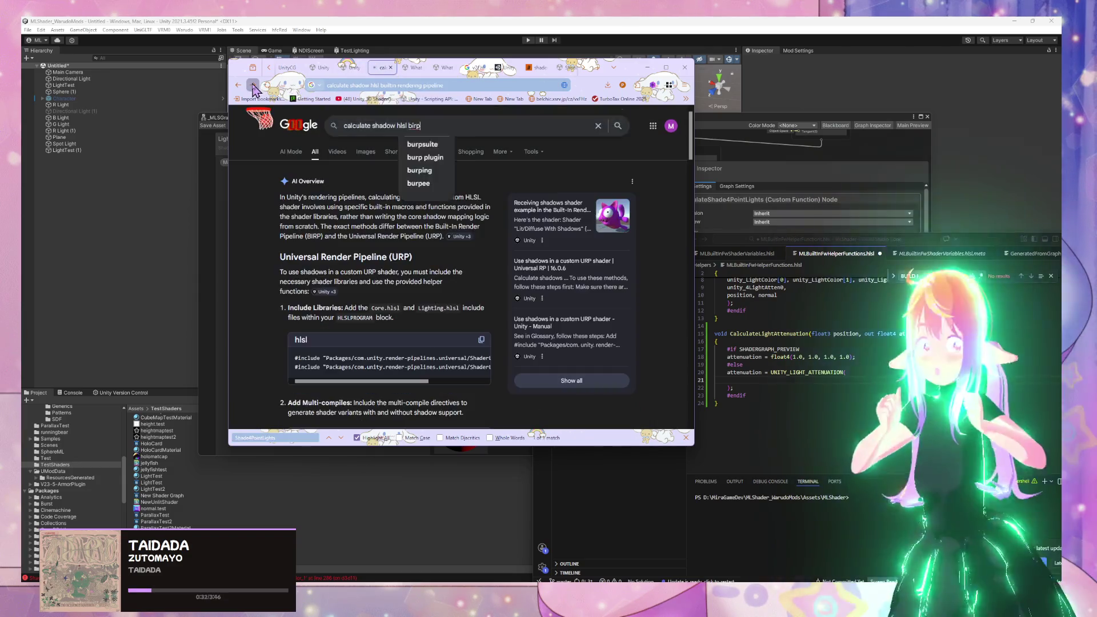
scroll(462, 246, up, 6)
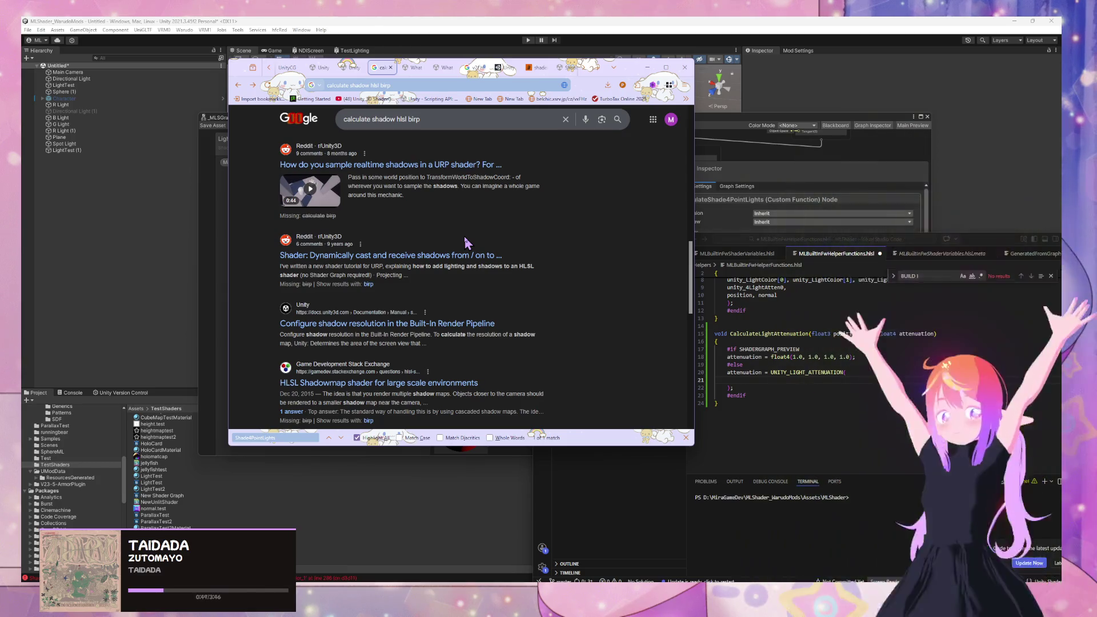
scroll(466, 243, up, 5)
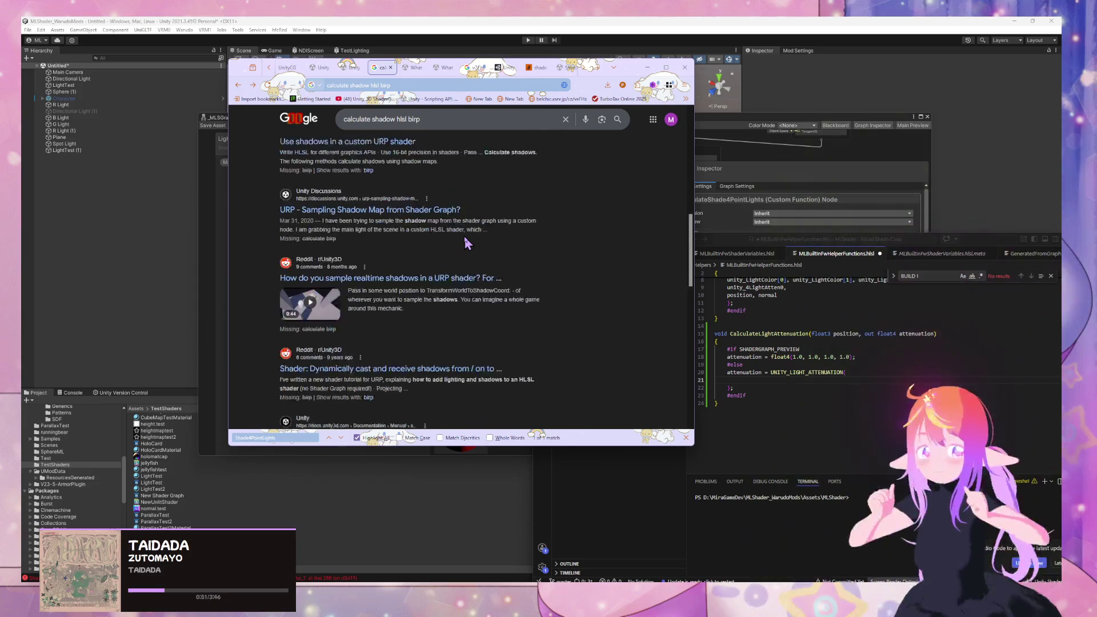
scroll(466, 243, up, 3)
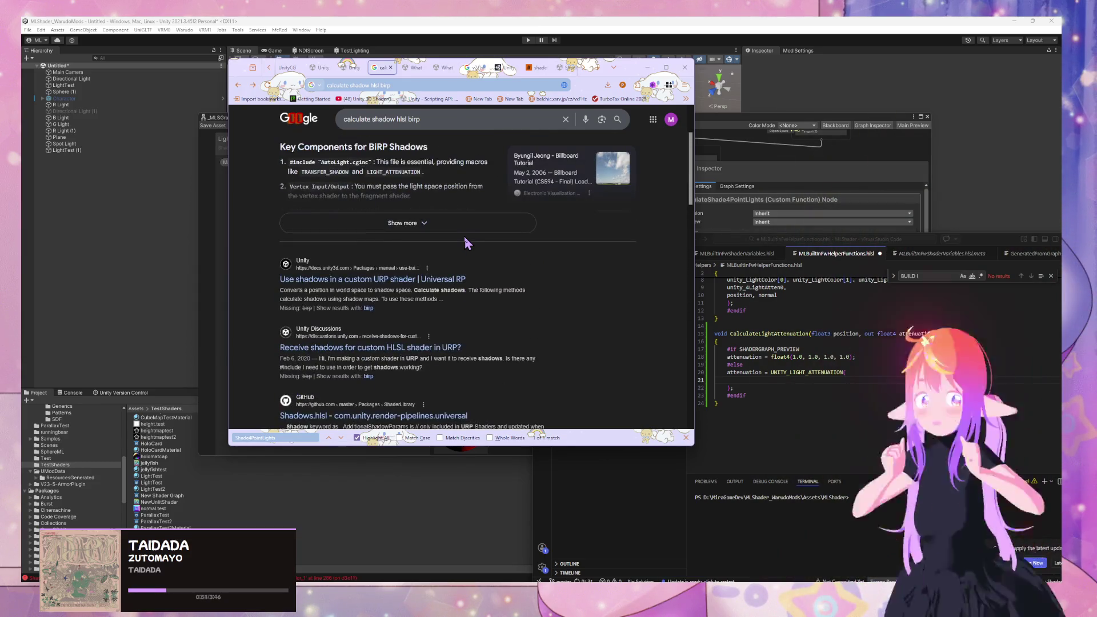
scroll(465, 239, up, 1)
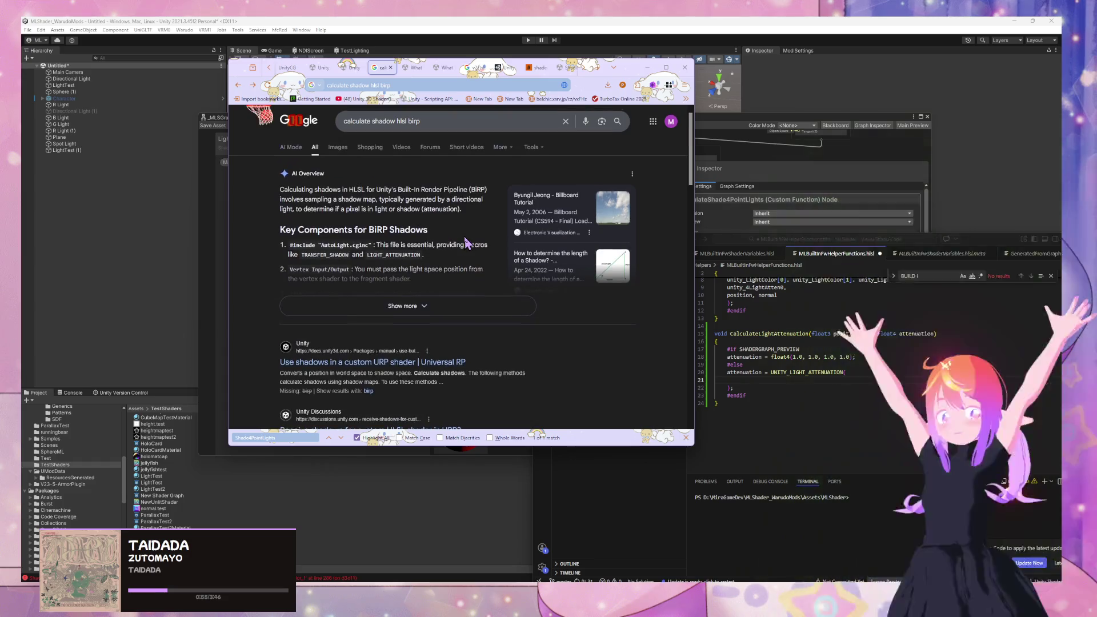
scroll(466, 243, down, 3)
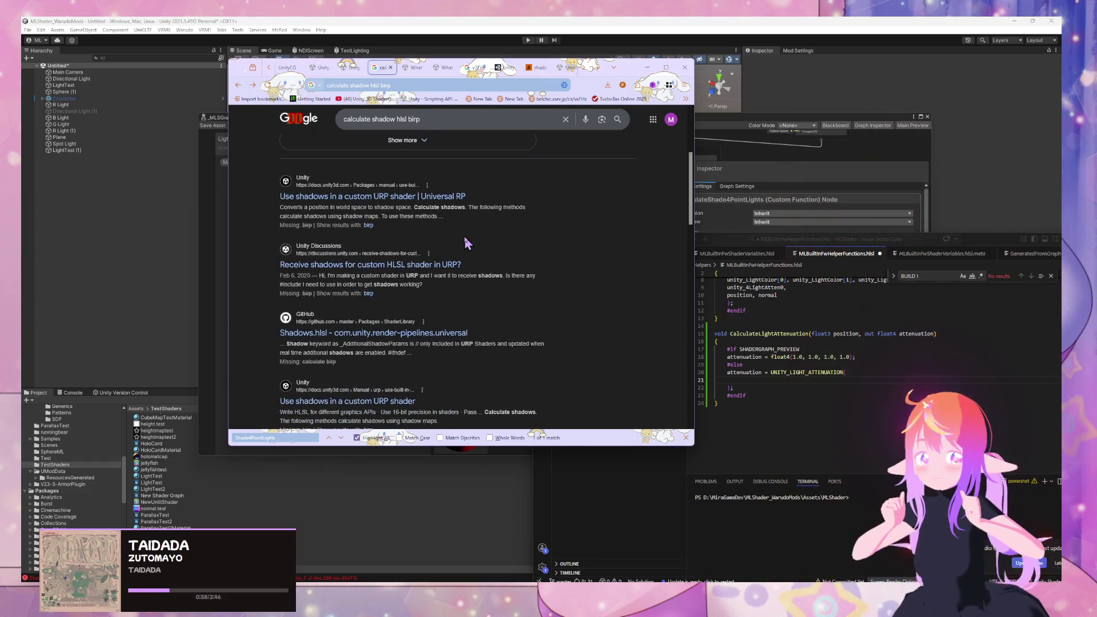
click(828, 388)
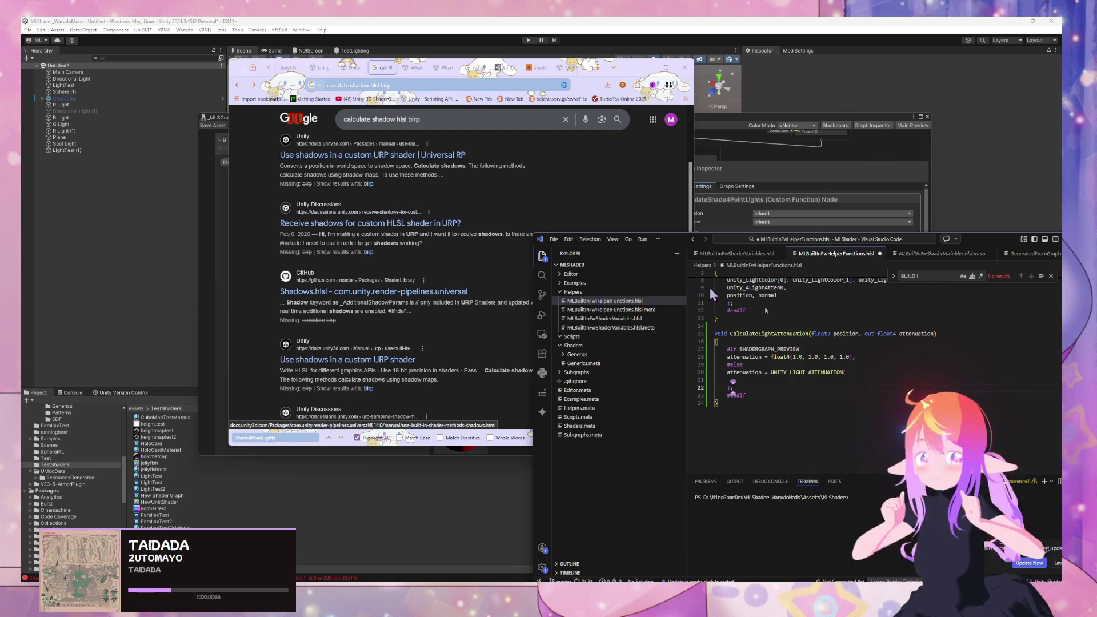
Step: Select UNITY_LIGHT_ATTENUATION on line 20 and revisit the include files and helper functions docs
double_click(825, 372)
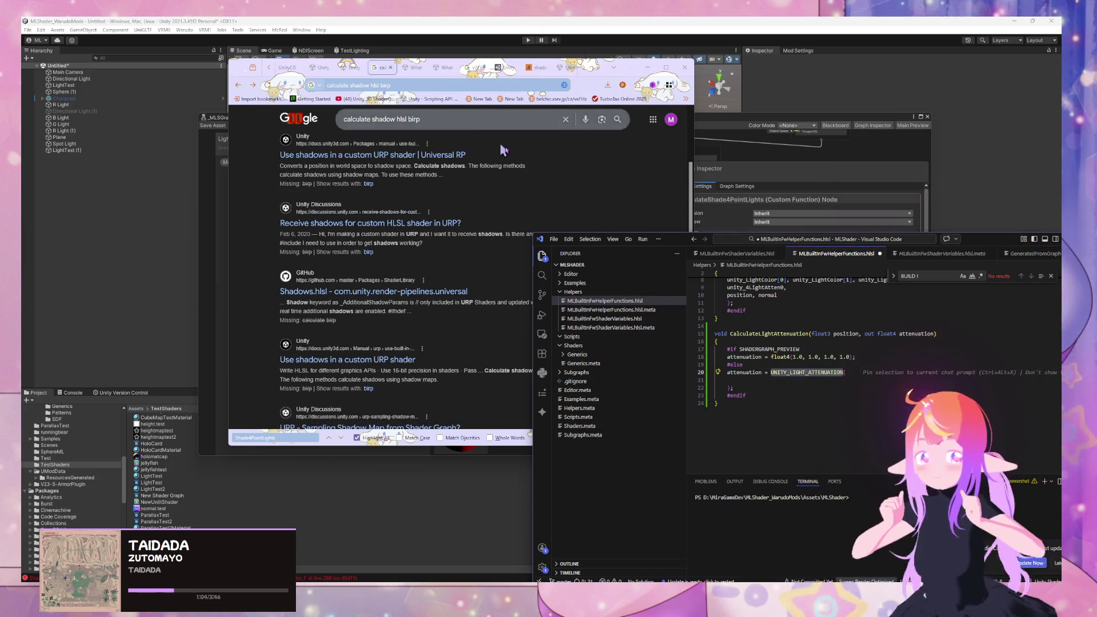
click(342, 68)
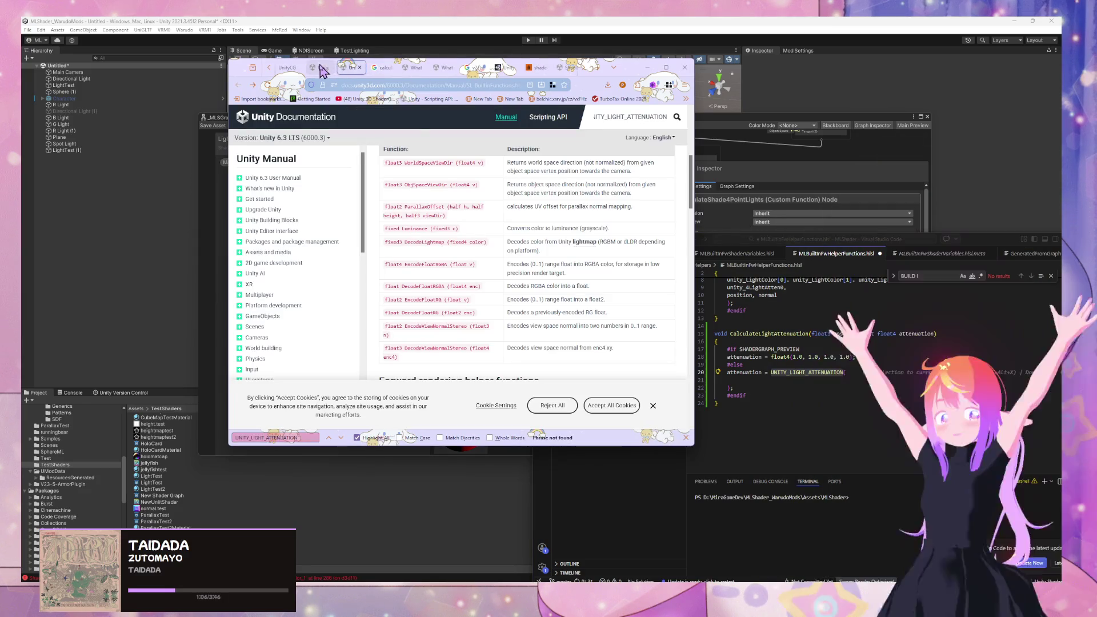
click(324, 69)
scroll(514, 196, up, 3)
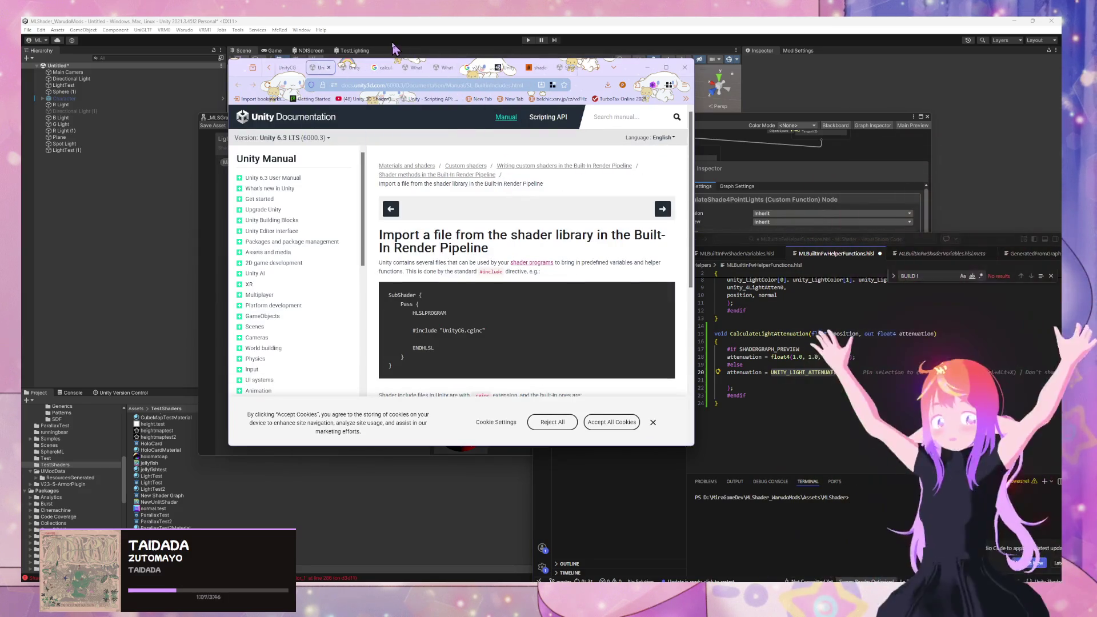
click(351, 67)
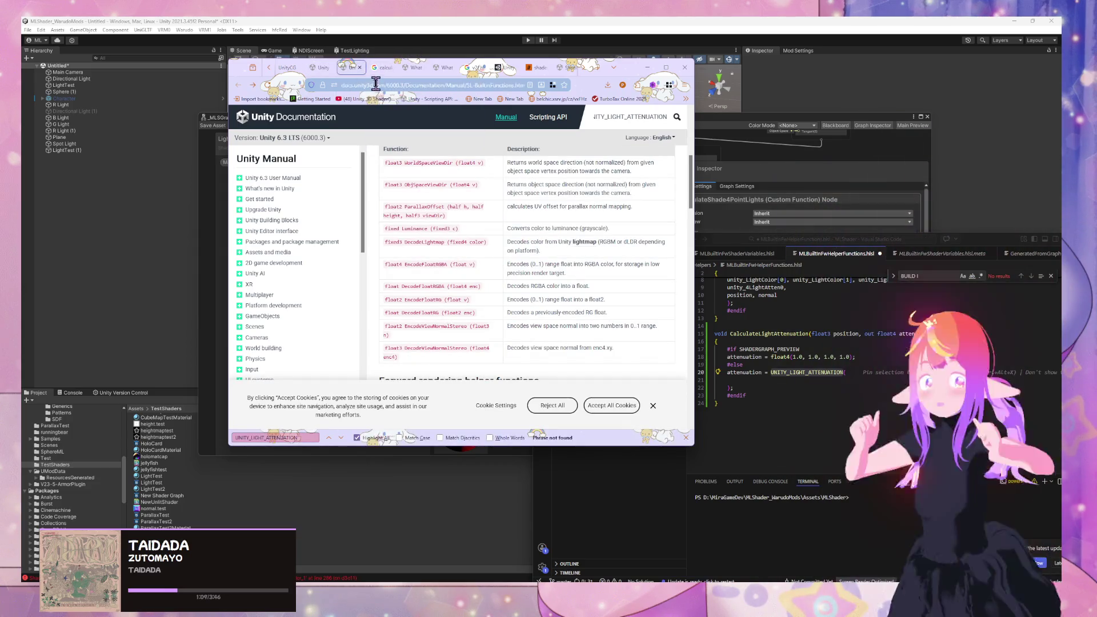
Step: Open the Built-in shader variables reference from the address-bar suggestions
click(376, 84)
text(bi)
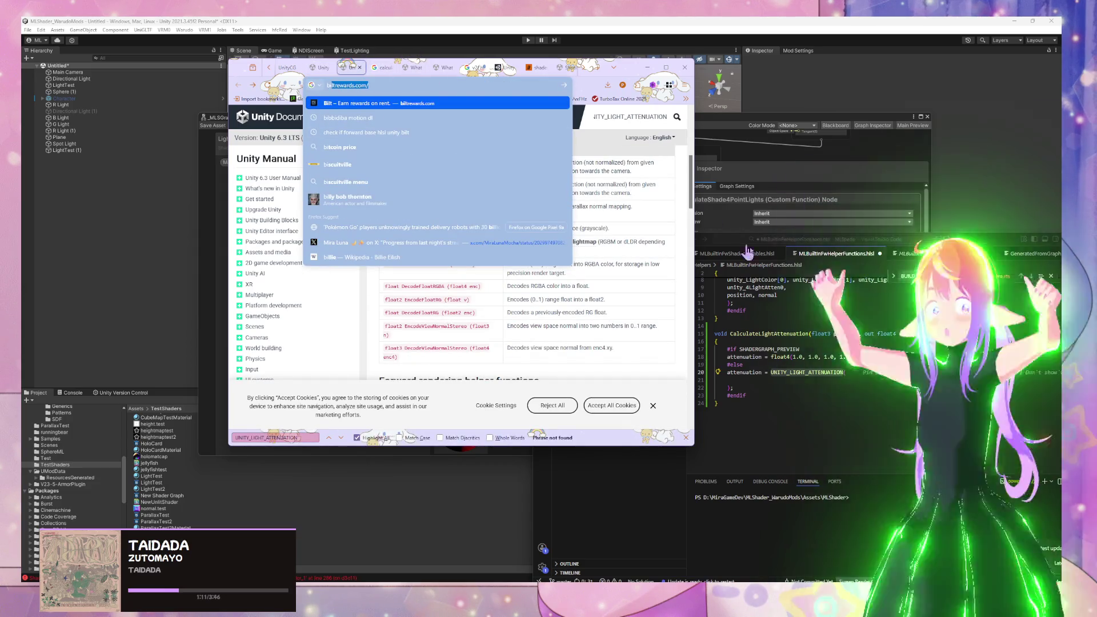
key(BackSpace)
key(BackSpace)
key(BackSpace)
text(vaira)
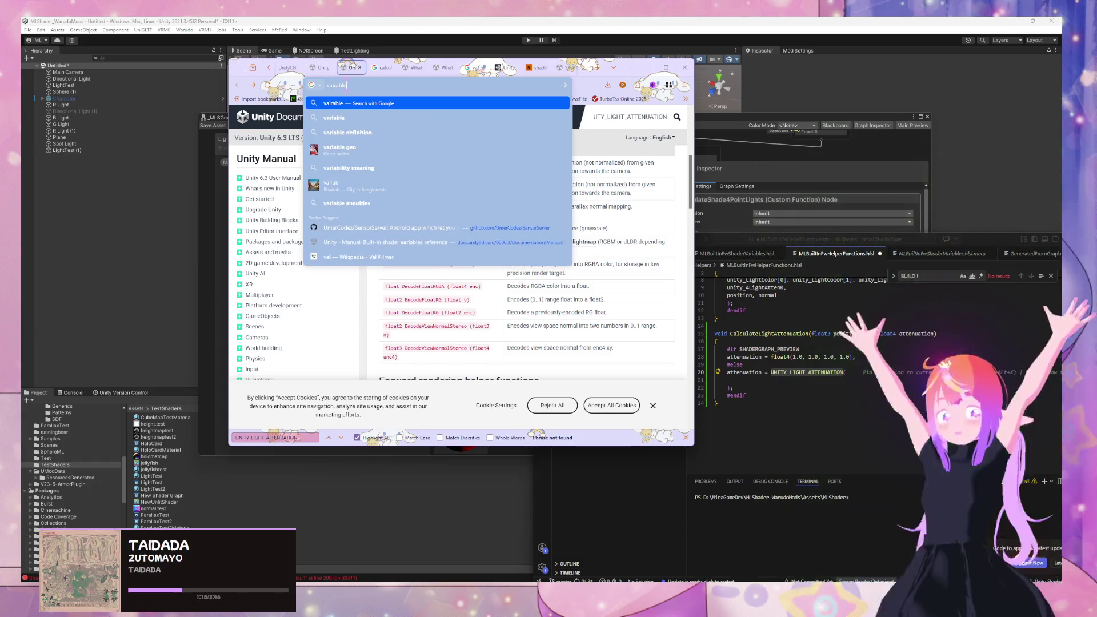
text(bl)
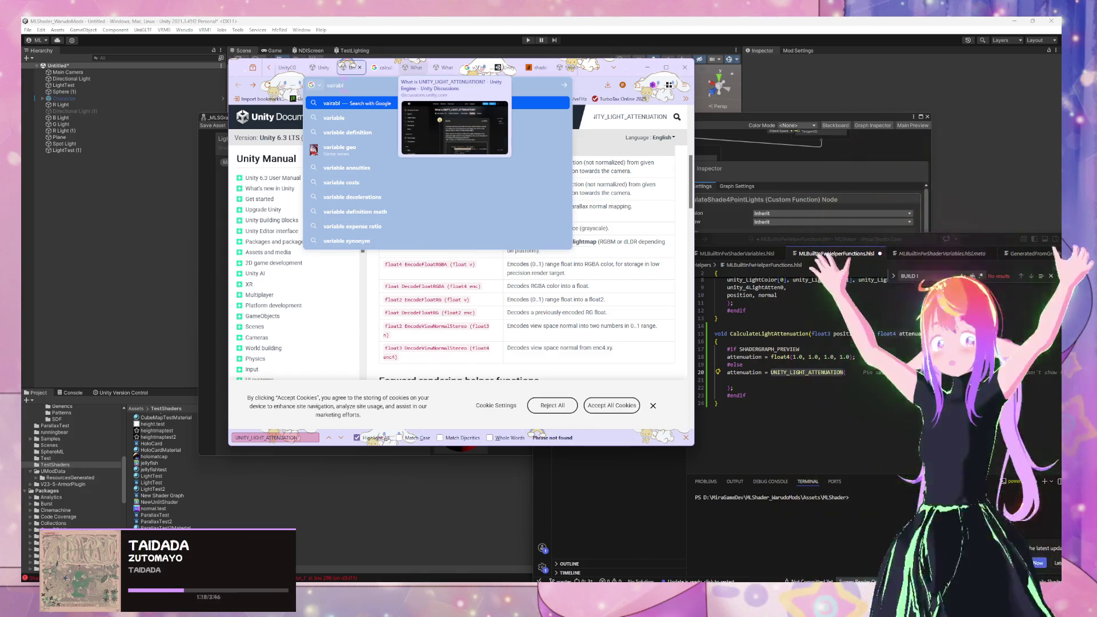
key(BackSpace)
key(BackSpace)
key(BackSpace)
key(BackSpace)
key(BackSpace)
text(r)
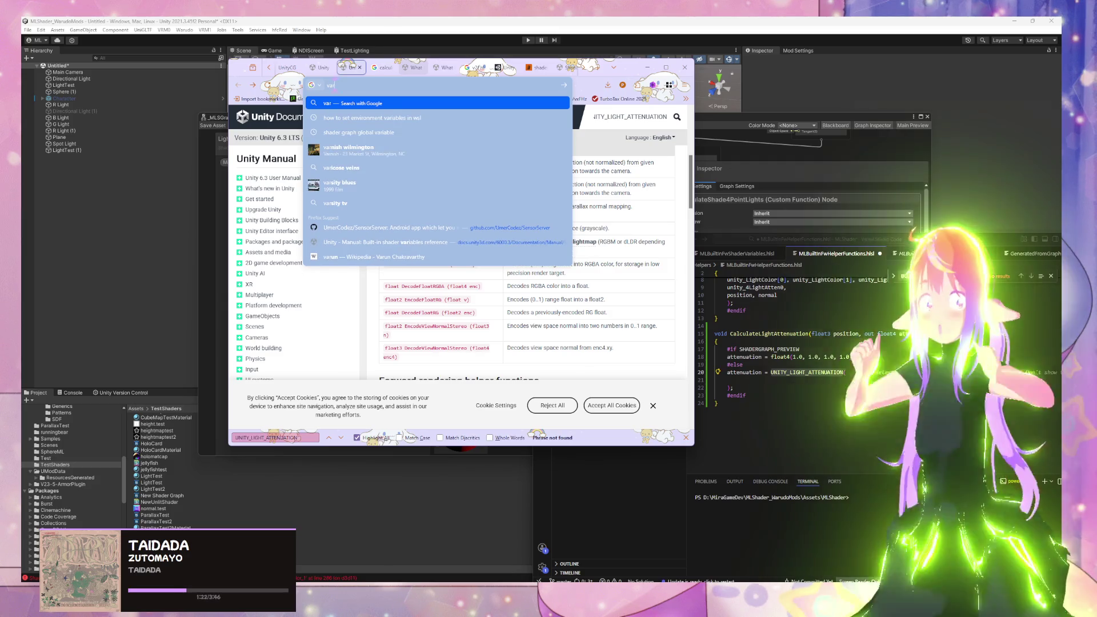
click(416, 240)
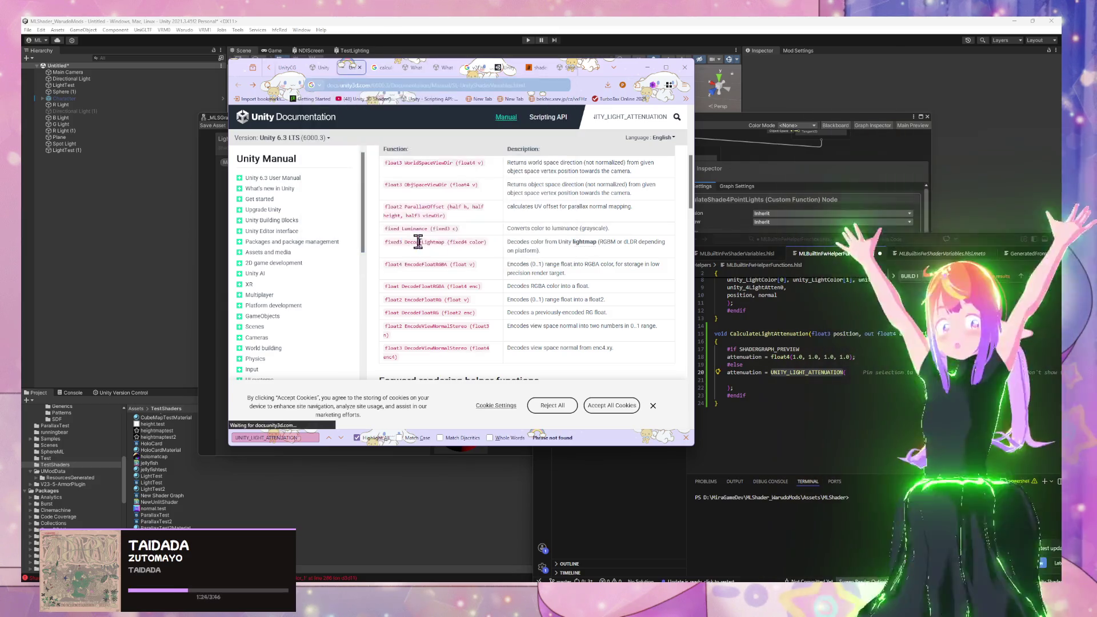
Step: Scroll through the Lighting and Deferred shading variable tables
scroll(530, 243, down, 5)
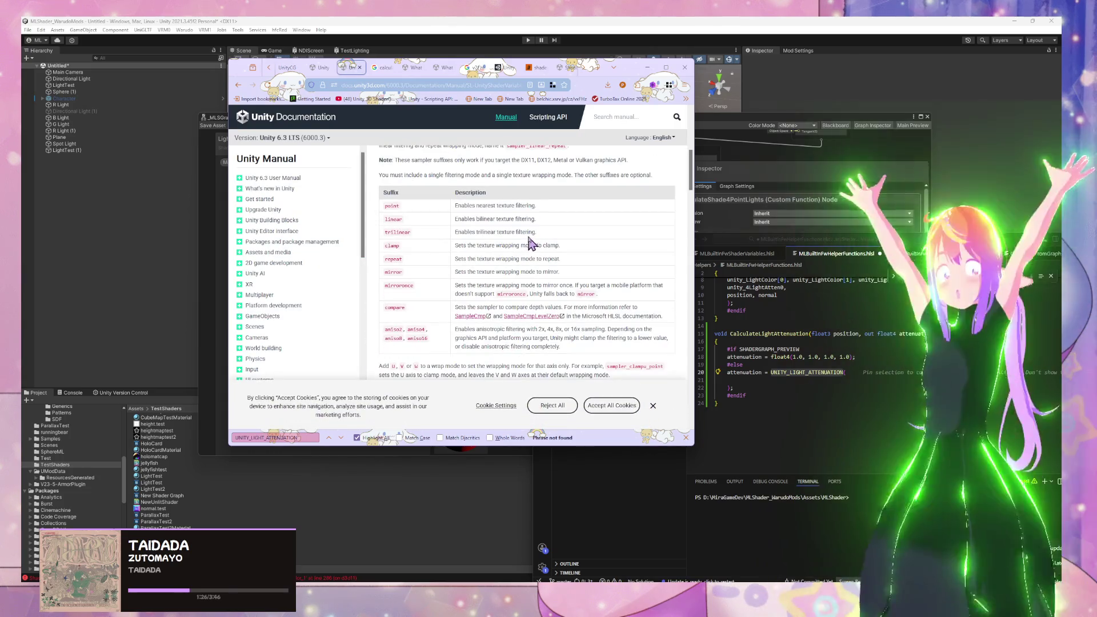
scroll(522, 247, down, 2)
scroll(524, 254, down, 8)
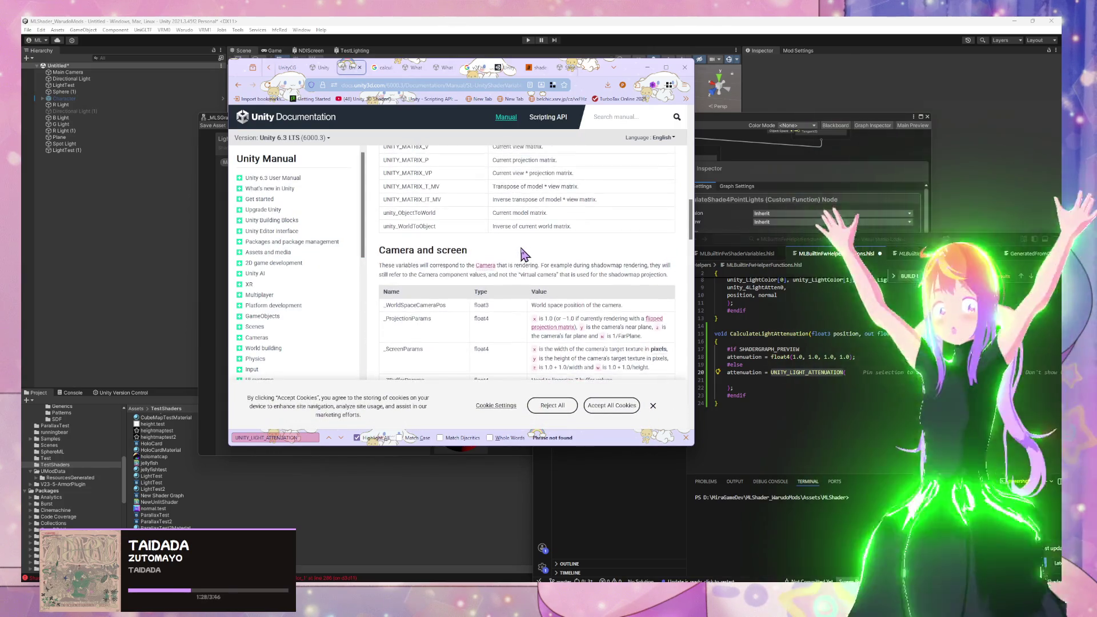
scroll(521, 254, down, 4)
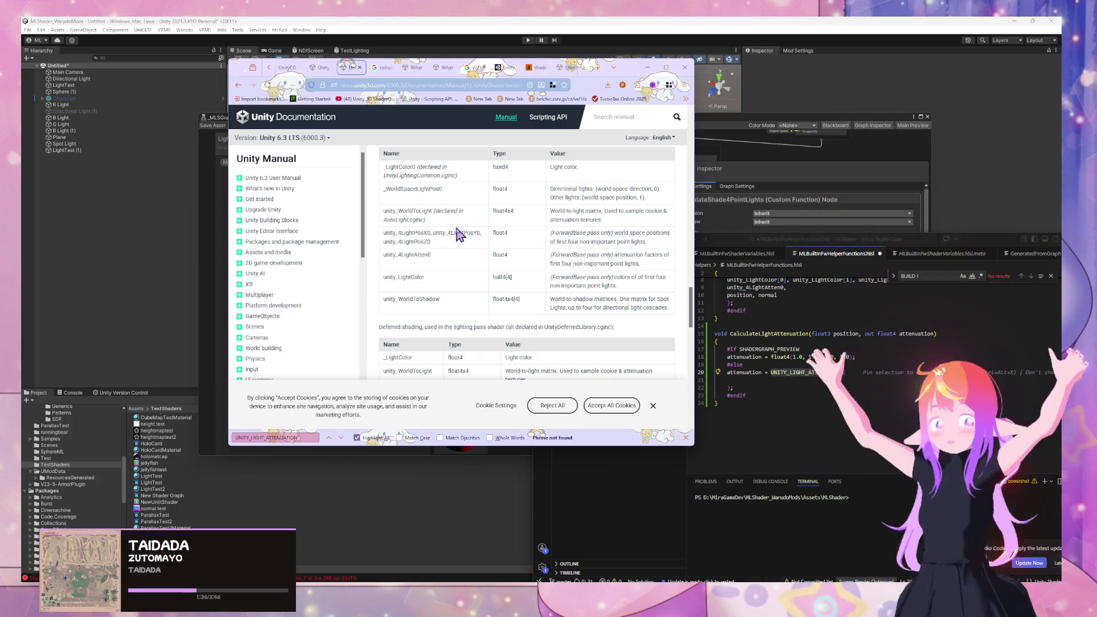
scroll(455, 231, down, 1)
scroll(456, 228, down, 1)
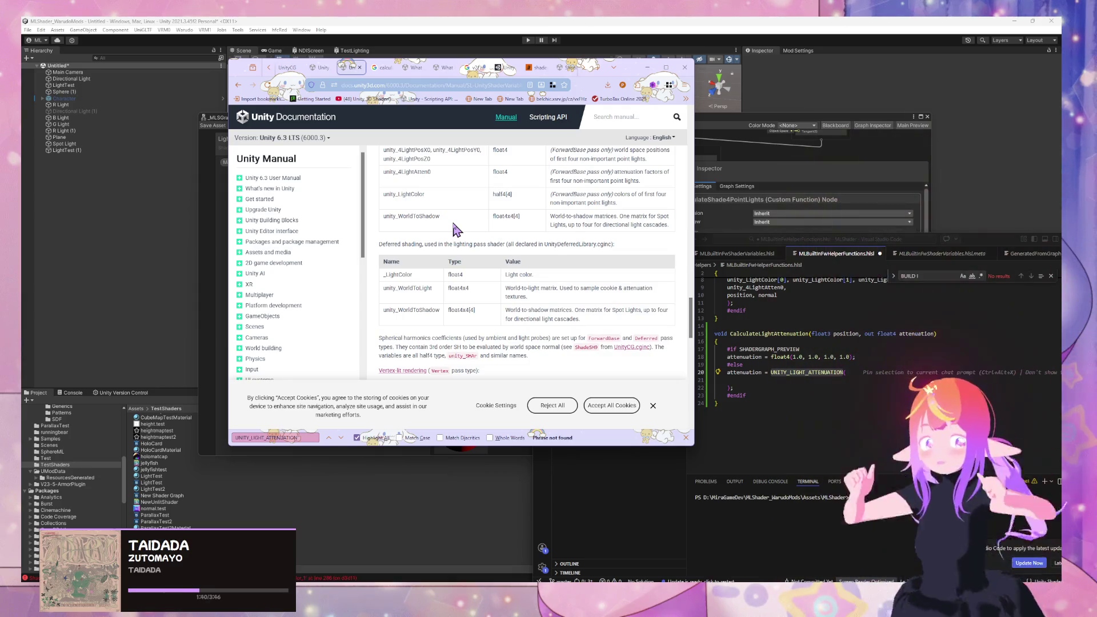
scroll(456, 230, up, 2)
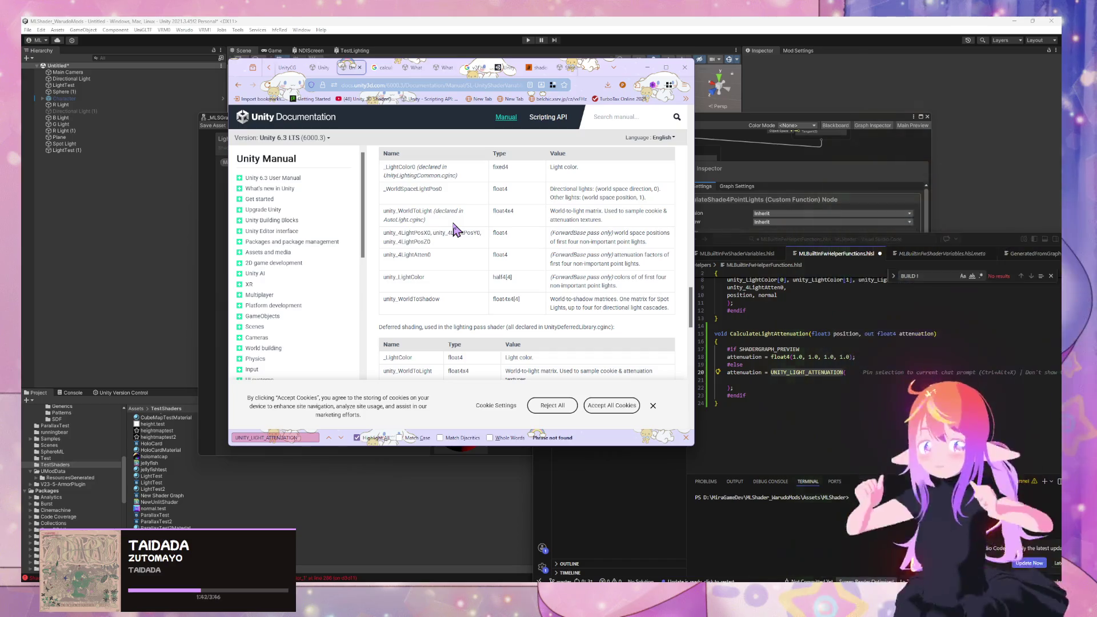
scroll(456, 230, down, 2)
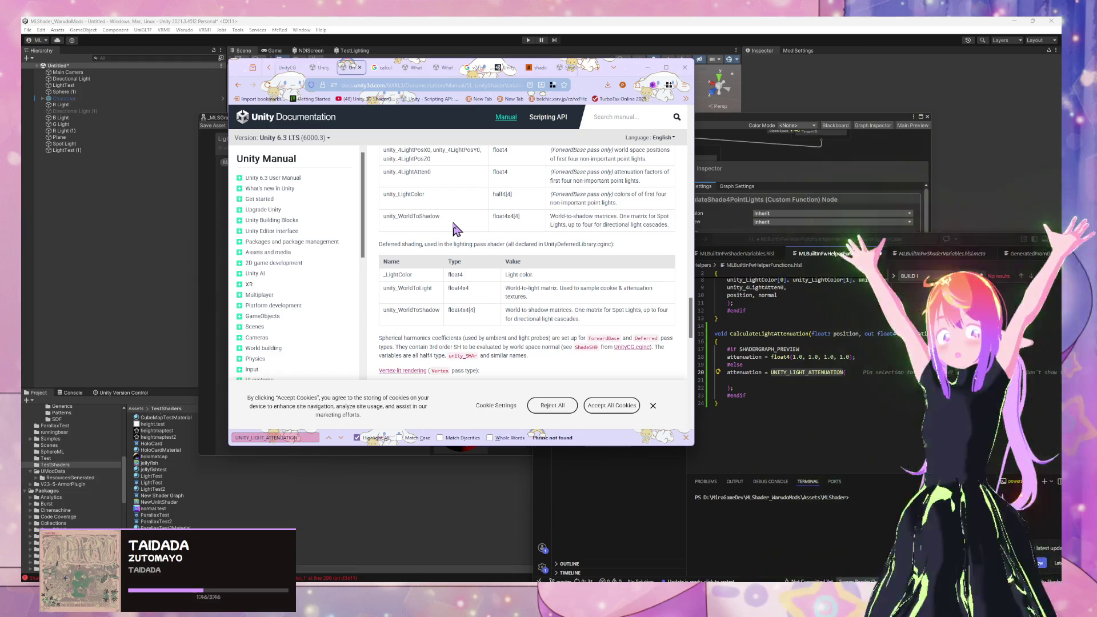
click(384, 70)
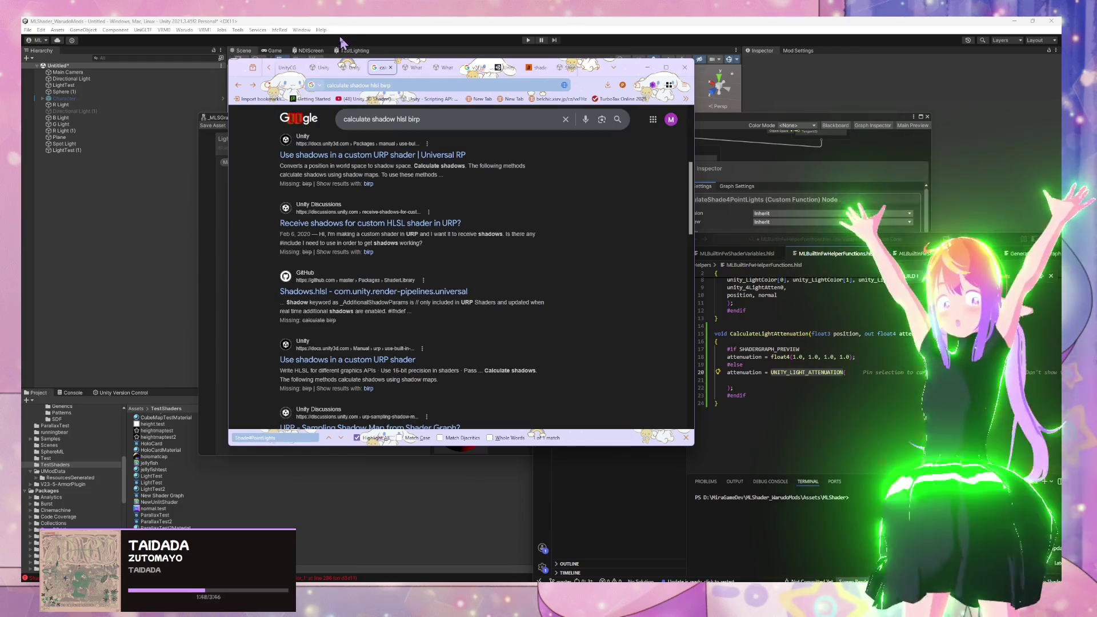
Step: Search Google for "UNITY_LIGHT_ATTENUATION" in quotes, then switch to the forum thread tab
click(398, 84)
text(UNITY_LIGHT_ATTENUATION)
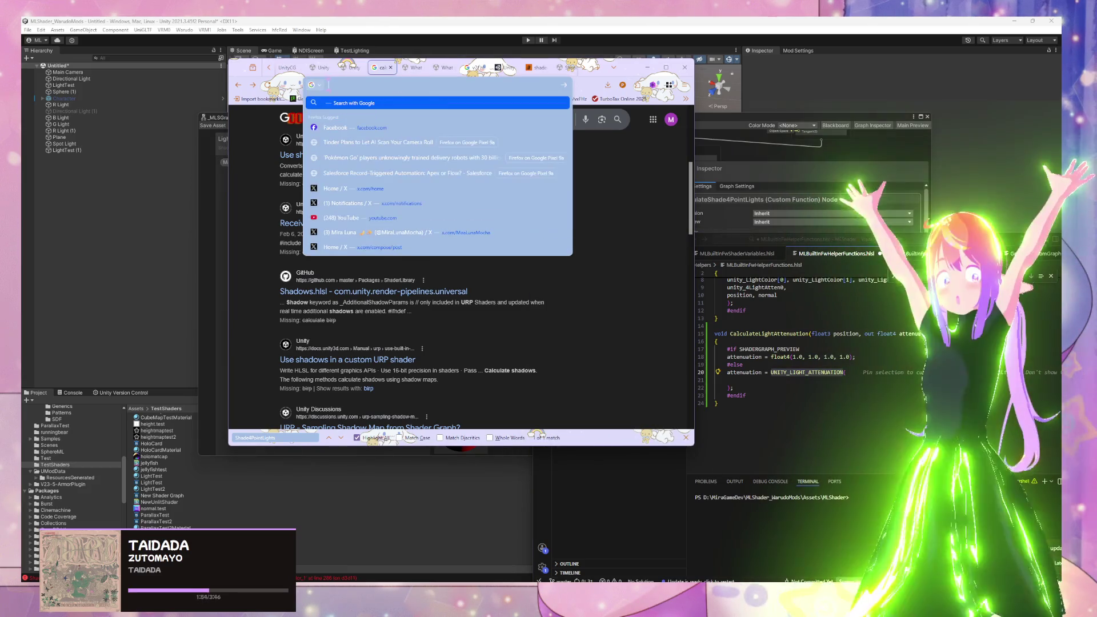
key(Home)
text(")
key(End)
text(")
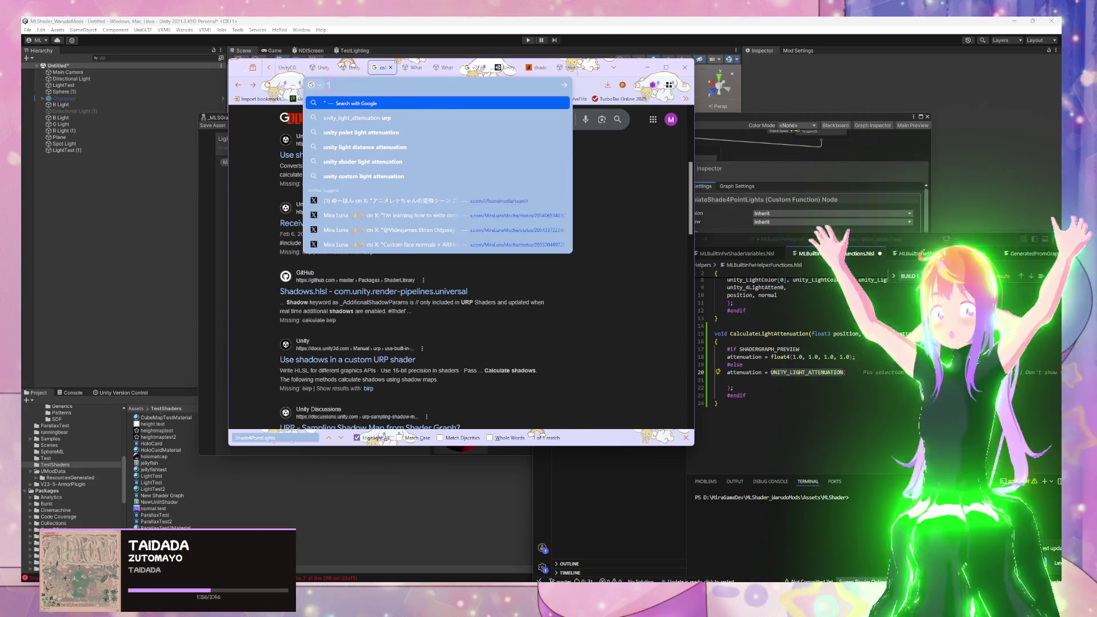
key(Return)
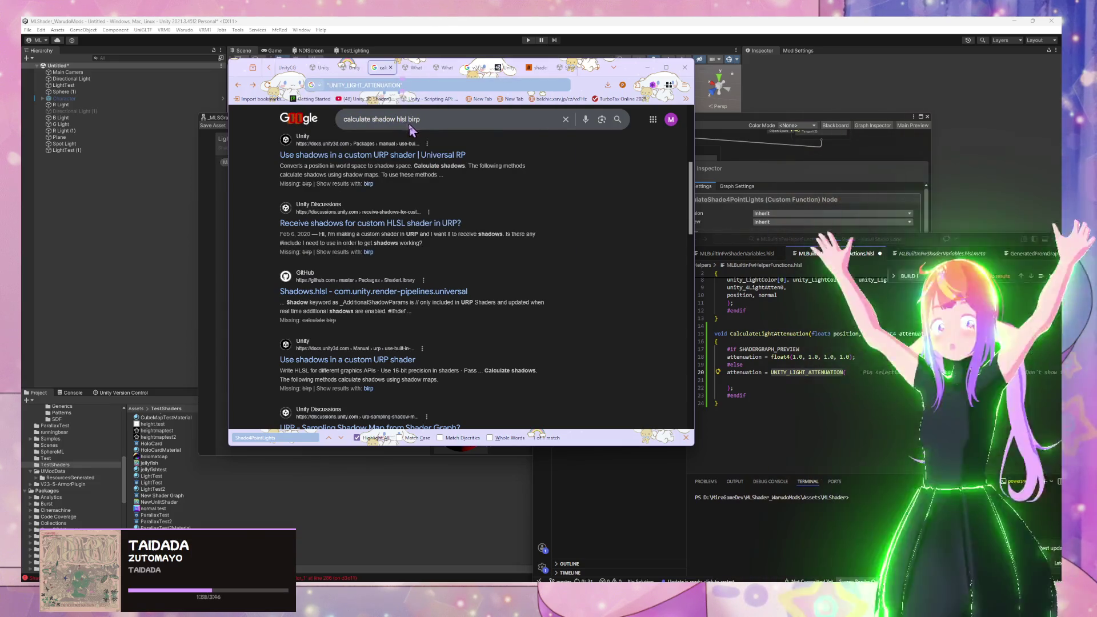
click(416, 68)
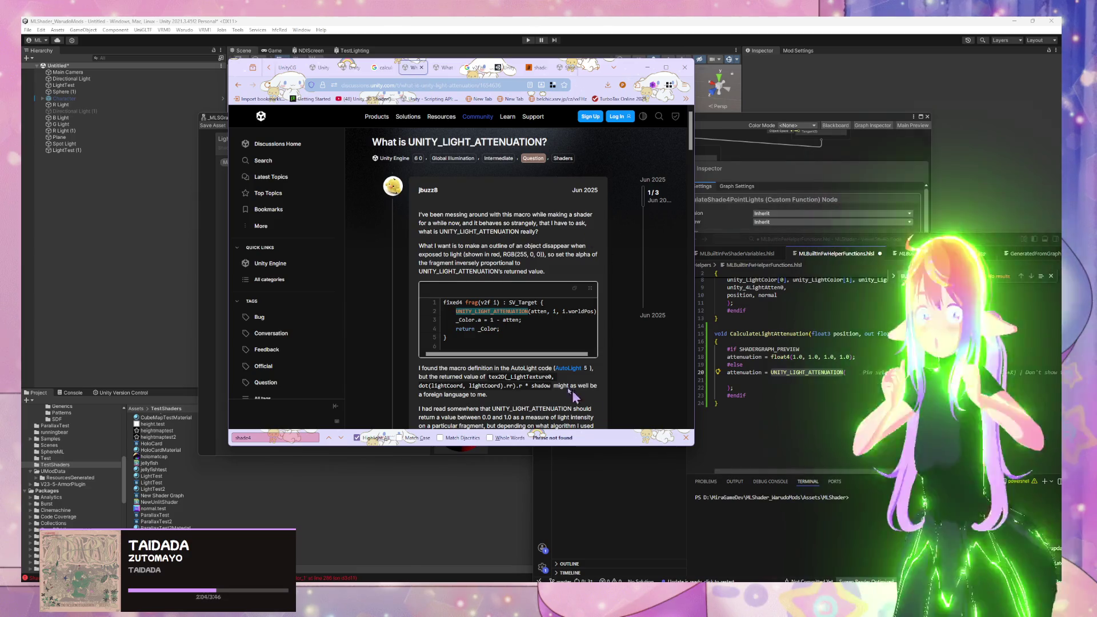
scroll(558, 391, down, 4)
scroll(557, 386, down, 3)
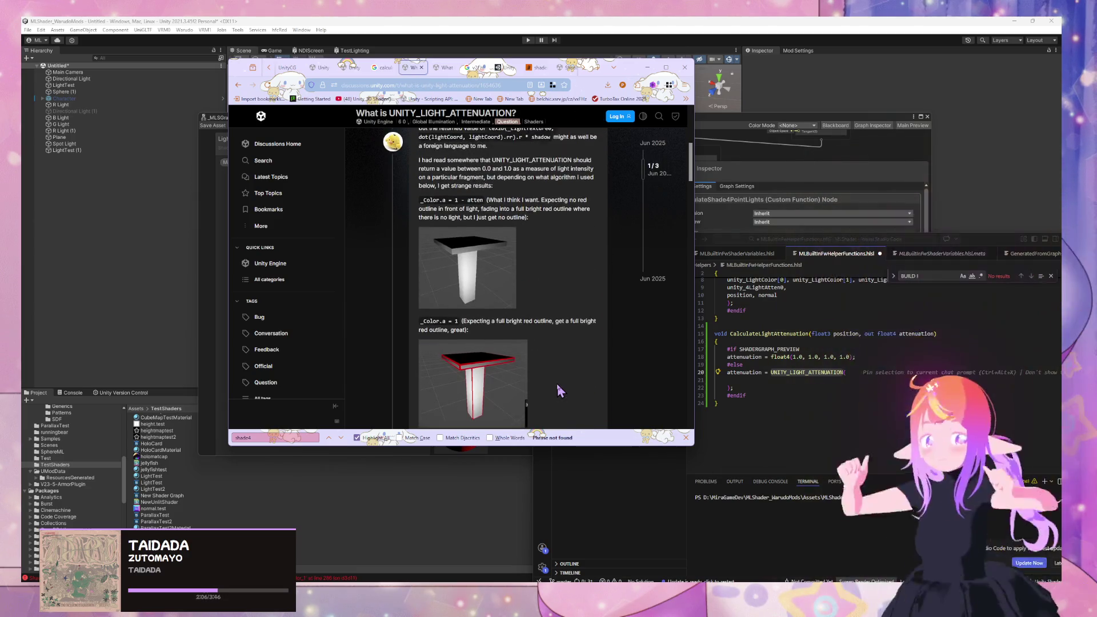
scroll(556, 381, up, 8)
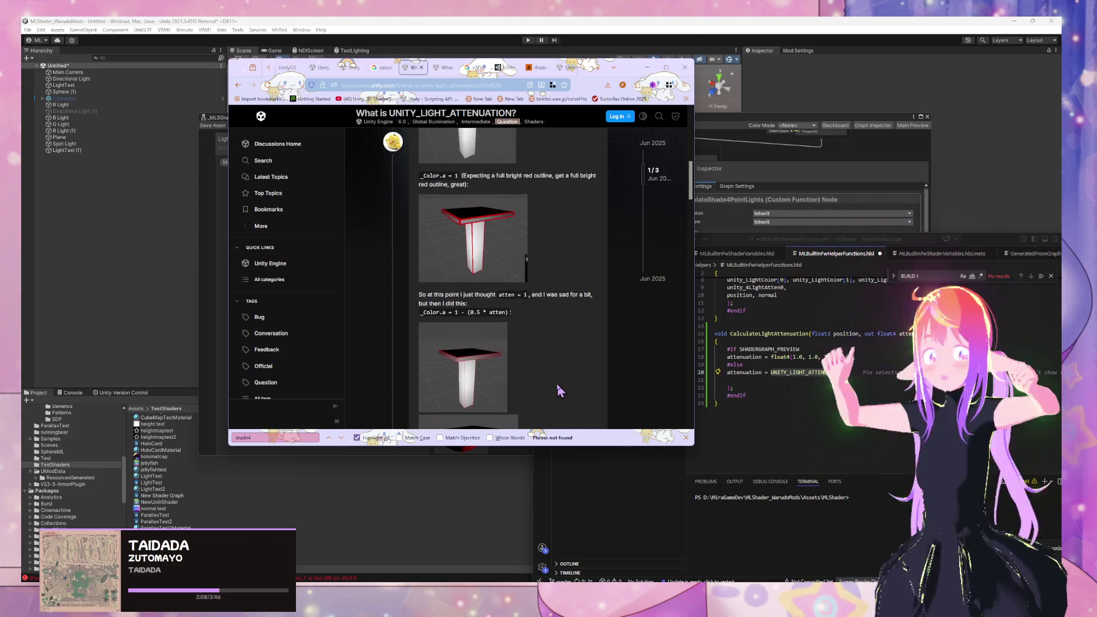
drag(534, 316, 540, 319)
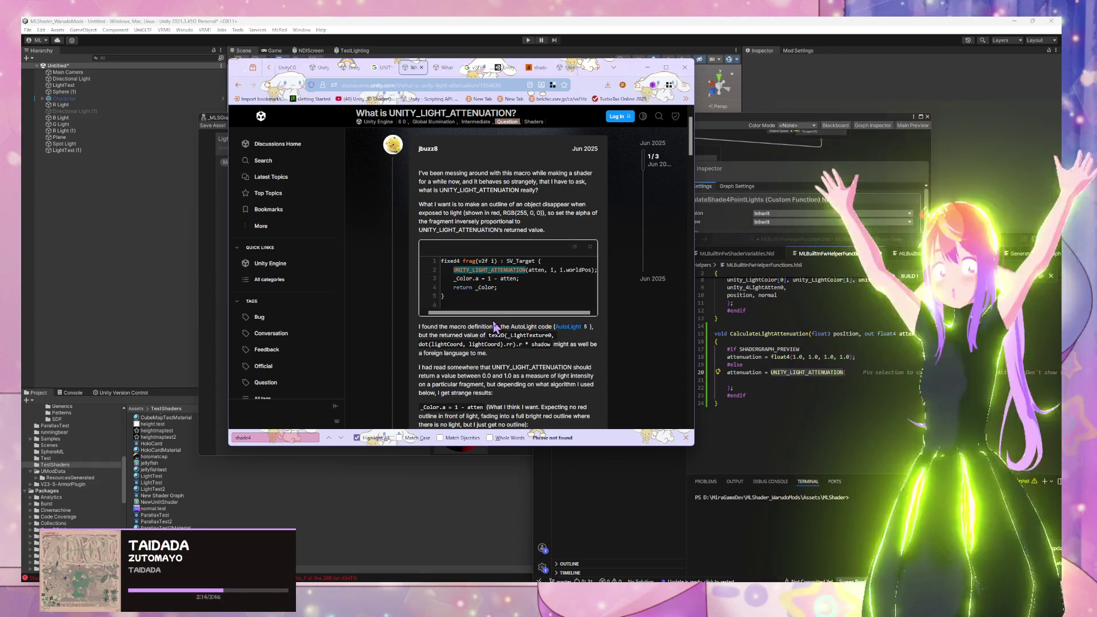
scroll(495, 327, down, 15)
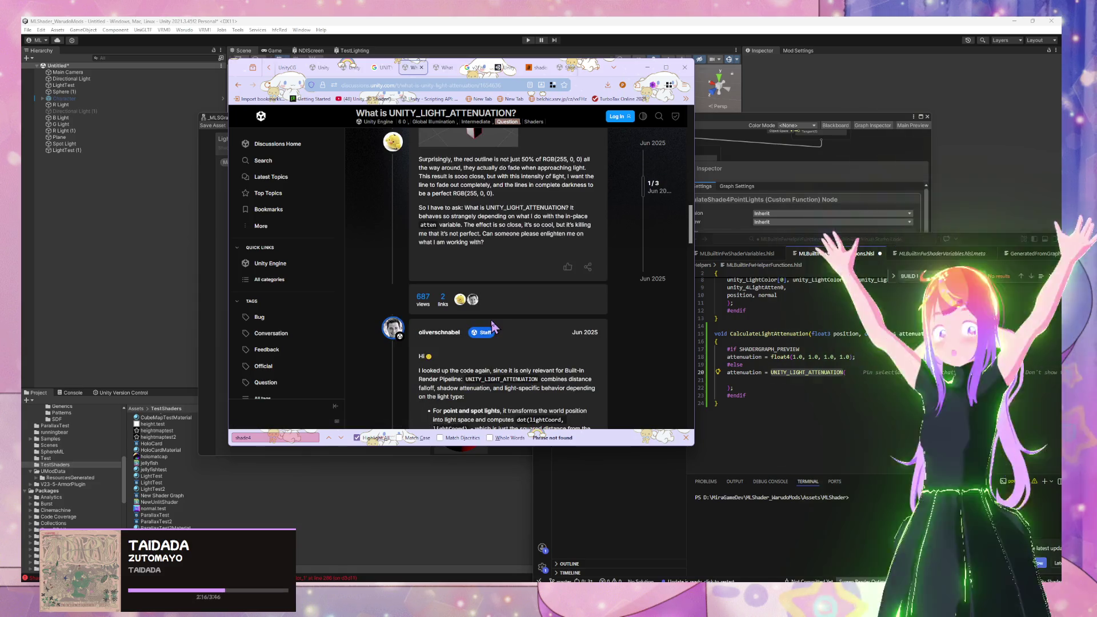
scroll(493, 326, down, 3)
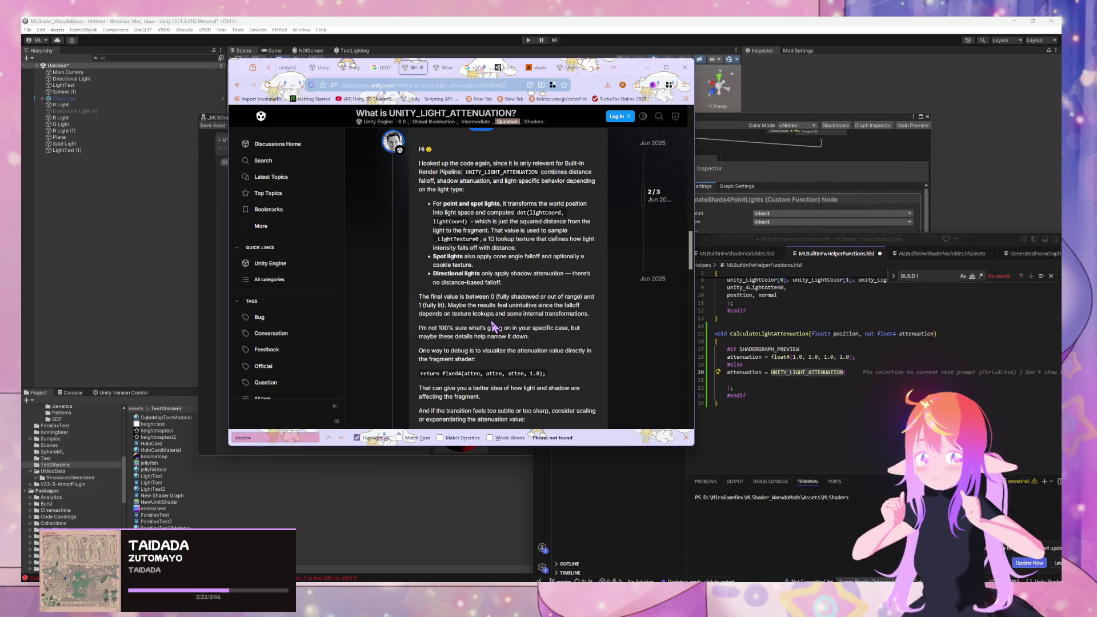
scroll(492, 327, down, 3)
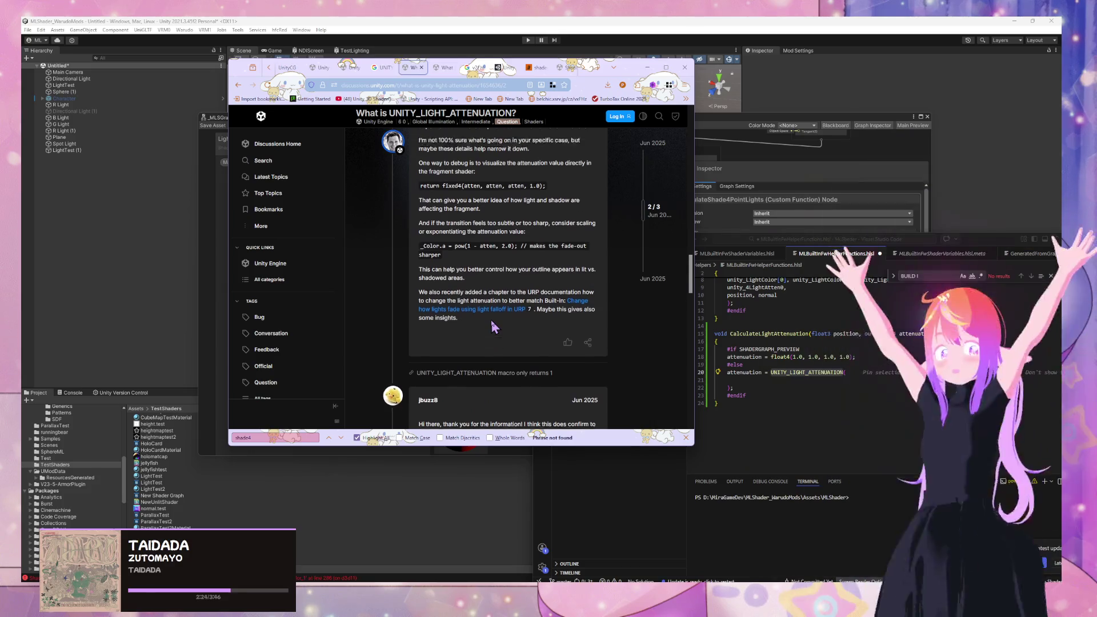
scroll(493, 327, up, 5)
scroll(448, 288, down, 1)
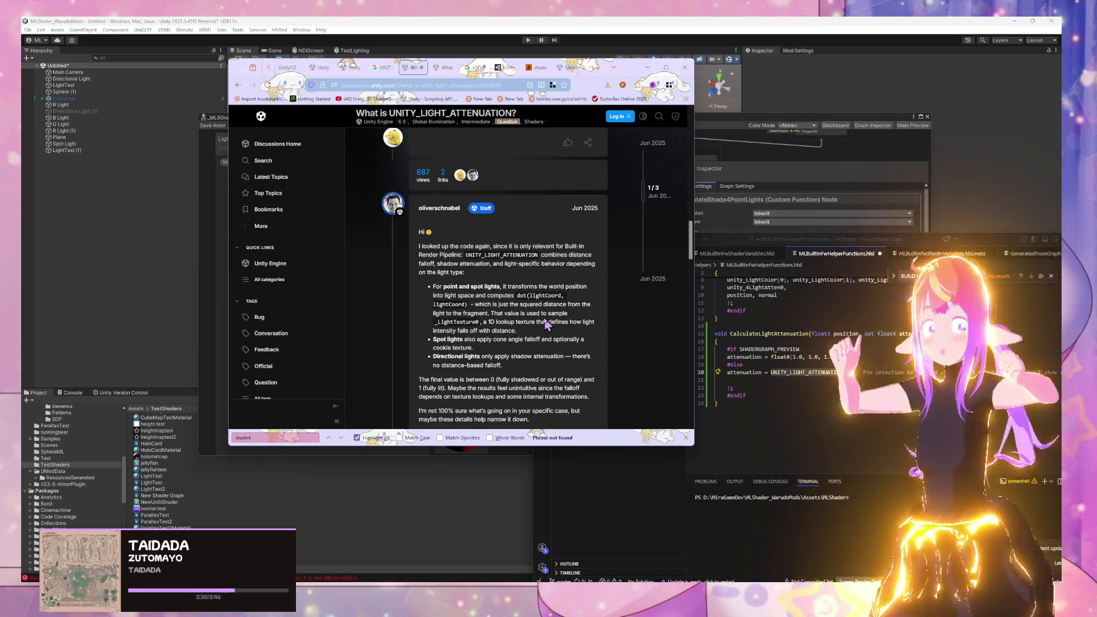
scroll(547, 324, down, 1)
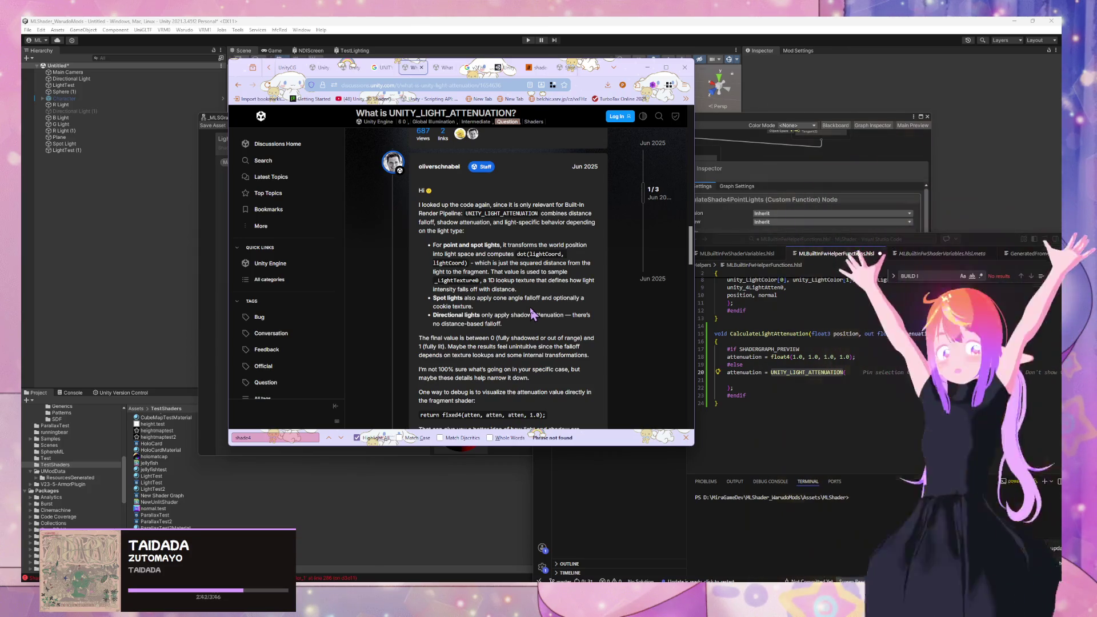
scroll(532, 313, down, 3)
scroll(530, 307, down, 3)
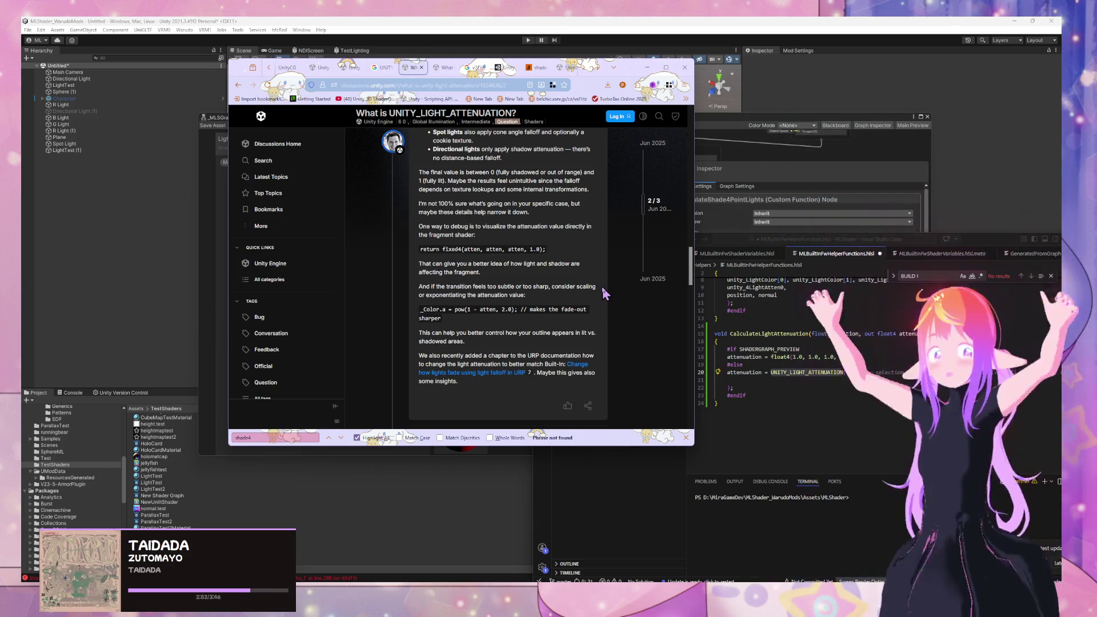
scroll(602, 288, down, 2)
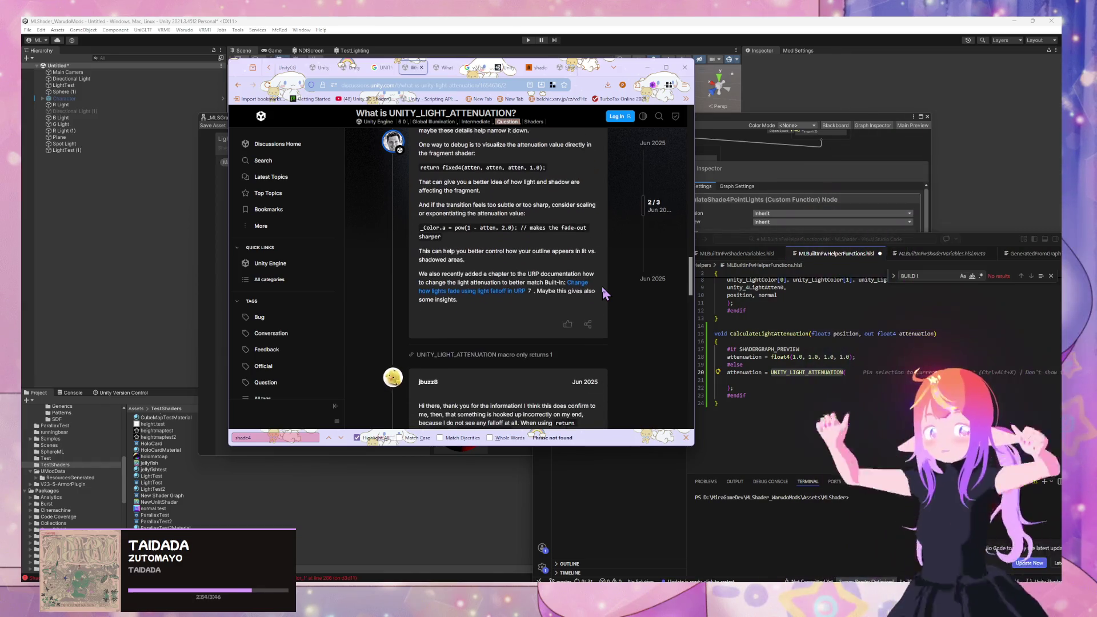
scroll(604, 294, down, 3)
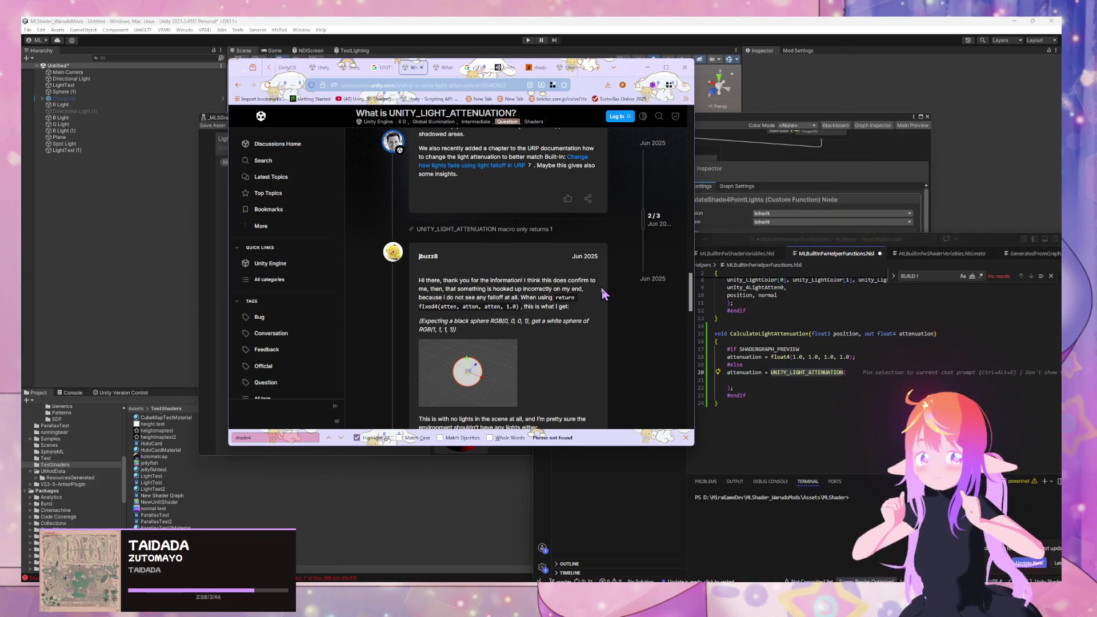
scroll(604, 293, up, 10)
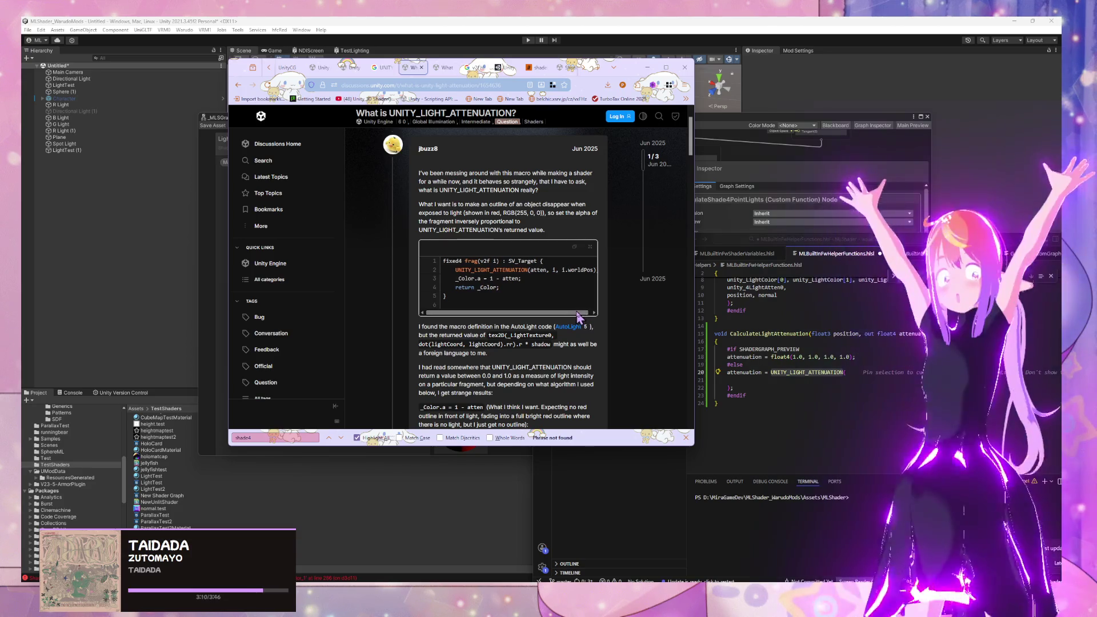
drag(578, 316, 589, 318)
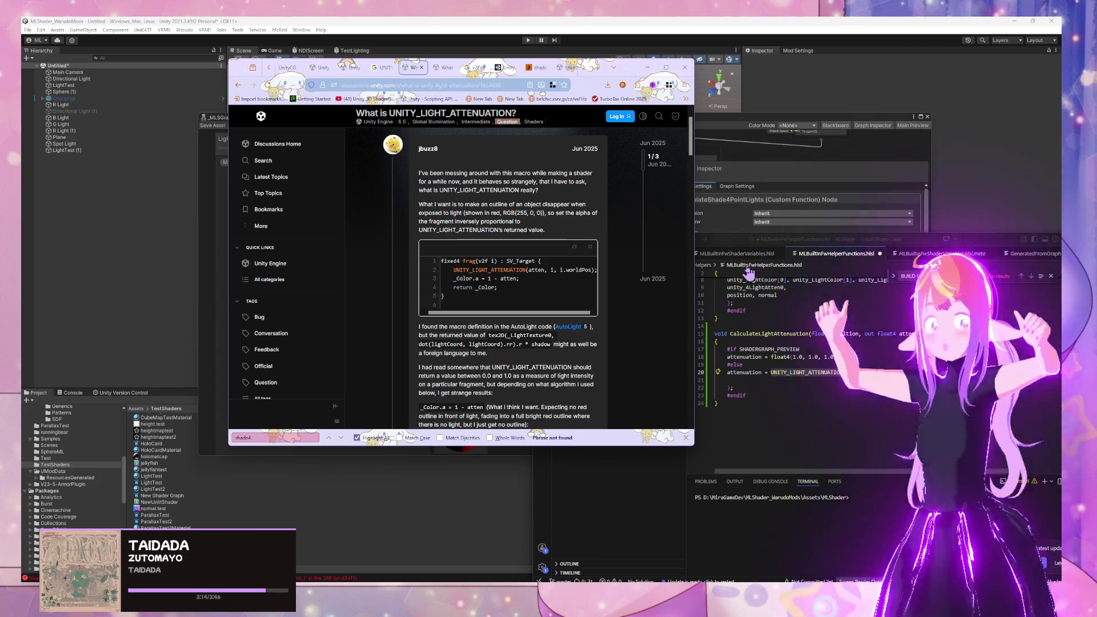
mouse_move(974, 241)
mouse_down()
mouse_move(863, 346)
mouse_move(872, 330)
mouse_up()
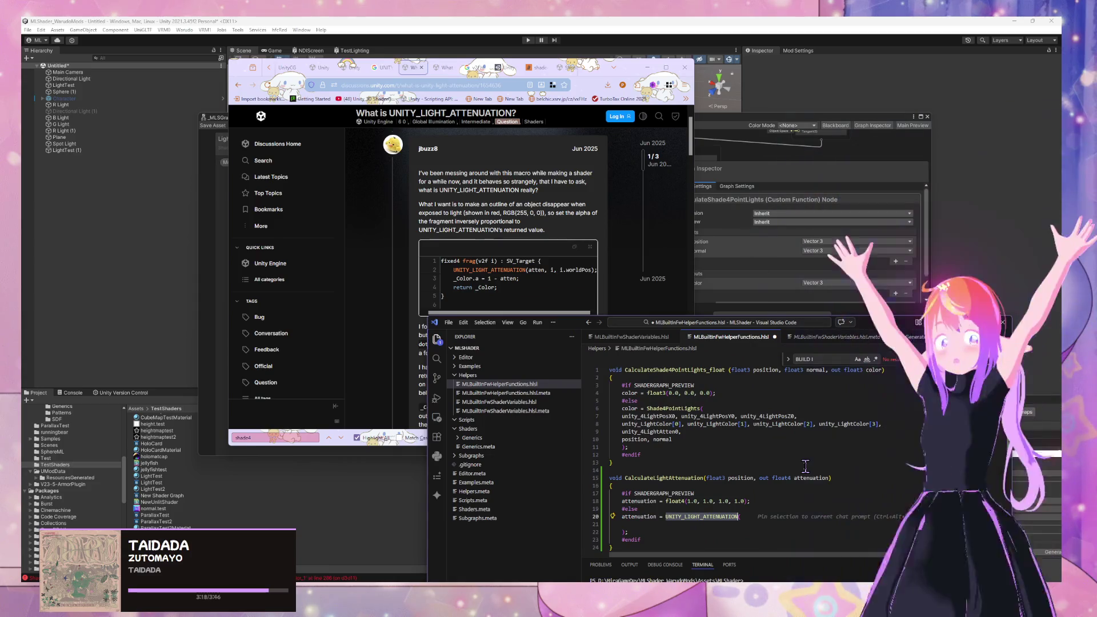
Step: Pan the Shader Graph to show the Position and Normal Vector nodes
click(743, 285)
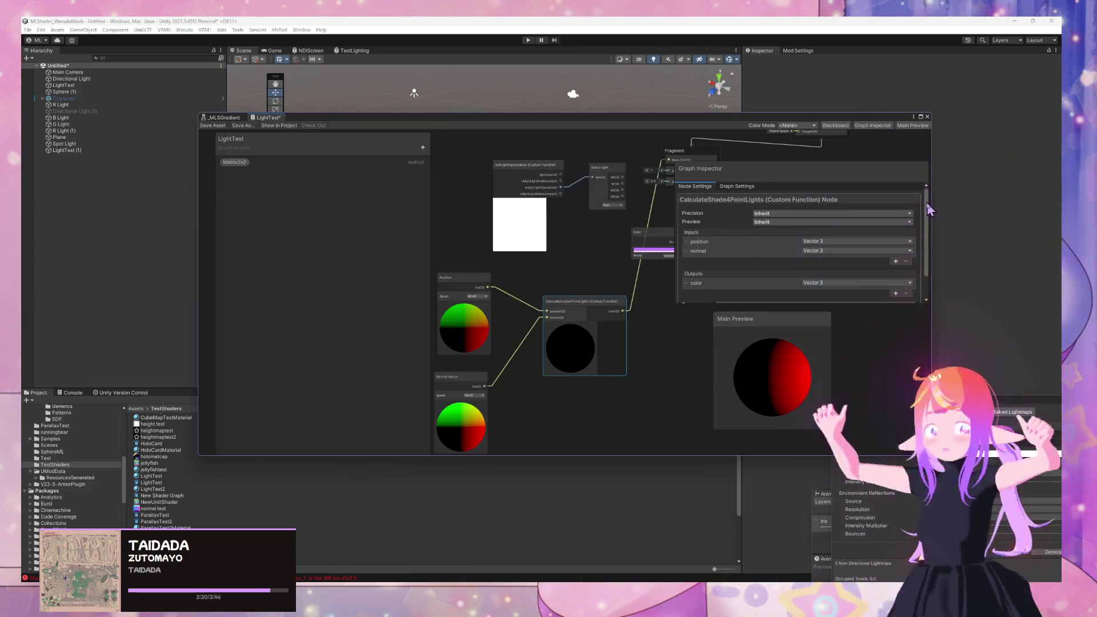
scroll(569, 321, up, 4)
scroll(533, 321, down, 2)
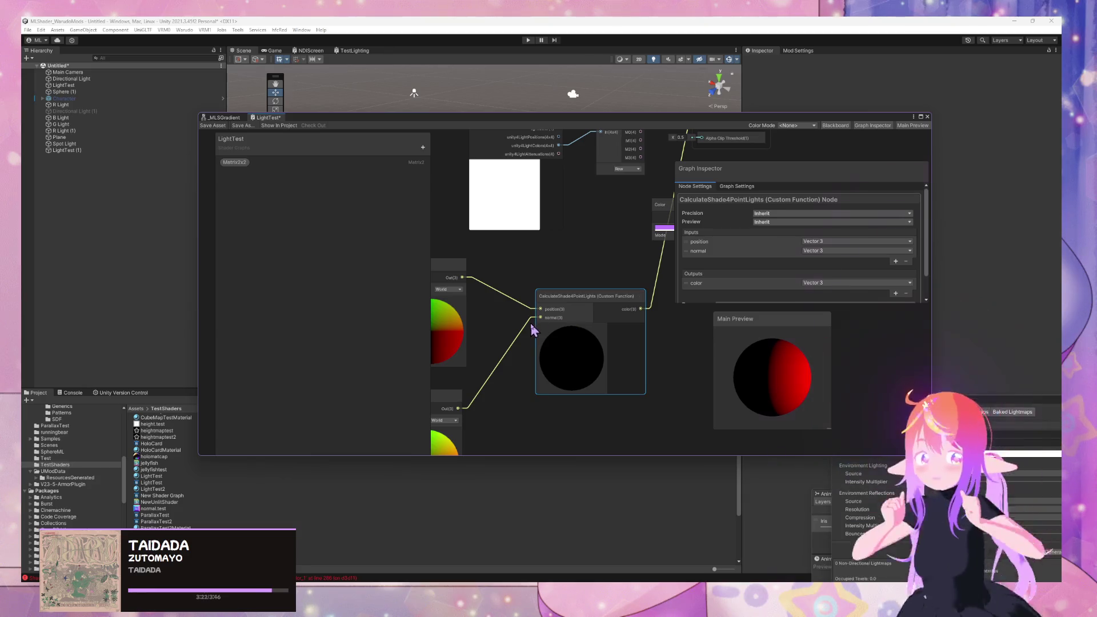
drag(532, 329, 592, 338)
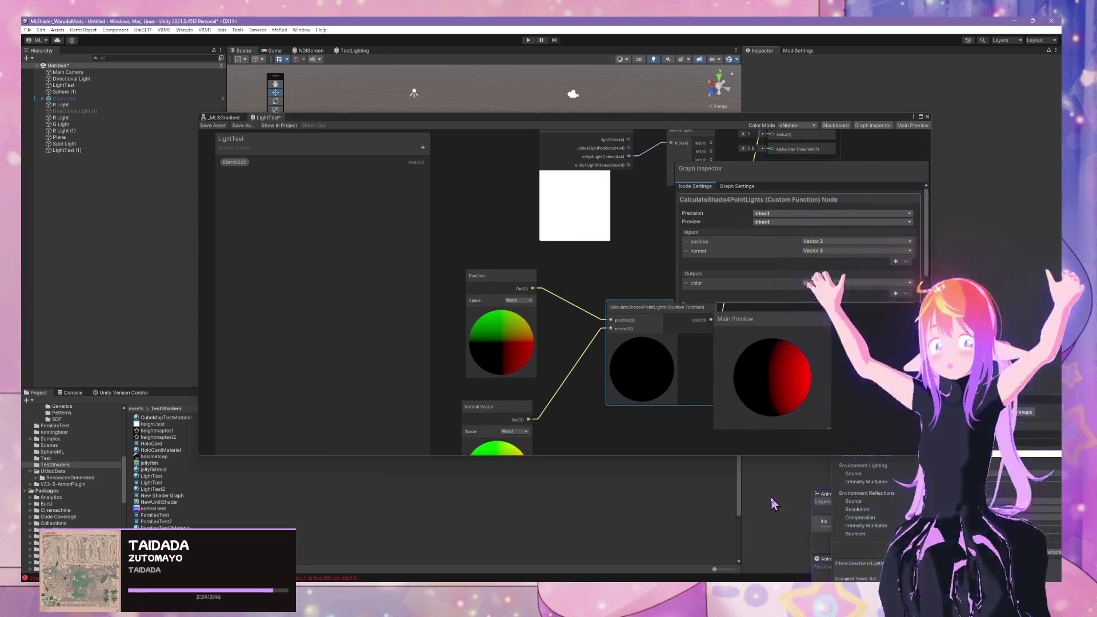
Step: Bring the helper file, then the 'What is UNITY_LIGHT_ATTENUATION?' thread, to the front
mouse_move(697, 580)
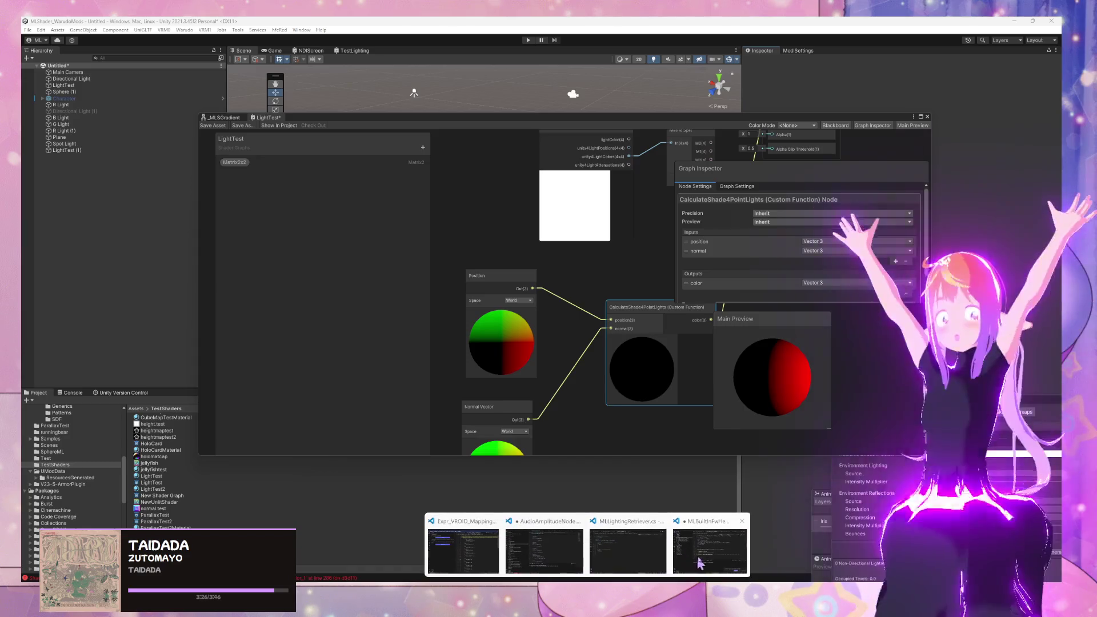
click(594, 543)
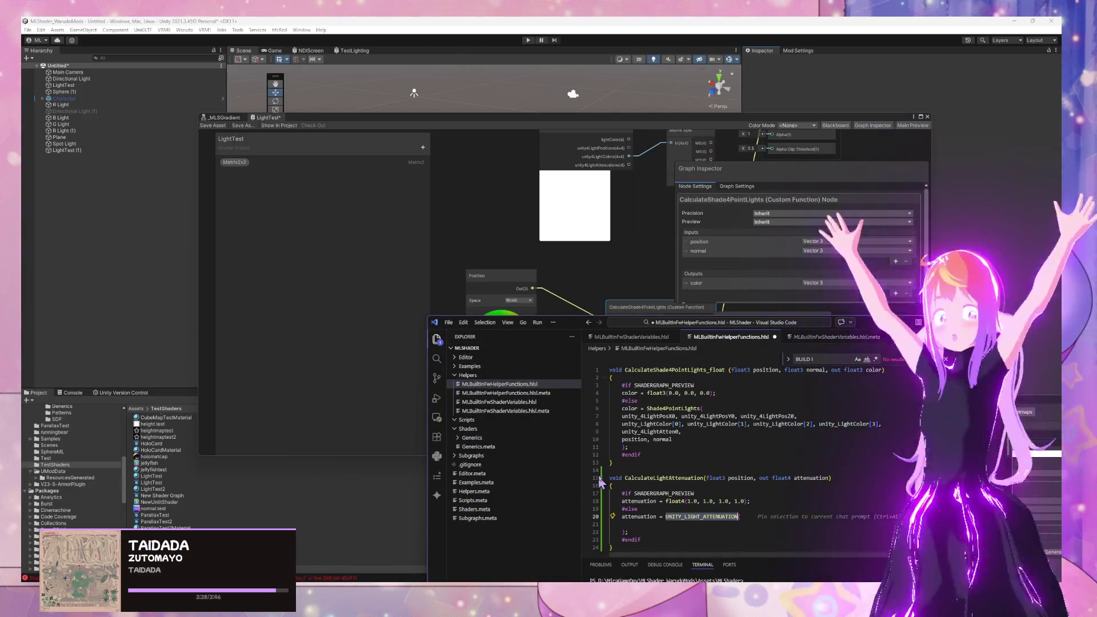
click(481, 580)
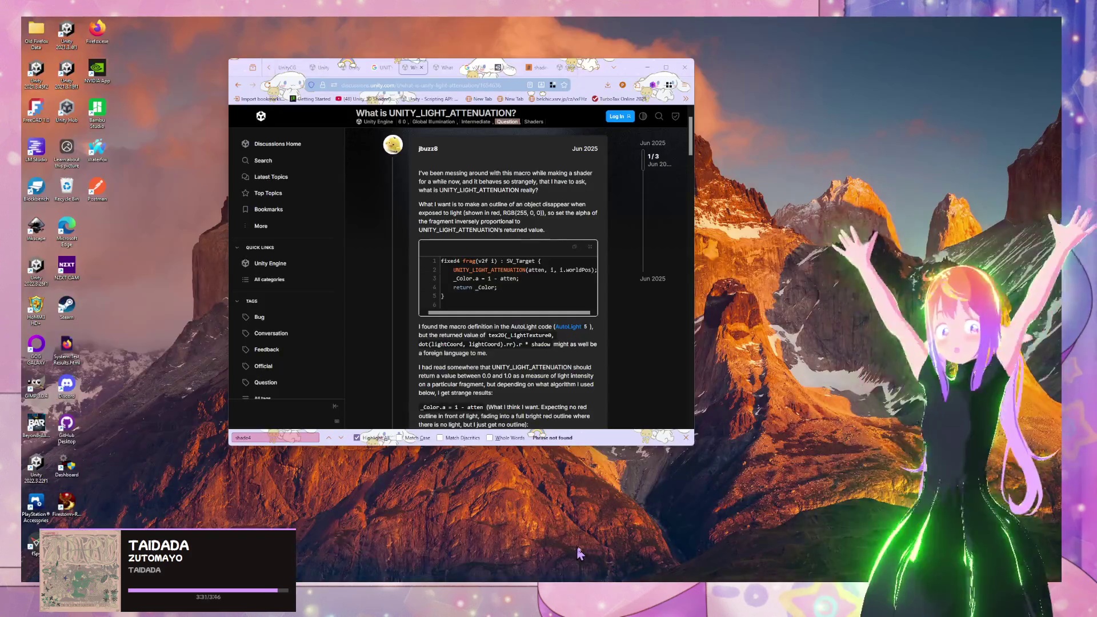
click(557, 570)
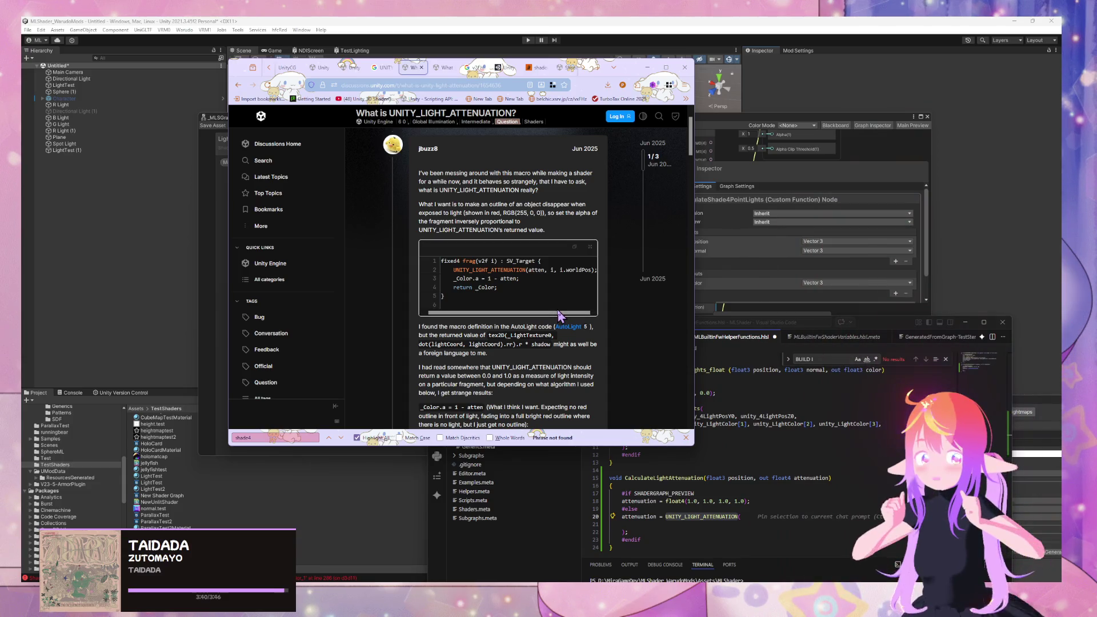
Step: Read down the thread and open the 'Change how lights fade' falloff page in a new tab
scroll(558, 315, down, 4)
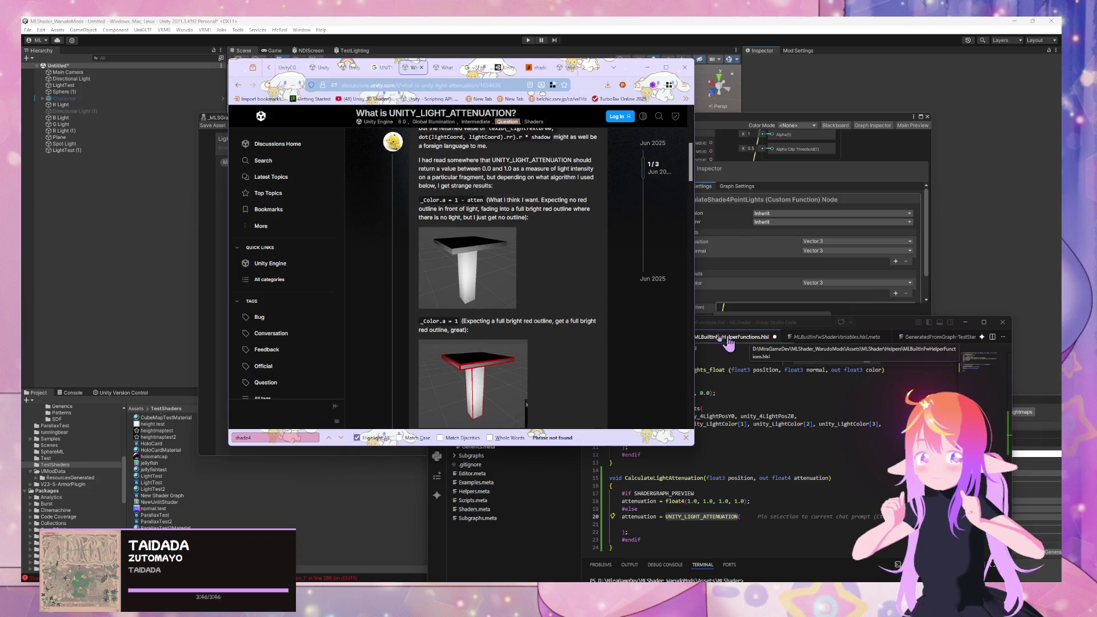
scroll(645, 314, down, 3)
scroll(644, 313, down, 4)
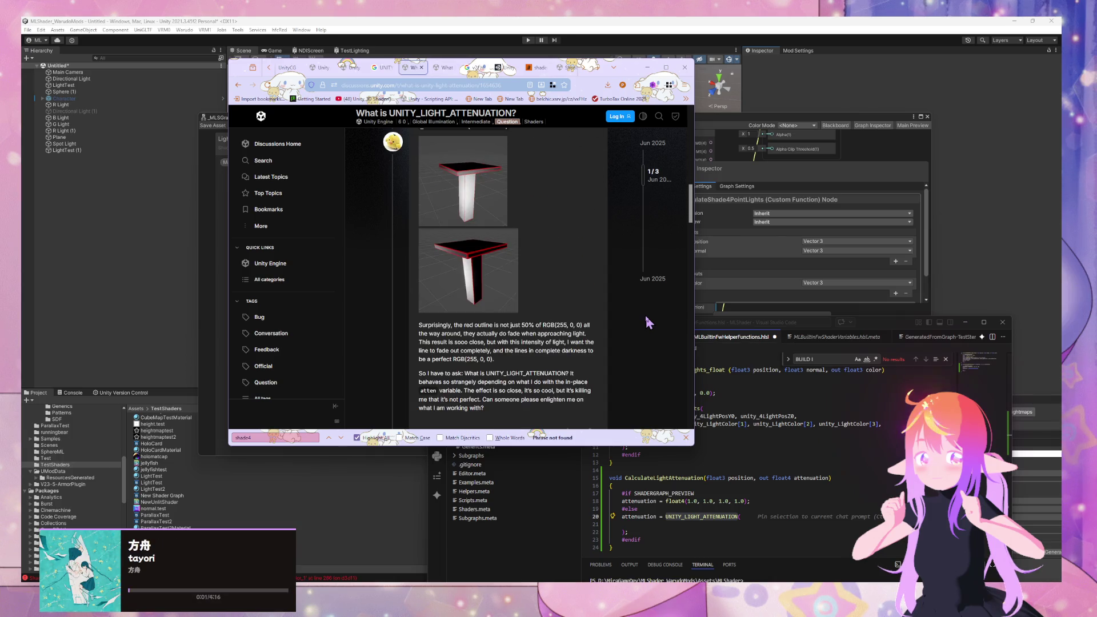
scroll(648, 320, down, 4)
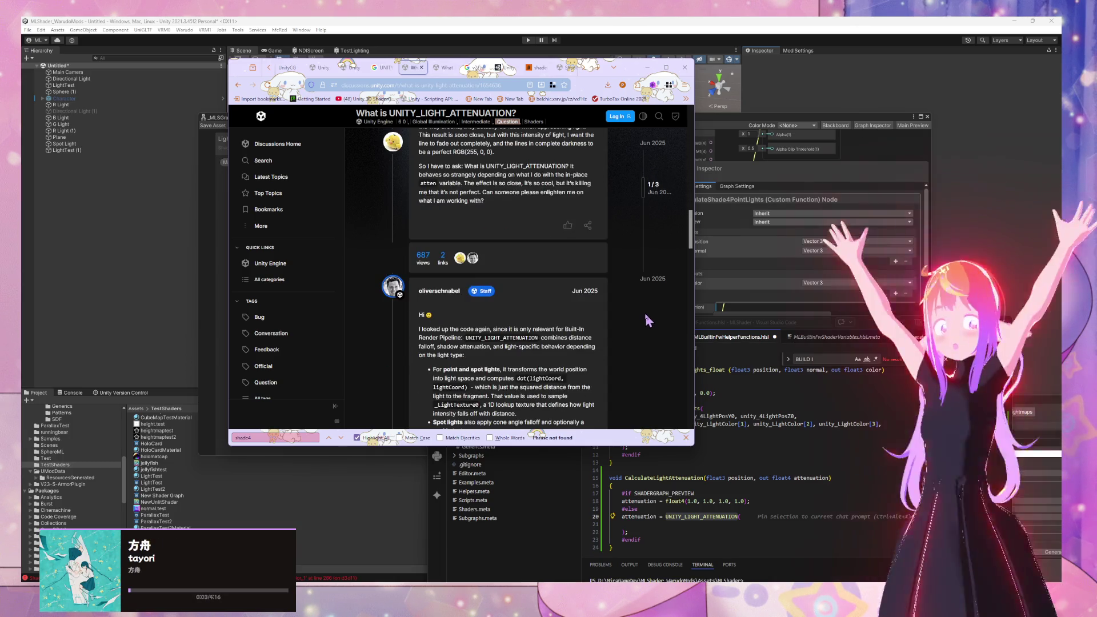
scroll(647, 320, down, 3)
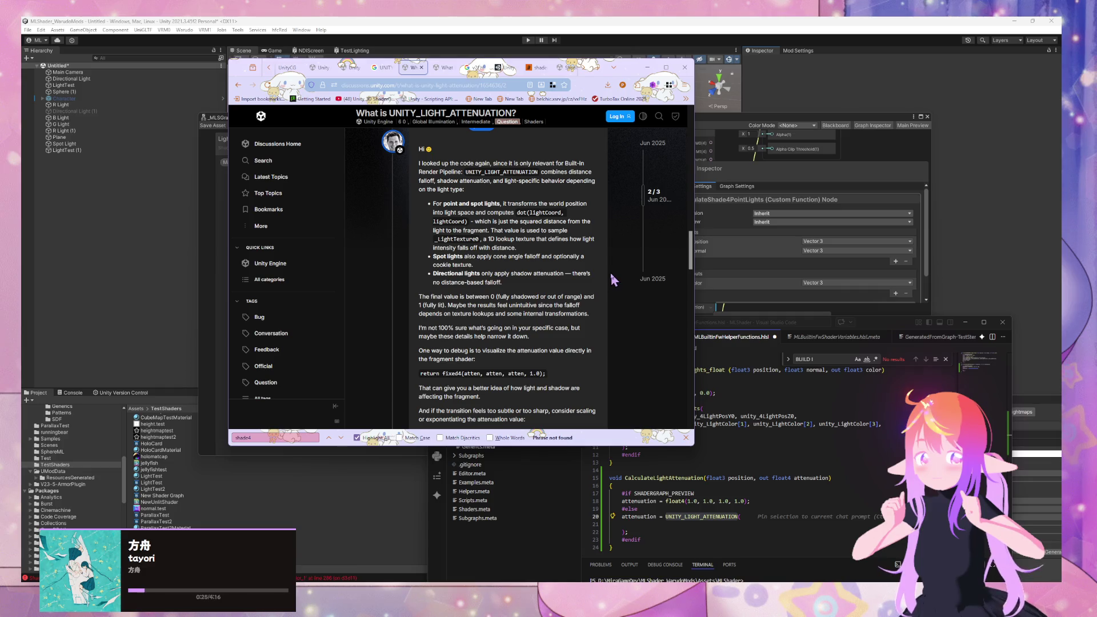
scroll(610, 273, down, 3)
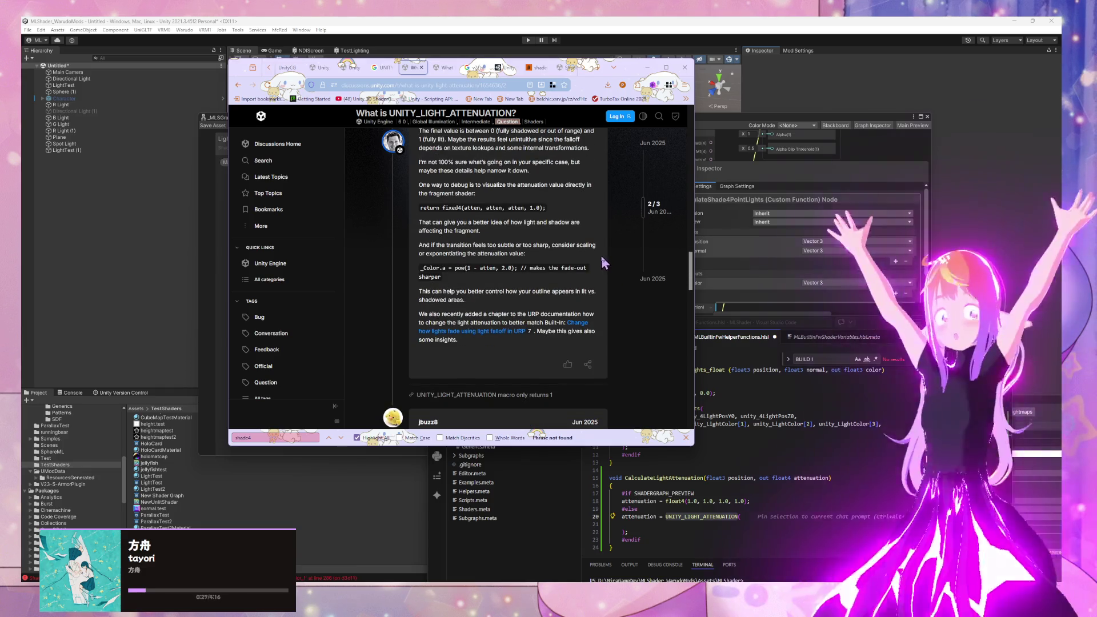
middle_click(580, 324)
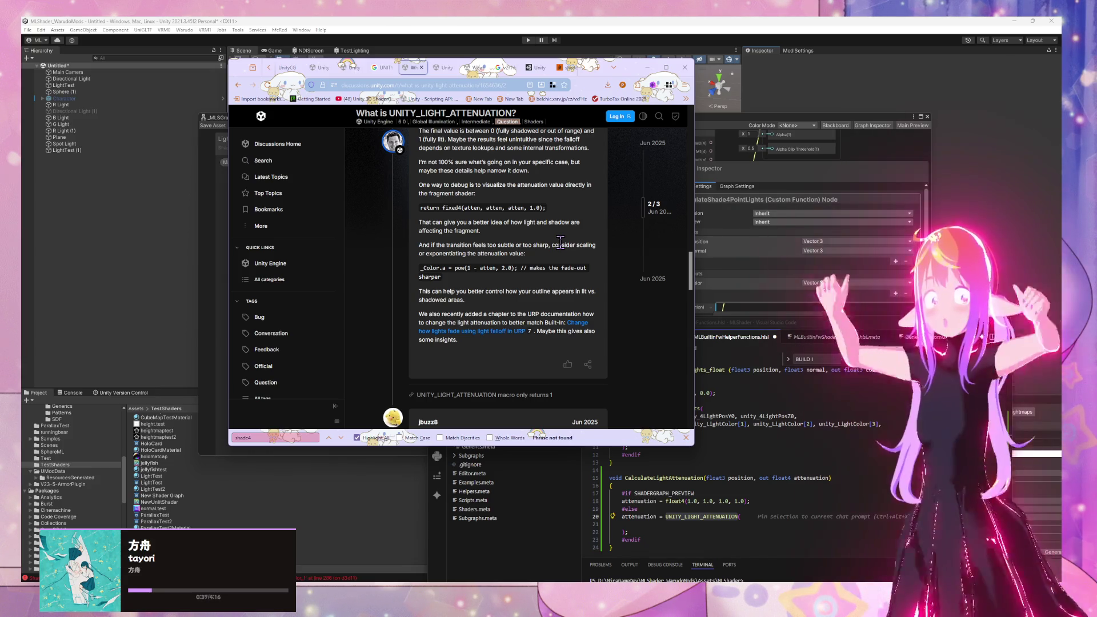
Step: Scroll back up the thread and switch to the AutoLight.cginc source tab
scroll(560, 243, up, 3)
scroll(560, 248, down, 1)
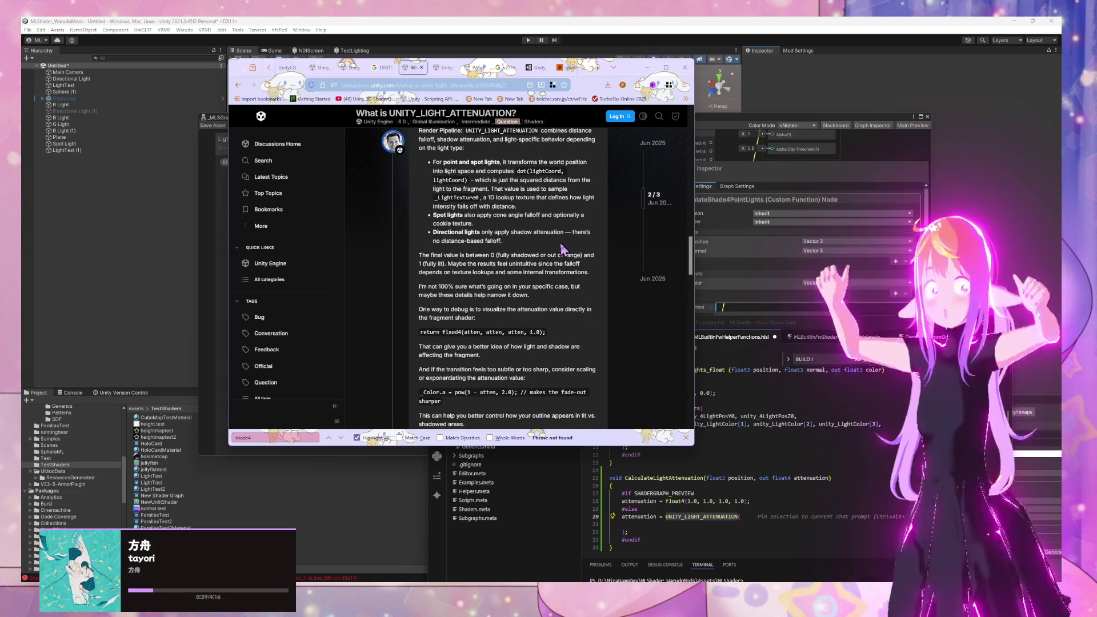
scroll(589, 258, up, 1)
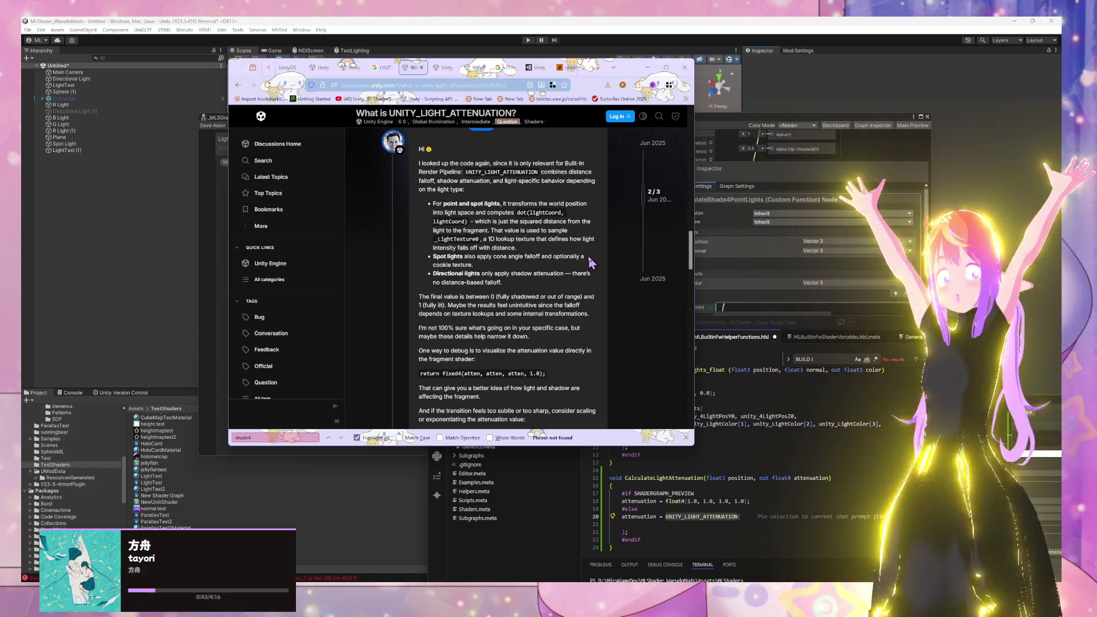
scroll(590, 262, up, 5)
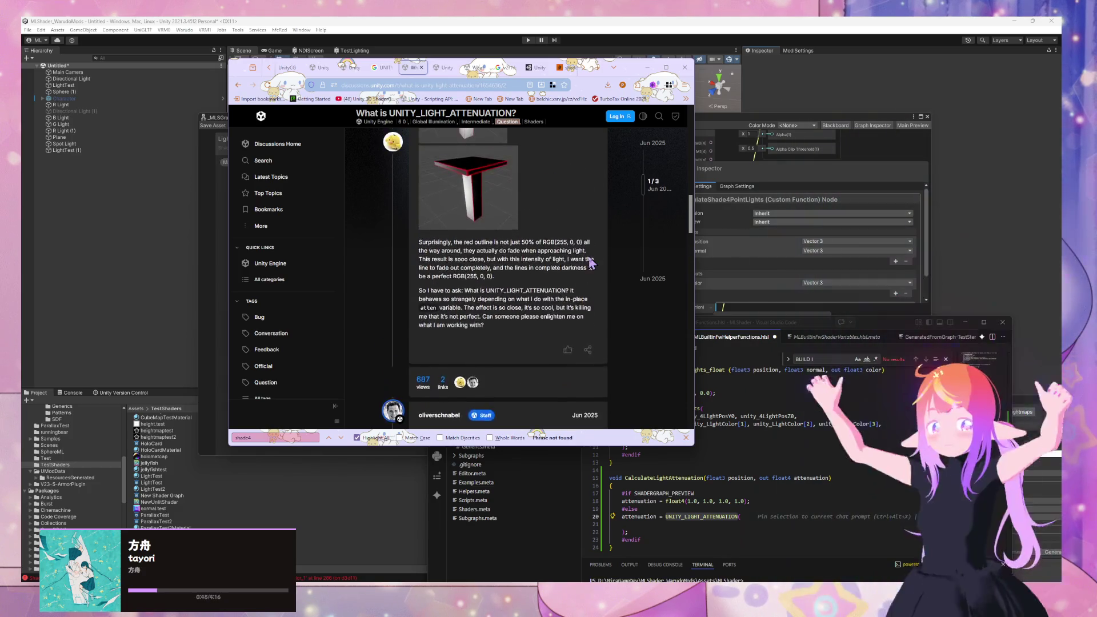
scroll(590, 262, up, 3)
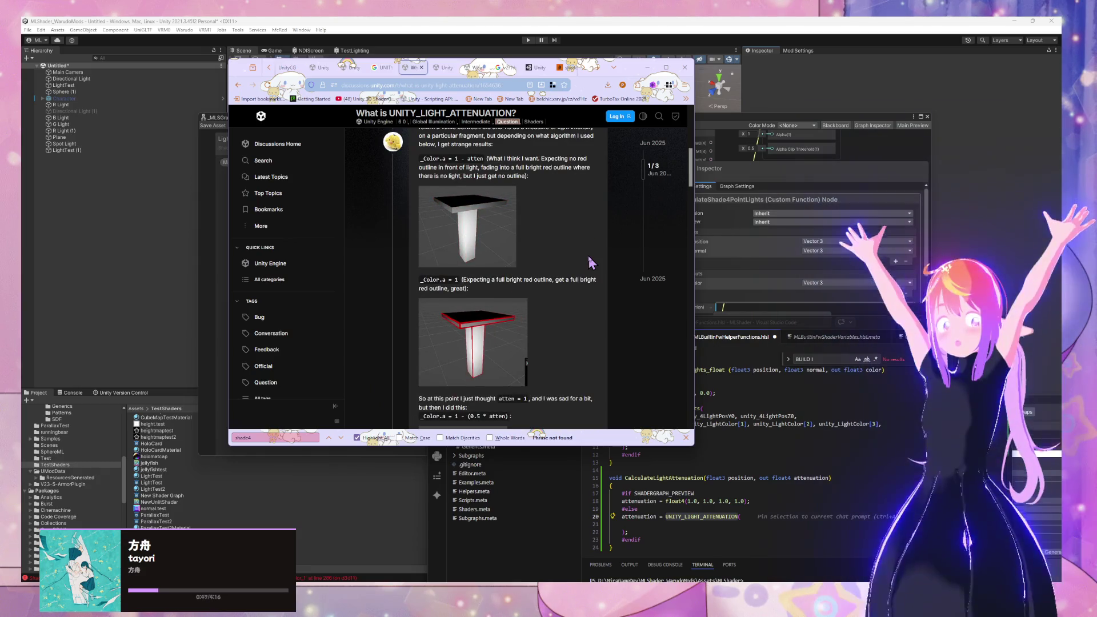
scroll(590, 262, up, 2)
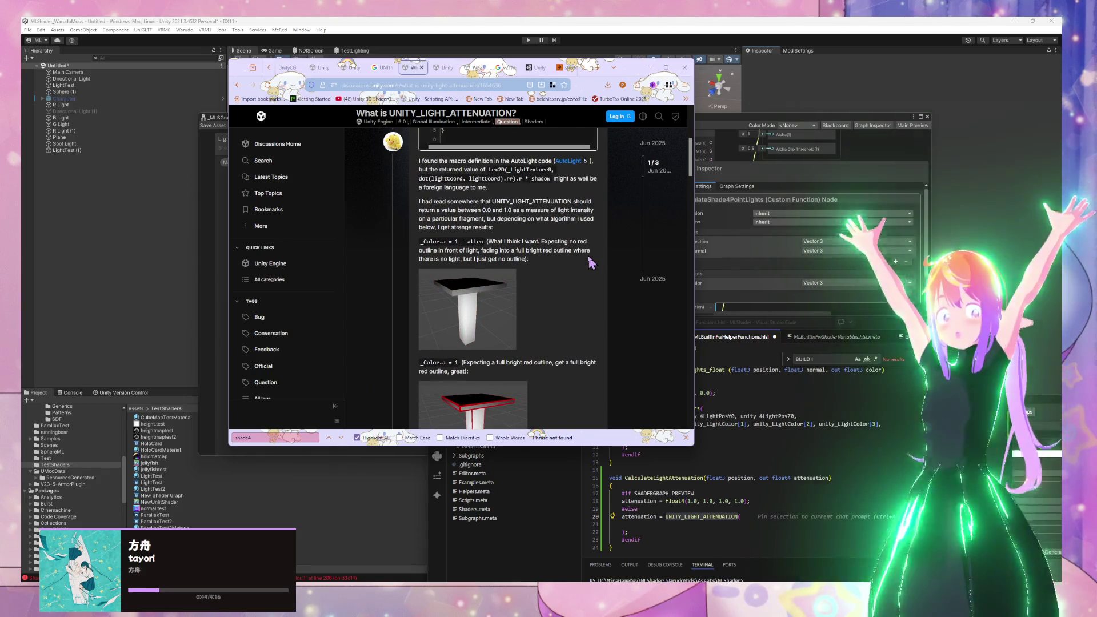
scroll(590, 262, up, 3)
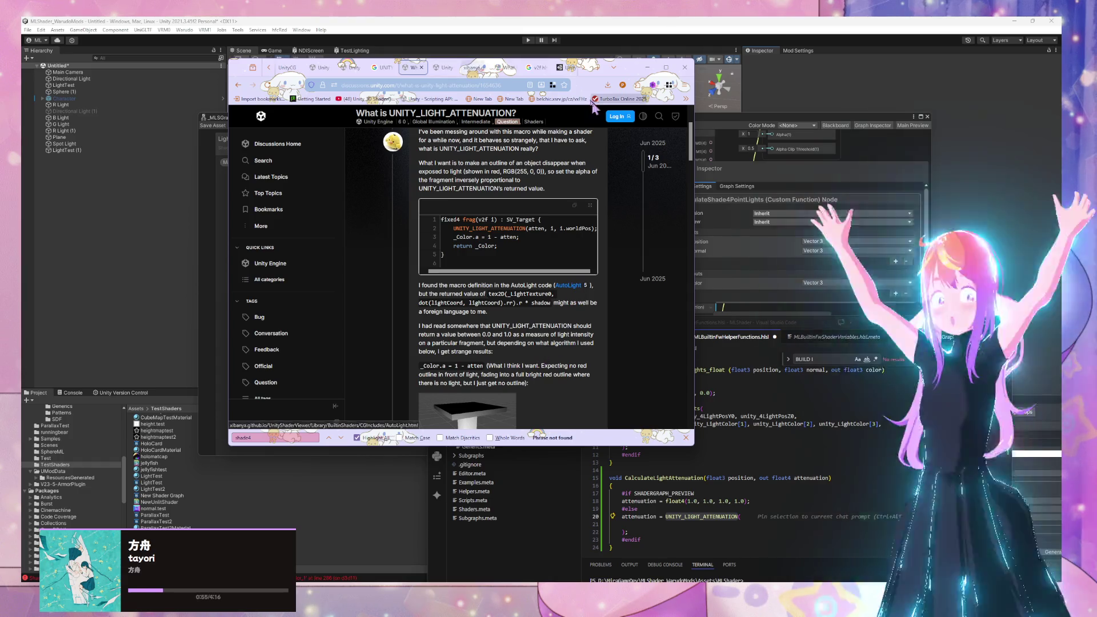
click(447, 68)
click(478, 70)
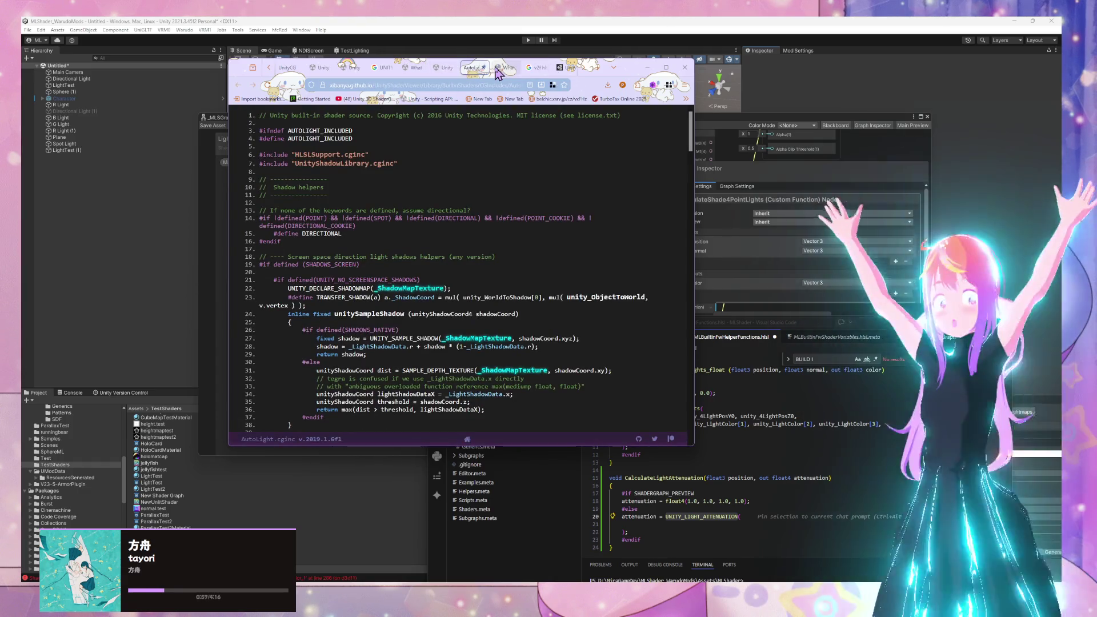
Step: Find UNITY_LIGHT_ATTENUATION's point-light definition on line 169 and select its destName parameter
key(ctrl+f)
key(Return)
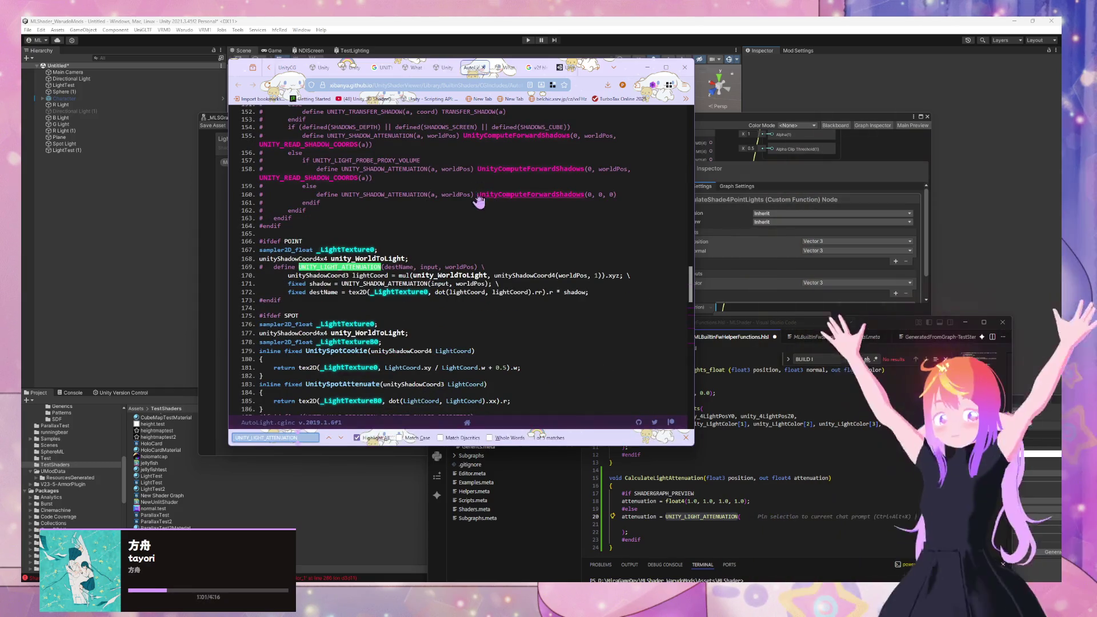
drag(385, 267, 413, 267)
click(560, 324)
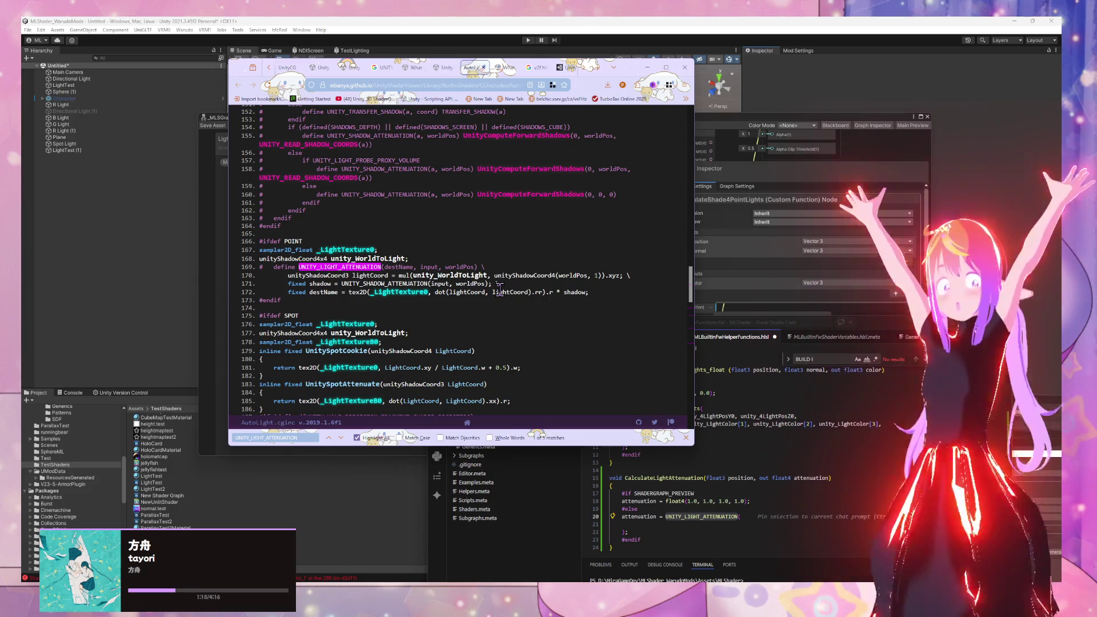
double_click(402, 267)
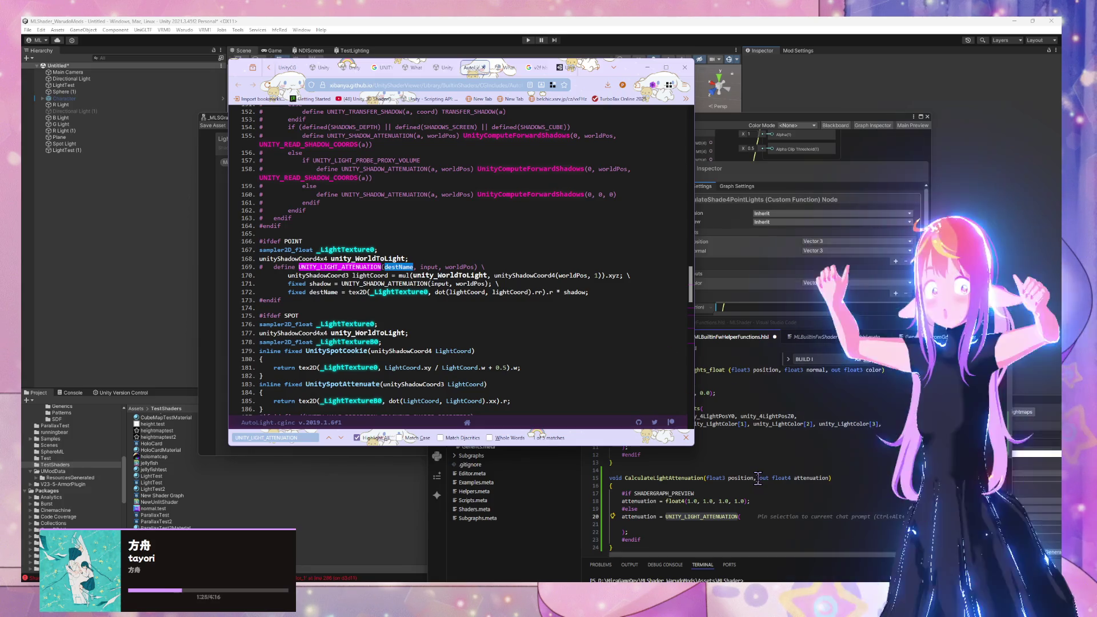
click(756, 477)
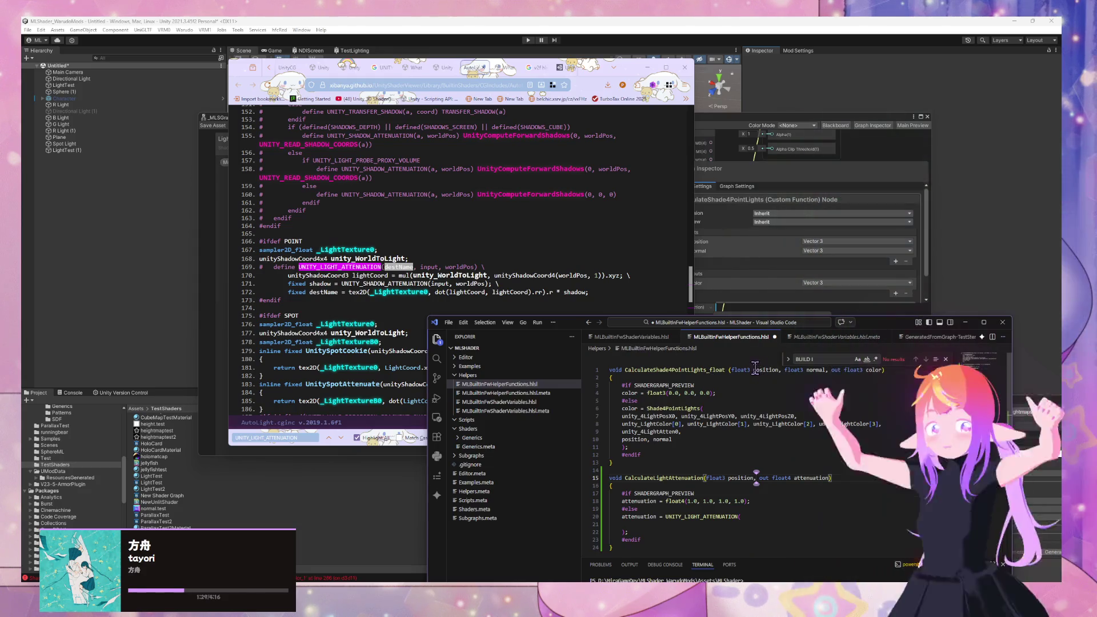
Step: Check how position is used, comparing Shader Graph and the AutoLight source with the helper
click(755, 369)
click(782, 123)
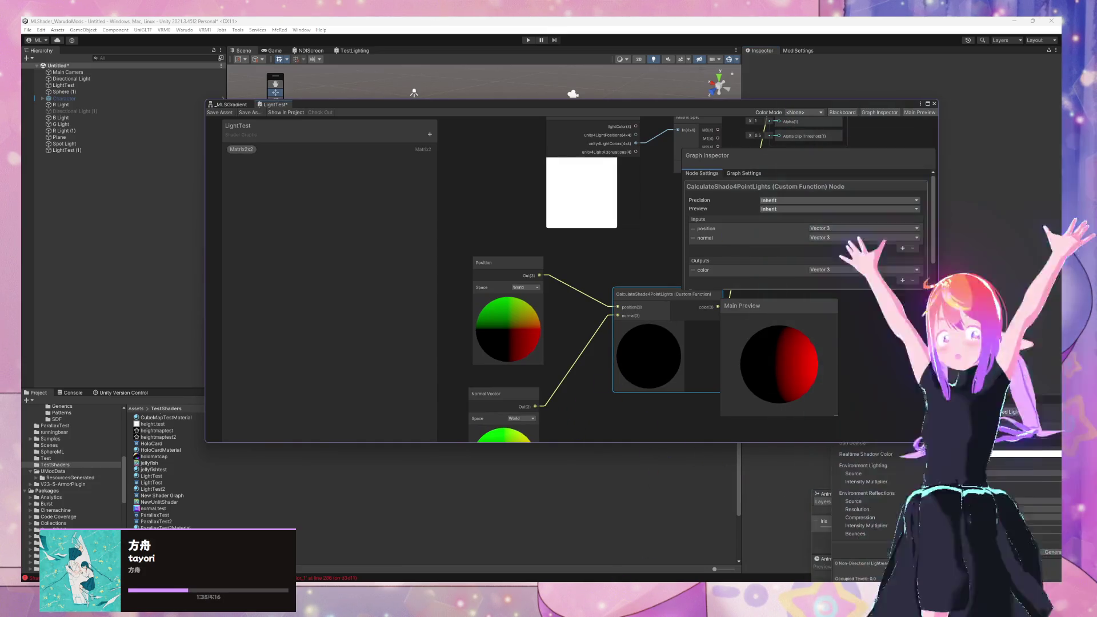
mouse_move(588, 578)
click(685, 556)
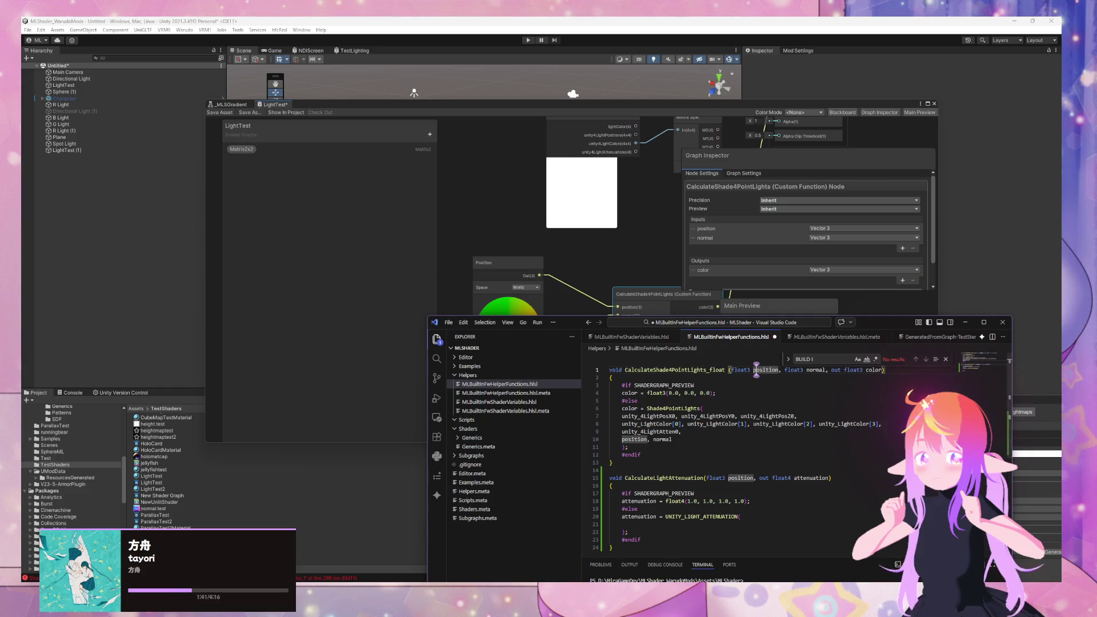
mouse_move(587, 605)
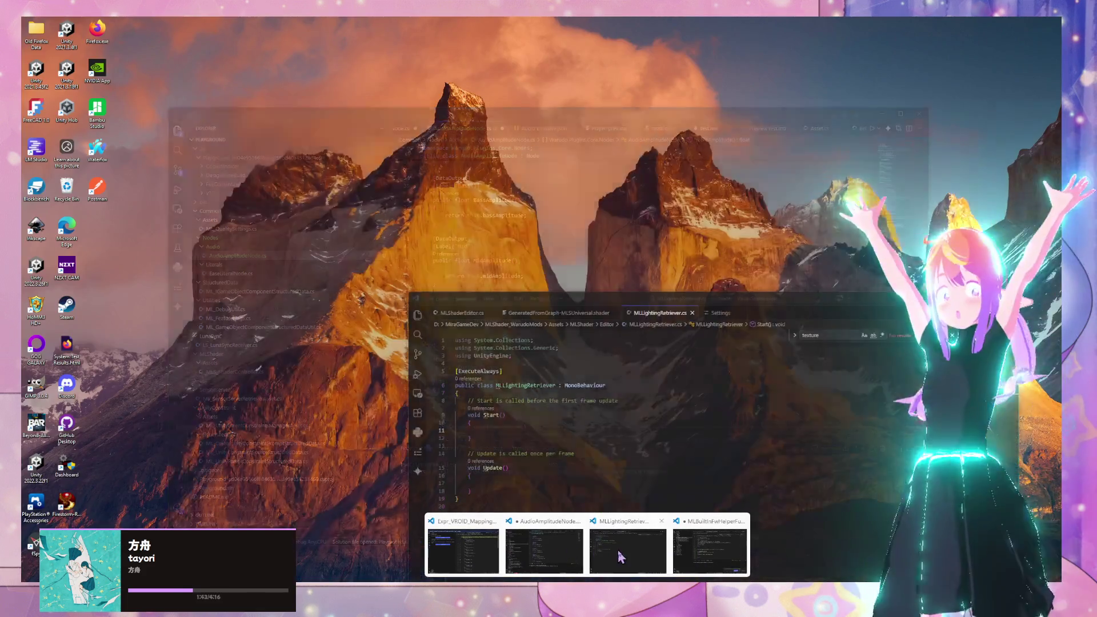
mouse_move(698, 562)
mouse_move(479, 546)
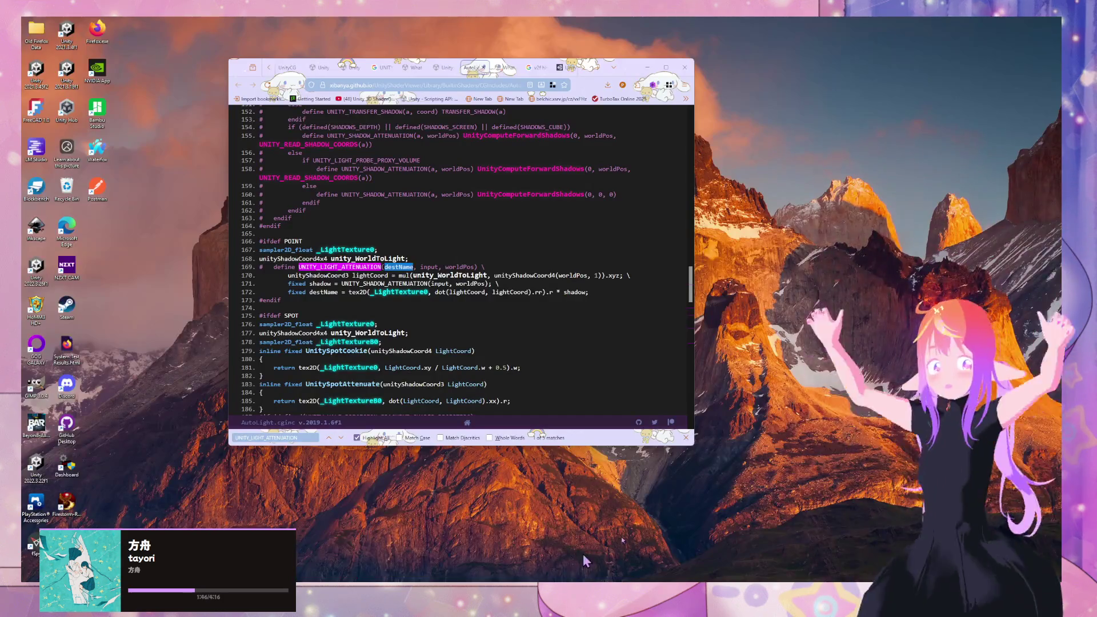
click(583, 554)
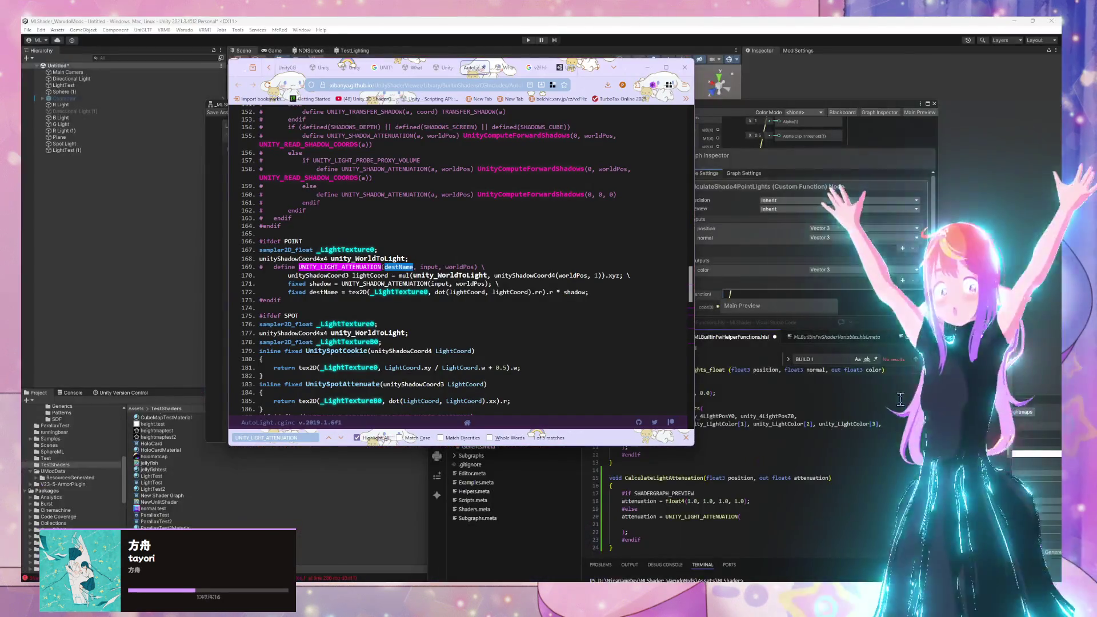
click(639, 455)
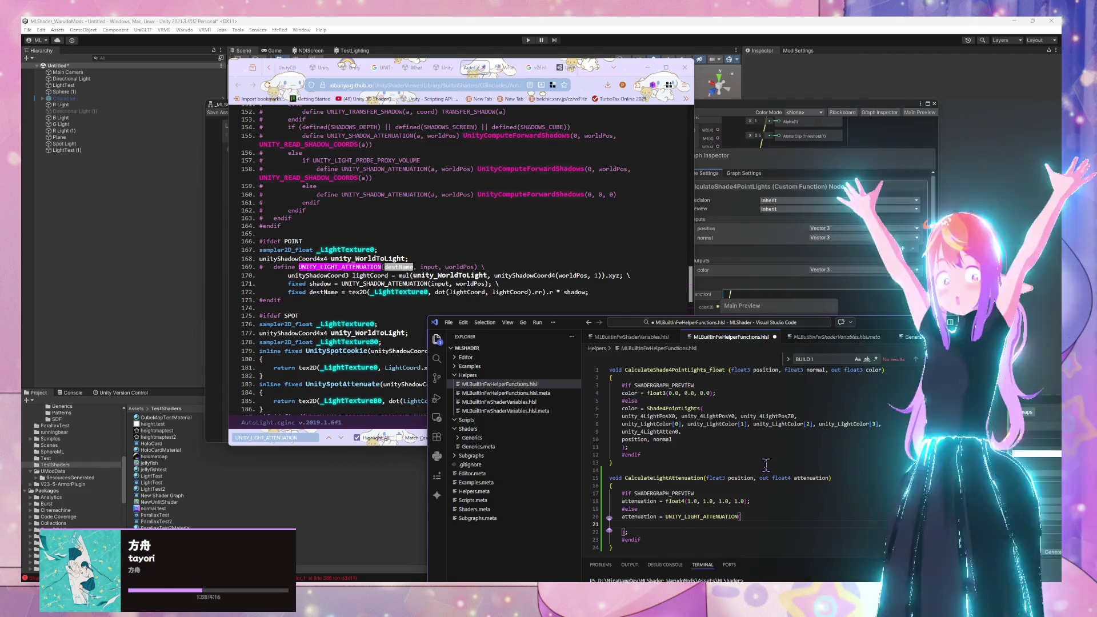
Step: Pass position as the UNITY_LIGHT_ATTENUATION argument on line 21 via autocomplete
scroll(667, 526, down, 1)
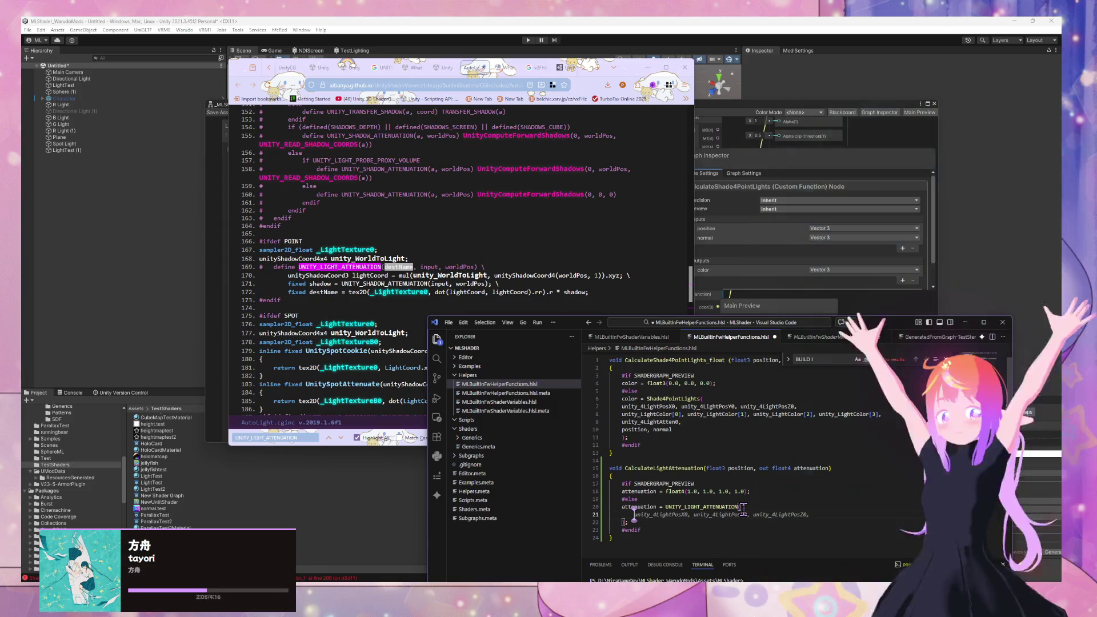
text(ps)
key(Tab)
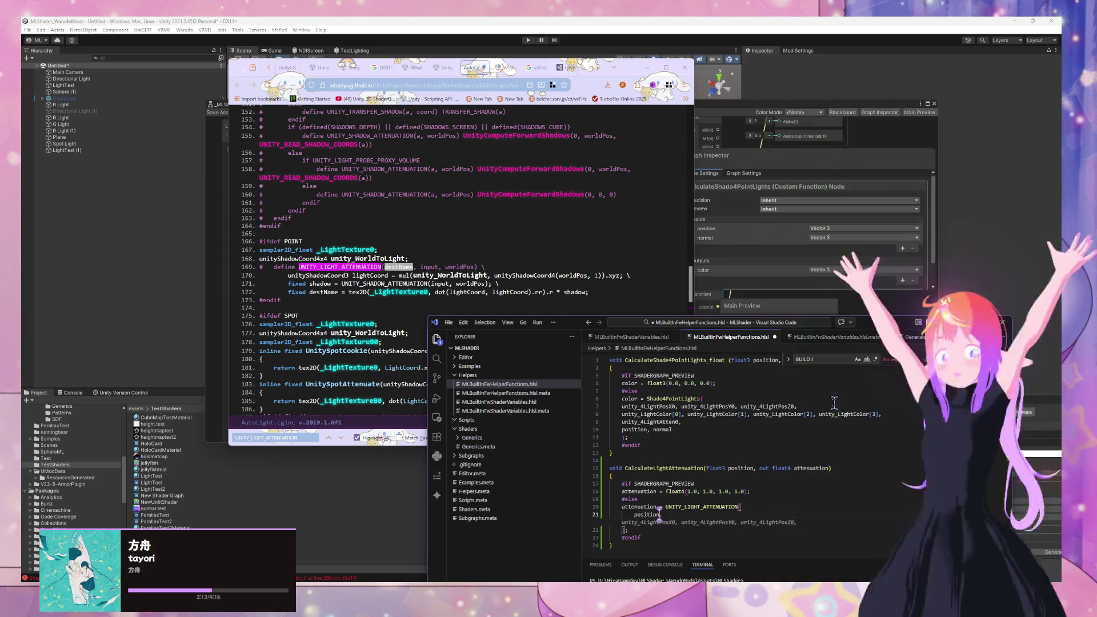
click(440, 67)
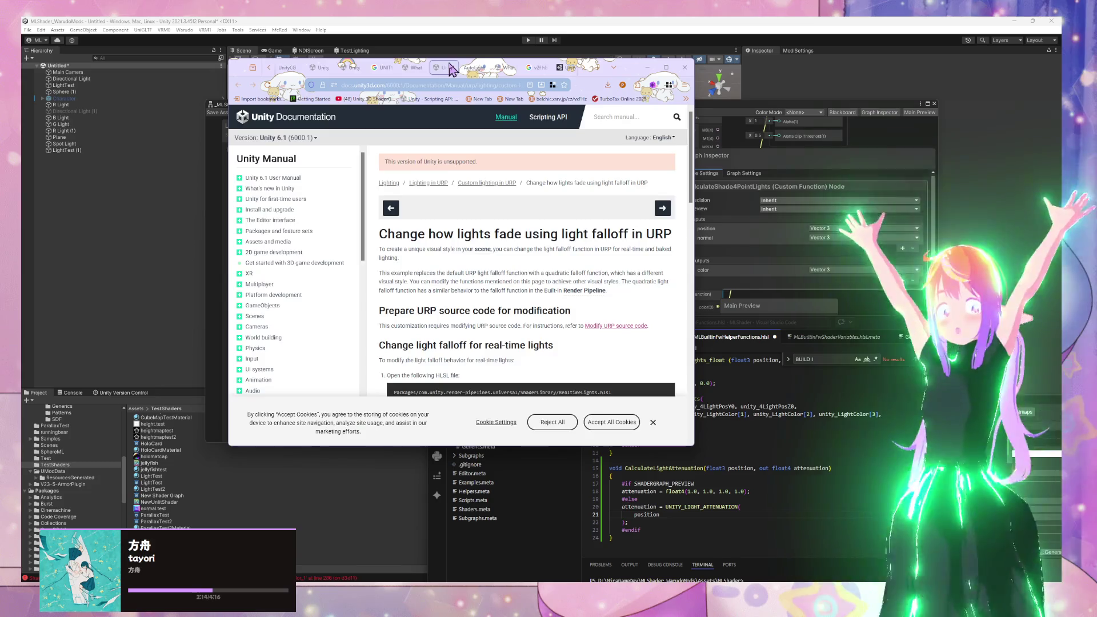
Step: Compare the UNITY_LIGHT_ATTENUATION forum thread with the AutoLight source before editing the helper file
click(410, 69)
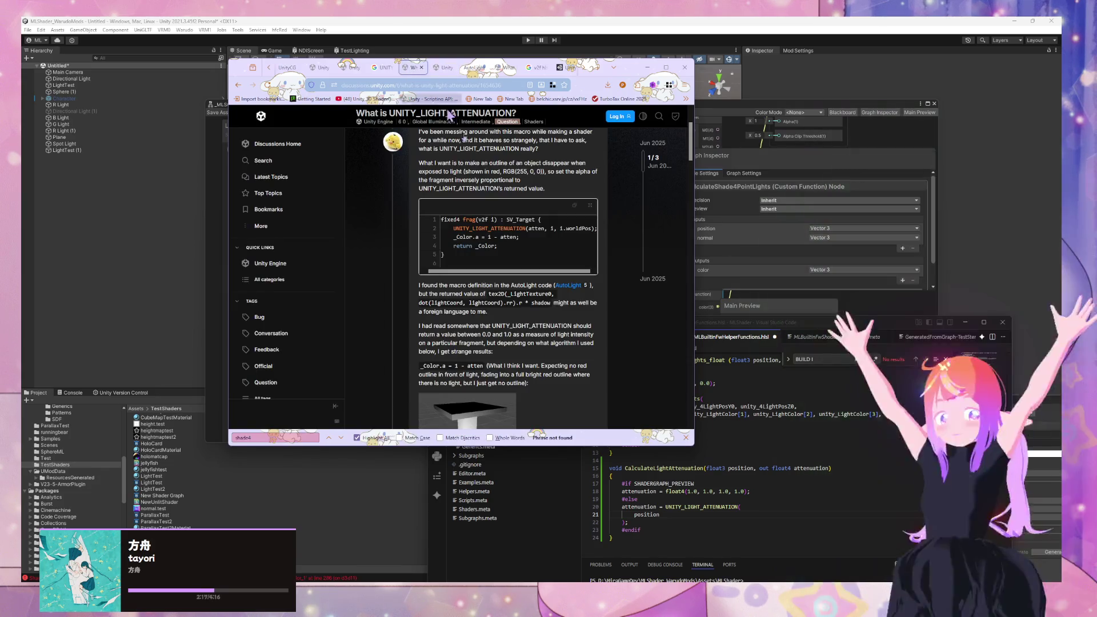
mouse_move(468, 73)
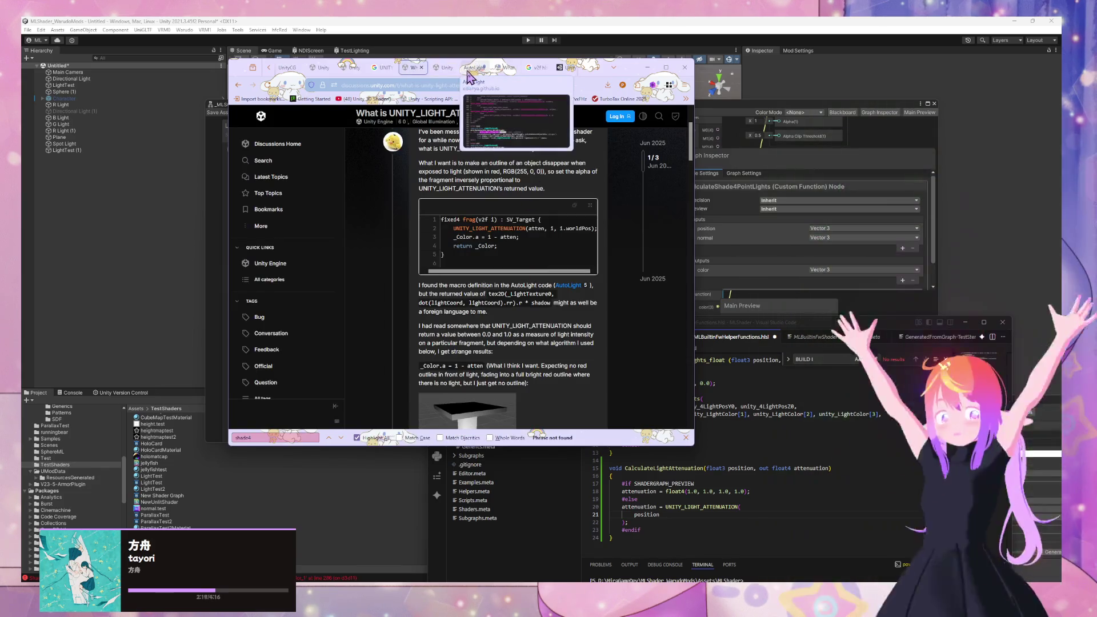
click(470, 68)
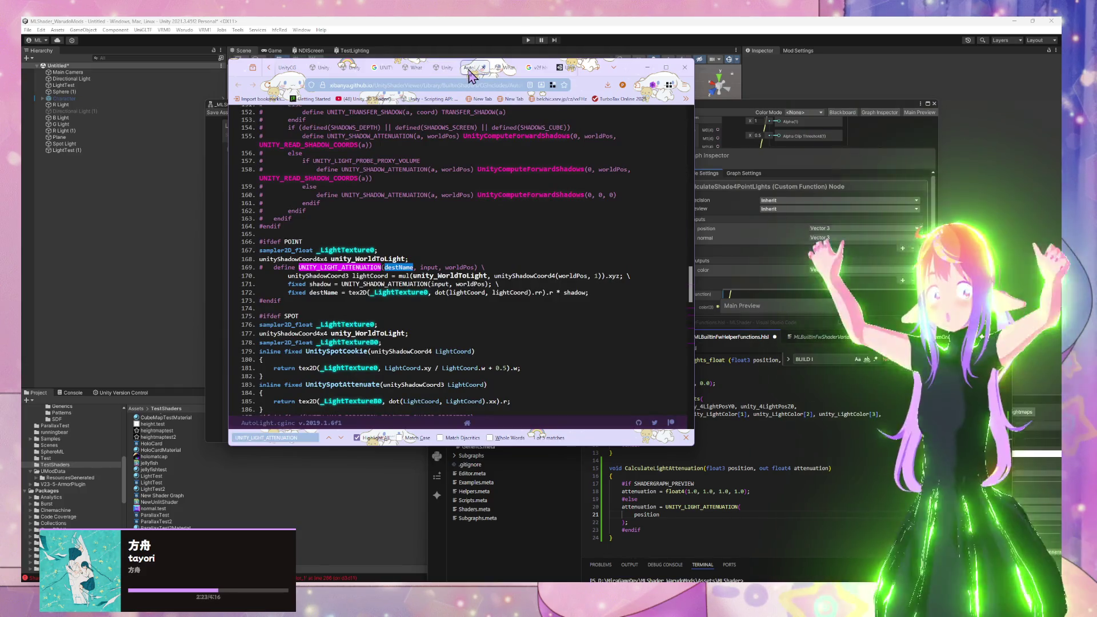
click(742, 507)
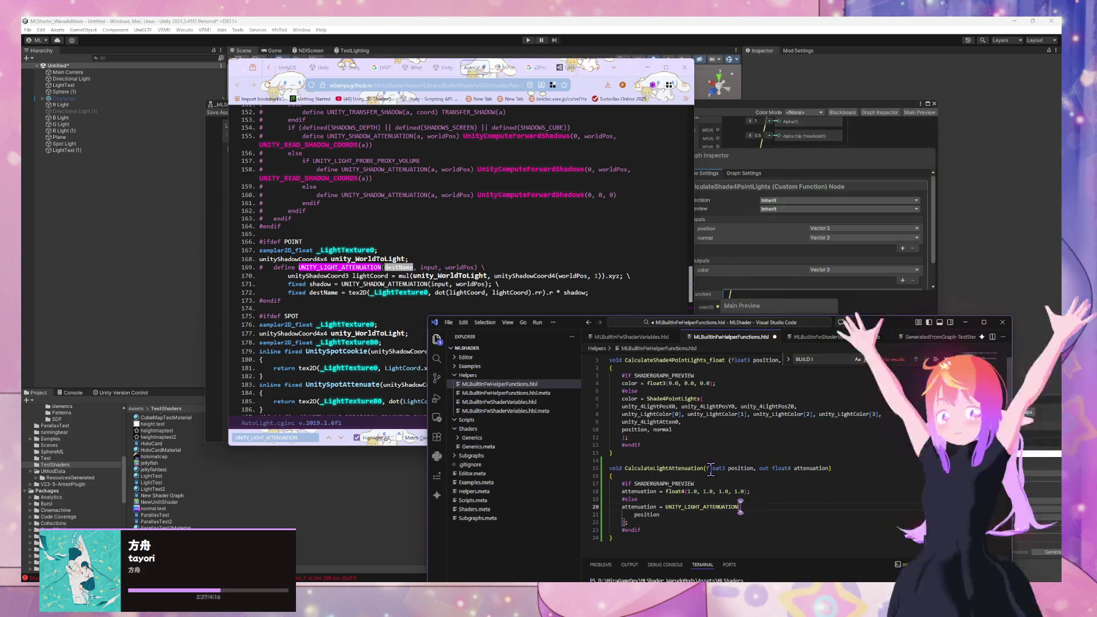
Step: Make the new parameter float3 position and put input on its own line in the UNITY_LIGHT_ATTENUATION call
text(float)
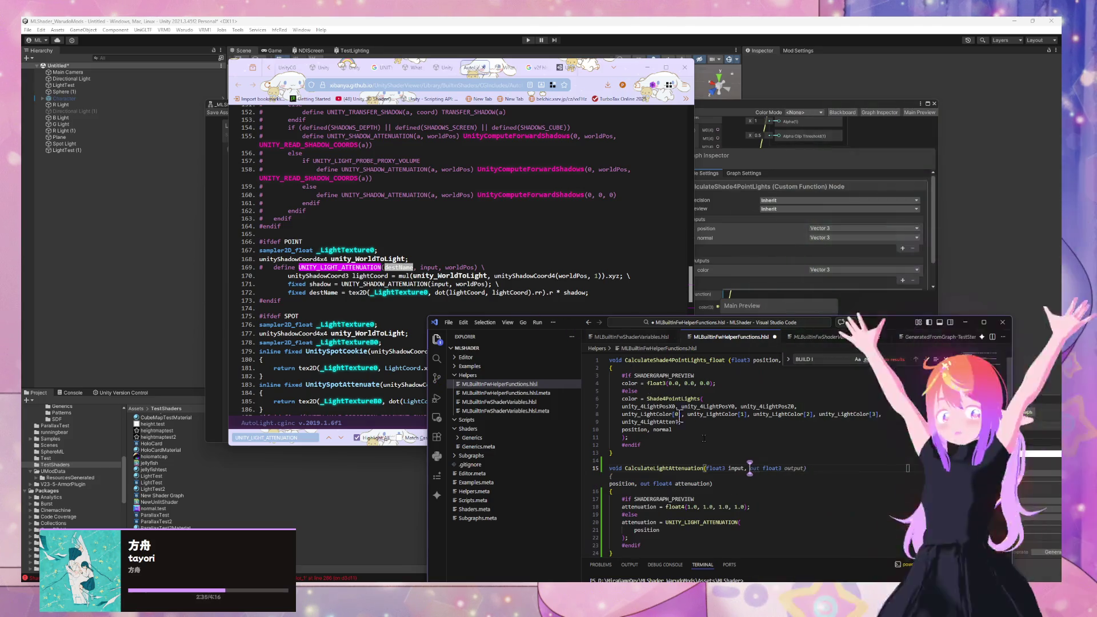
text(float3)
scroll(748, 540, down, 2)
drag(741, 467, 773, 485)
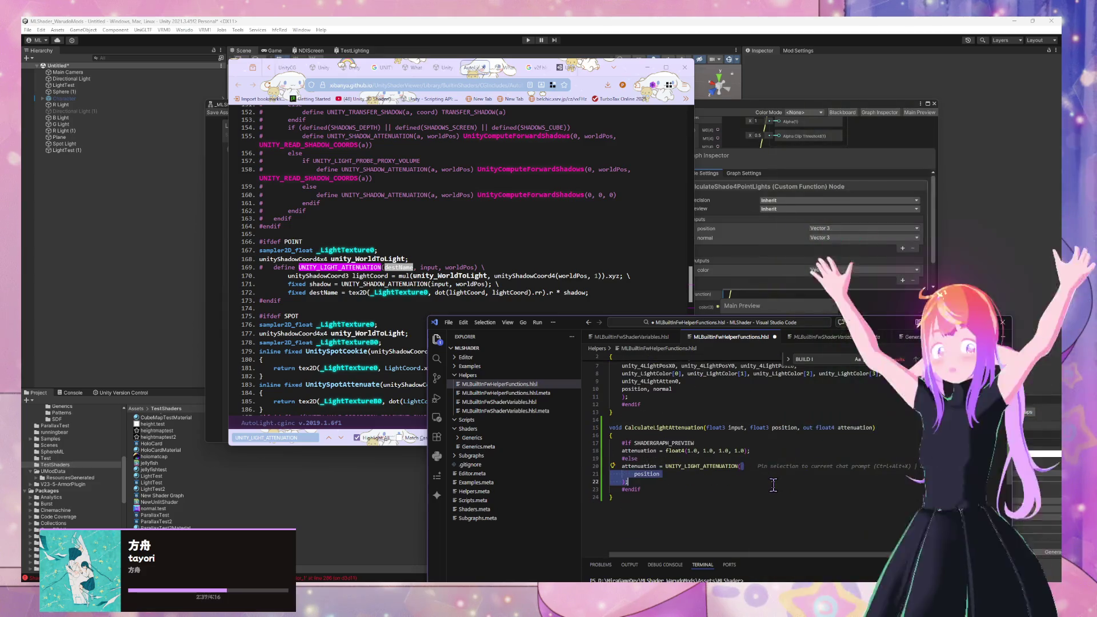
key(Up)
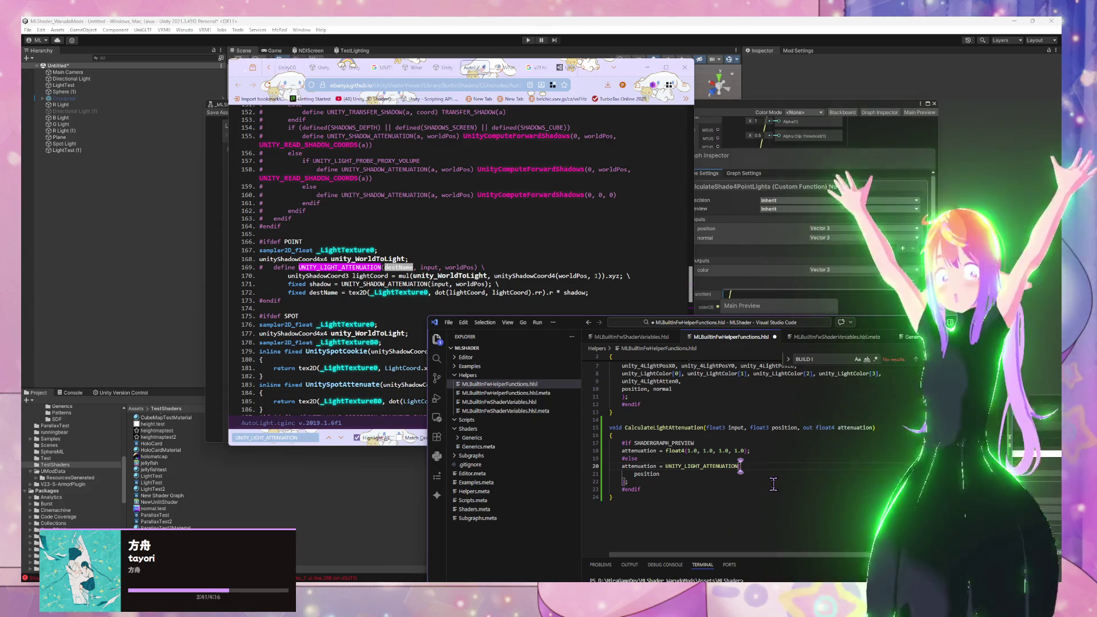
key(Return)
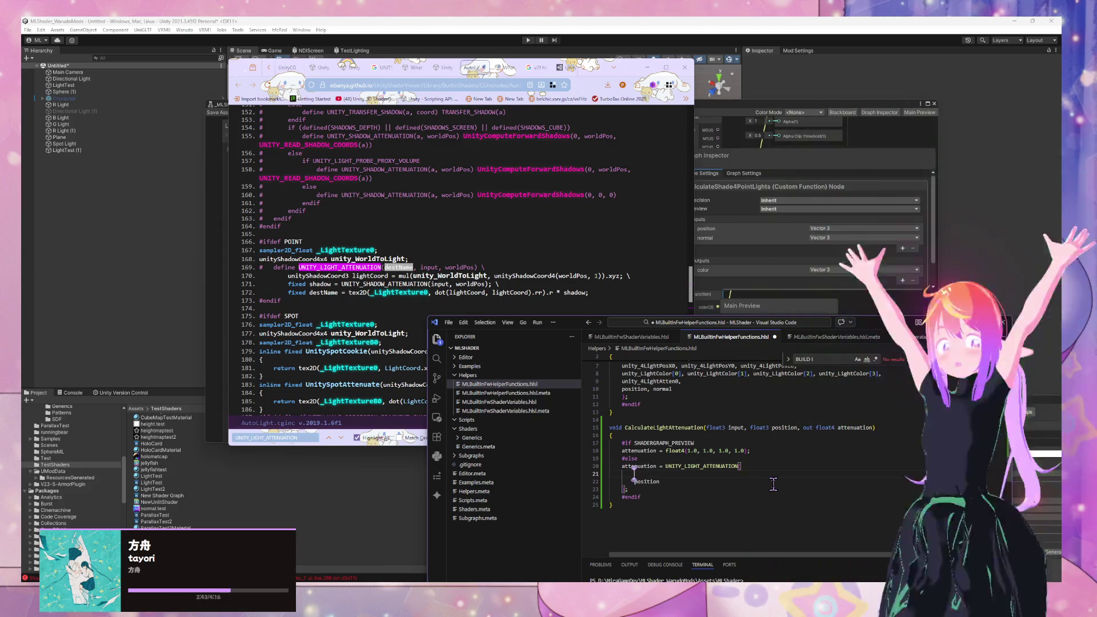
text(input,)
key(Tab)
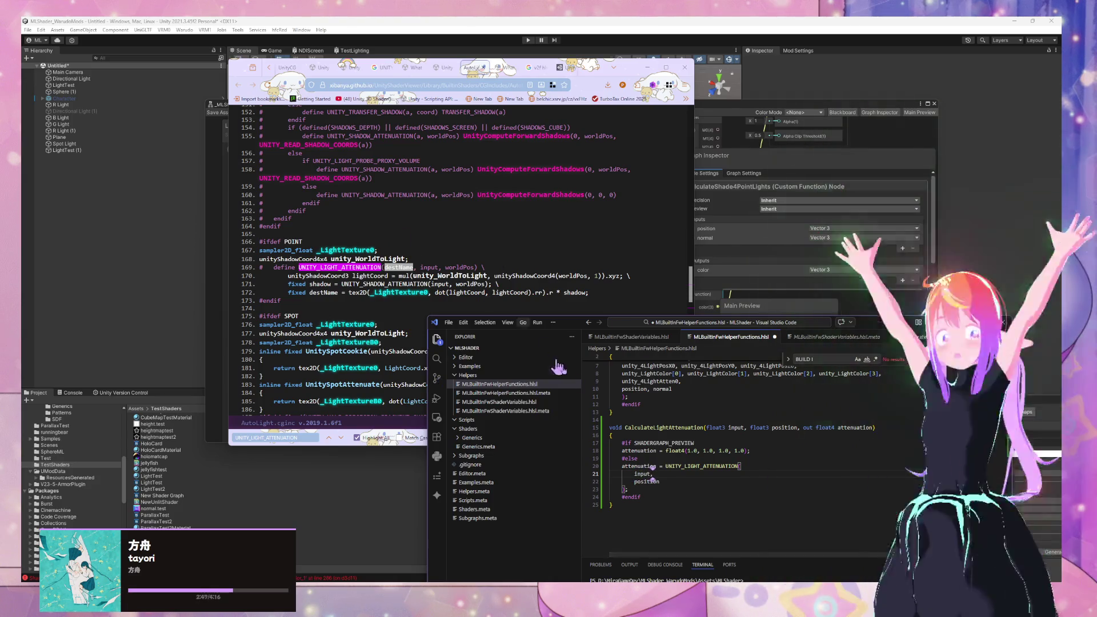
Step: Recheck the AutoLight macro definition, then add the position argument line after input
click(492, 73)
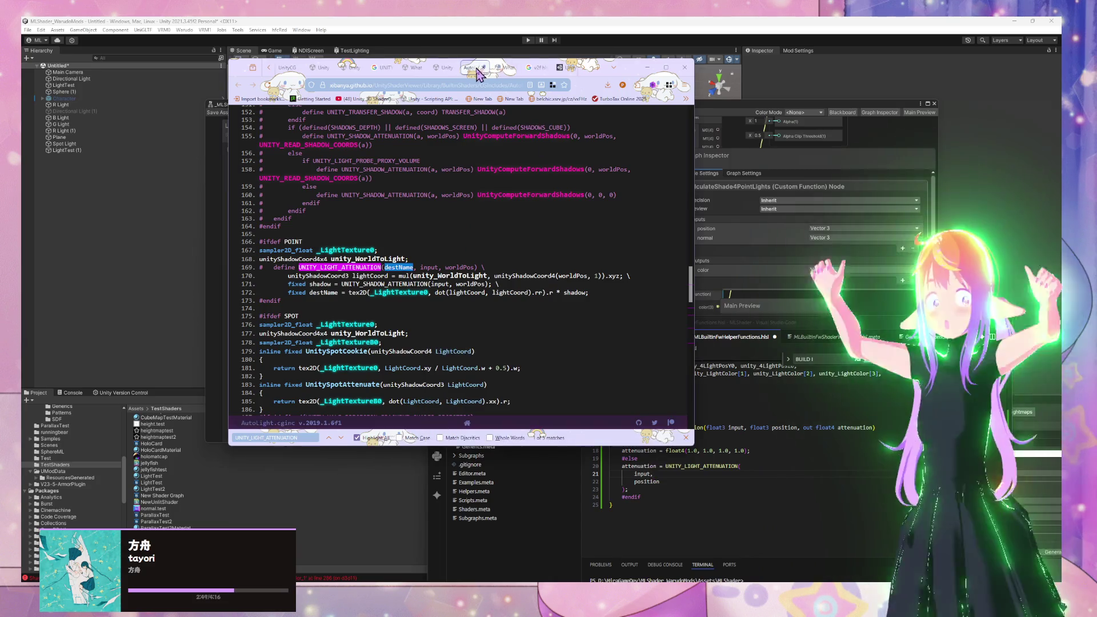
click(446, 67)
click(491, 70)
click(492, 68)
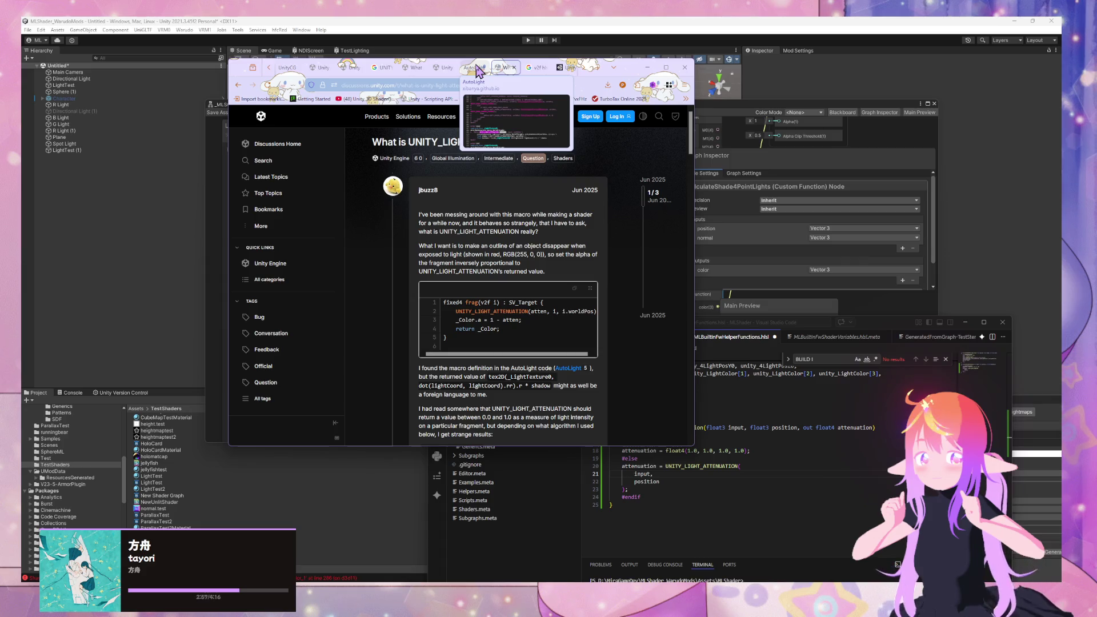
click(479, 71)
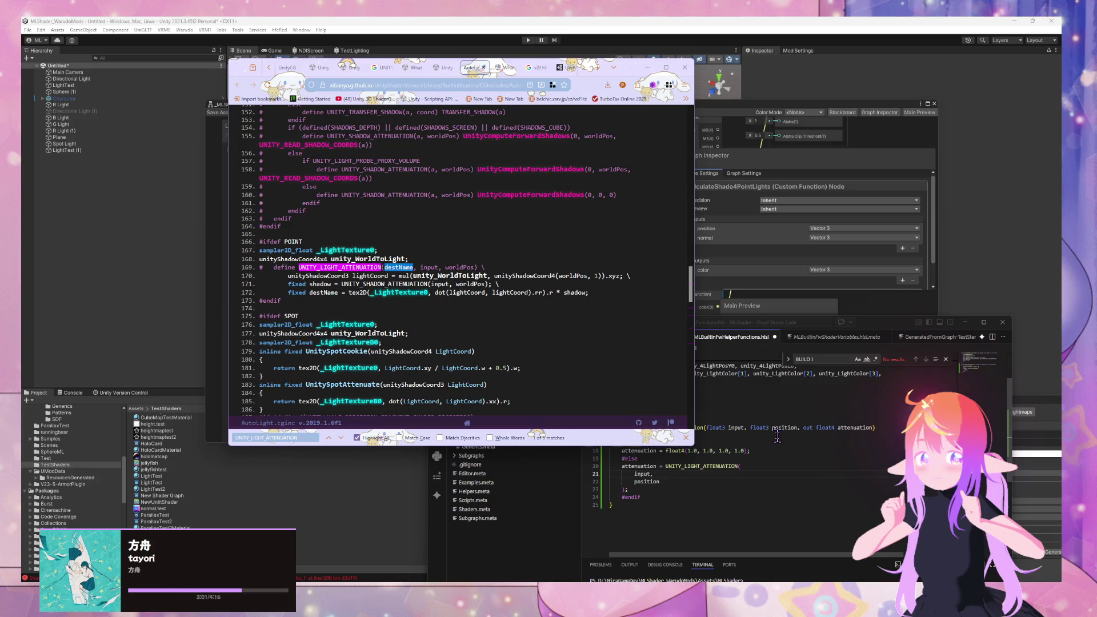
click(766, 474)
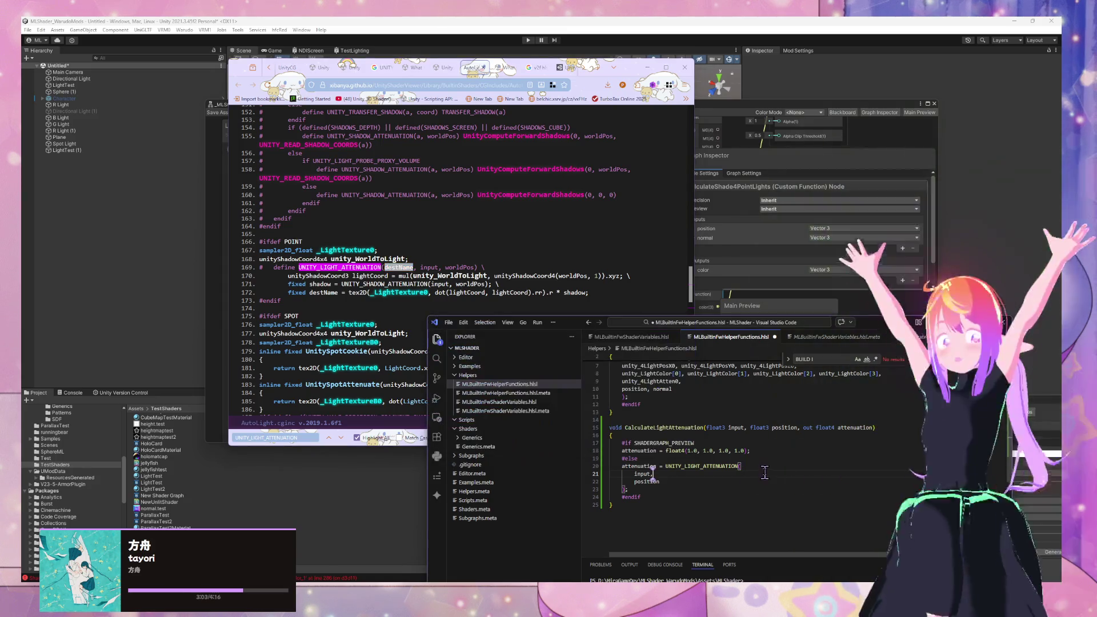
key(Return)
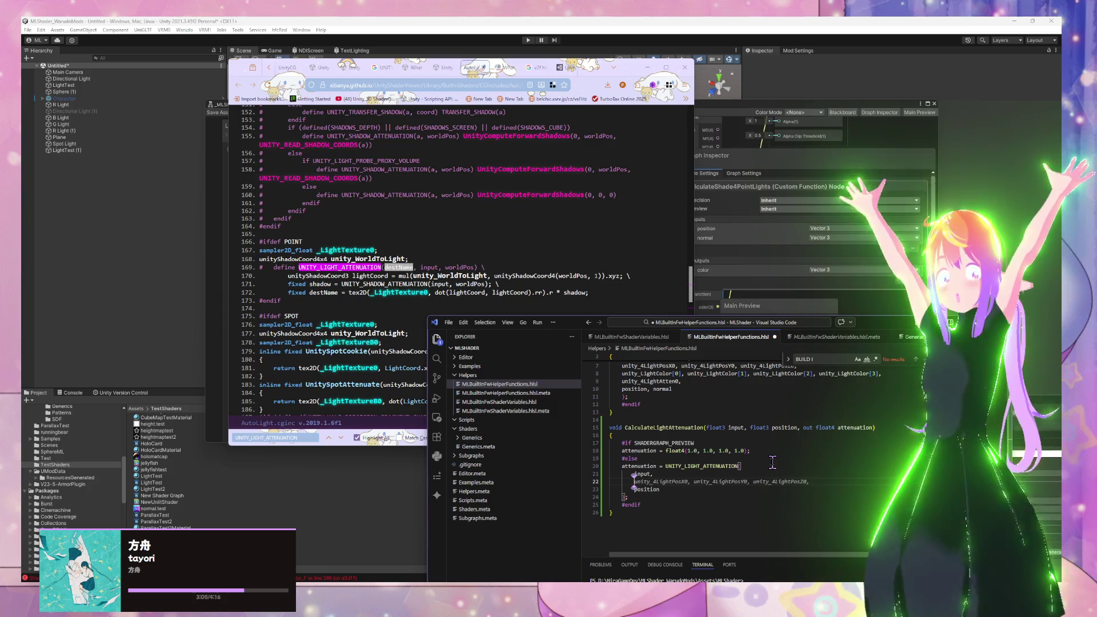
key(BackSpace)
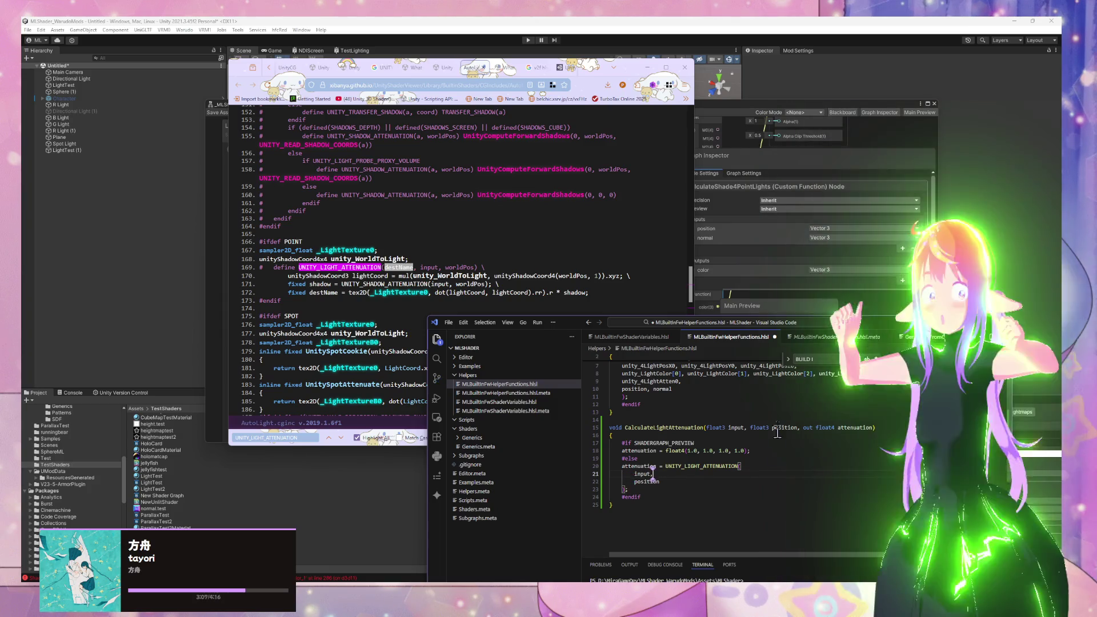
double_click(810, 427)
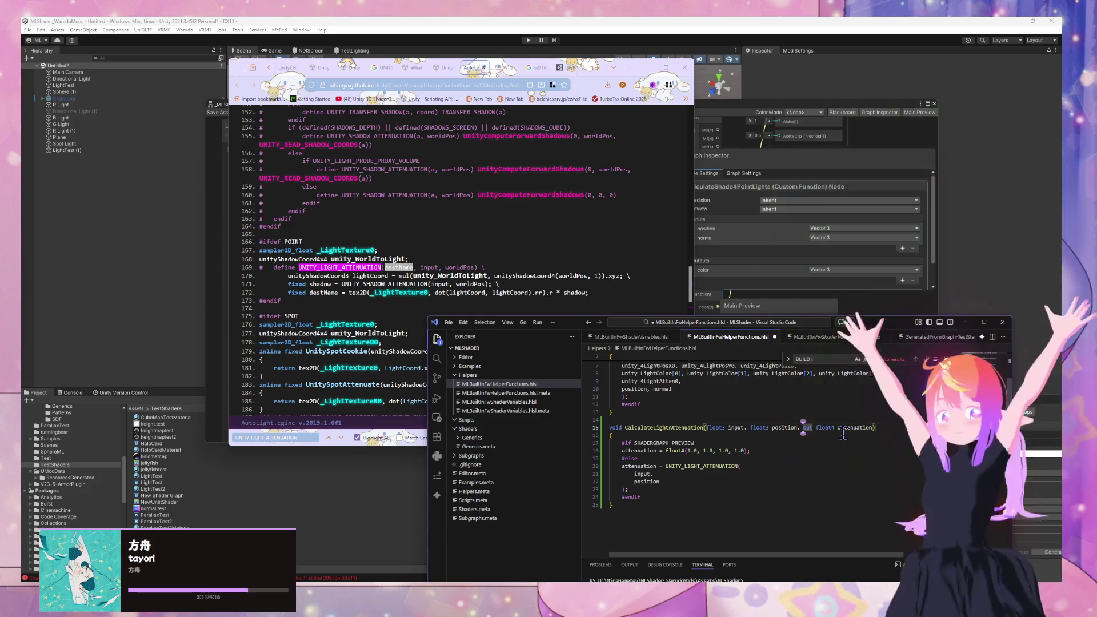
Step: Look over the light falloff manual and AutoLight source, then return to the UNITY_LIGHT_ATTENUATION thread
click(420, 68)
mouse_move(440, 69)
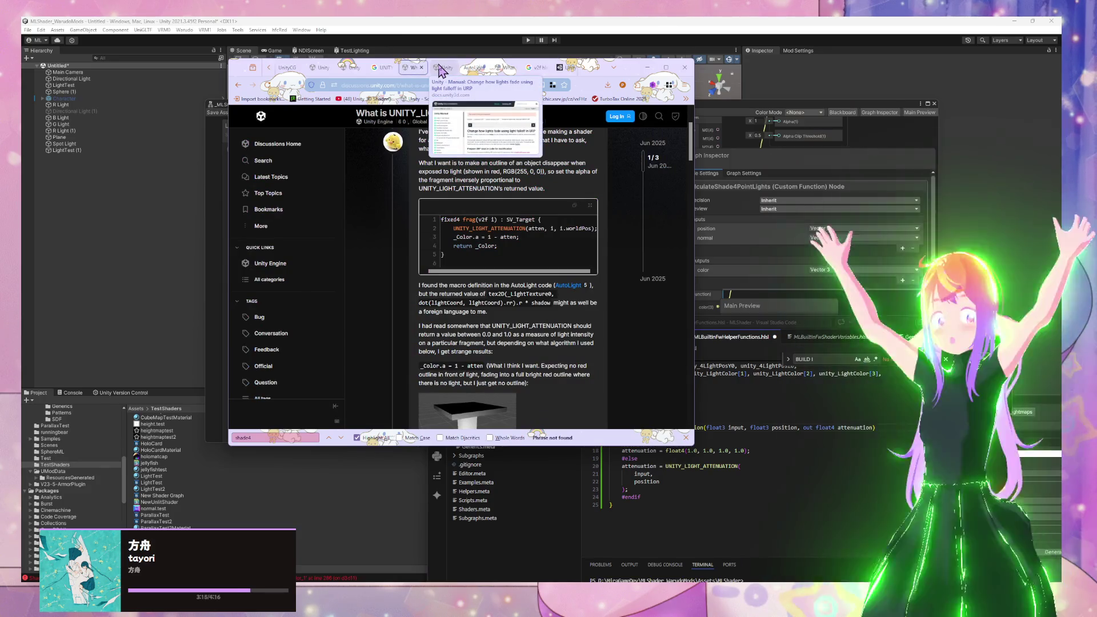
click(440, 69)
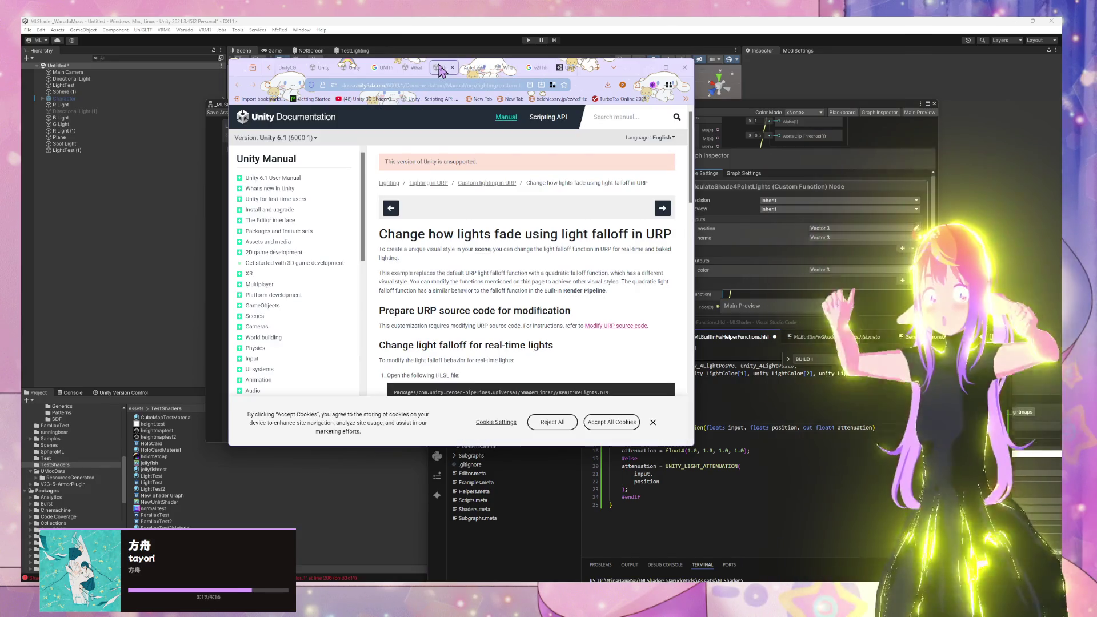
click(473, 68)
click(512, 69)
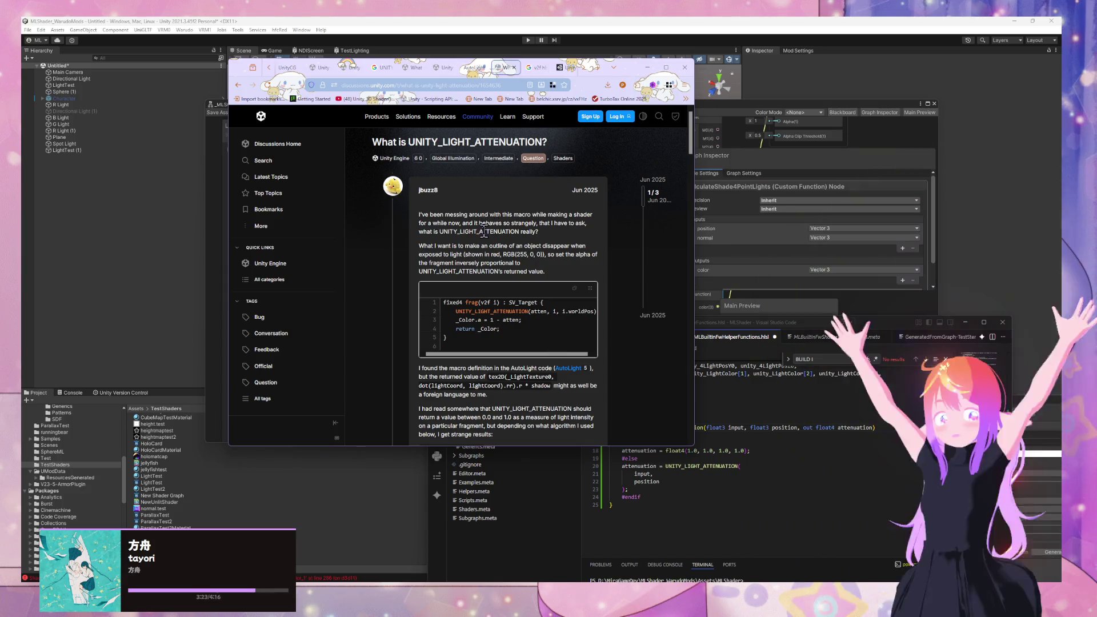
scroll(489, 243, down, 2)
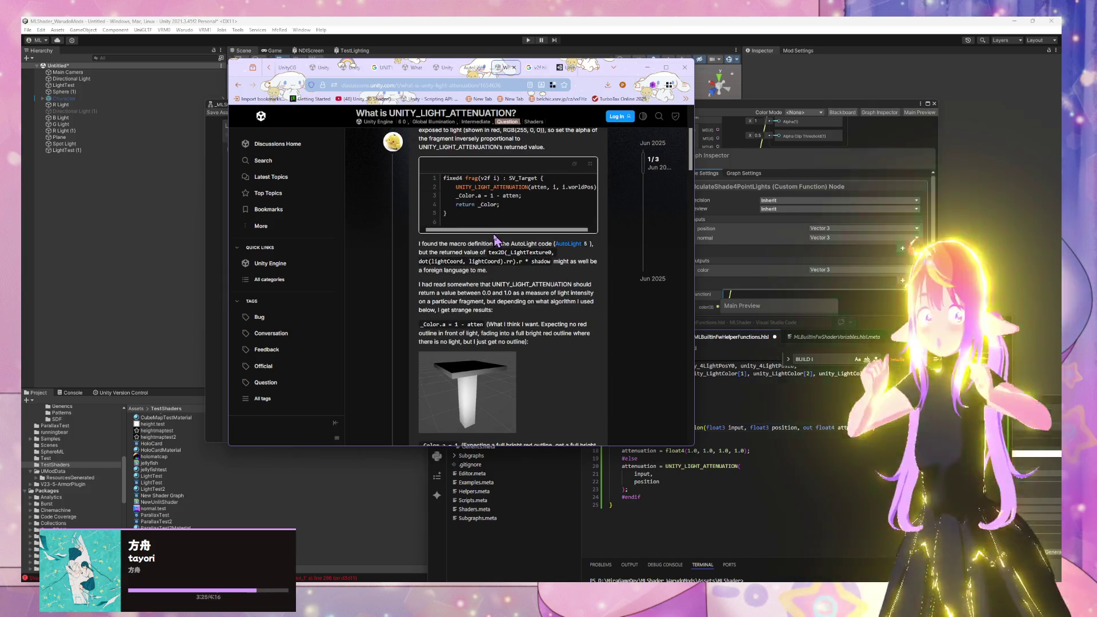
Step: Search the thread for 'atten', step through the matches and replies, then return to the helper file
key(ctrl+f)
text(atten)
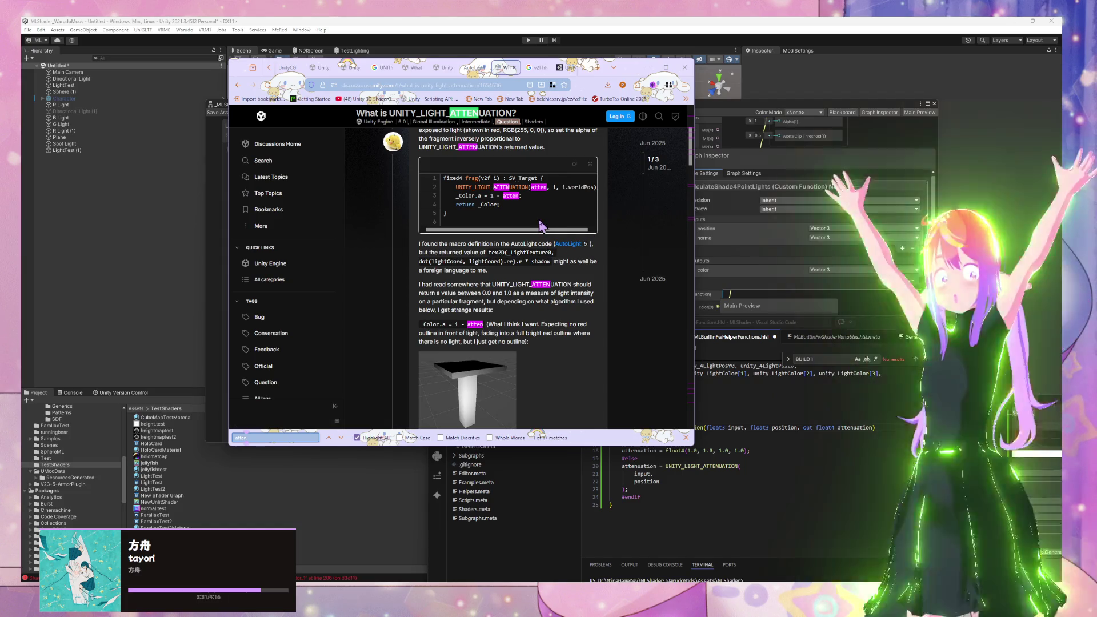
scroll(540, 225, up, 2)
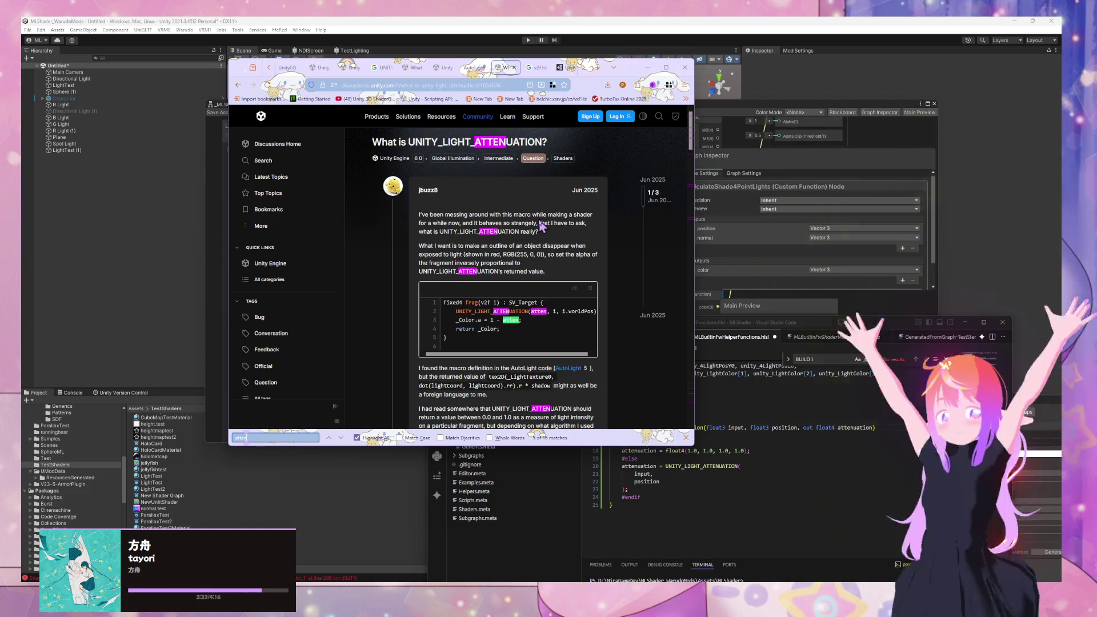
key(Return)
key(Return)
key(Return)
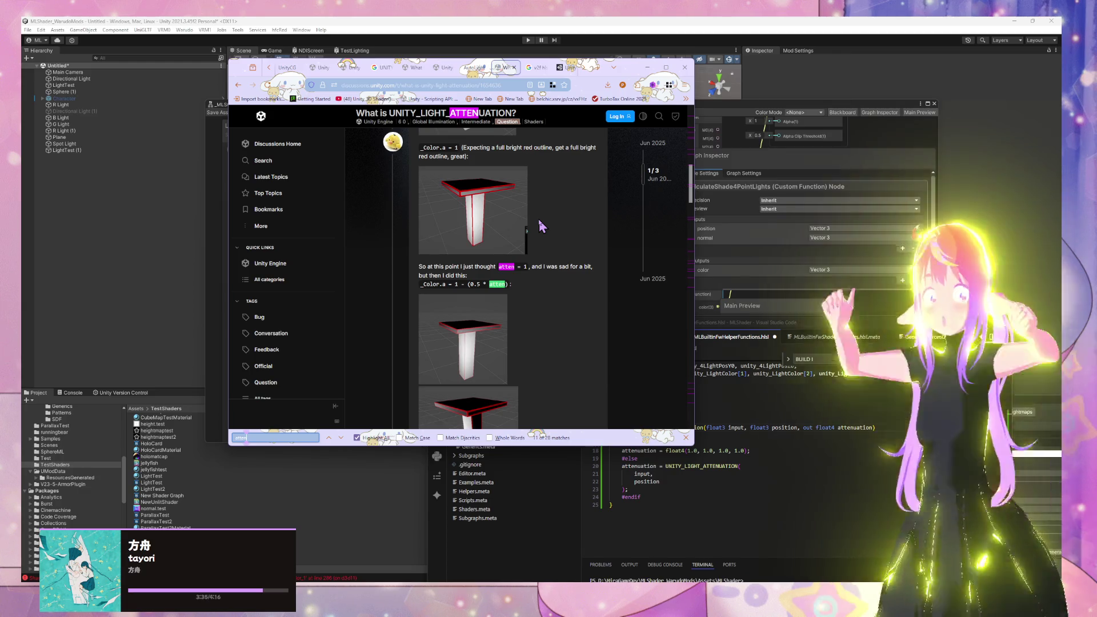
key(Return)
key(Return)
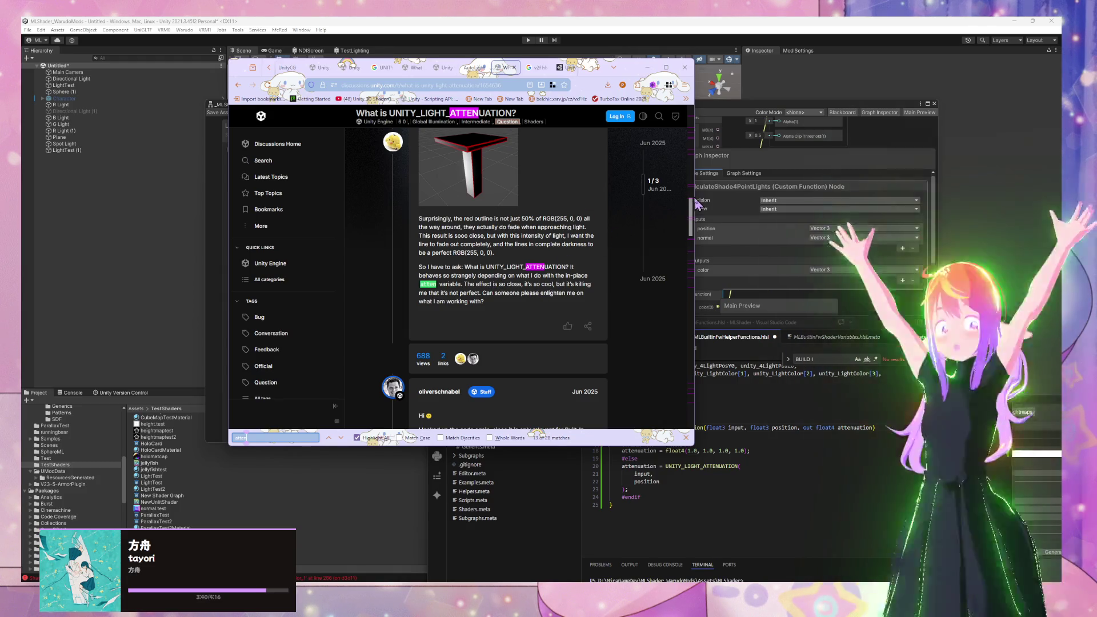
mouse_move(692, 216)
mouse_down()
mouse_move(699, 269)
mouse_move(699, 130)
mouse_up()
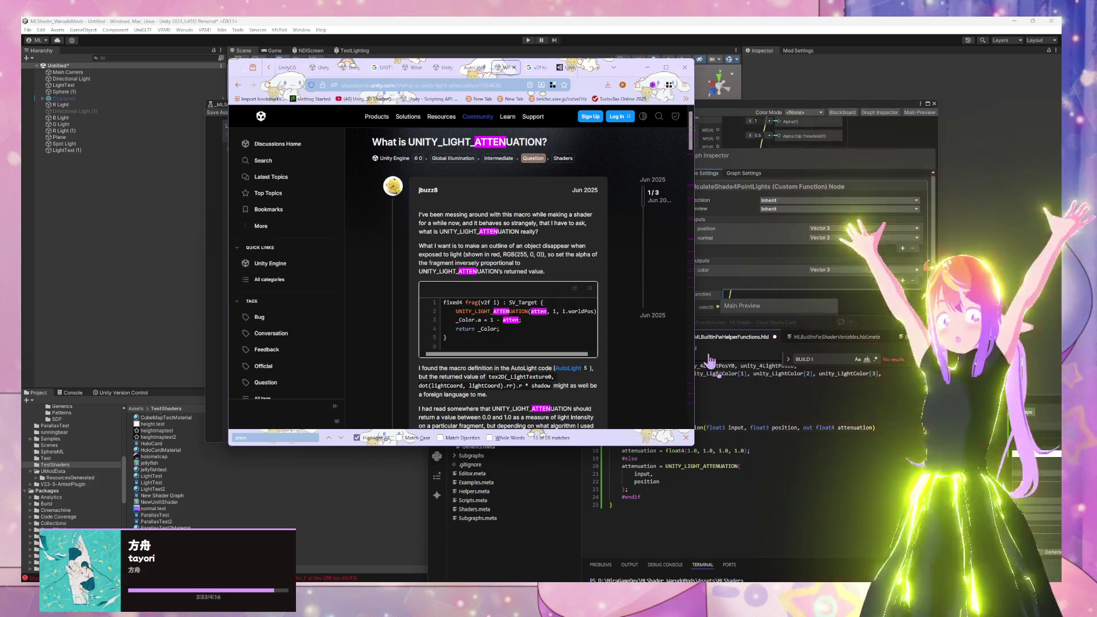
click(767, 481)
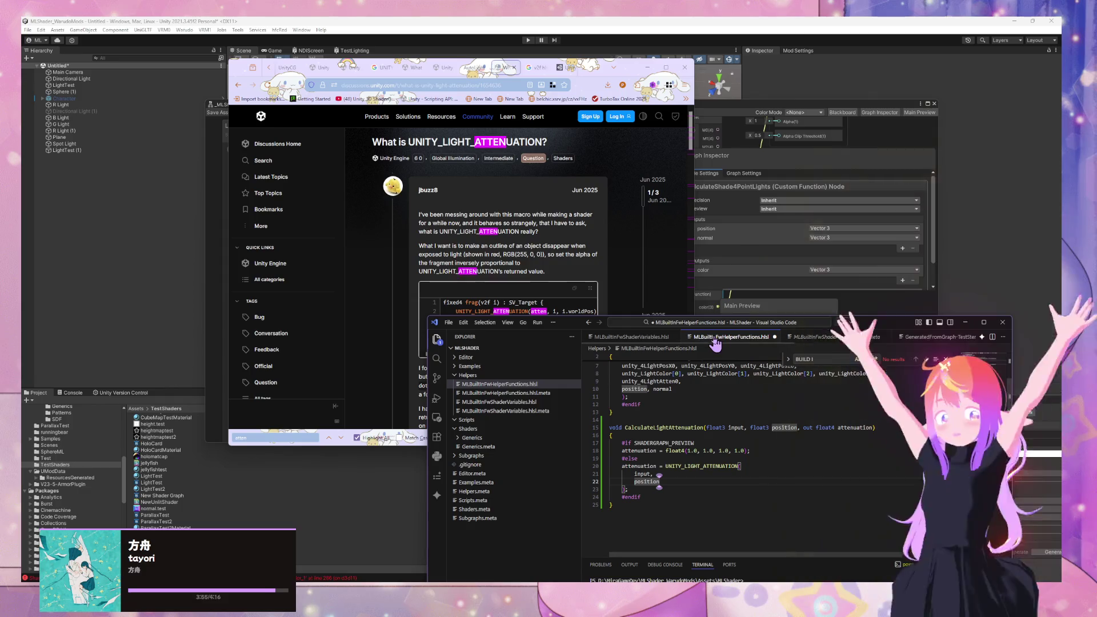
Step: Add a comma and attenuation so the call passes input, position, attenuation, then switch to Unity
mouse_move(574, 324)
mouse_down()
mouse_move(683, 445)
mouse_move(631, 376)
mouse_up()
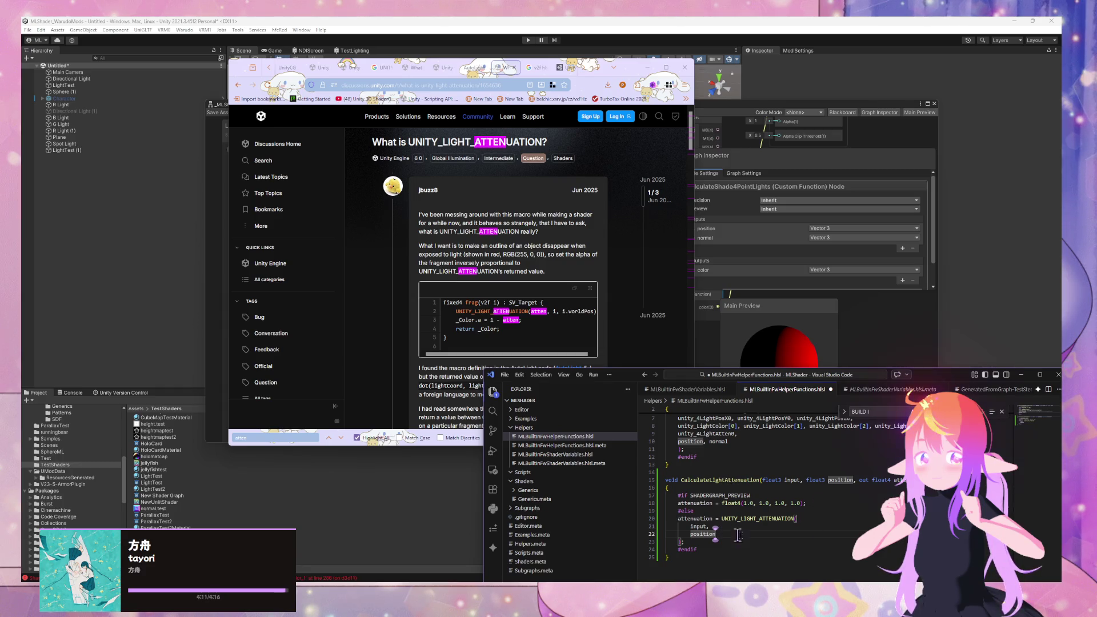
text(,)
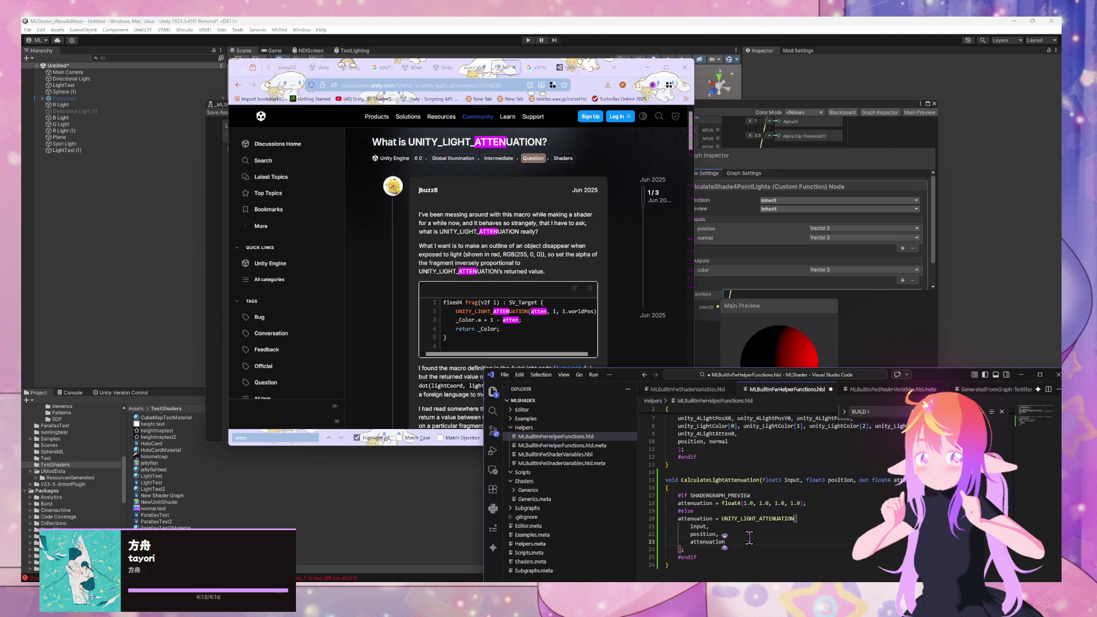
double_click(686, 511)
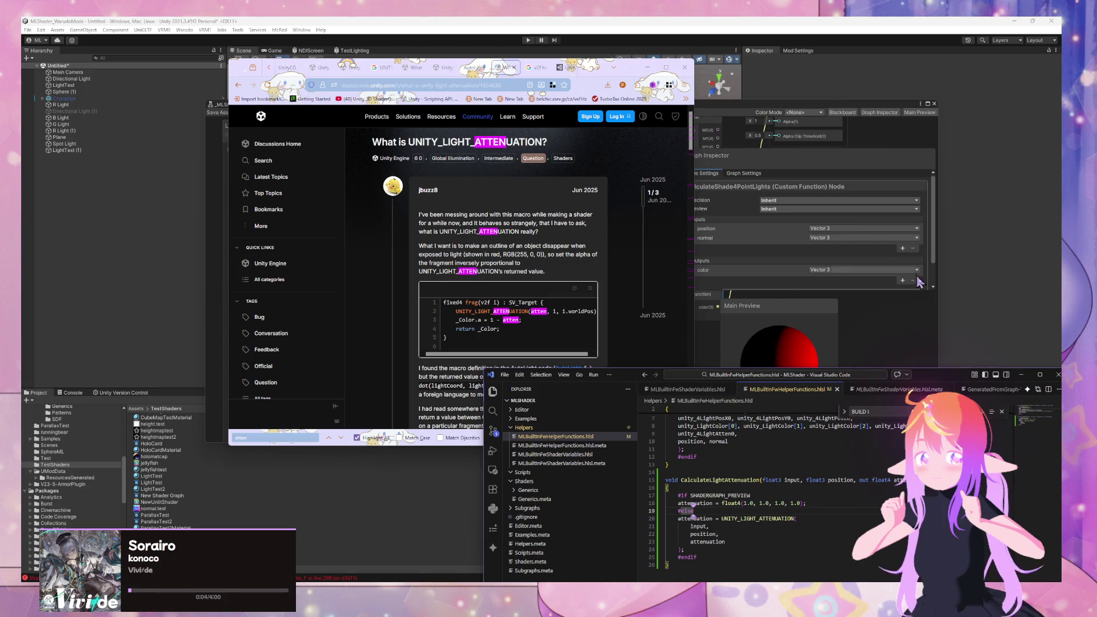
click(896, 310)
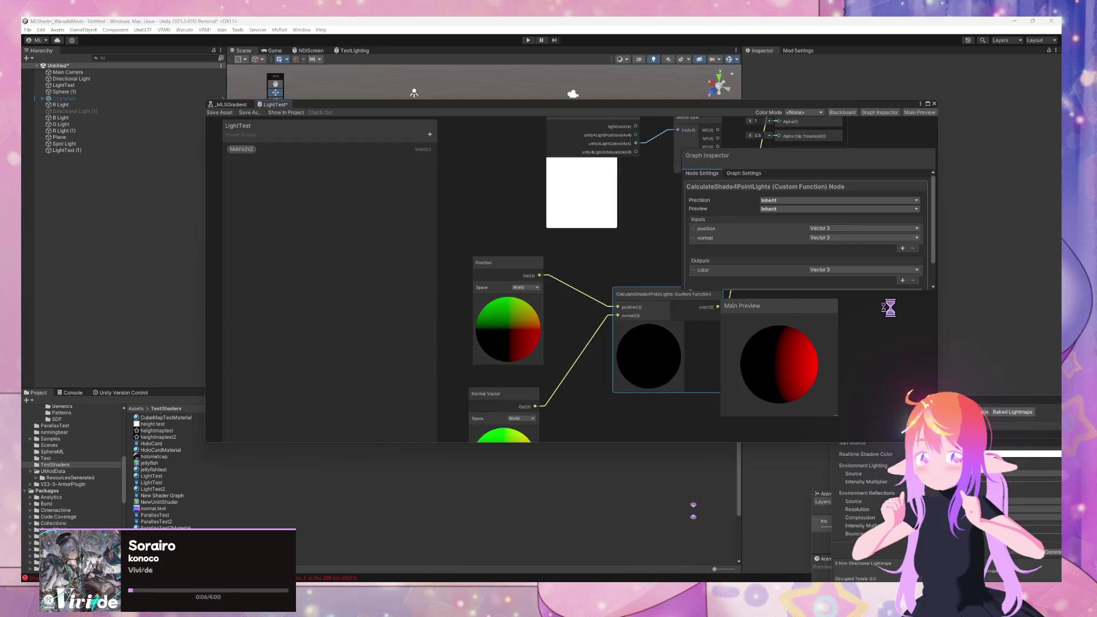
Step: Show the shader error messages and rearrange the Shader Graph view around the CalculateShade4PointLights node
mouse_move(638, 261)
mouse_down()
mouse_move(624, 262)
mouse_move(590, 311)
mouse_move(608, 284)
mouse_up()
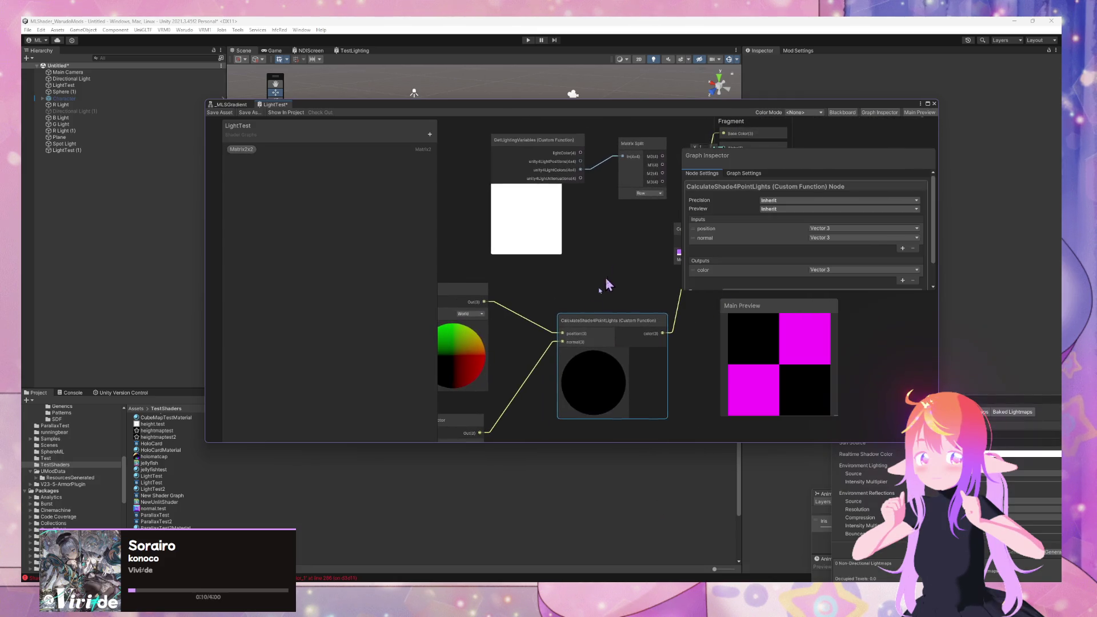
click(70, 393)
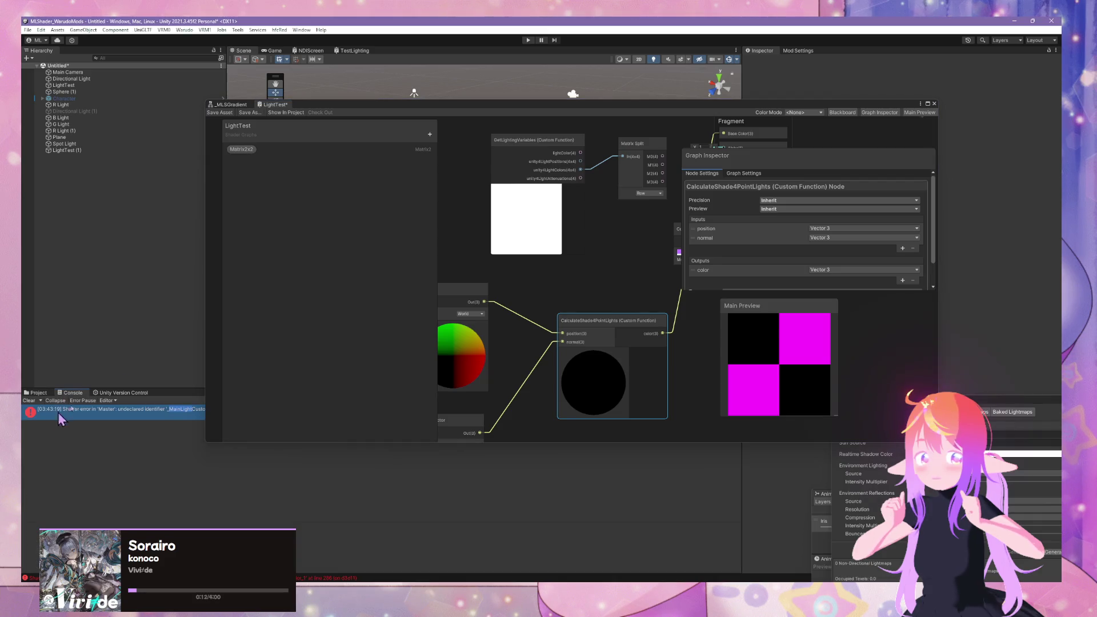
drag(408, 110, 296, 135)
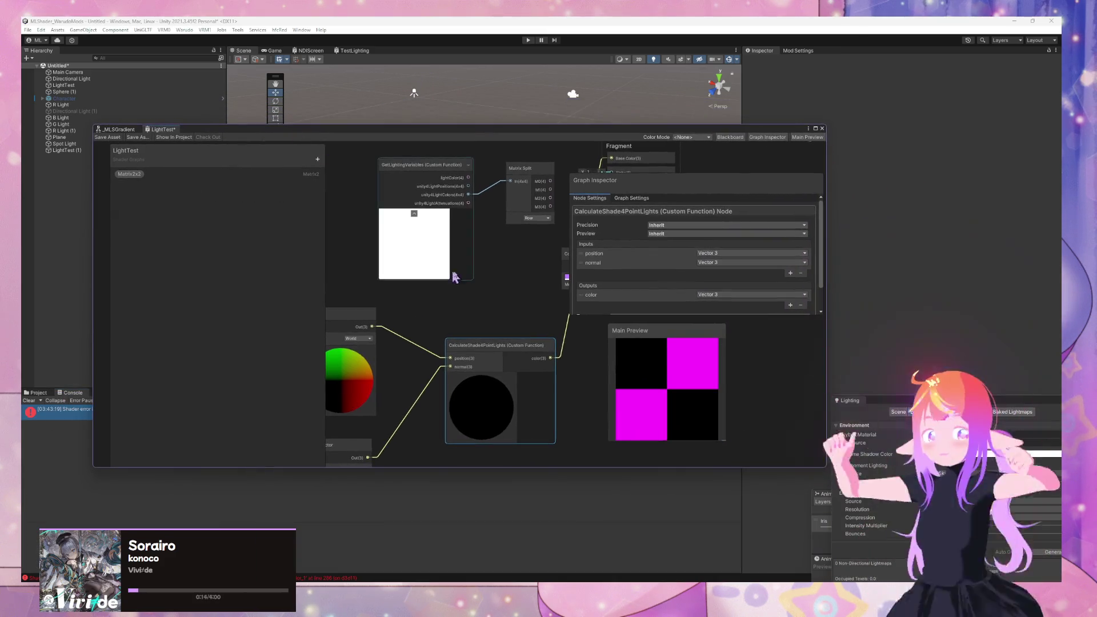
scroll(512, 281, down, 3)
click(513, 283)
scroll(474, 320, up, 3)
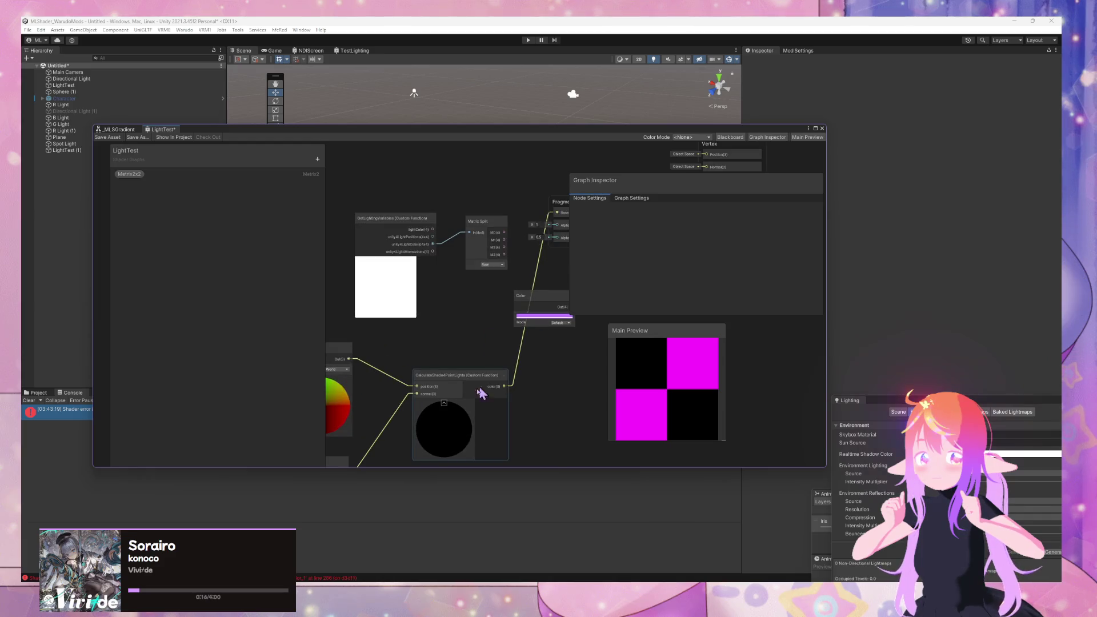
click(457, 368)
drag(457, 368, 475, 381)
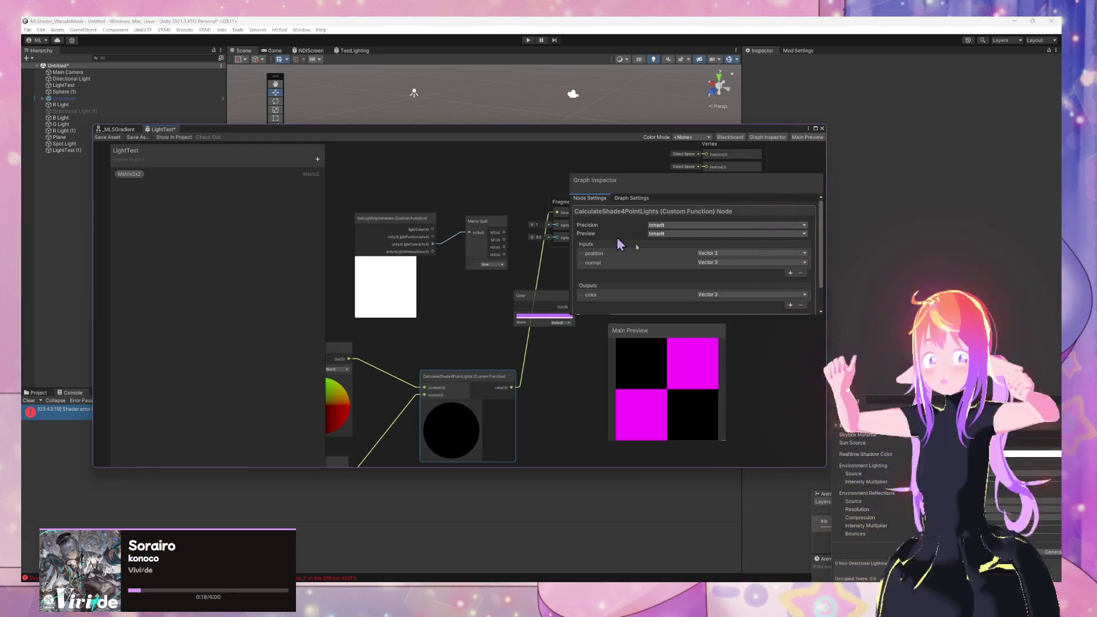
scroll(693, 268, down, 1)
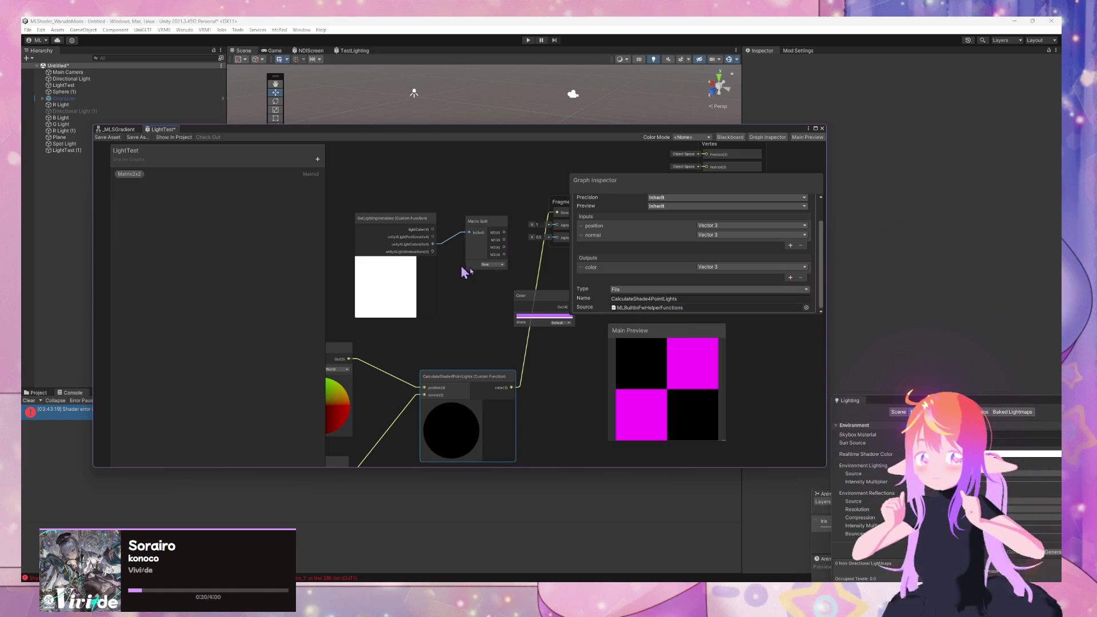
drag(543, 254, 513, 281)
Step: Save the LightTest shader graph, reposition its window, and deselect the custom function node
mouse_move(462, 136)
mouse_down()
mouse_move(675, 172)
mouse_move(790, 215)
mouse_up()
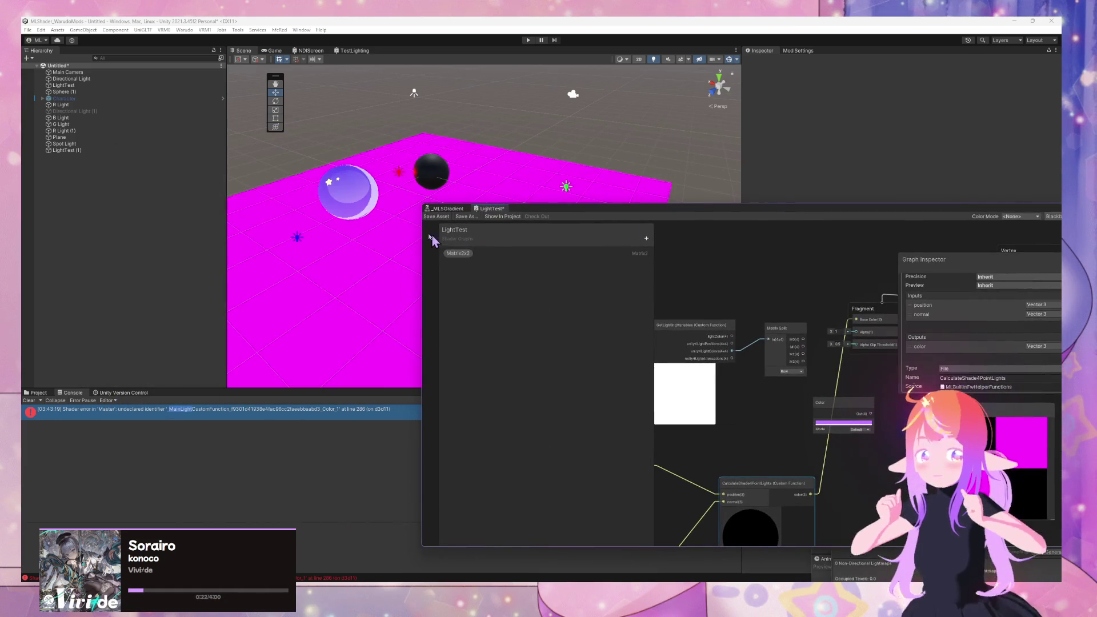
click(440, 217)
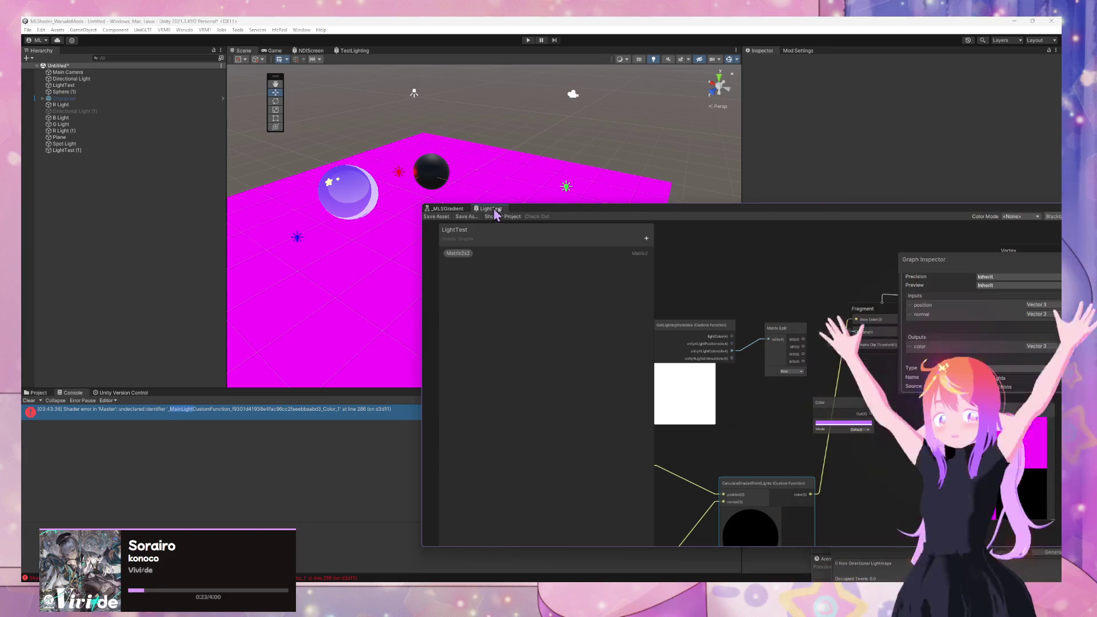
mouse_move(635, 215)
mouse_down()
mouse_move(679, 321)
mouse_move(503, 131)
mouse_move(466, 136)
mouse_up()
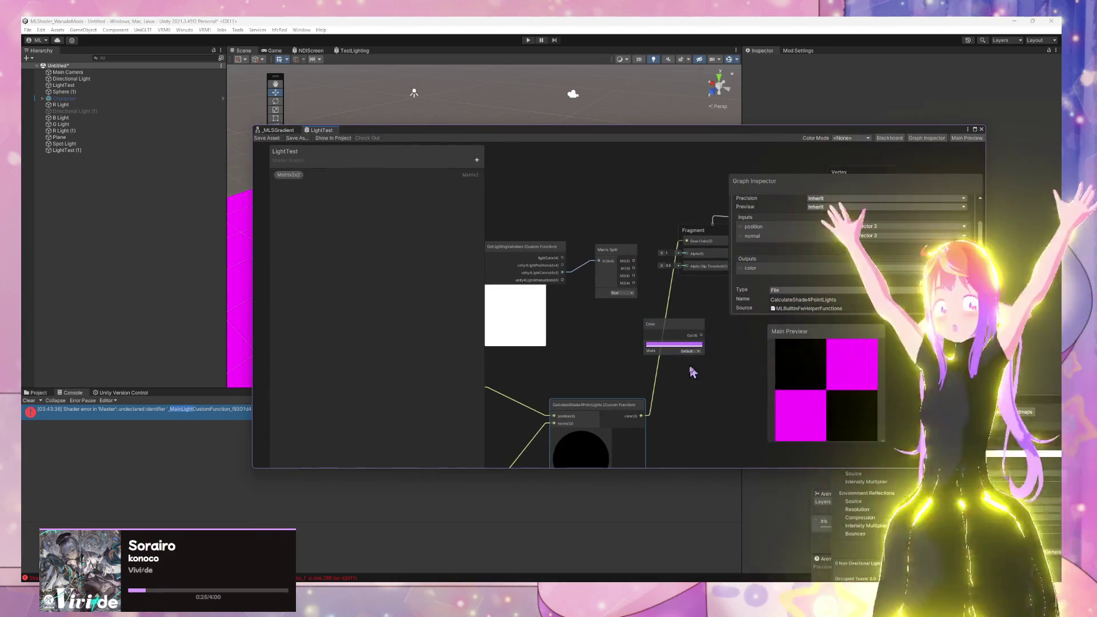
click(649, 413)
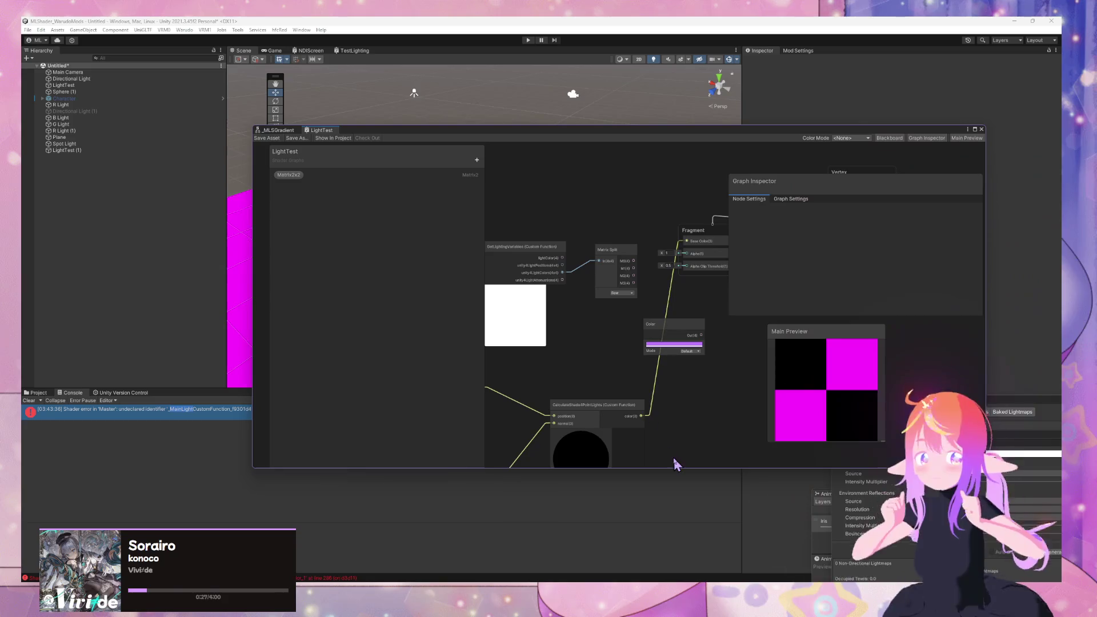
Step: Review the HLSL helper file in Visual Studio Code before returning to the shader graph
mouse_move(587, 595)
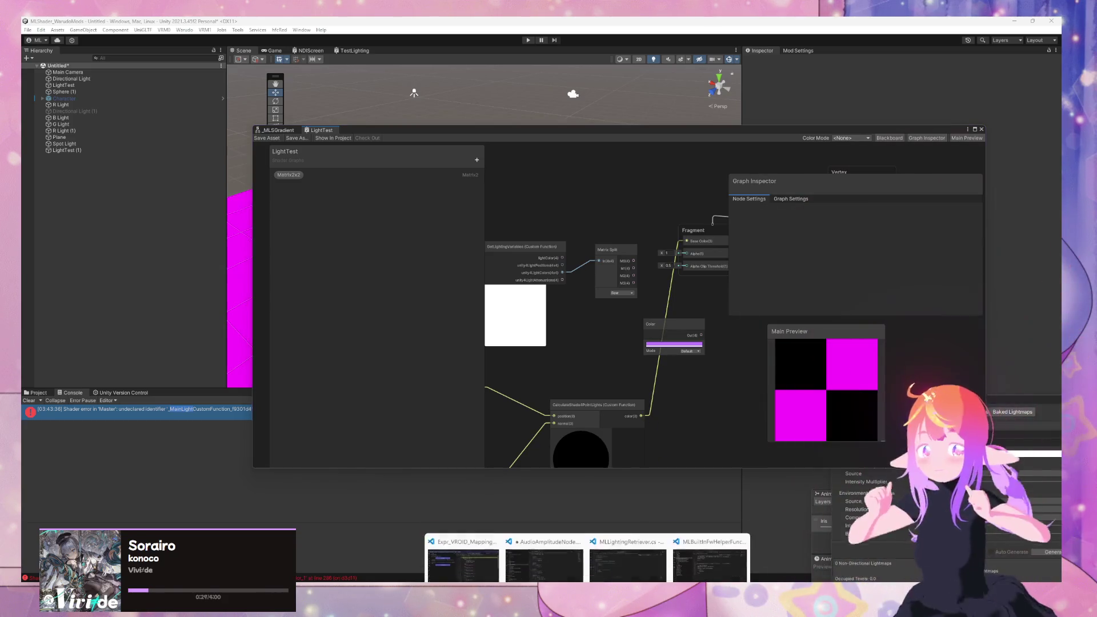
mouse_move(644, 555)
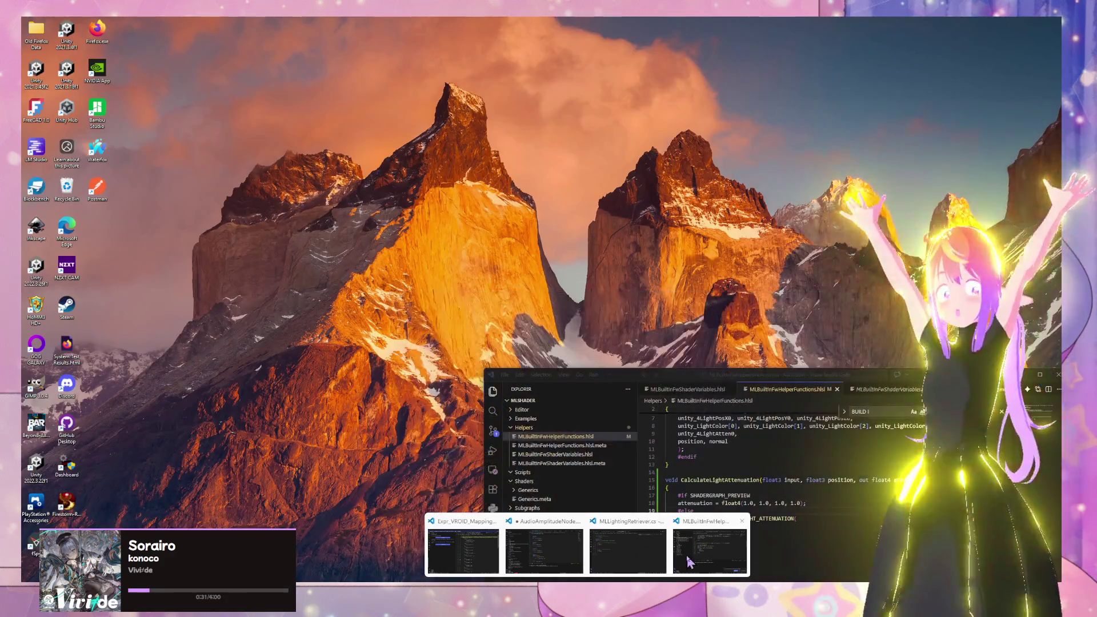
click(709, 551)
scroll(826, 502, down, 2)
scroll(826, 503, up, 3)
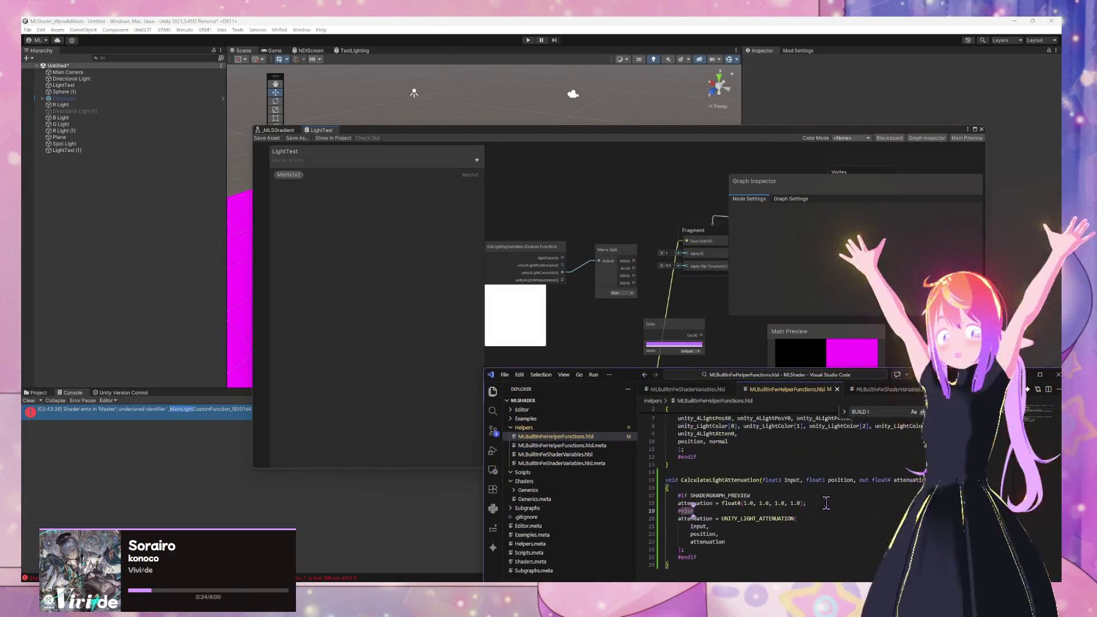
scroll(826, 503, down, 2)
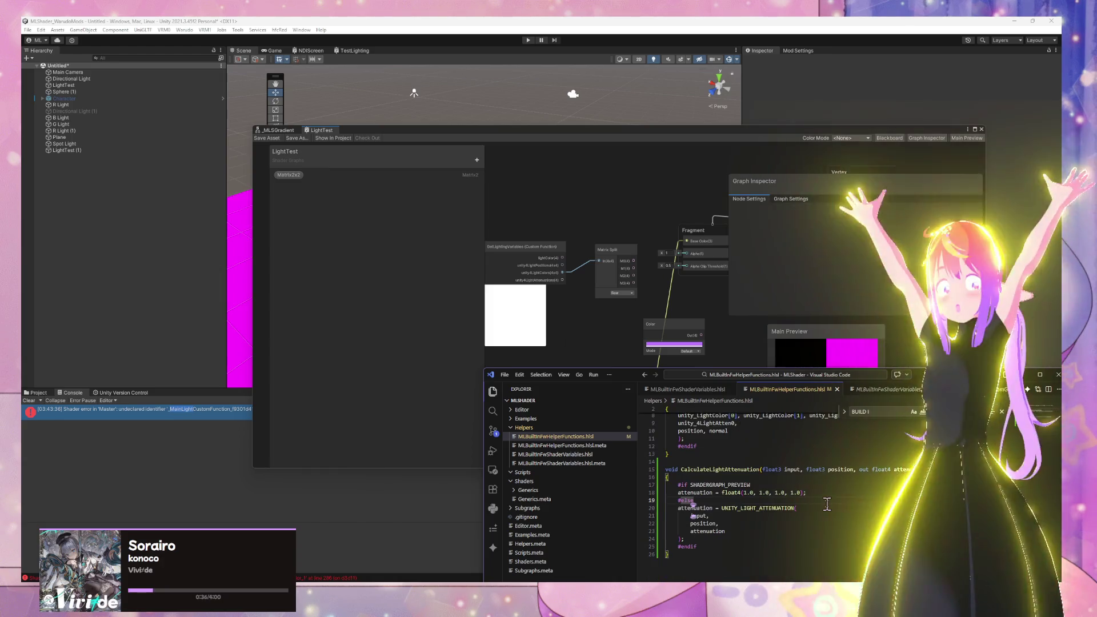
scroll(826, 503, up, 3)
scroll(826, 502, down, 3)
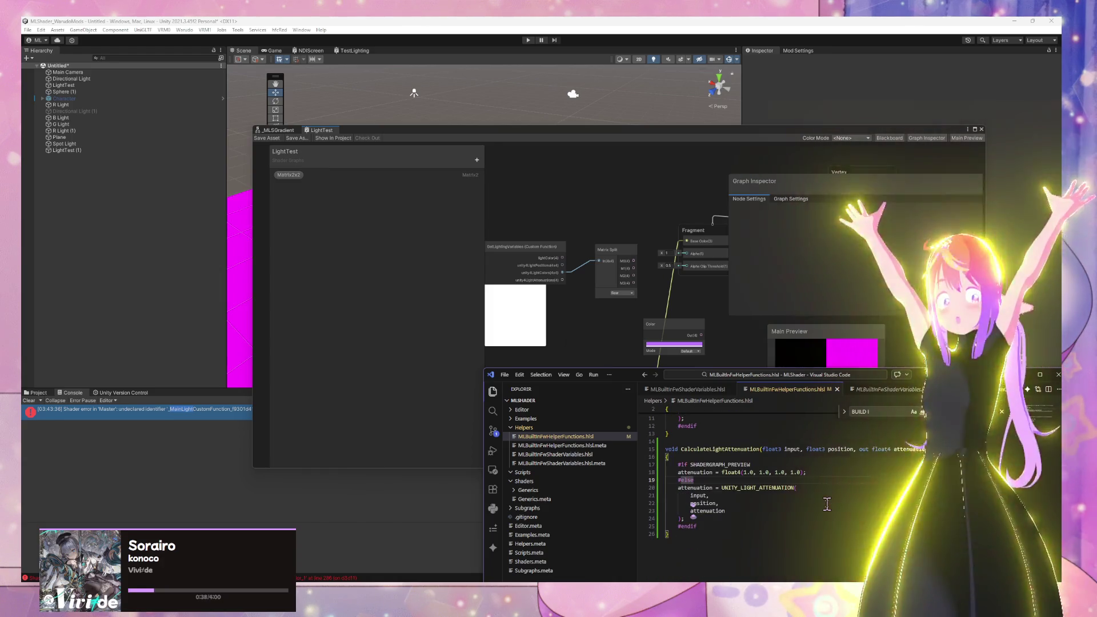
click(762, 345)
Step: Move and enlarge Main Preview, then delete the GetLightingVariables and Matrix Split nodes
mouse_move(821, 333)
mouse_down()
mouse_move(691, 326)
mouse_move(685, 316)
mouse_up()
drag(751, 427, 775, 434)
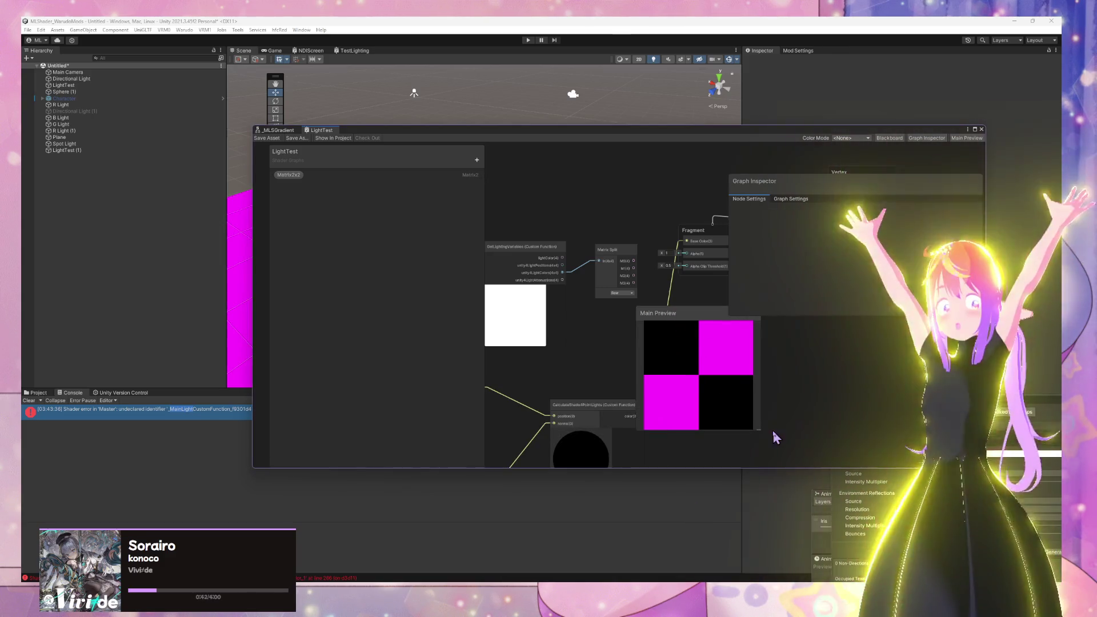
drag(697, 324, 764, 326)
click(508, 246)
key(Delete)
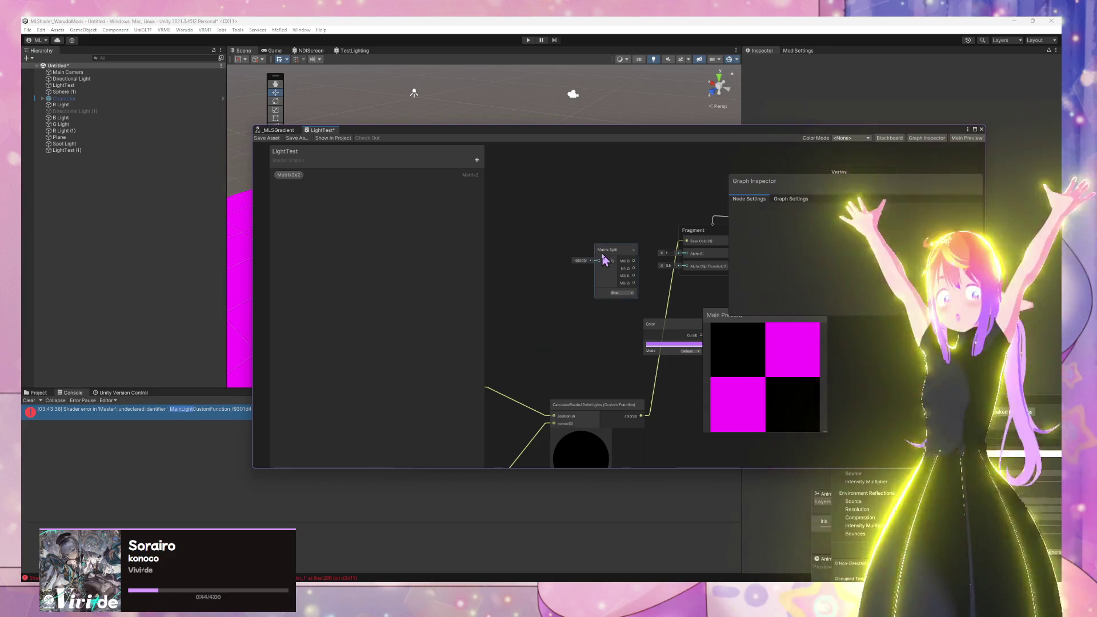
click(605, 262)
key(Delete)
Step: Reposition the CalculateShade4PointLights, Position and Normal Vector nodes and inspect the custom function's settings
drag(613, 405, 567, 257)
mouse_move(583, 362)
mouse_down()
mouse_move(710, 307)
mouse_move(705, 323)
mouse_up()
drag(553, 339, 513, 207)
drag(553, 449, 514, 327)
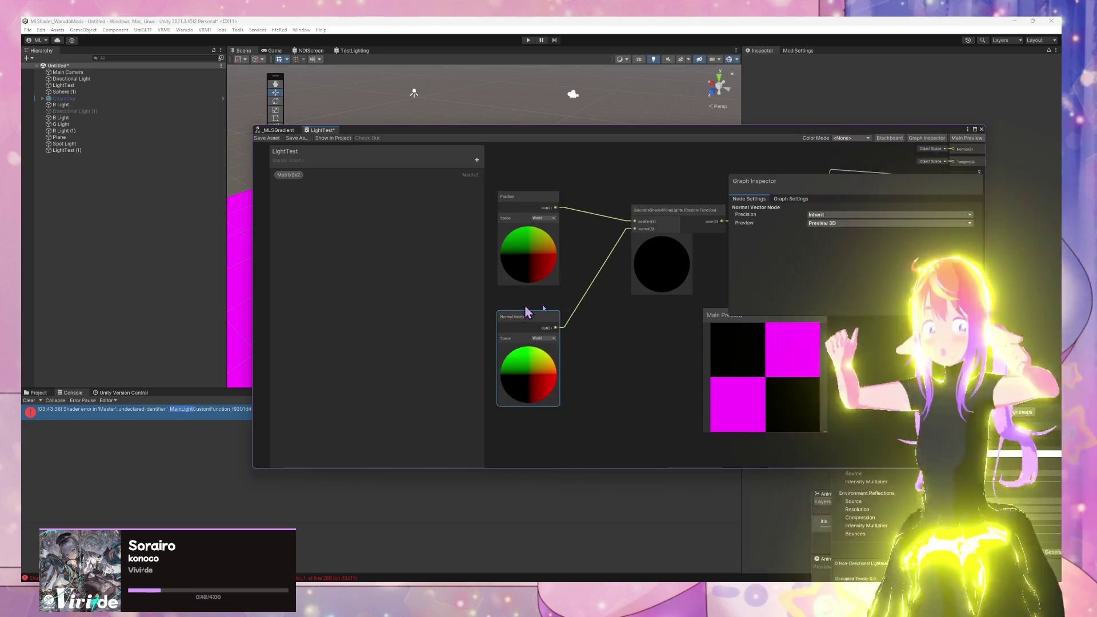
drag(605, 320, 497, 397)
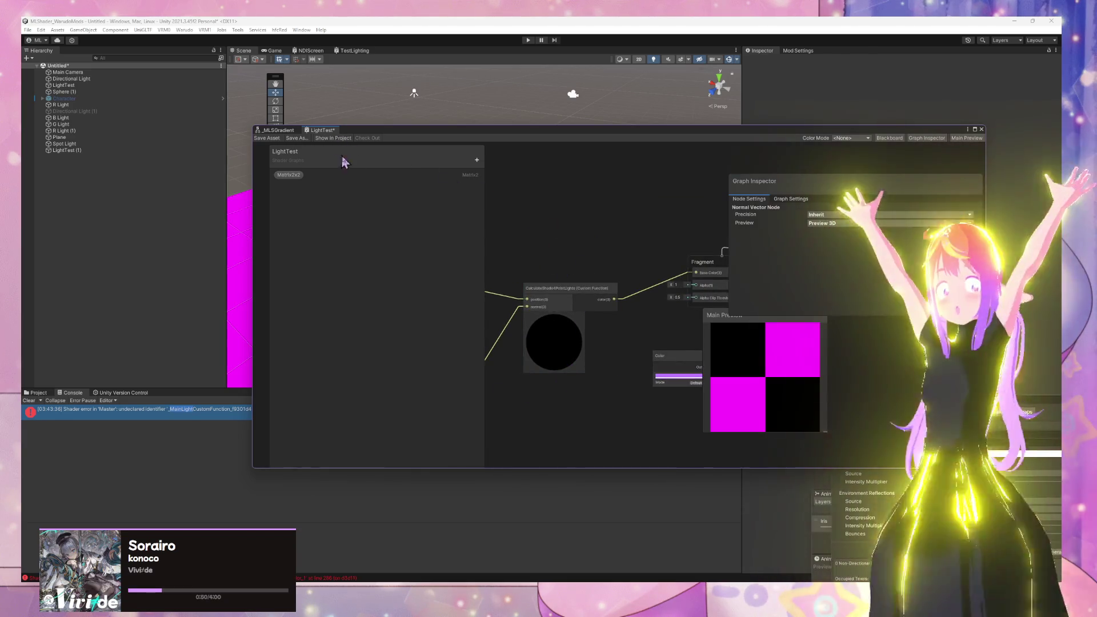
click(551, 289)
scroll(821, 263, down, 2)
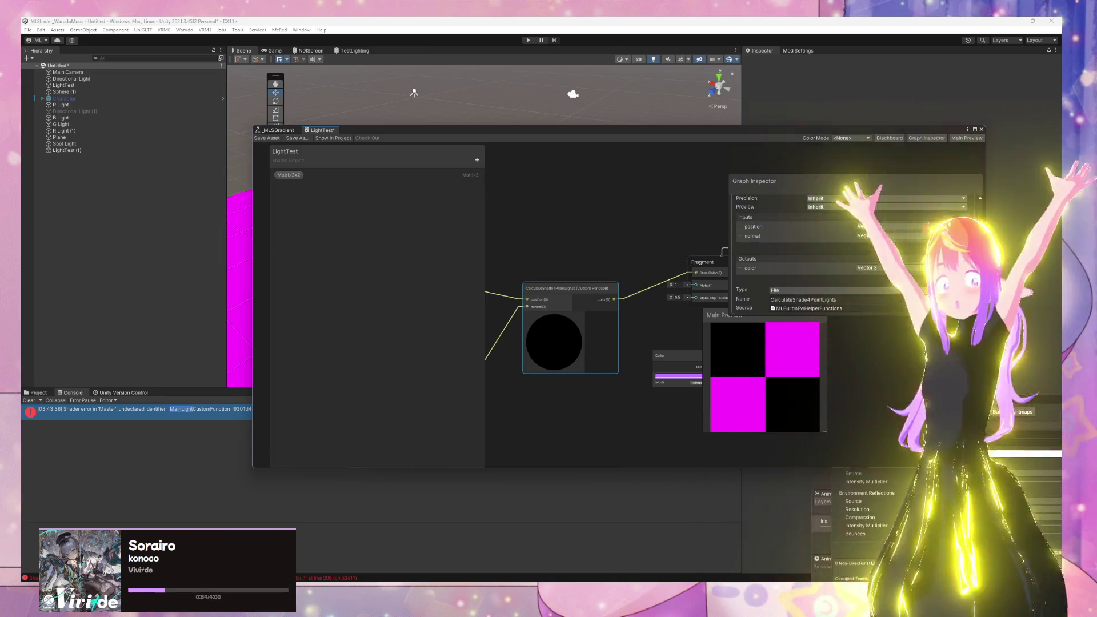
Step: Comment out the whole CalculateLightAttenuation function, save, and let Unity recompile
mouse_move(687, 570)
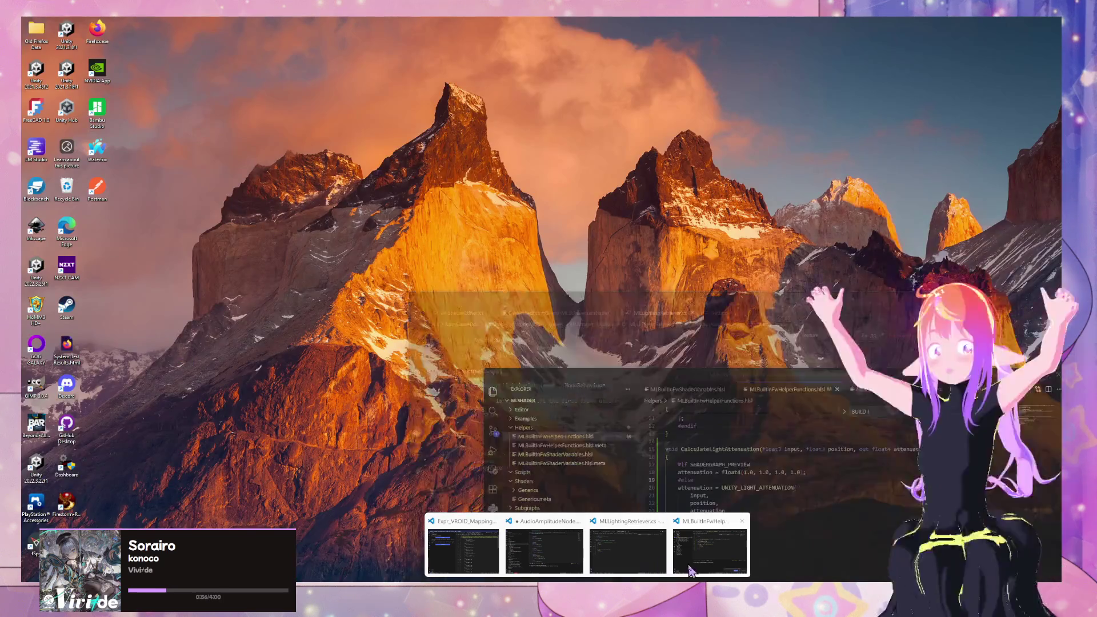
click(687, 571)
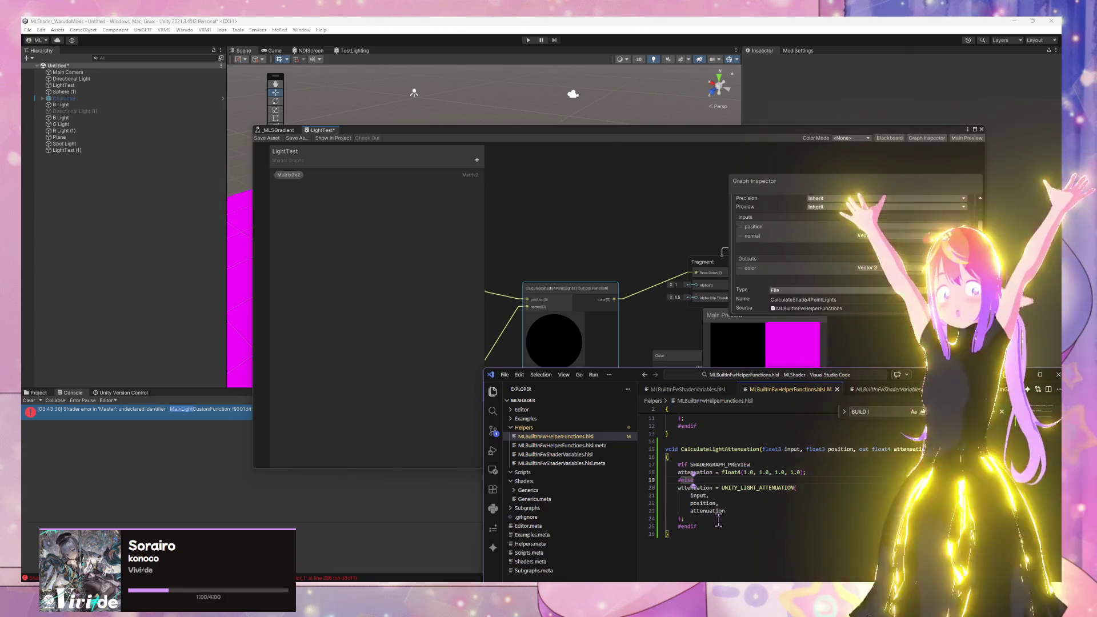
mouse_move(700, 535)
mouse_down()
mouse_move(668, 457)
mouse_move(633, 438)
mouse_up()
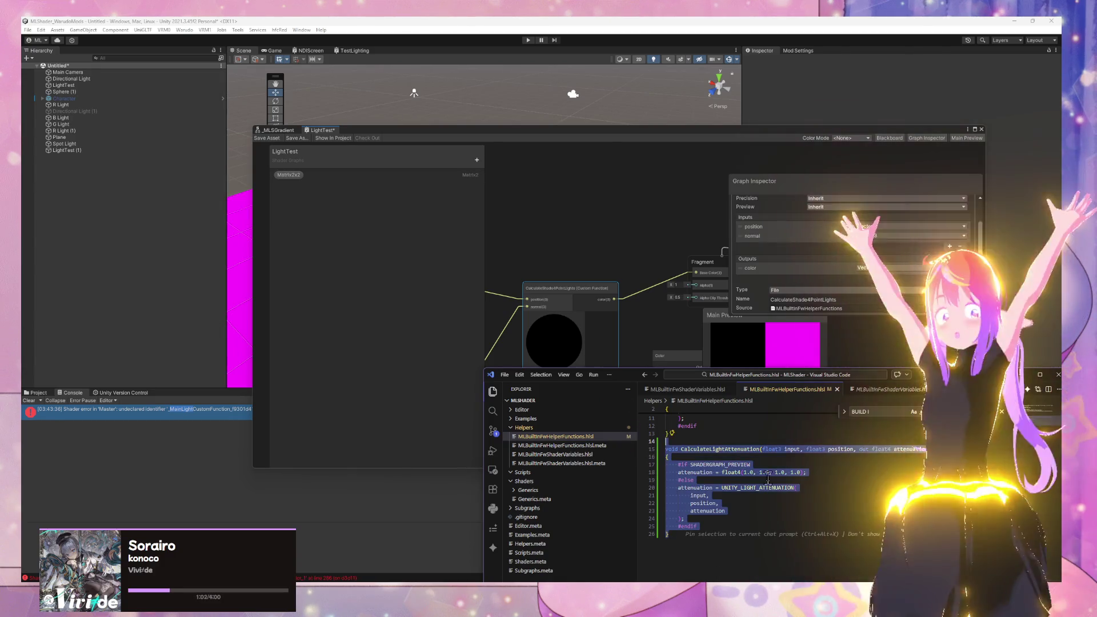
key(ctrl+slash)
key(ctrl+s)
click(629, 250)
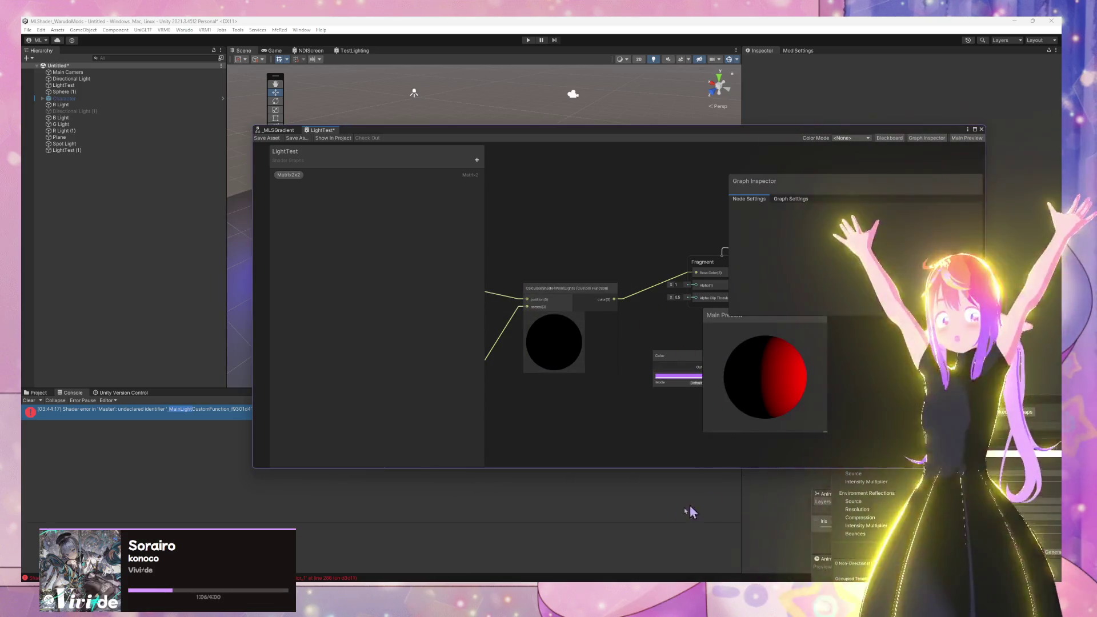
Step: Uncomment the CalculateLightAttenuation function again, save, and check the recompiled preview
mouse_move(589, 580)
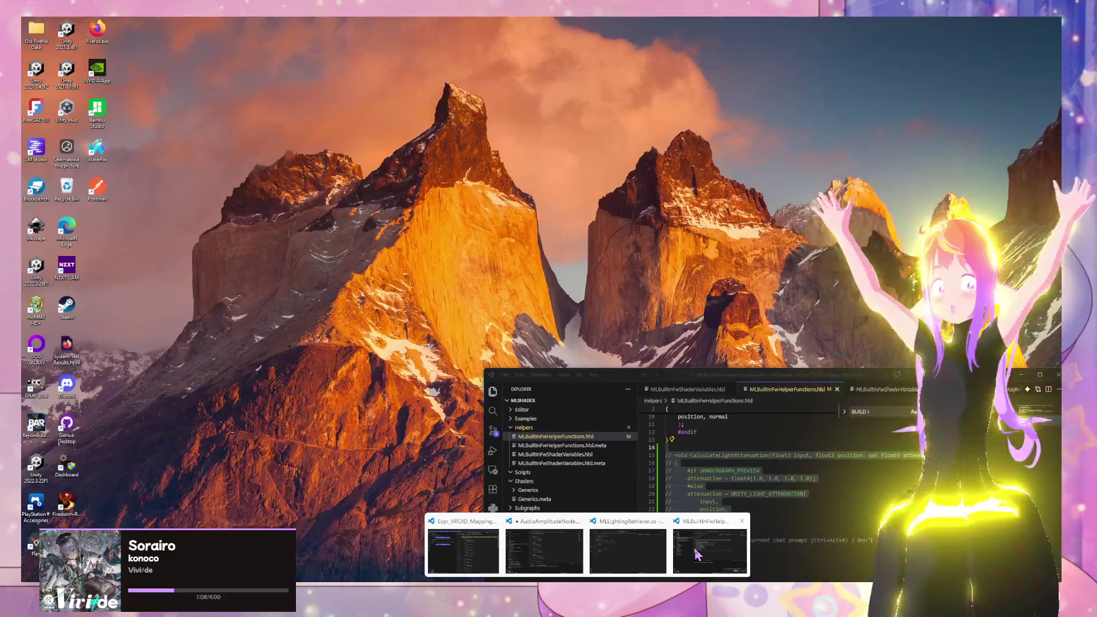
click(698, 555)
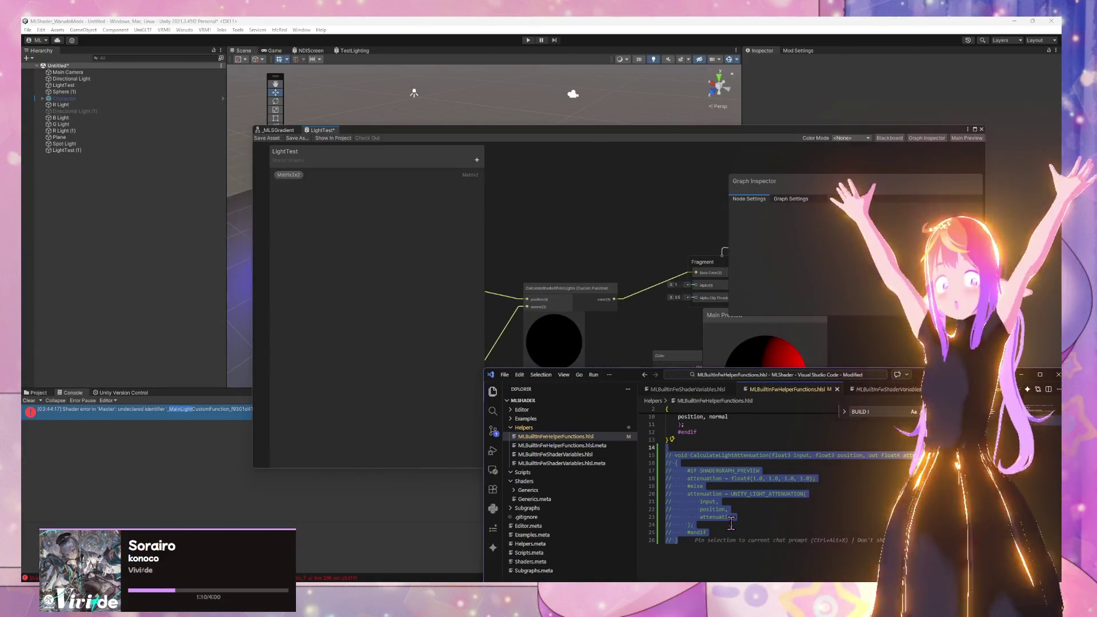
key(ctrl+slash)
key(ctrl+s)
click(600, 283)
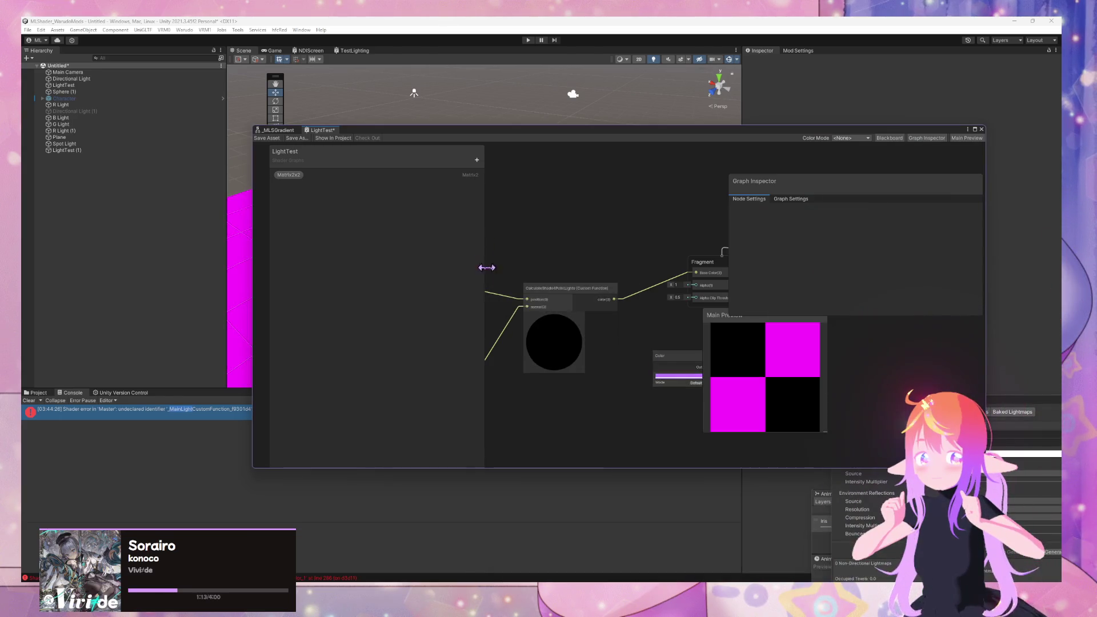
Step: Comment out the #if SHADERGRAPH_PREVIEW line and the #else UNITY_LIGHT_ATTENUATION branch, save, and recompile
mouse_move(588, 580)
click(698, 561)
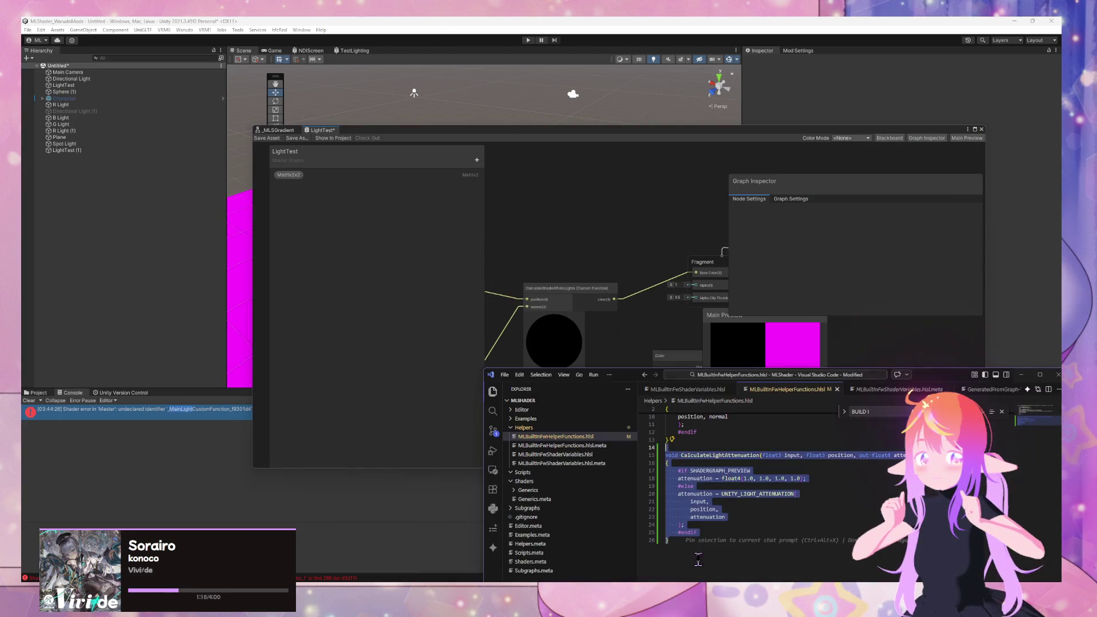
click(710, 531)
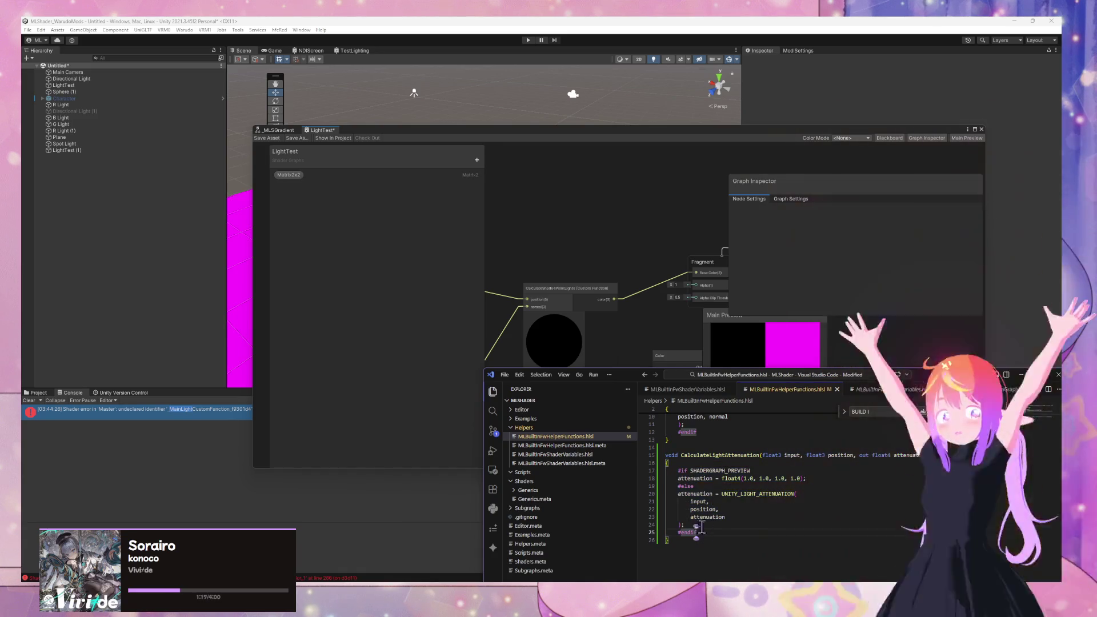
drag(702, 528, 646, 484)
key(ctrl+slash)
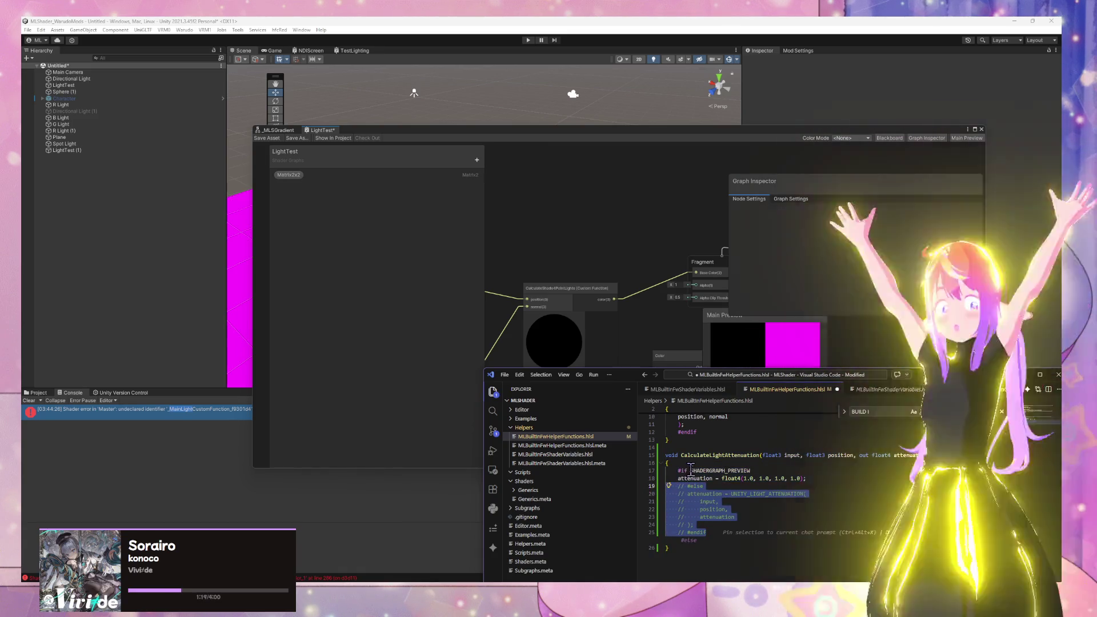
click(691, 470)
key(ctrl+slash)
key(ctrl+s)
click(623, 280)
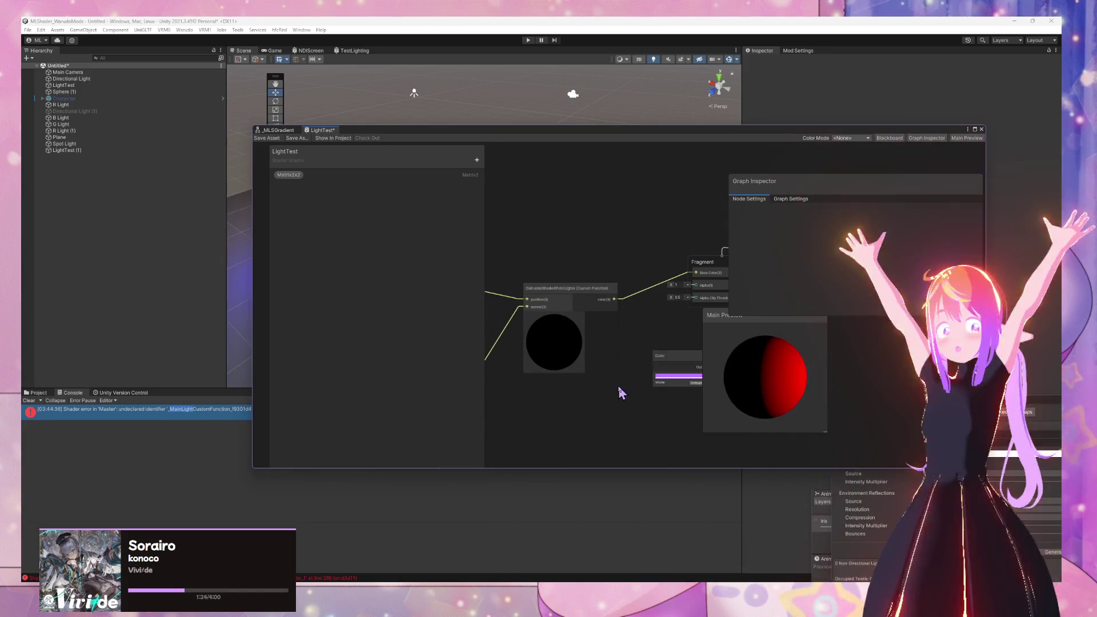
click(611, 577)
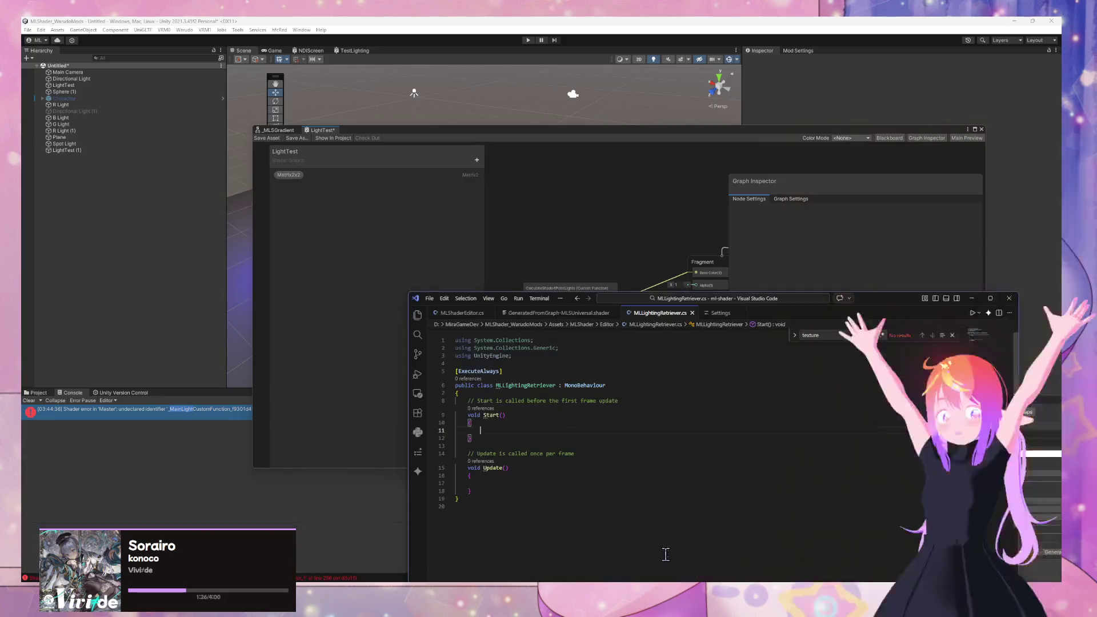
Step: Drag the LightTest graph to the top-right to uncover the red- and blue-lit scene
click(709, 575)
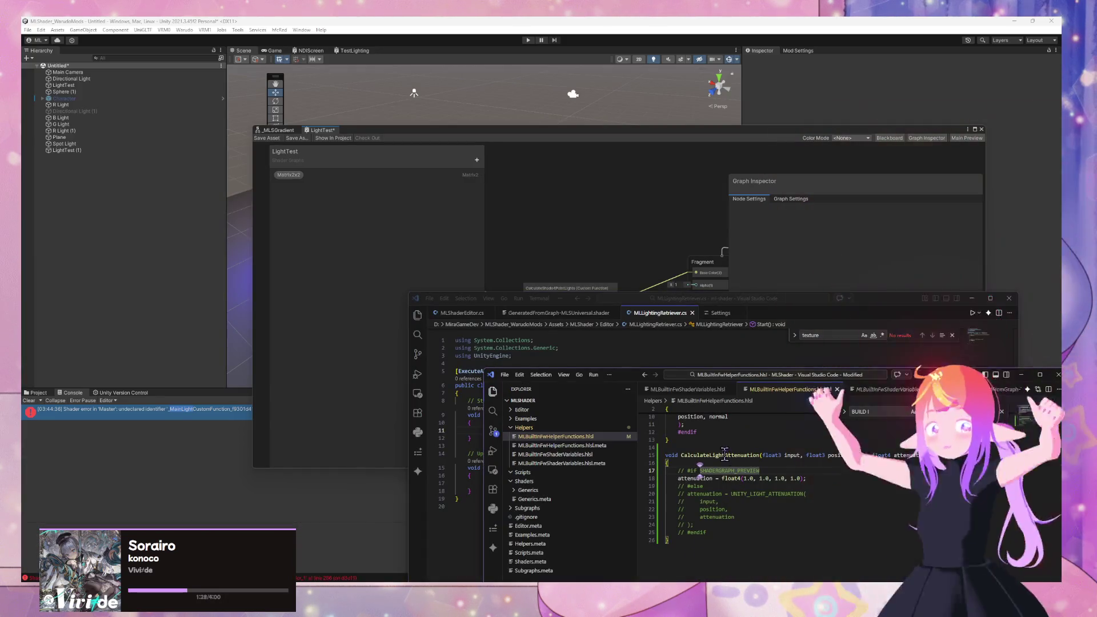
mouse_move(433, 137)
mouse_down()
mouse_move(632, 77)
mouse_move(629, 48)
mouse_up()
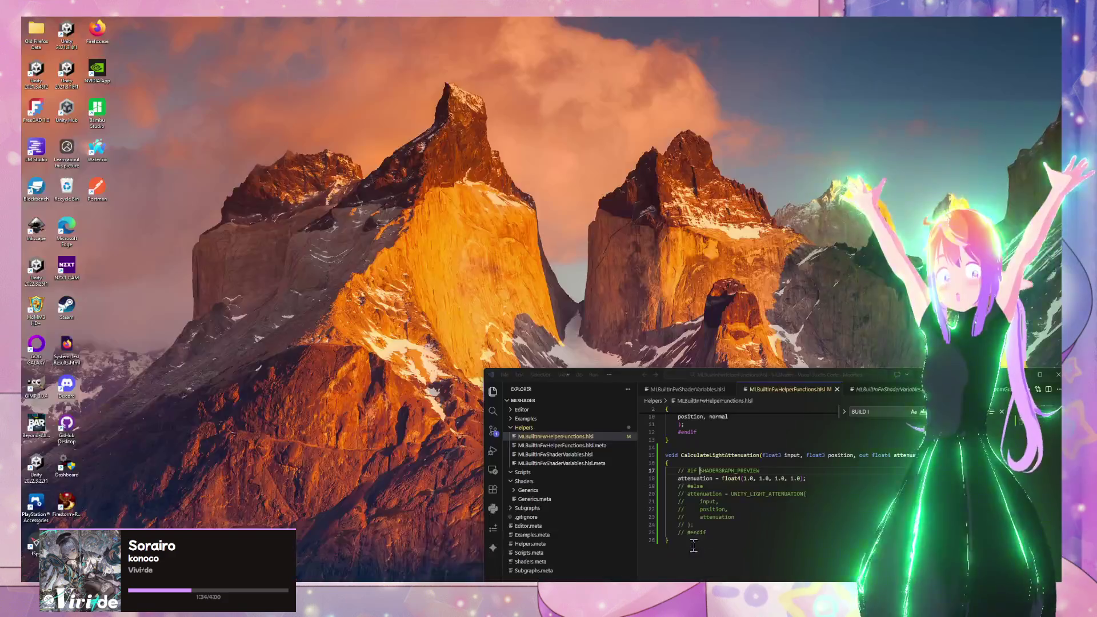
click(714, 572)
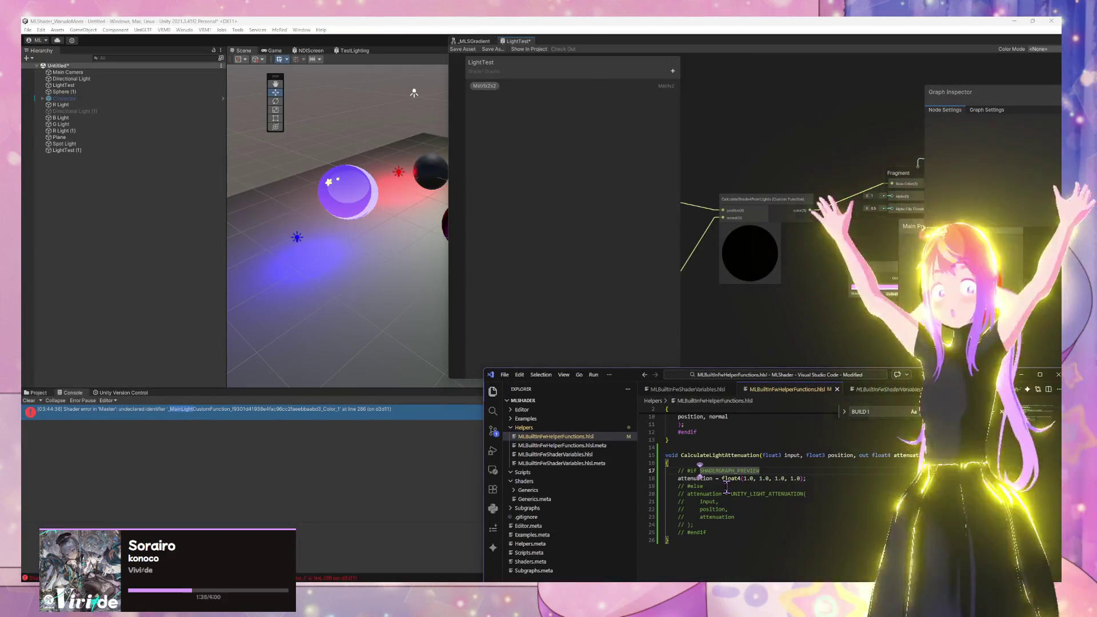
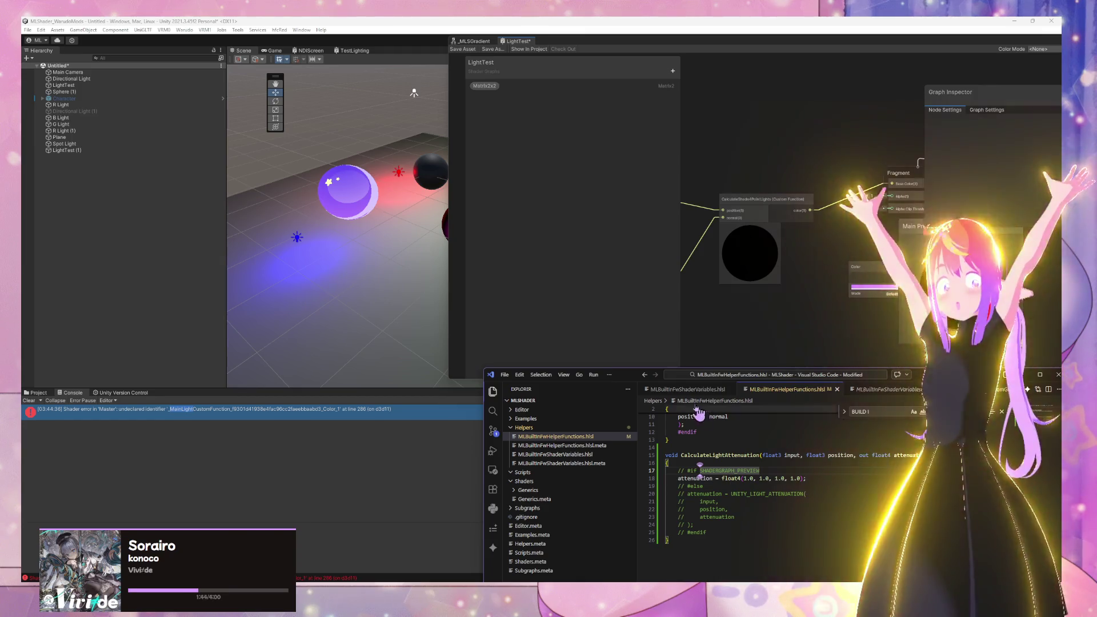
Step: Uncomment the UNITY_LIGHT_ATTENUATION block in CalculateLightAttenuation
drag(634, 375, 566, 372)
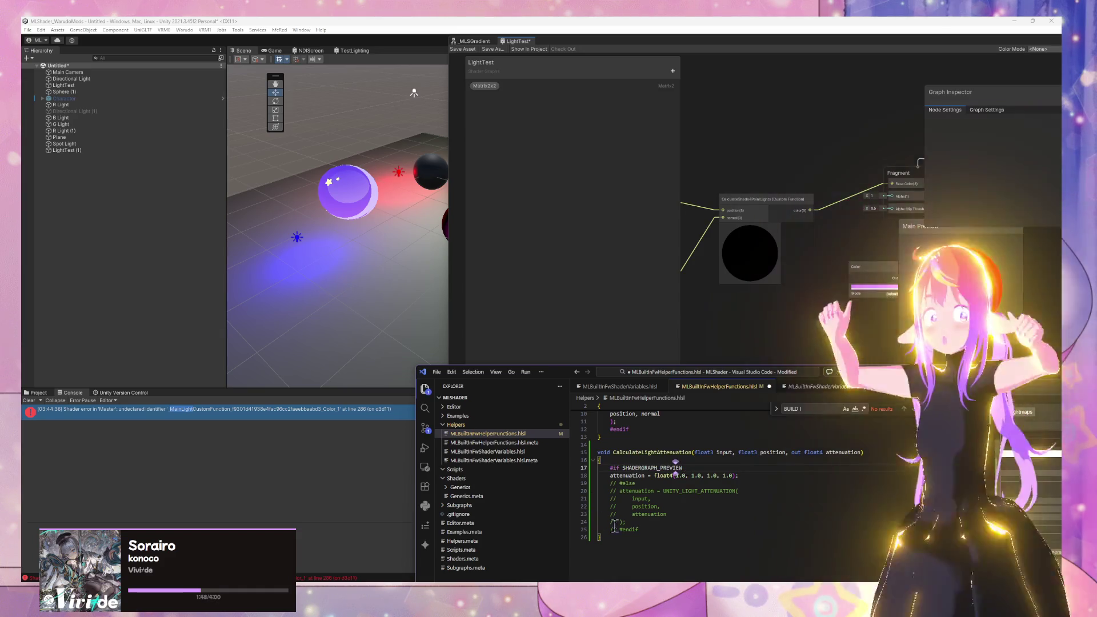
drag(638, 530, 586, 491)
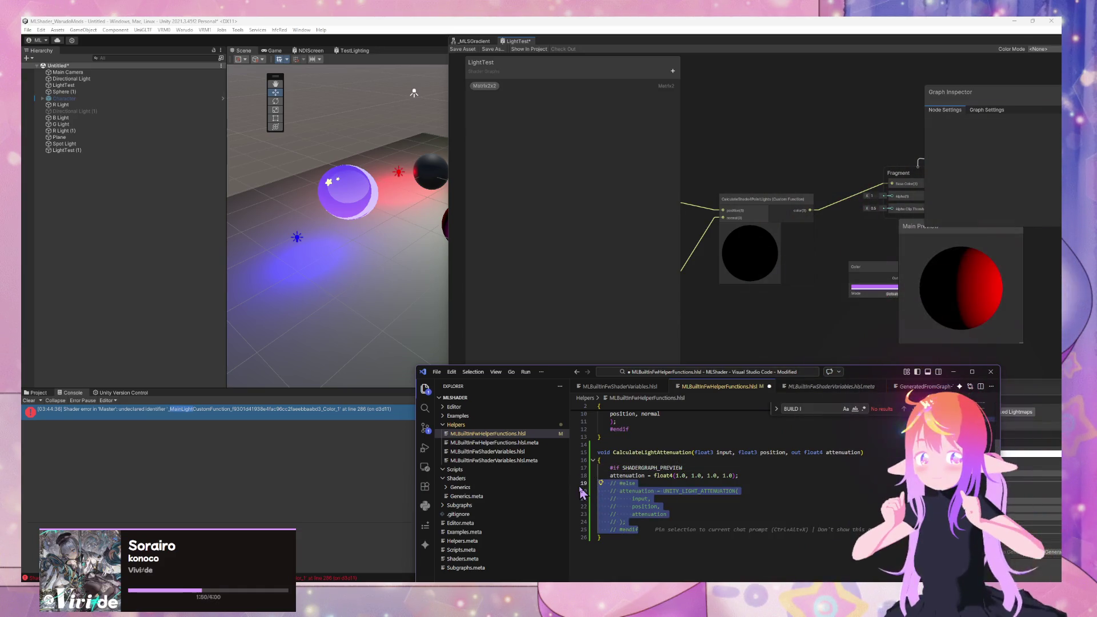
key(ctrl+slash)
Step: Rename the out parameter to output and pass output as the macro's argument
click(659, 508)
click(624, 513)
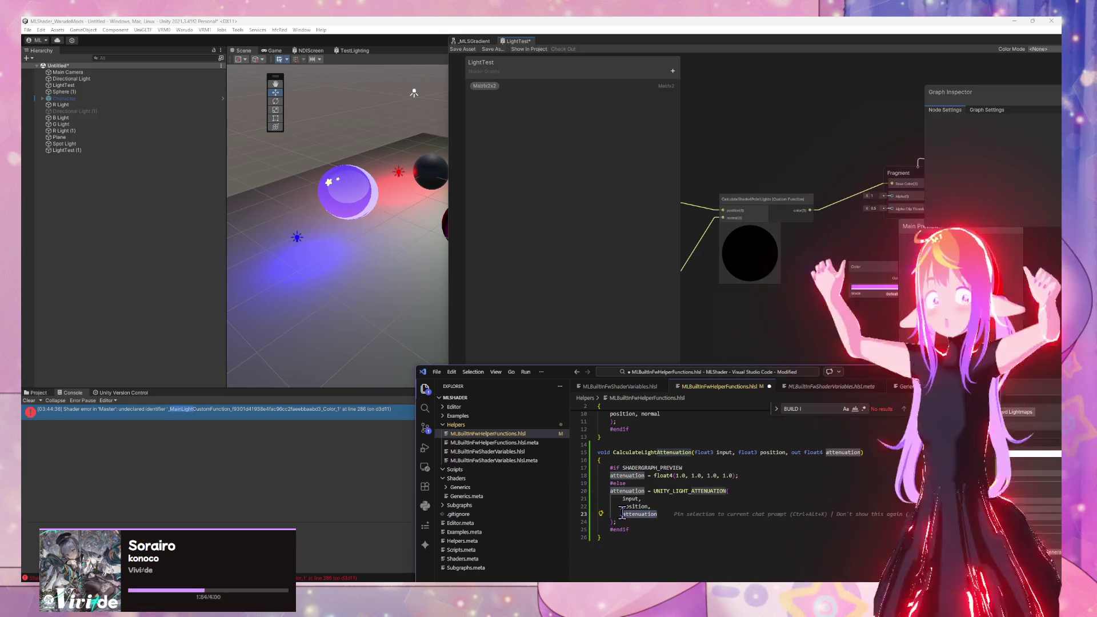
double_click(842, 453)
text(p)
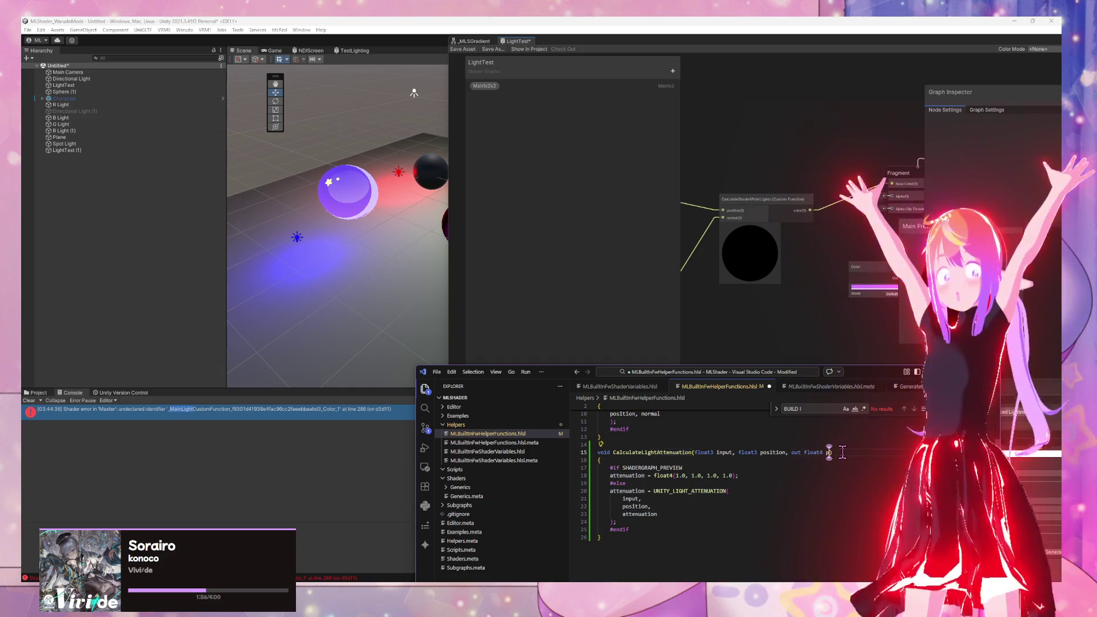
text(output)
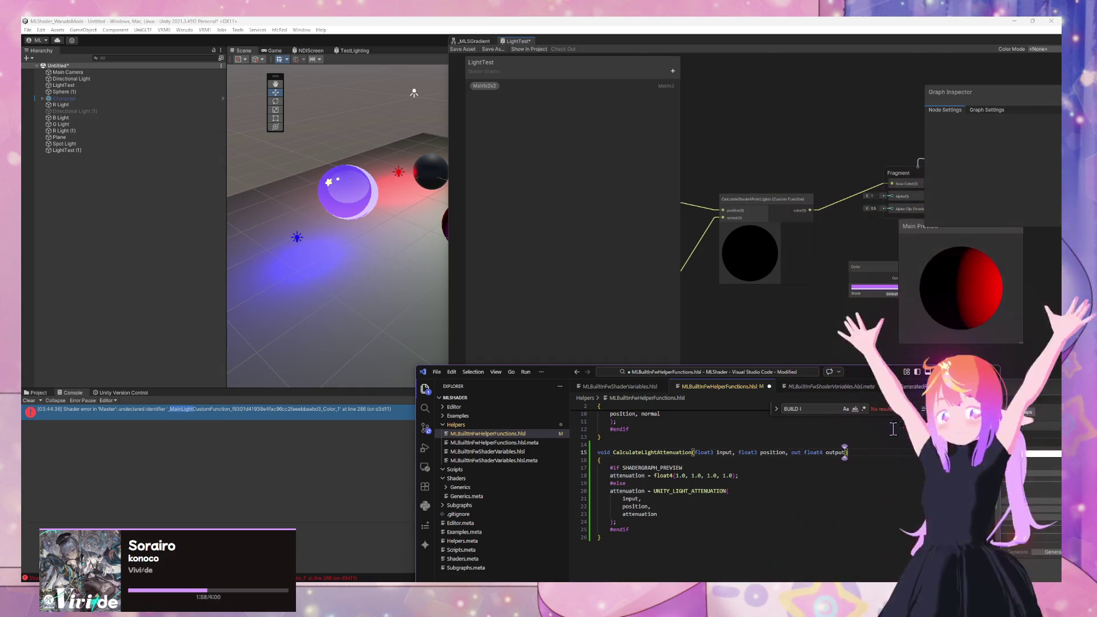
double_click(654, 514)
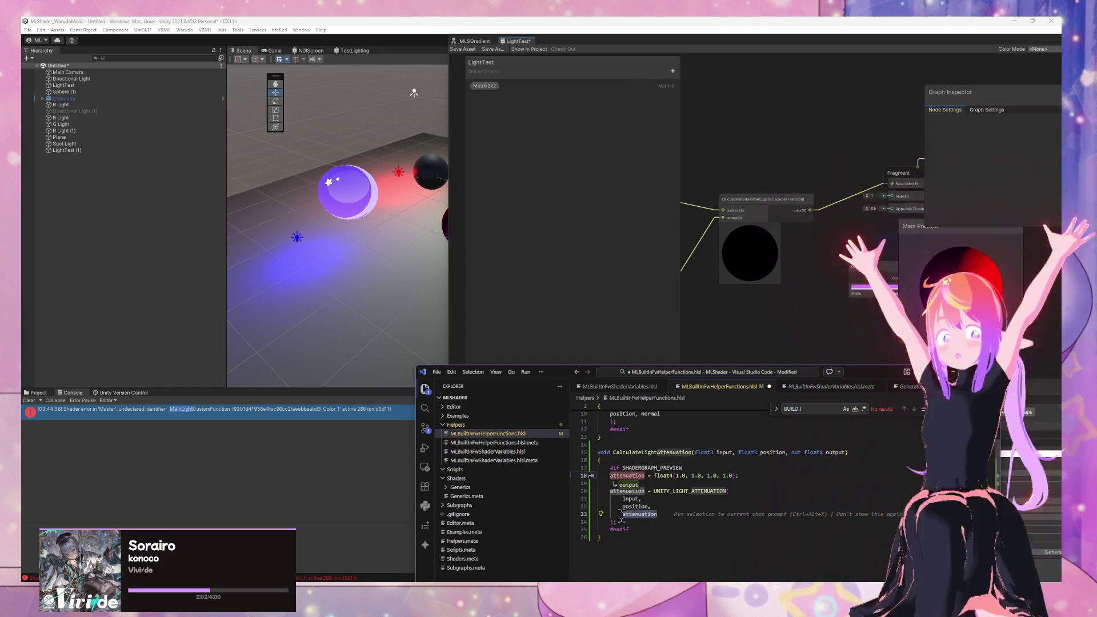
text(output)
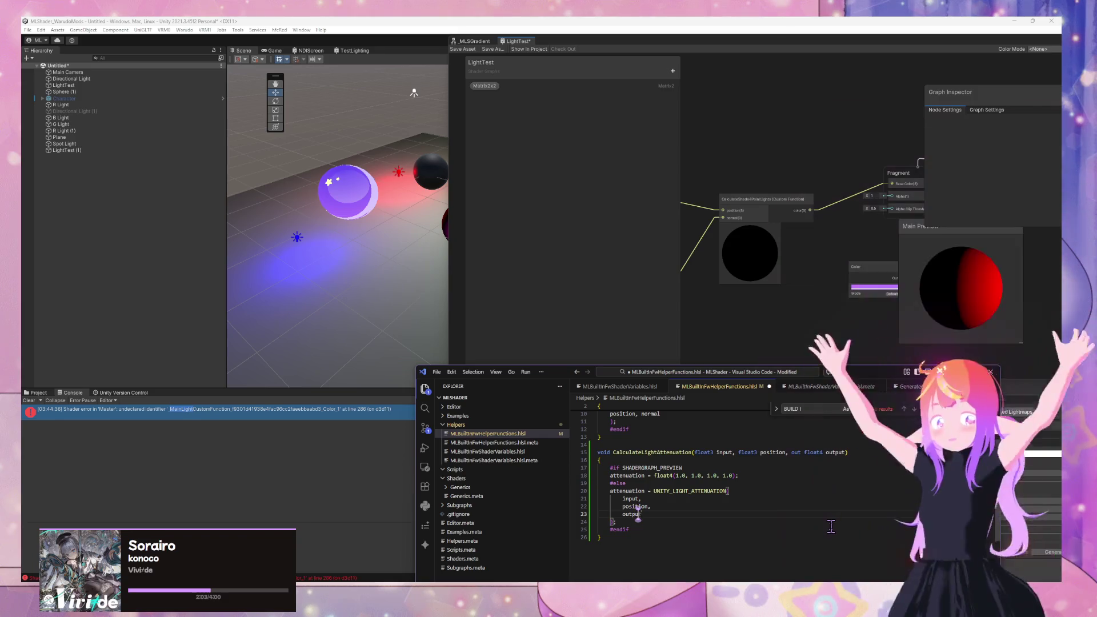
Step: Delete the 'attenuation =' assignment so the macro writes straight into output
click(652, 483)
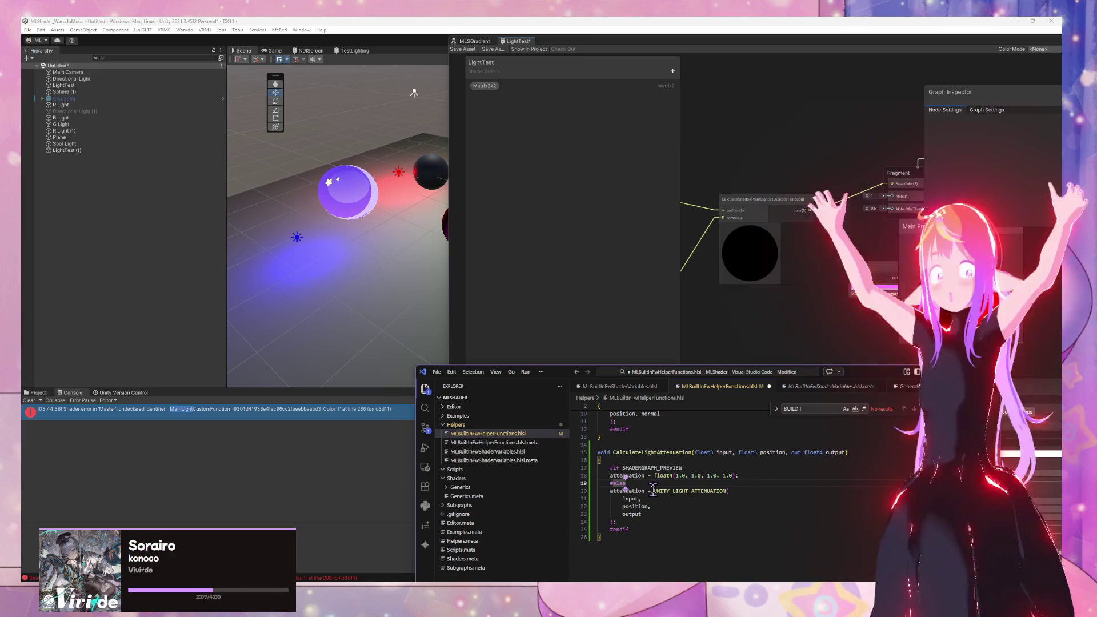
drag(653, 490, 608, 493)
key(BackSpace)
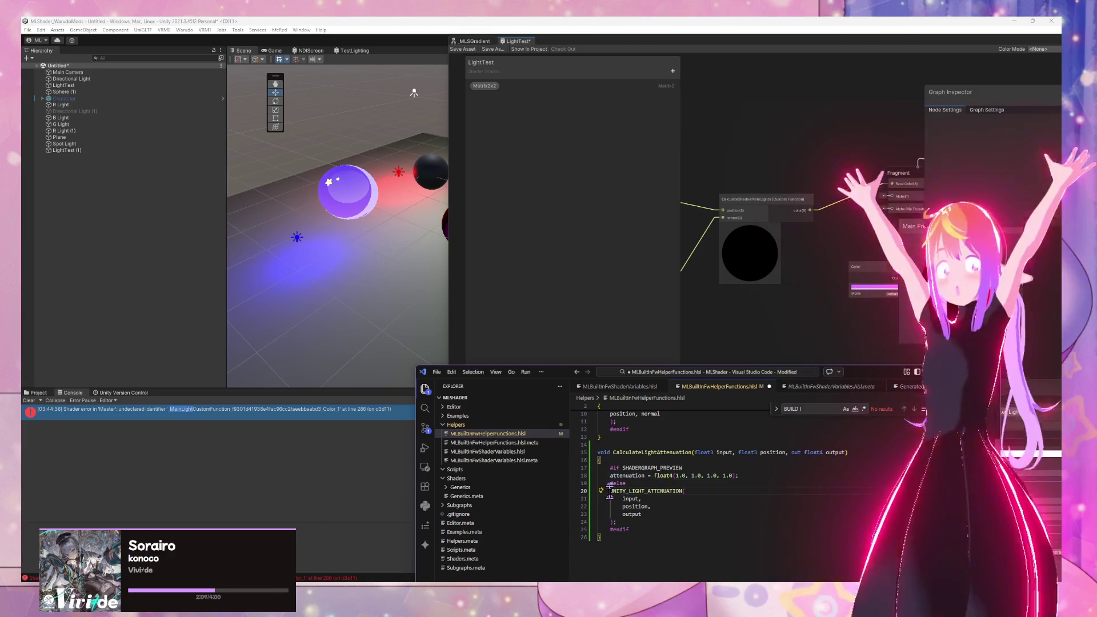
click(603, 461)
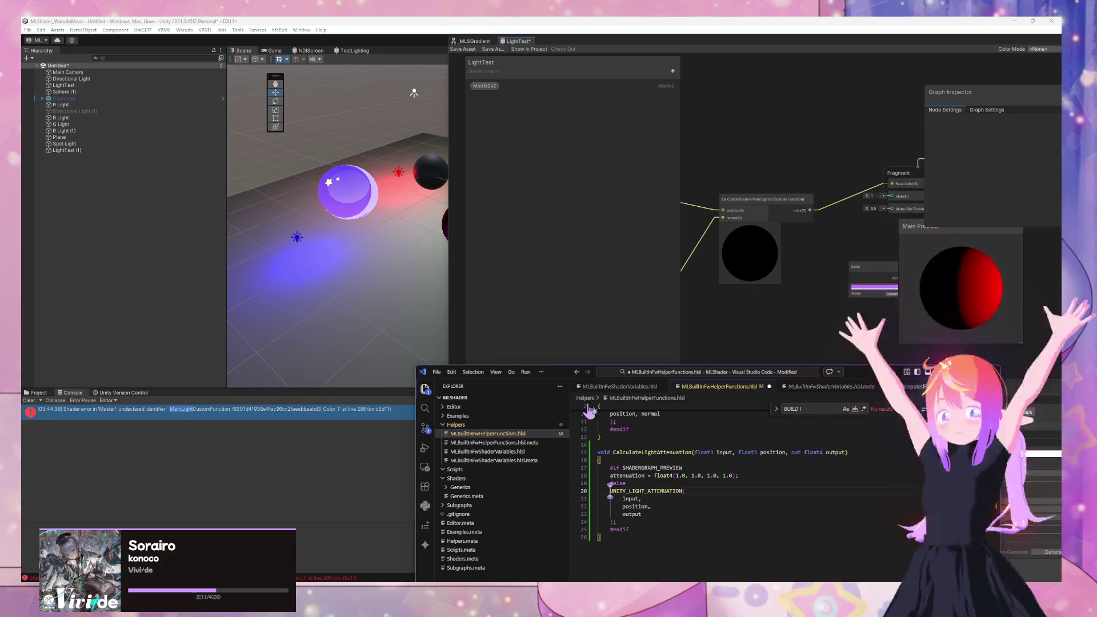
key(super)
click(811, 491)
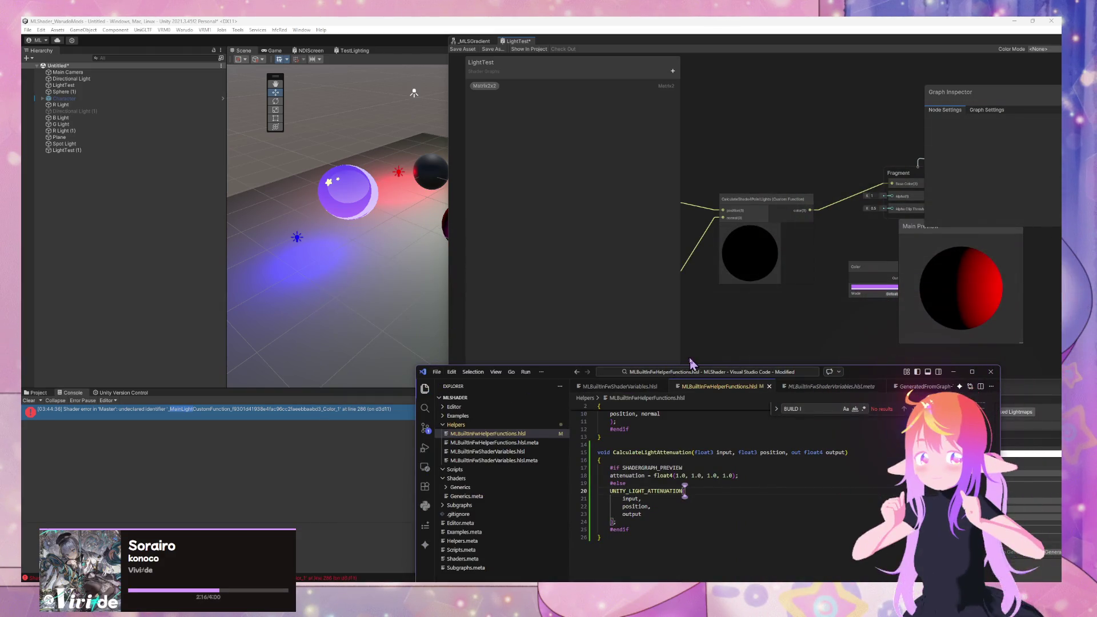
drag(553, 375, 579, 382)
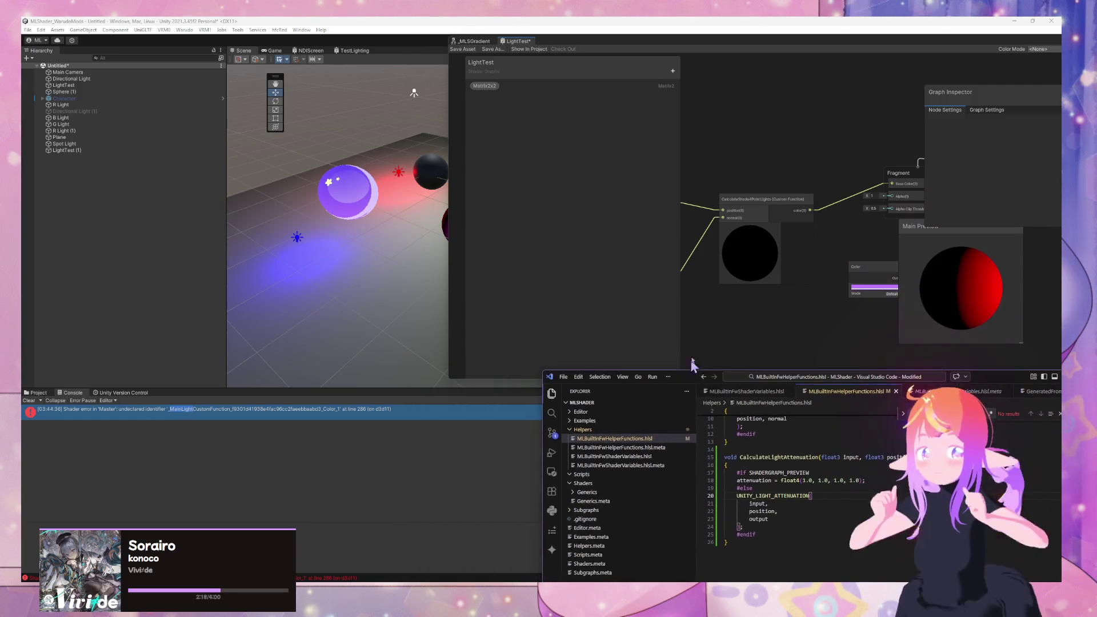
Step: Let Unity recompile the shader with the edited helper file, then switch back to the other windows
click(734, 323)
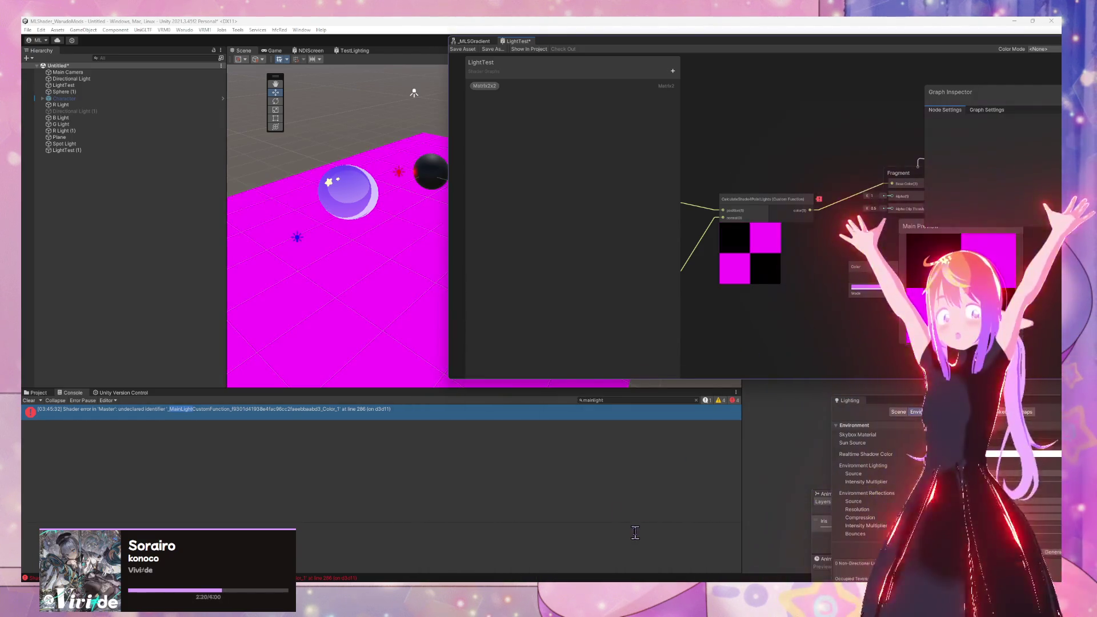
mouse_move(657, 540)
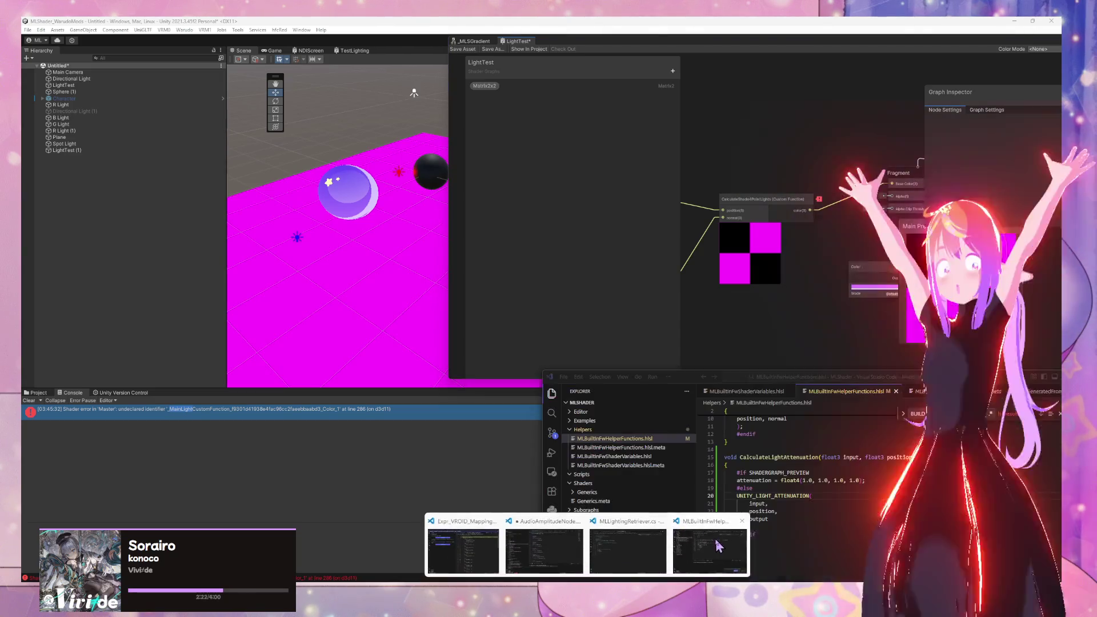
click(710, 546)
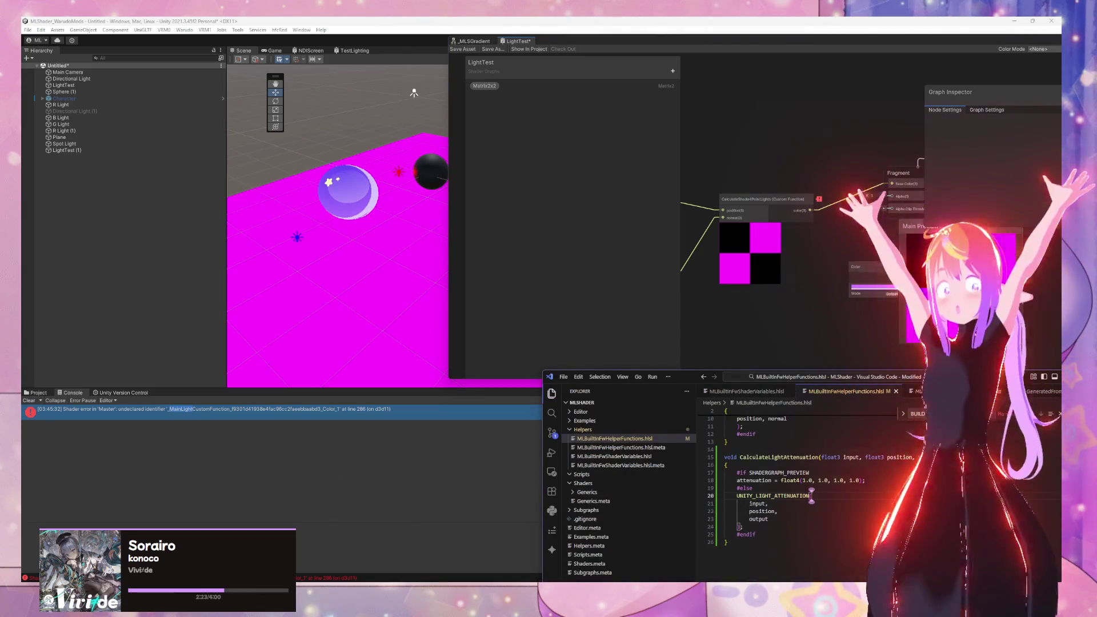
key(alt+Tab)
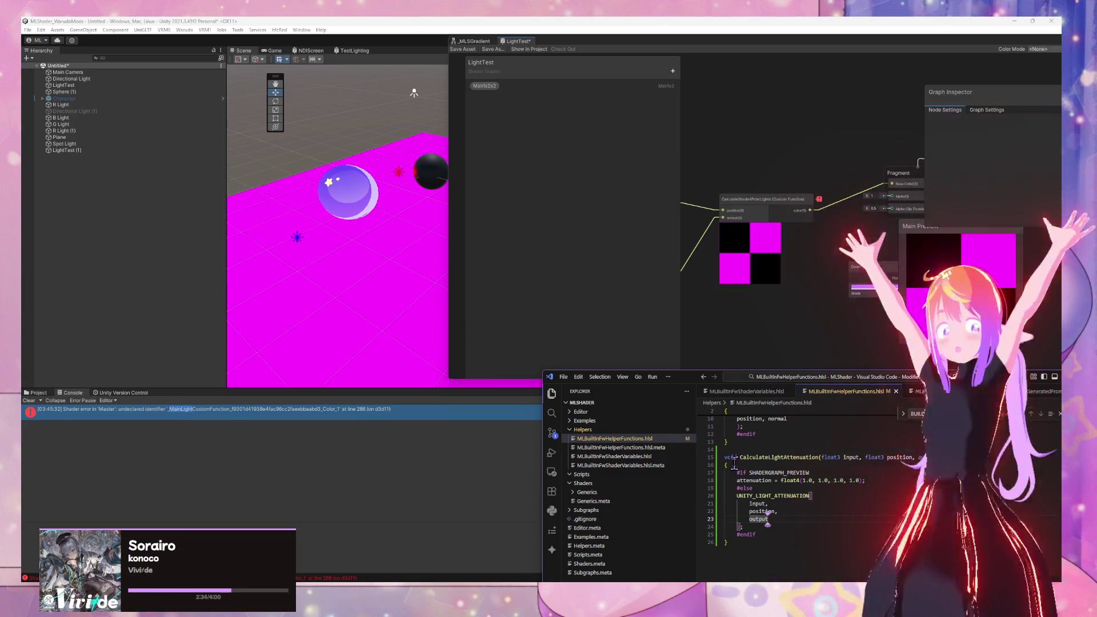
Step: After checking the UNITY_LIGHT_ATTENUATION forum thread, reorder the macro arguments to output, input, position, and save
mouse_move(480, 597)
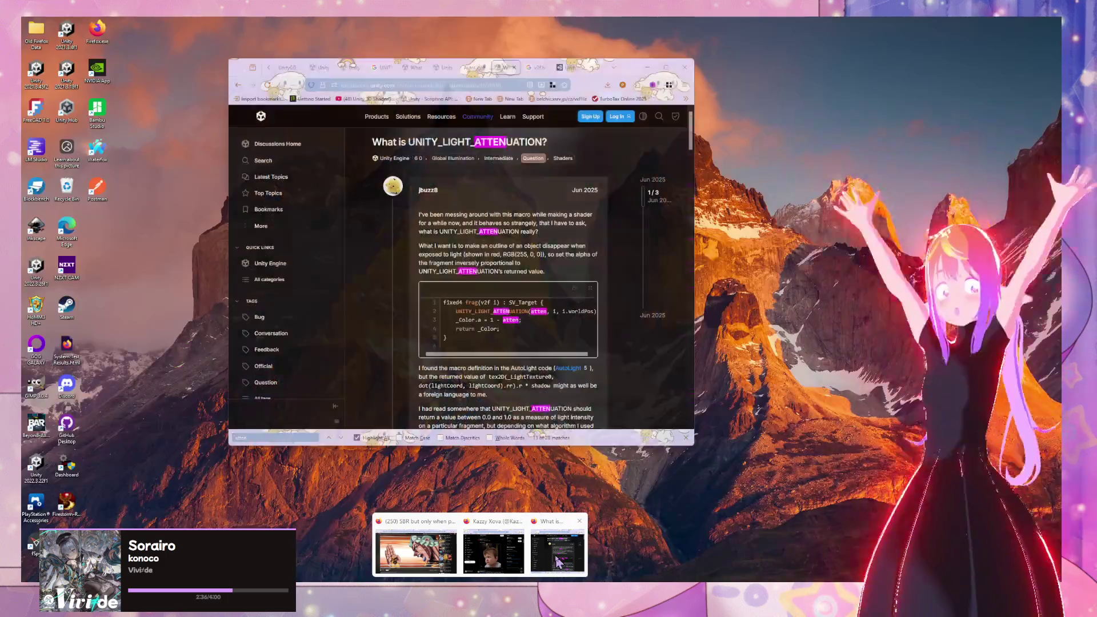
click(557, 563)
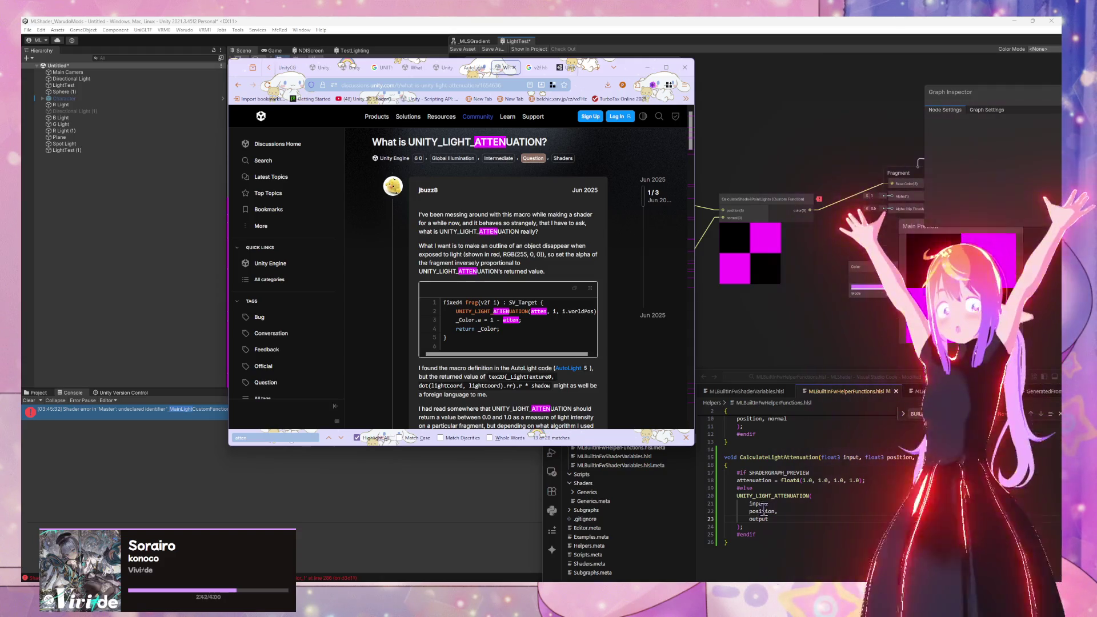
drag(773, 521, 716, 513)
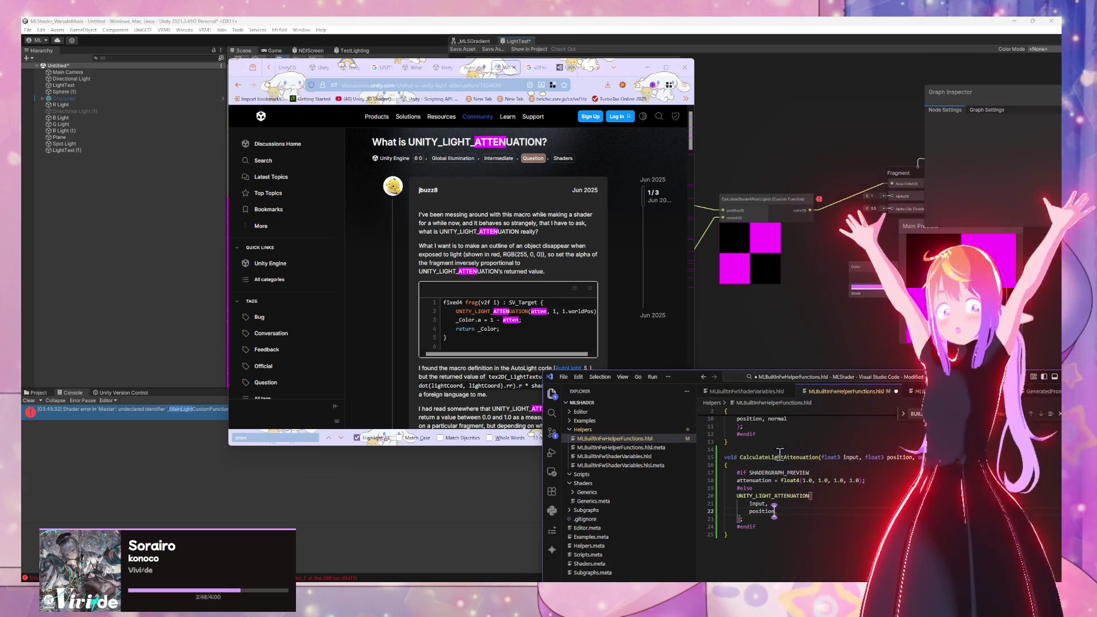
click(821, 496)
text(output)
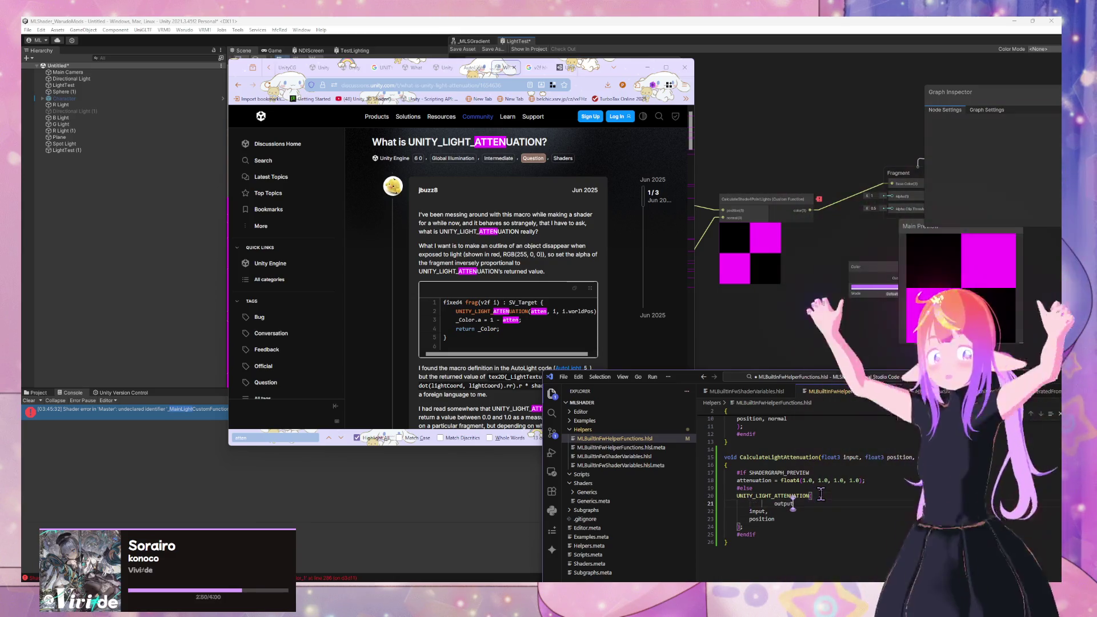
click(773, 503)
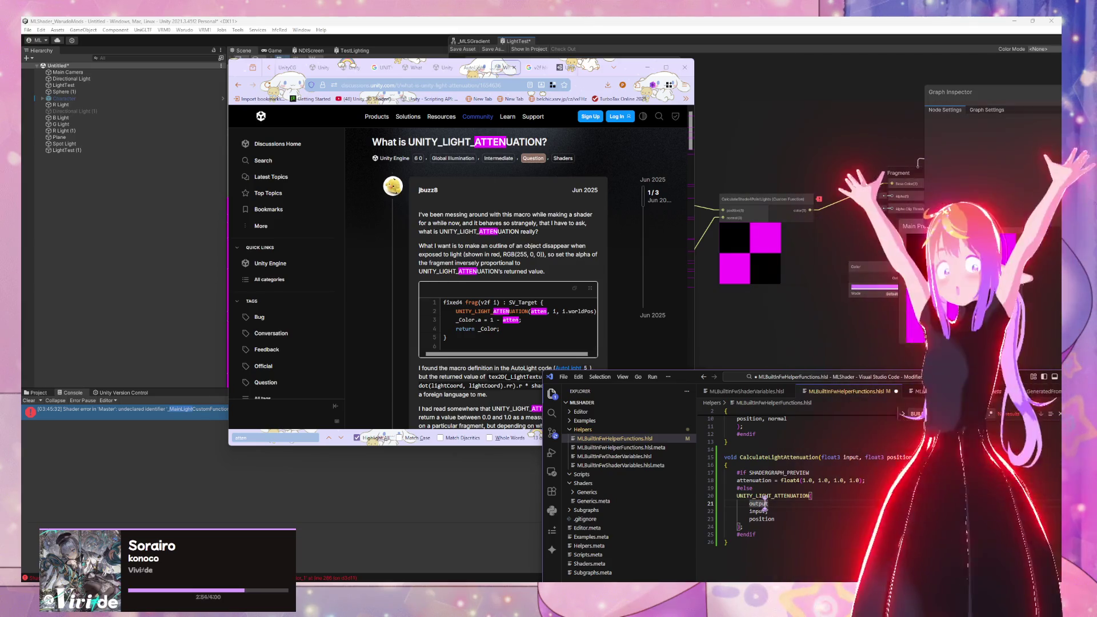
text(,)
key(ctrl+s)
click(744, 321)
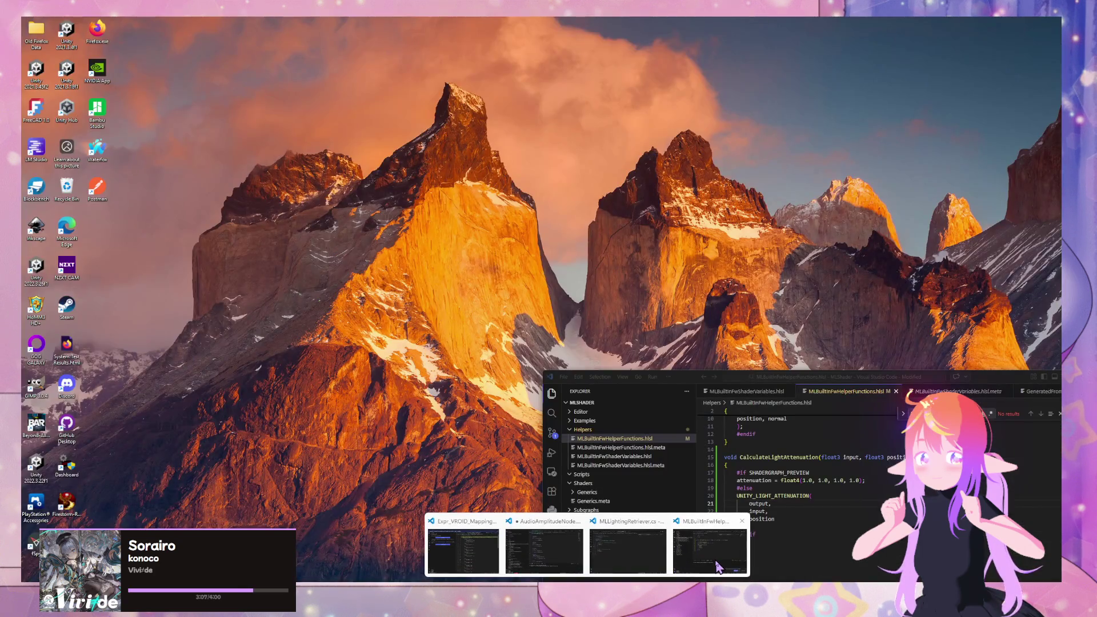
Step: Replace attenuation with output in the preview assignment on line 18
click(719, 567)
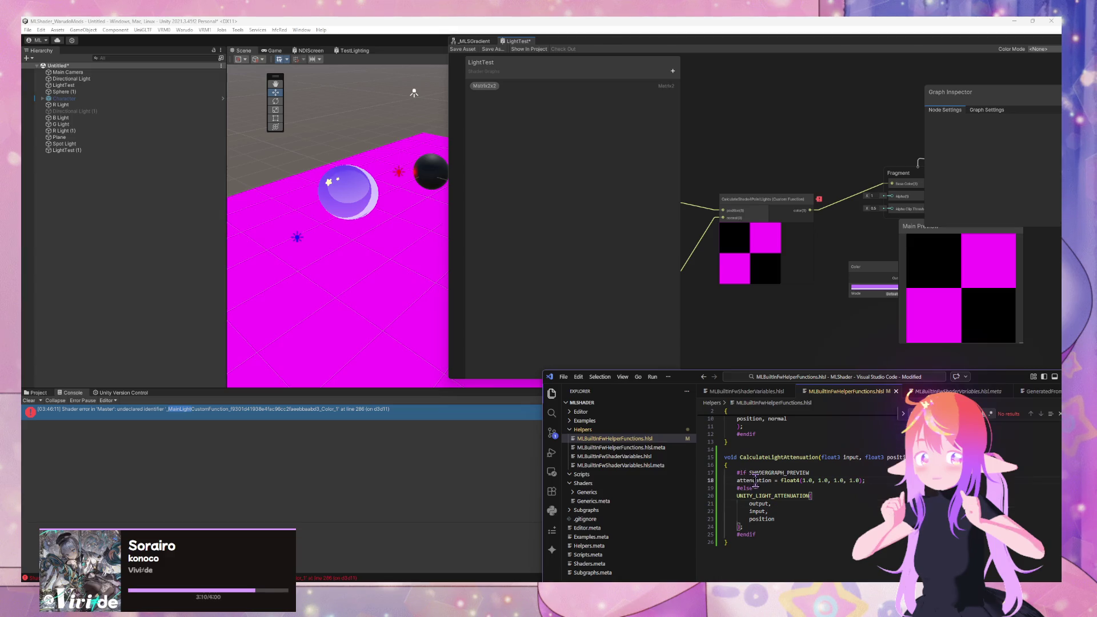
double_click(755, 480)
text(output)
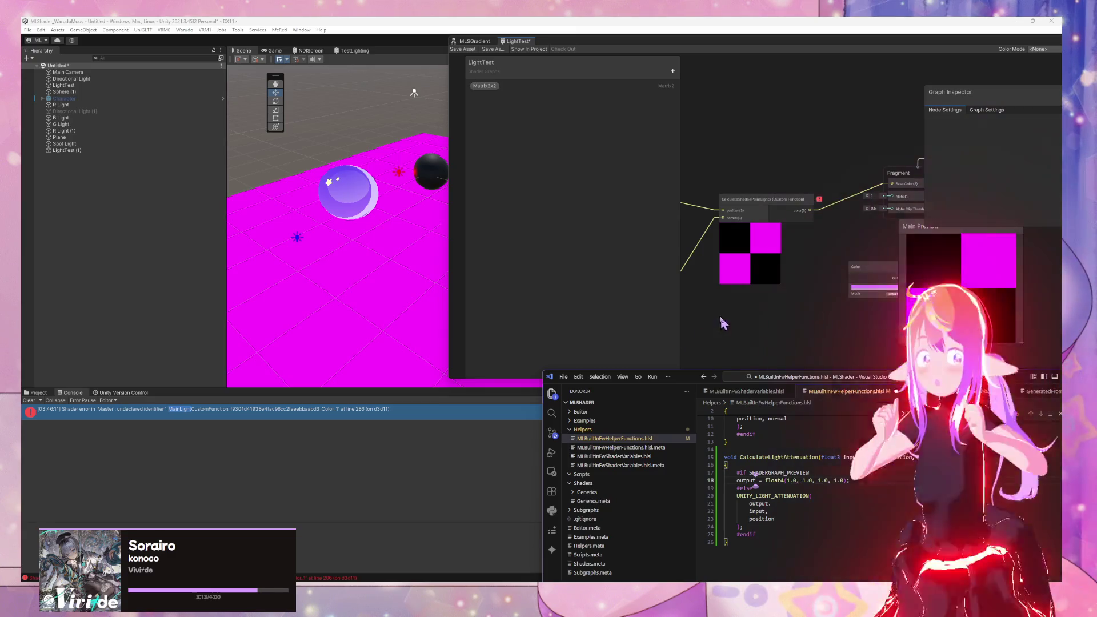
Step: Recompile in Unity and inspect the Custom Function node's settings in Shader Graph
click(411, 300)
click(426, 297)
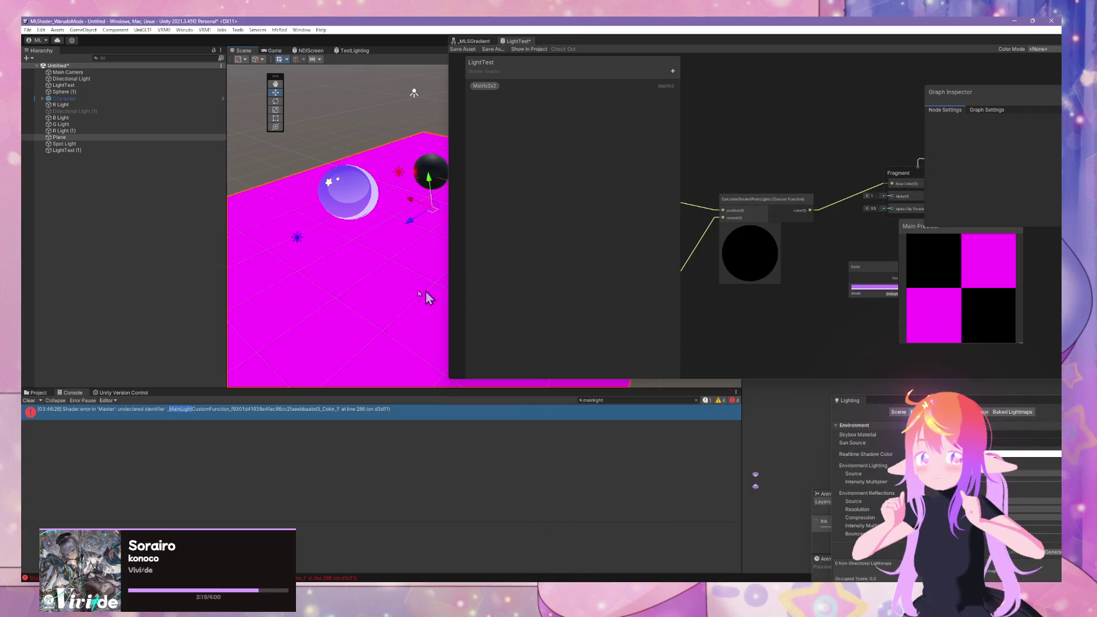
click(724, 316)
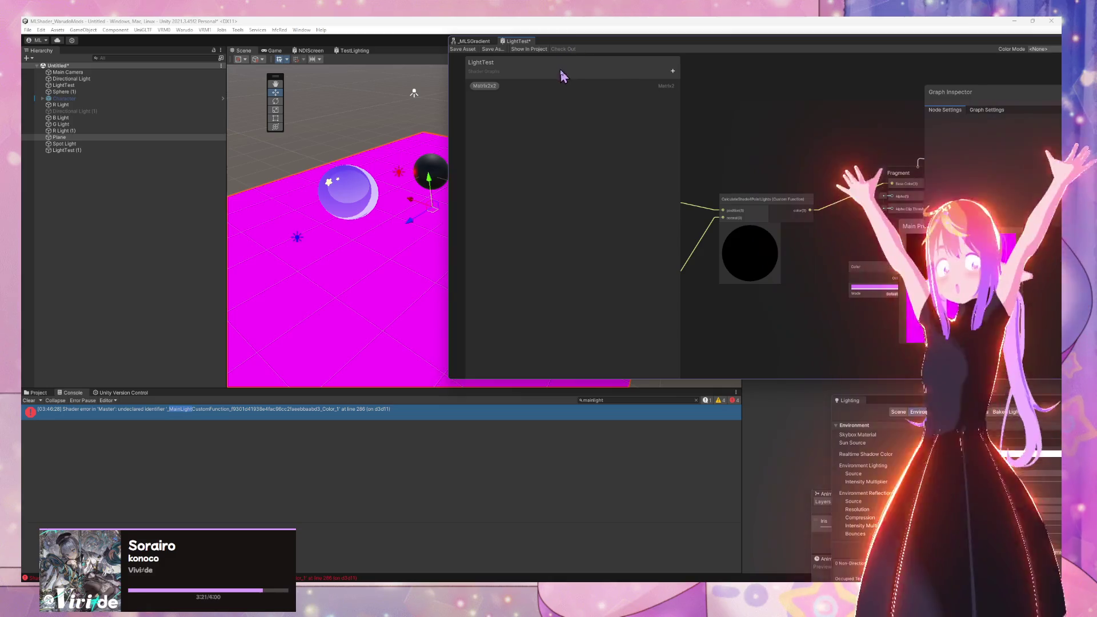
mouse_move(599, 35)
mouse_down()
mouse_move(758, 102)
mouse_move(706, 252)
mouse_up()
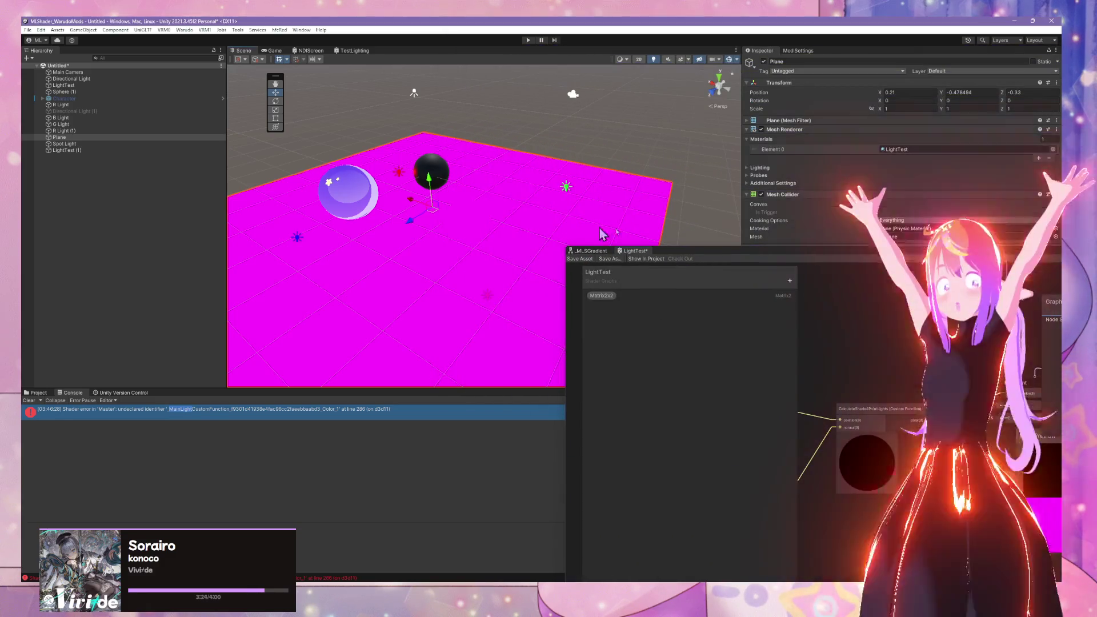
mouse_move(595, 251)
mouse_down()
mouse_move(102, 268)
mouse_move(66, 142)
mouse_move(84, 149)
mouse_up()
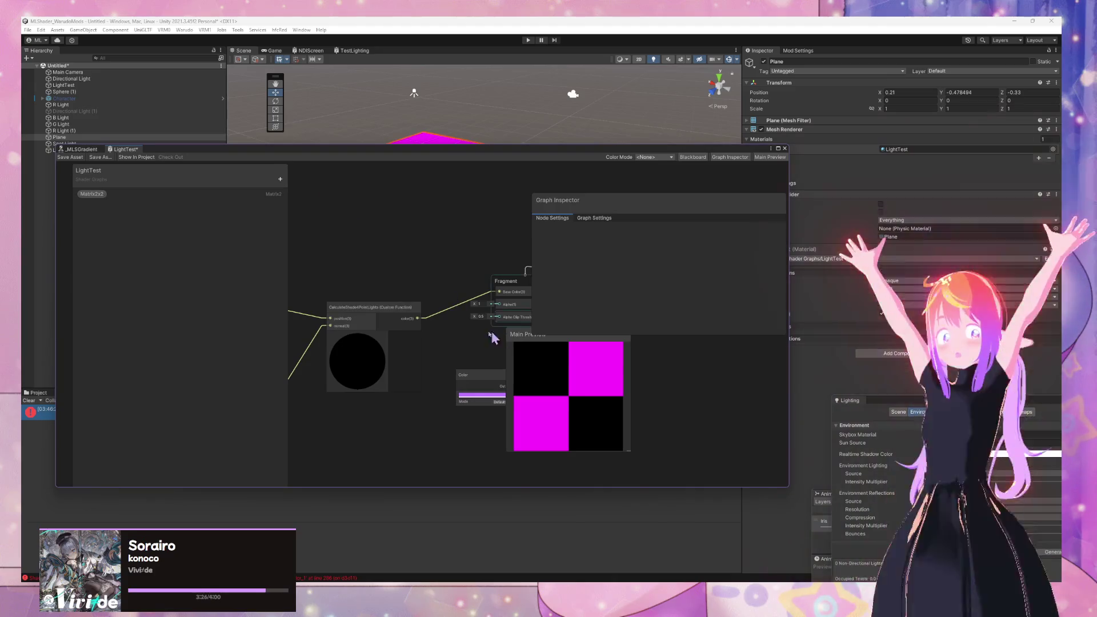
click(399, 310)
Step: Cut the CalculateShade4PointLights part of the function name from line 1
click(587, 581)
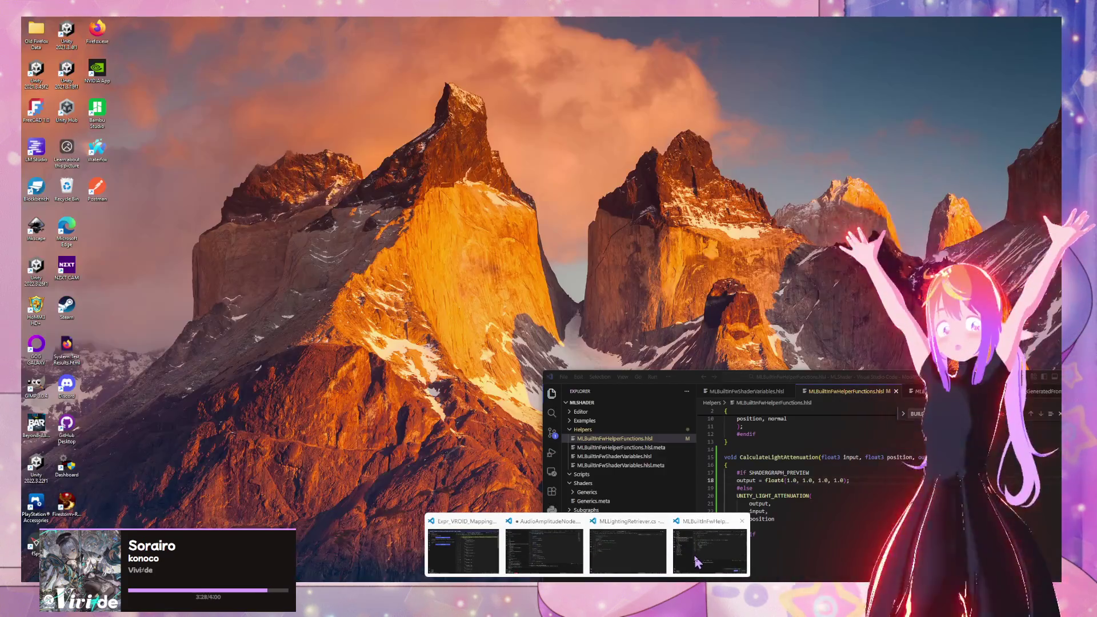
click(696, 559)
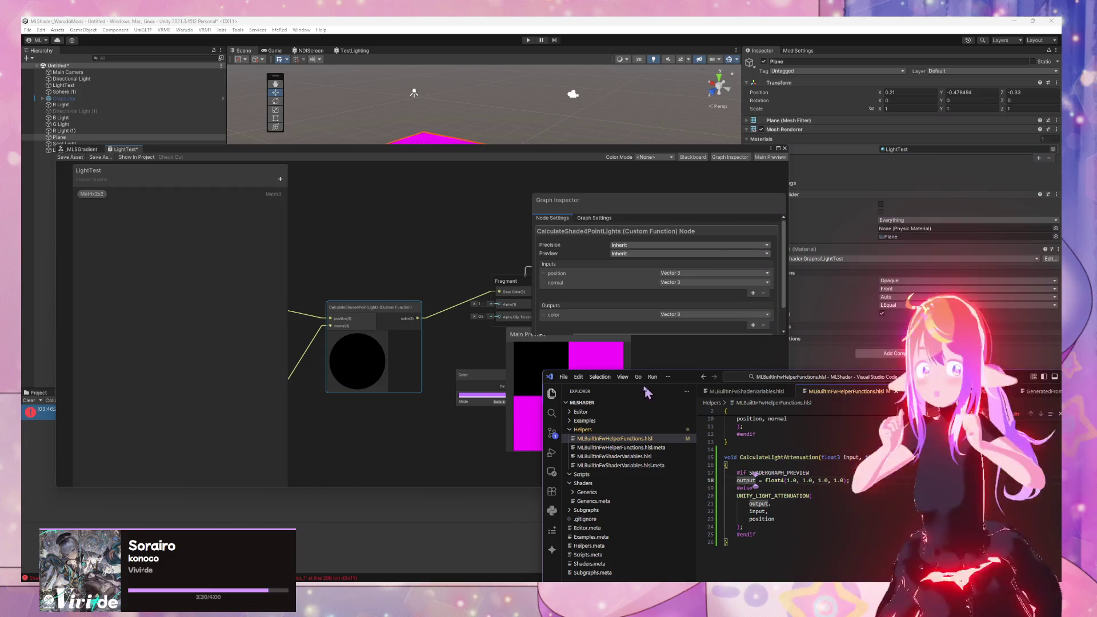
mouse_move(681, 384)
mouse_down()
mouse_move(660, 350)
mouse_move(562, 284)
mouse_up()
scroll(693, 396, up, 3)
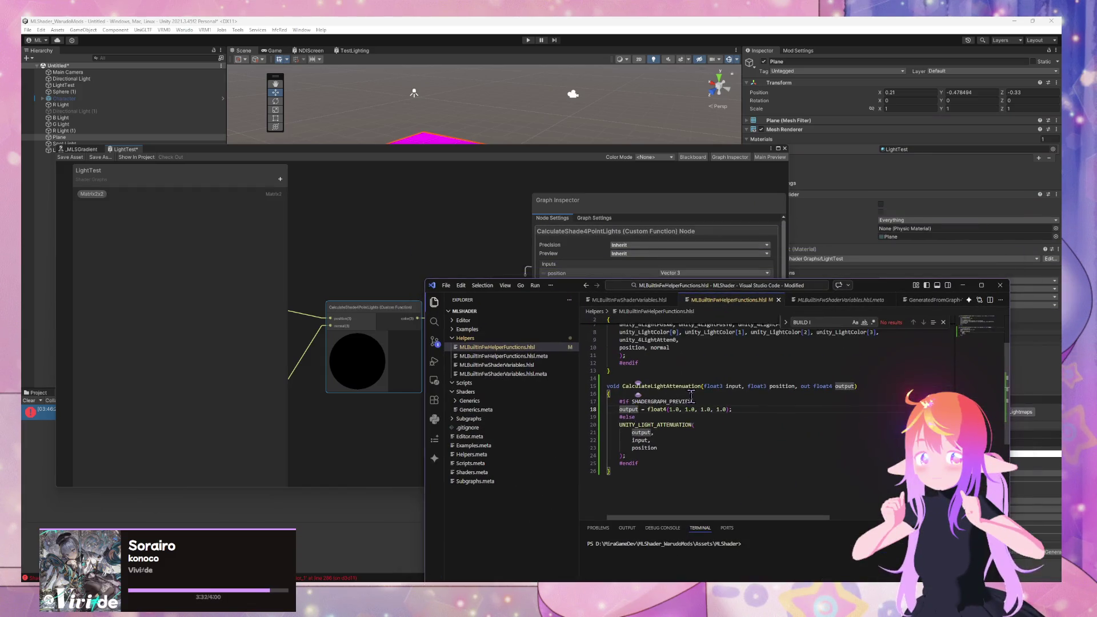
scroll(693, 394, down, 2)
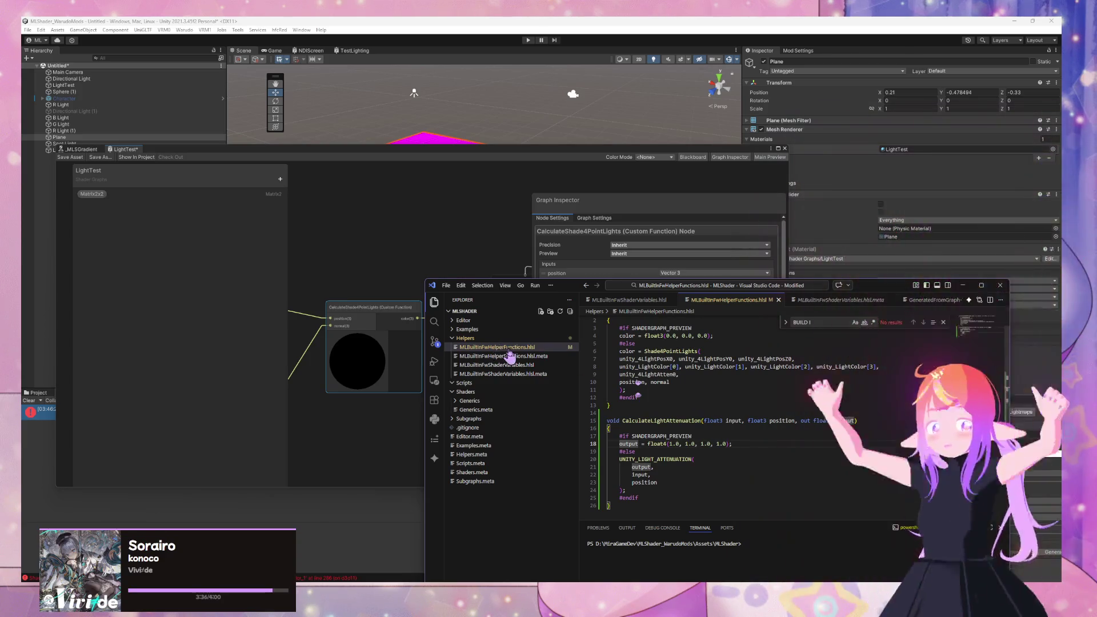
scroll(696, 334, up, 1)
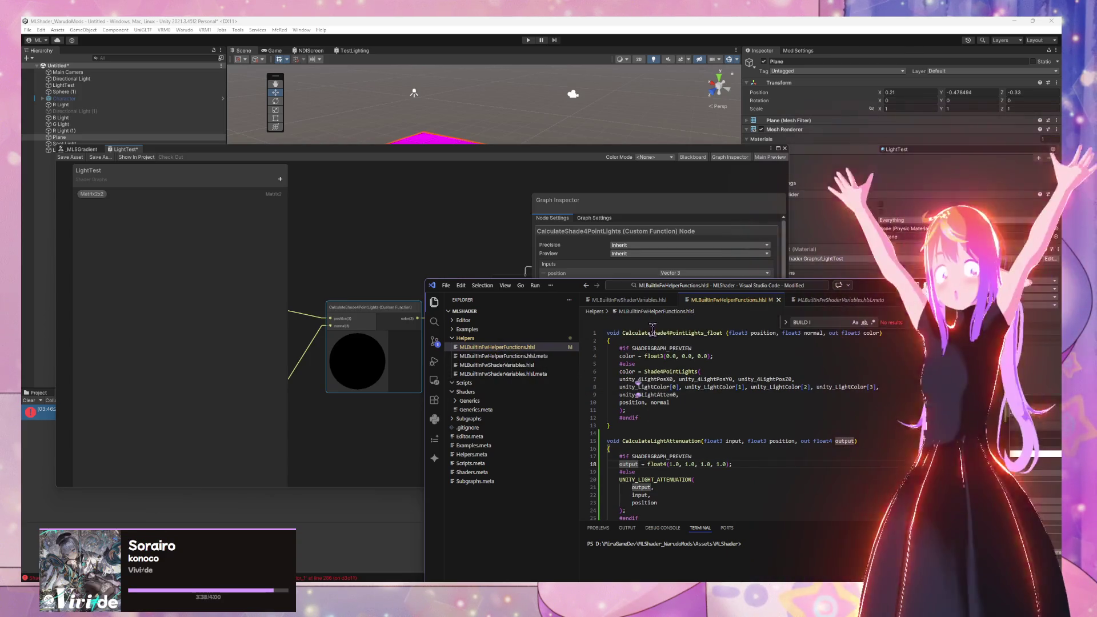
double_click(652, 331)
drag(704, 333, 607, 333)
key(ctrl+c)
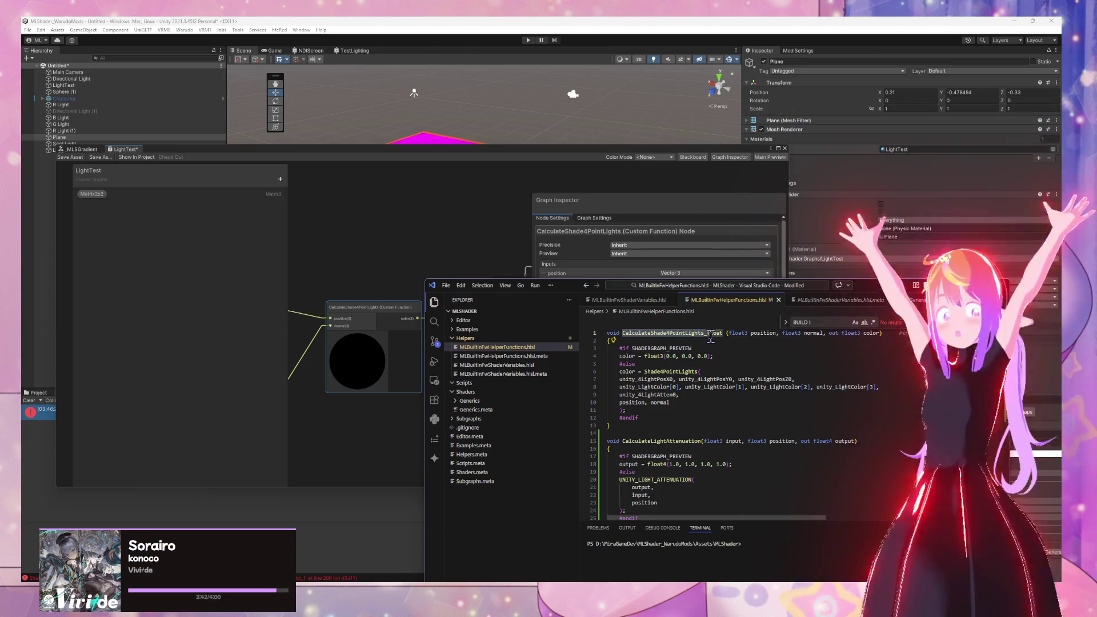
shift+click(703, 333)
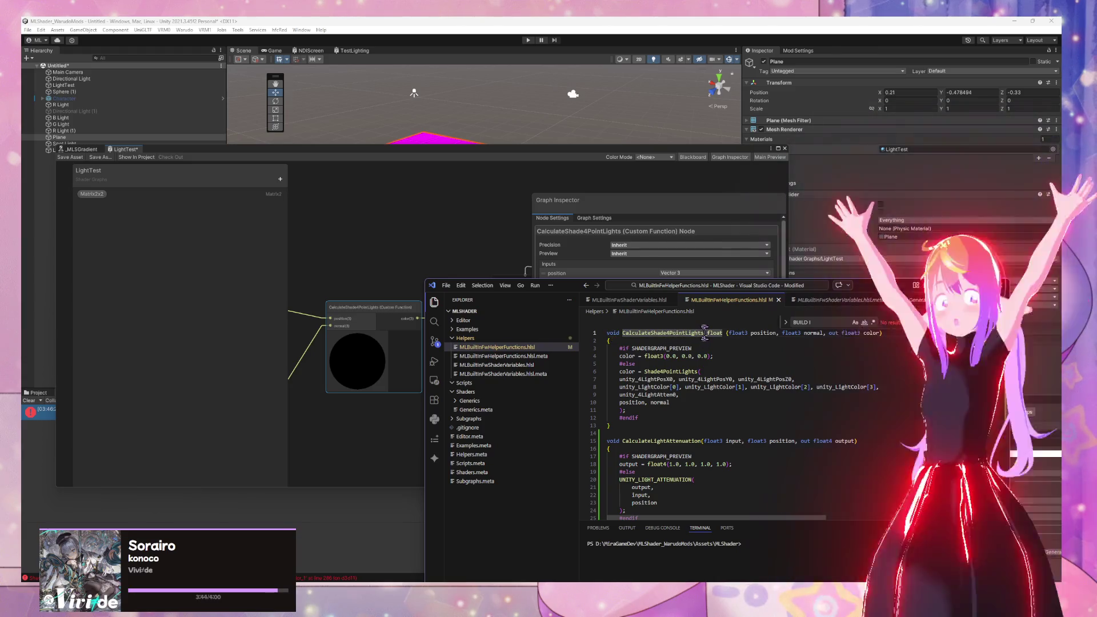
drag(723, 333, 625, 333)
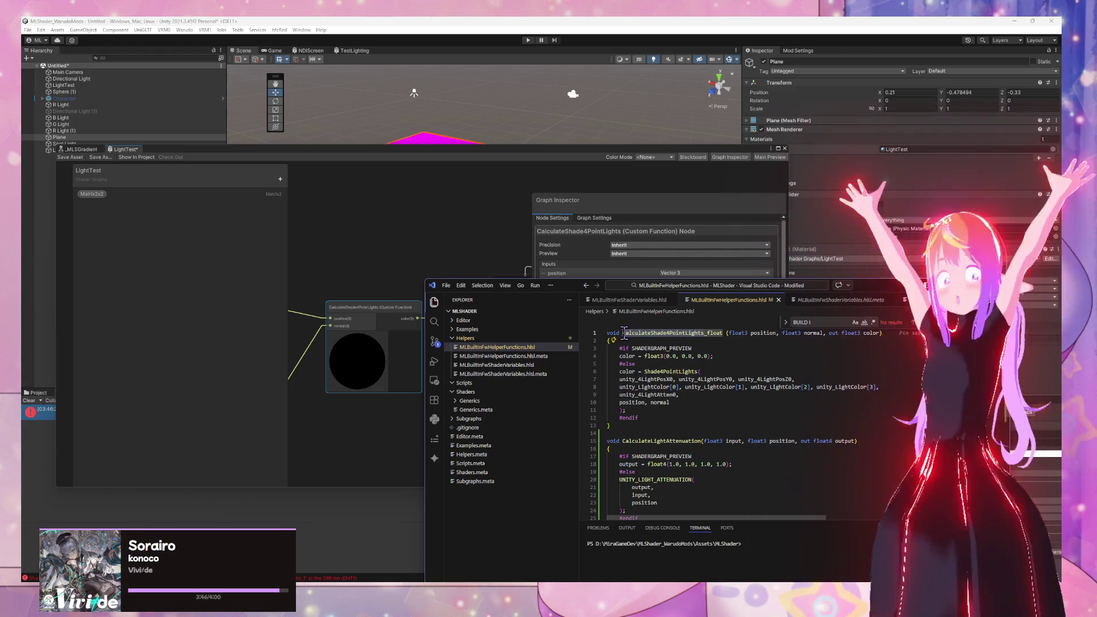
click(571, 347)
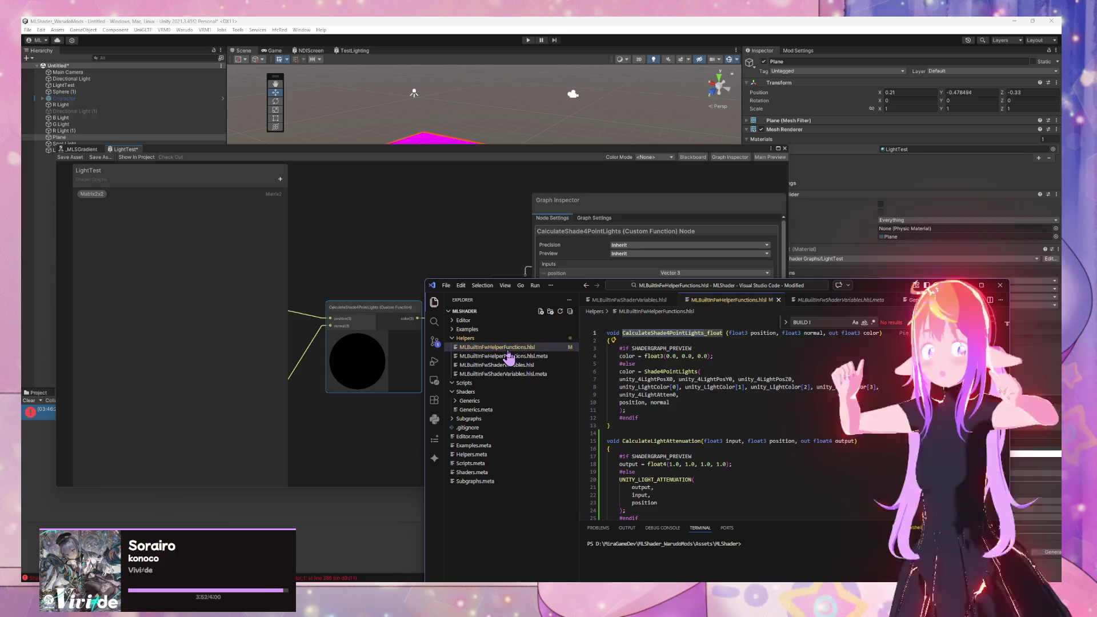
key(BackSpace)
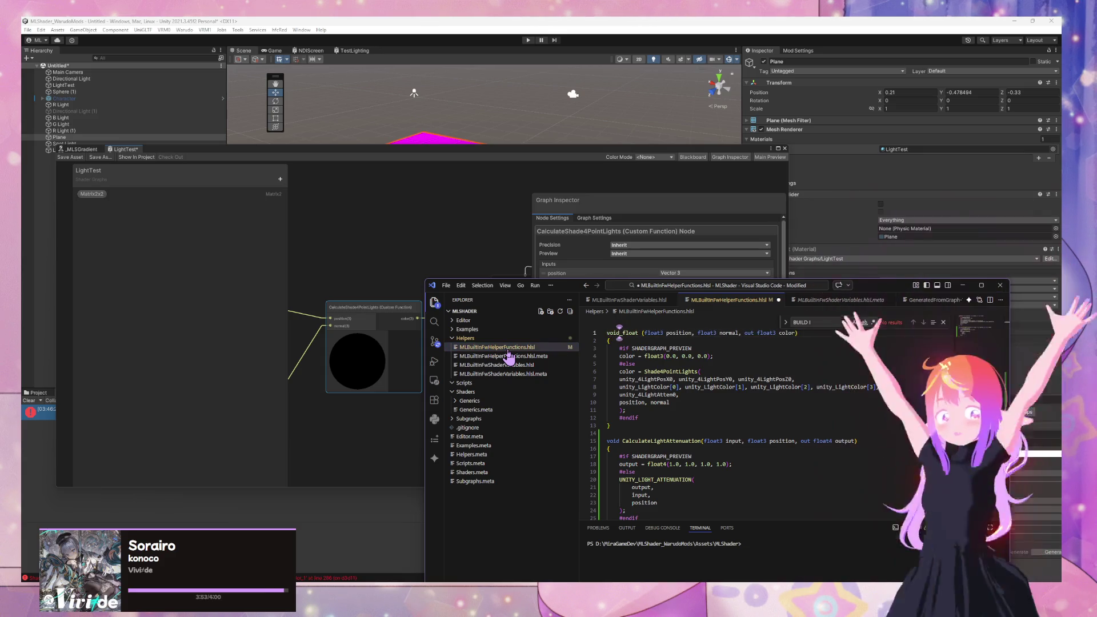
Step: Restore the function name and rename the helper file to CalculateShade4PointLights.hlsl
key(ctrl+z)
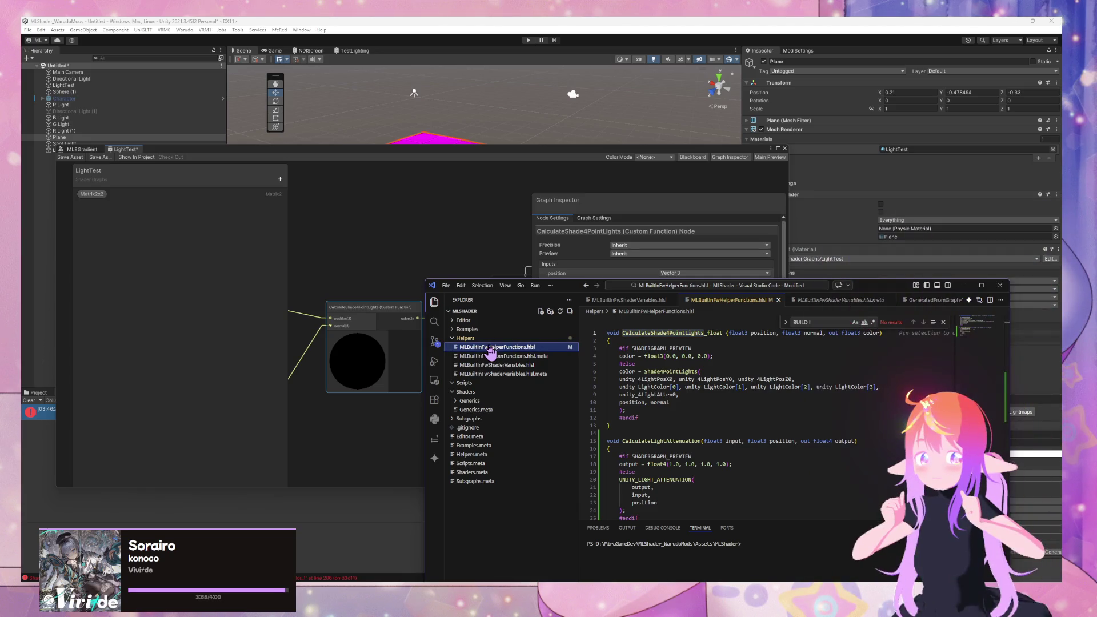
right_click(490, 352)
click(535, 502)
key(ctrl+v)
key(Return)
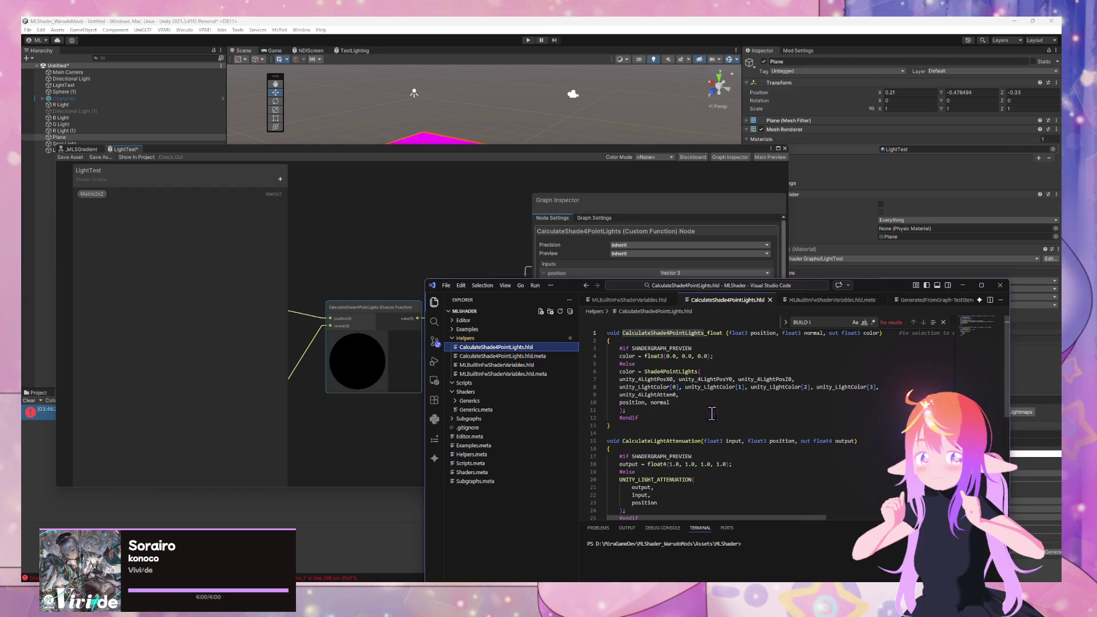
Step: Remove the CalculateLightAttenuation function from CalculateShade4PointLights.hlsl and save
scroll(680, 398, down, 2)
drag(610, 464, 576, 381)
key(ctrl+c)
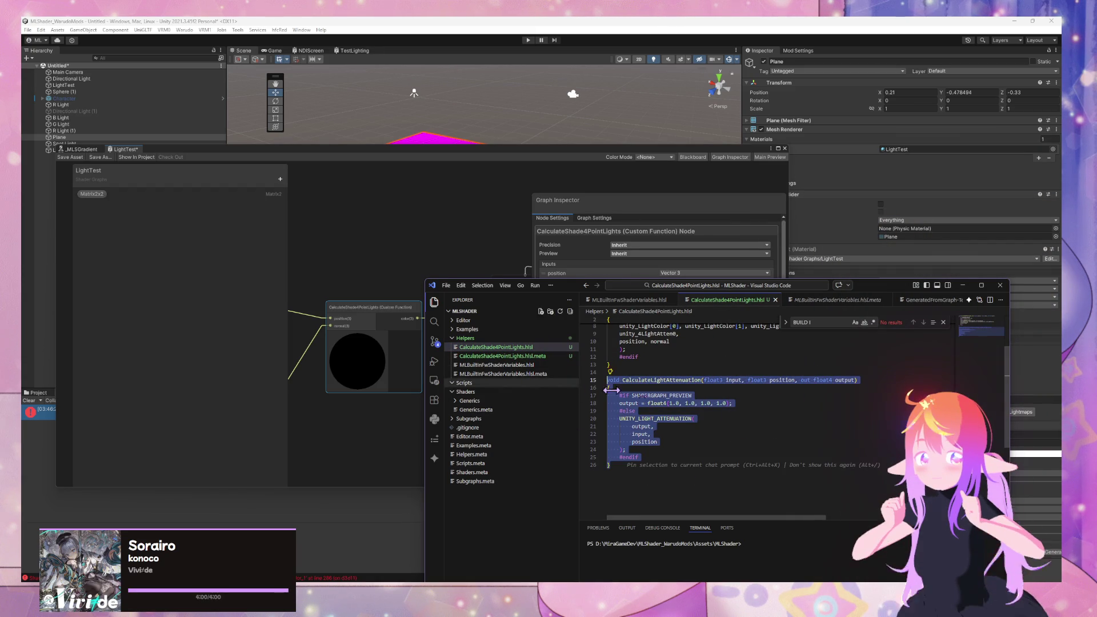
key(BackSpace)
key(BackSpace)
key(BackSpace)
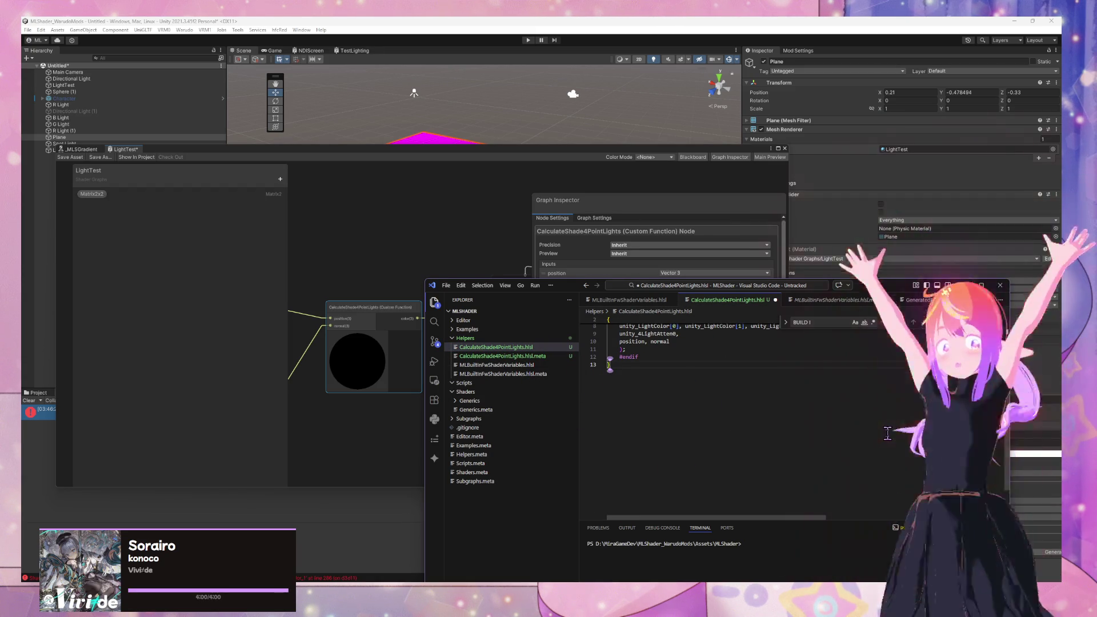
key(ctrl+s)
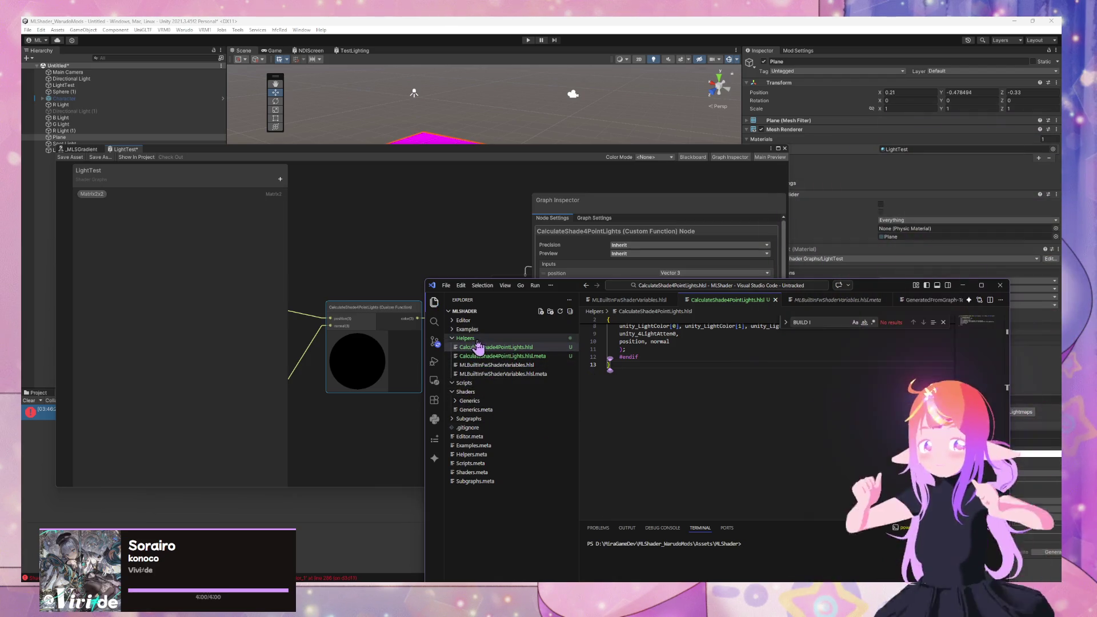
Step: Rename the shader variables file to BuiltInFwShaderVariables.hlsl
click(477, 418)
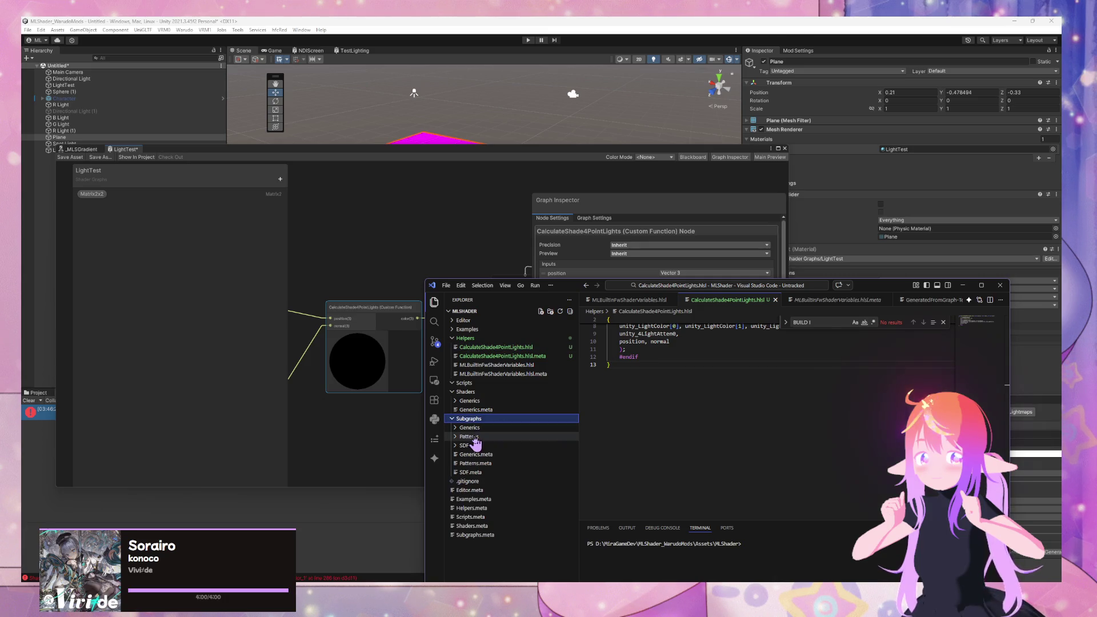
click(469, 427)
click(470, 428)
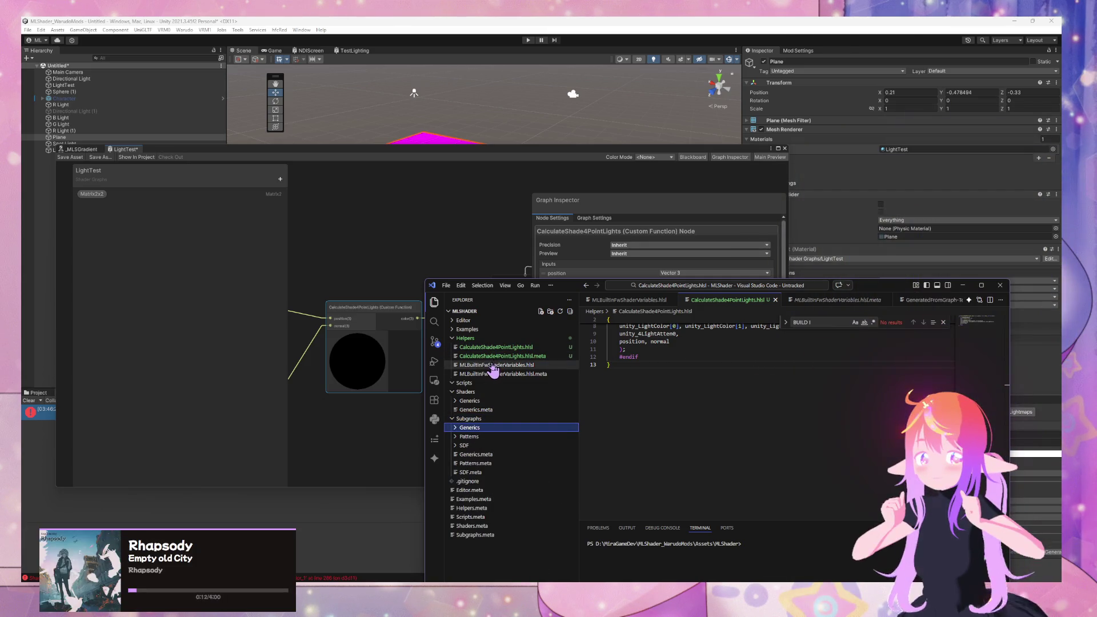
click(492, 365)
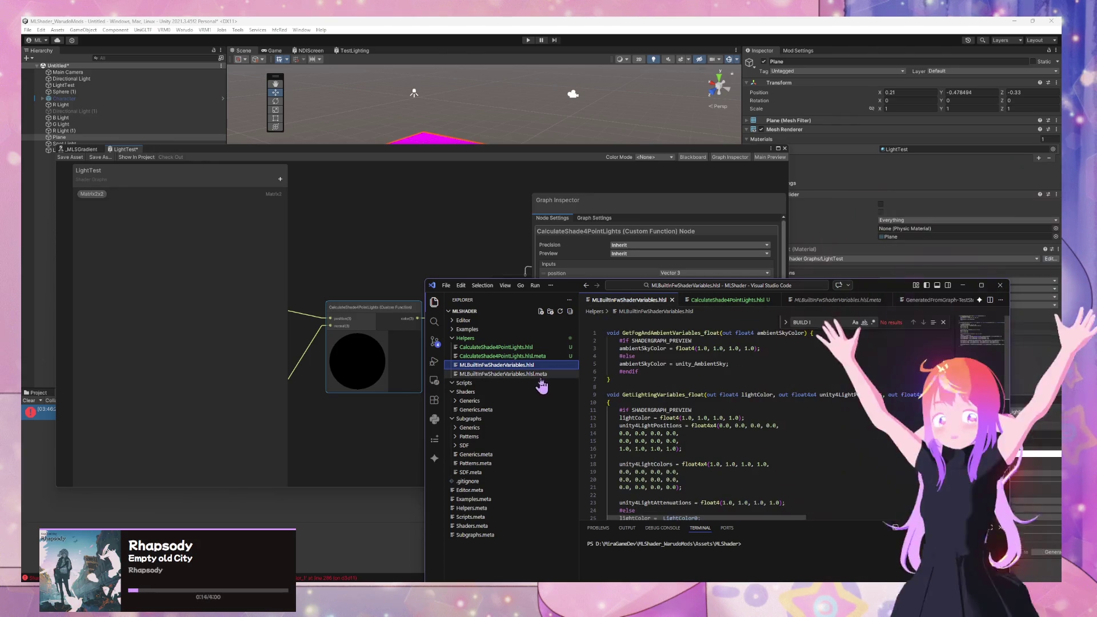
click(481, 366)
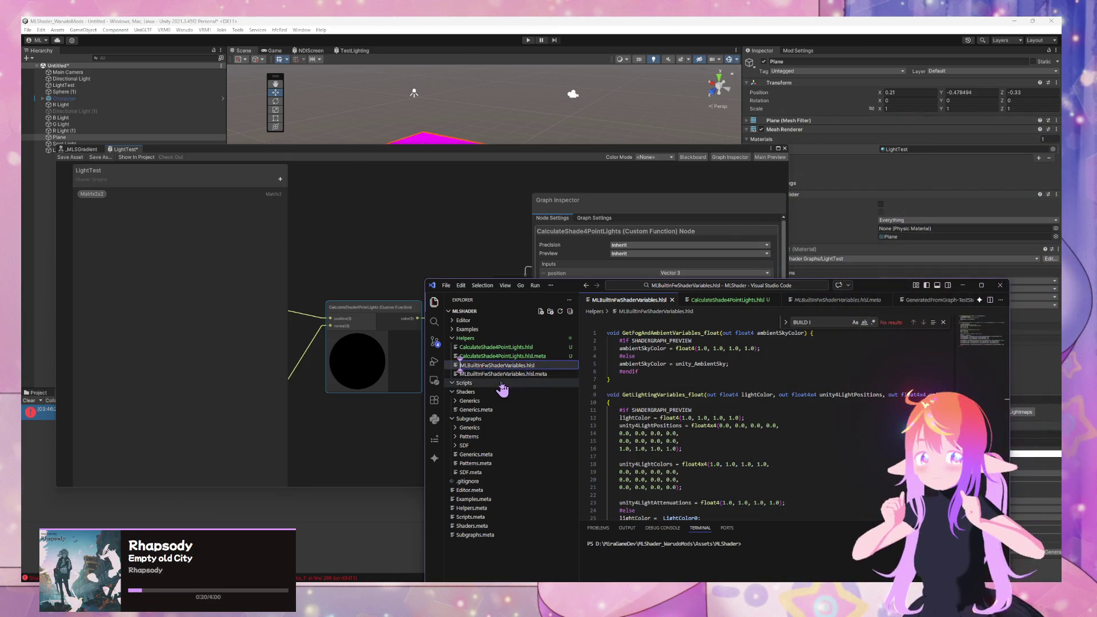
key(Return)
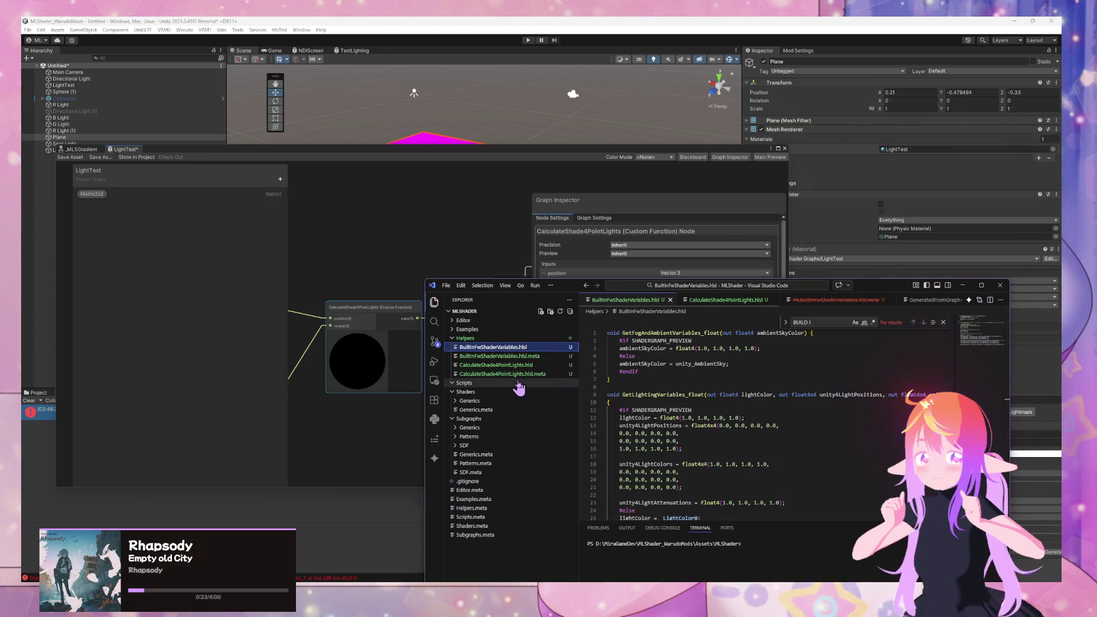
Step: Create a new file CalculateLightAttenuation.hlsl inside the Helpers folder
right_click(503, 339)
click(548, 348)
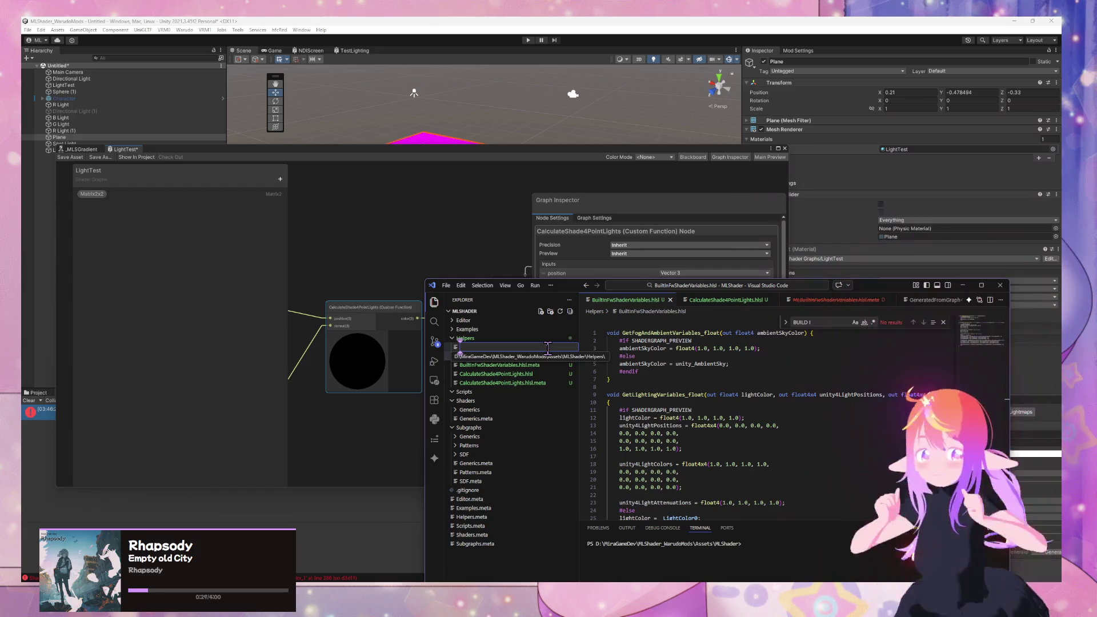
text(Calculate)
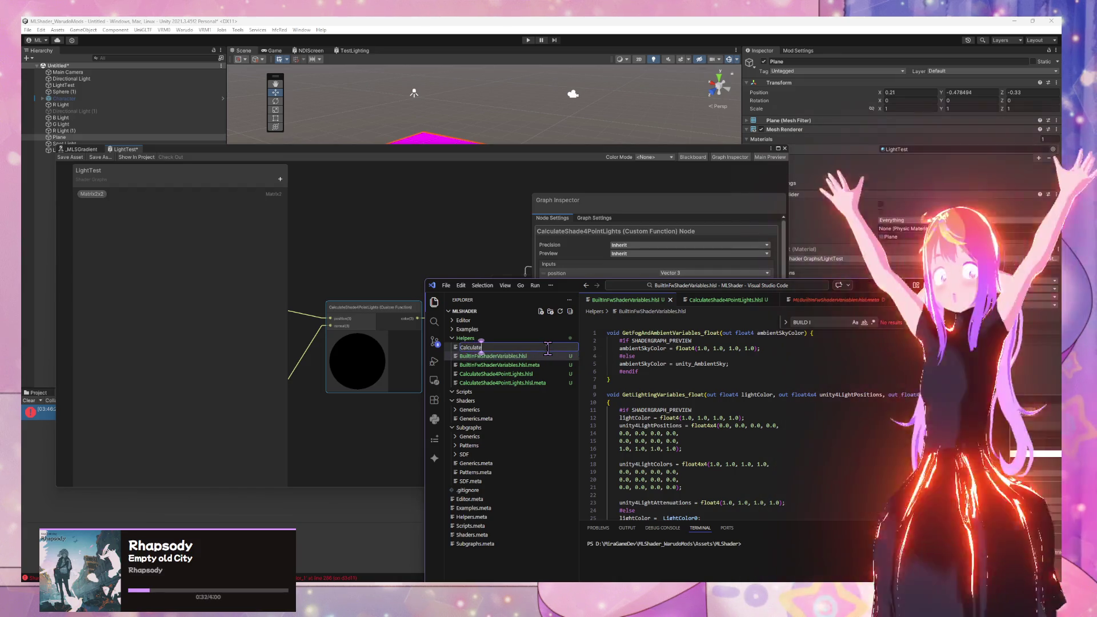
text(LightAttenua)
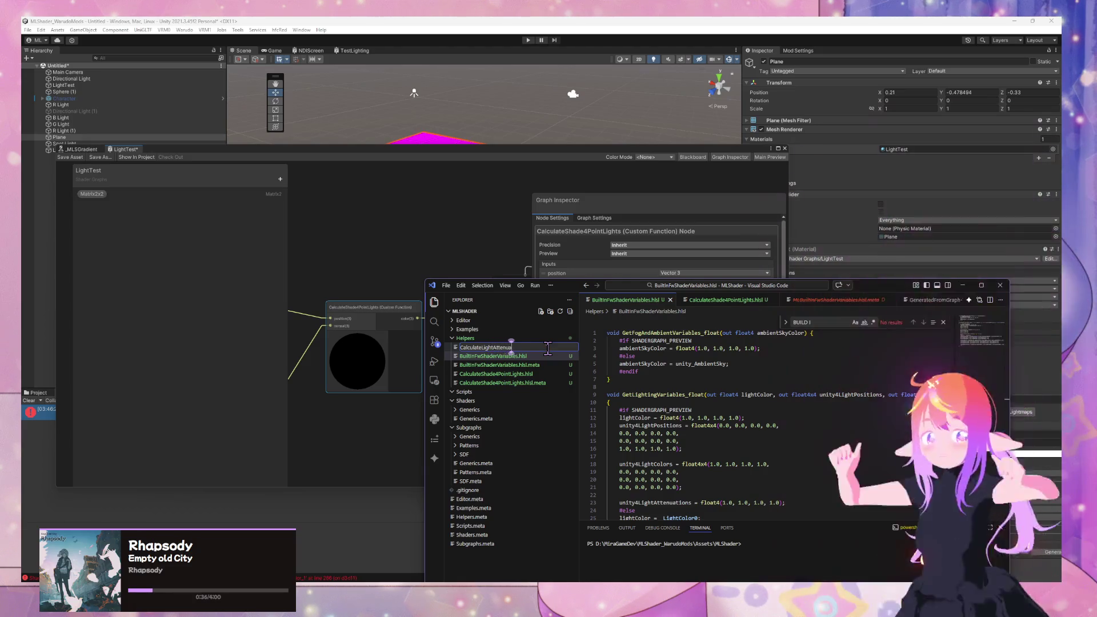
text(tion.hlsl)
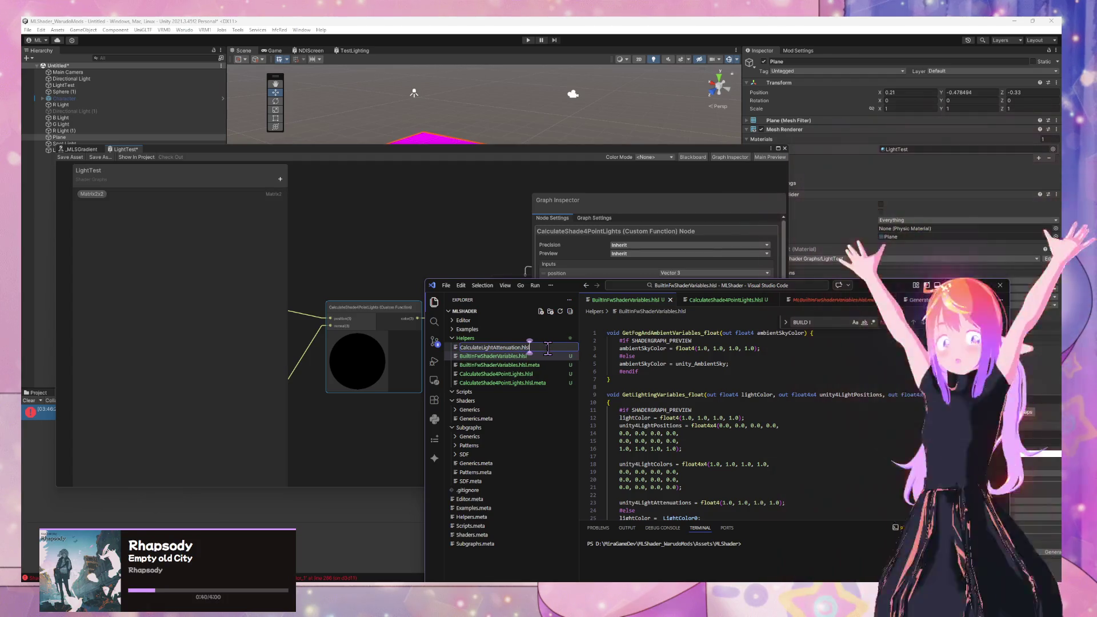
key(Return)
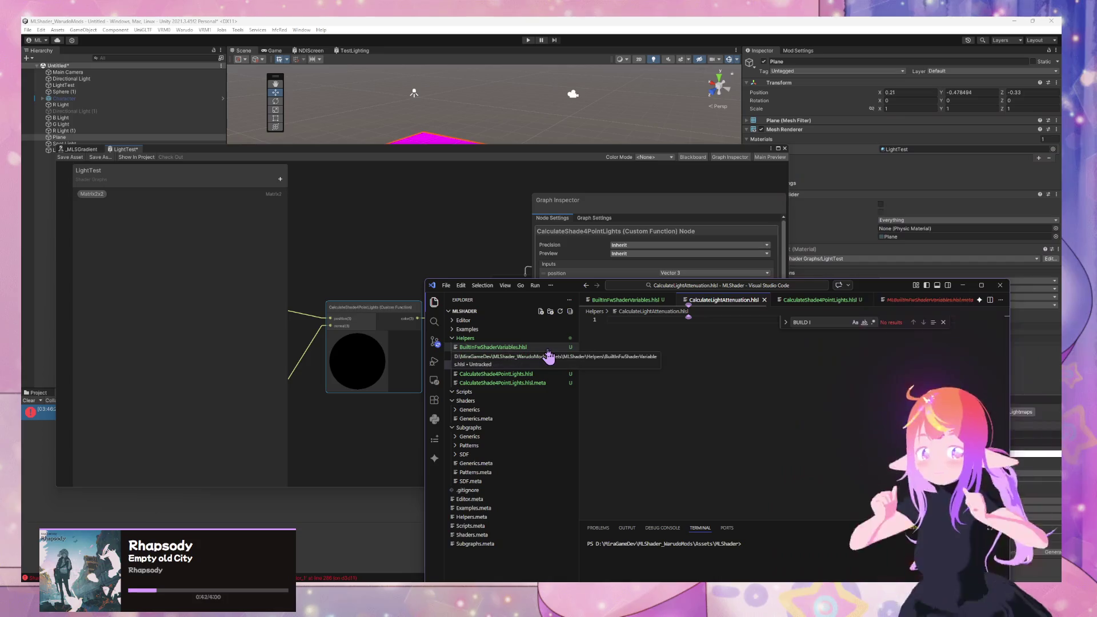
Step: Paste the UNITY_LIGHT_ATTENUATION wrapper function into CalculateLightAttenuation.hlsl
click(415, 217)
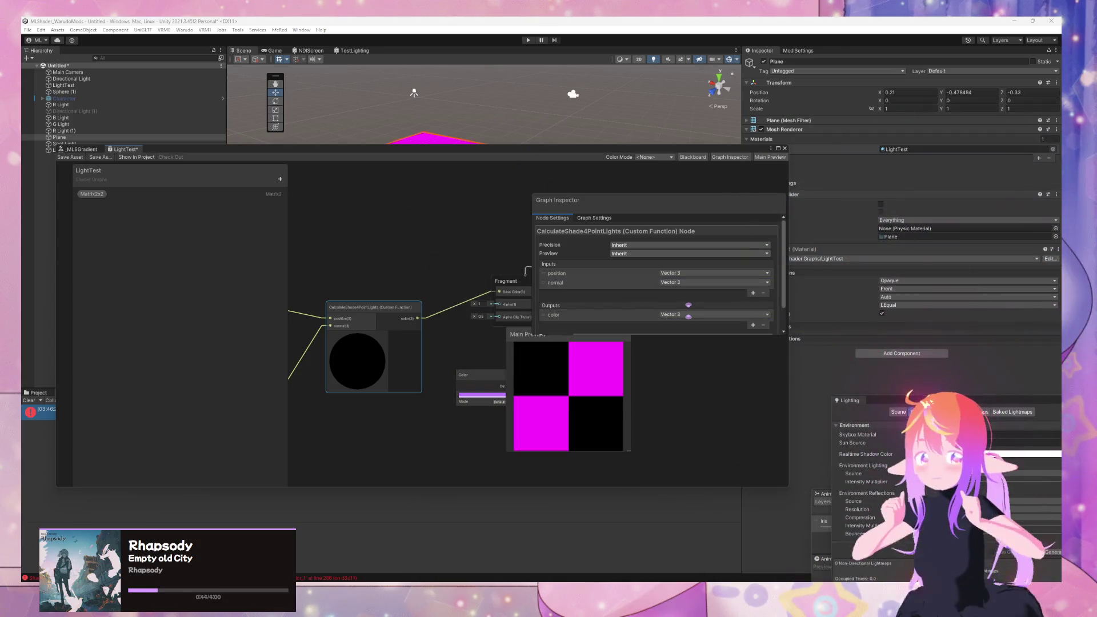
mouse_move(593, 572)
click(690, 552)
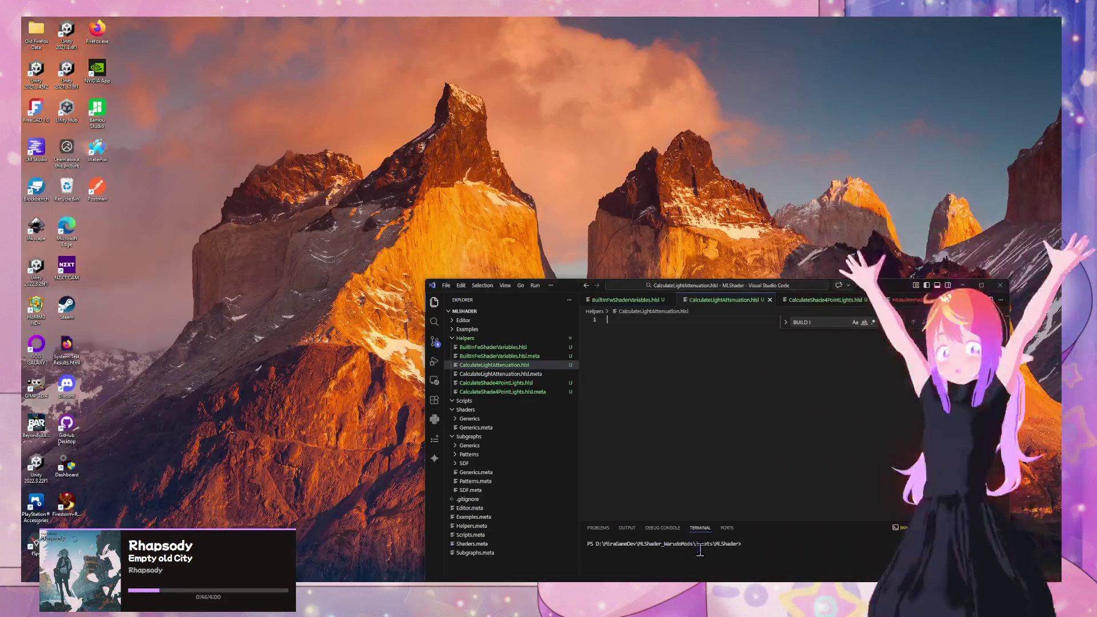
key(ctrl+v)
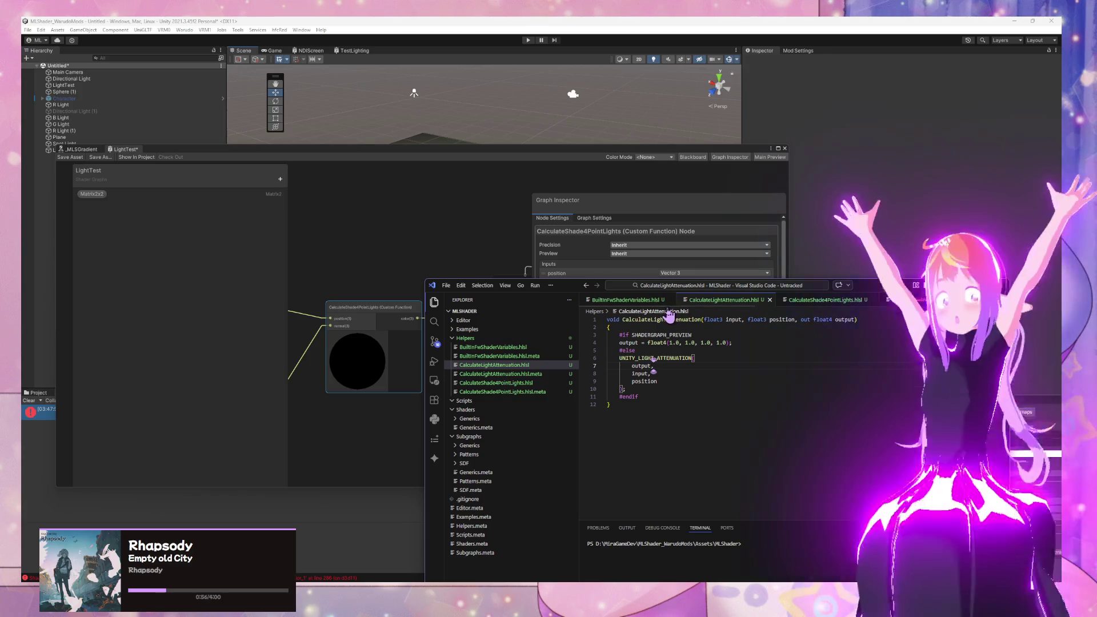
click(429, 239)
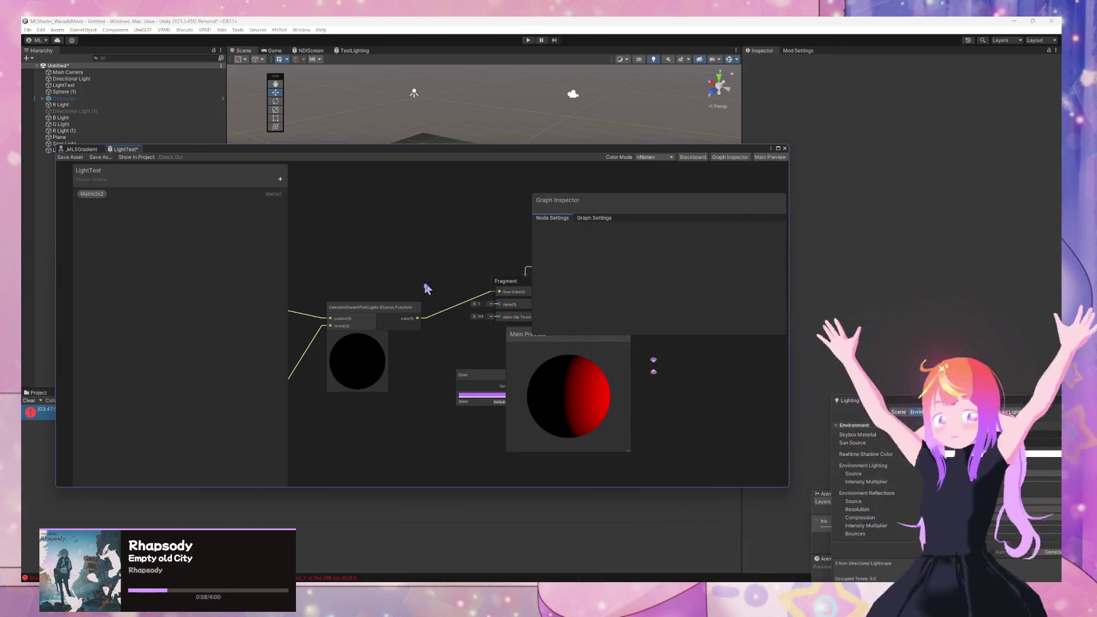
Step: Duplicate the CalculateShade4PointLights node, place the copy above, and disconnect its inputs
click(394, 310)
key(ctrl+d)
mouse_move(404, 296)
mouse_down()
mouse_move(357, 218)
mouse_move(358, 271)
mouse_move(340, 266)
mouse_up()
key(Delete)
click(412, 204)
drag(413, 205, 411, 198)
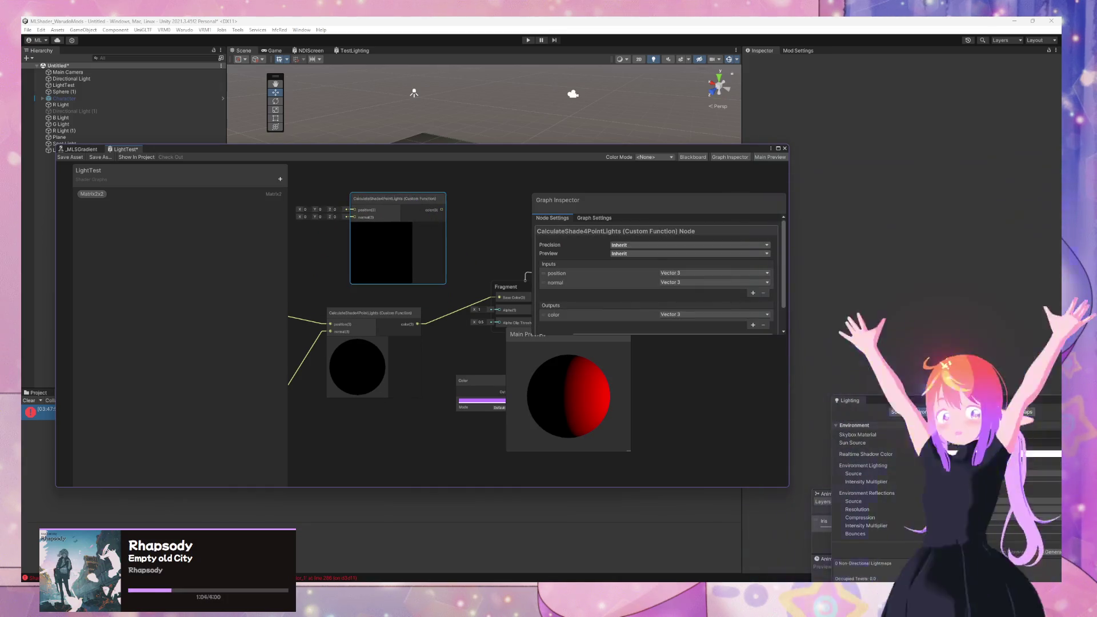
Step: Set the copied node's Source file to CalculateLightAttenuation
mouse_move(587, 594)
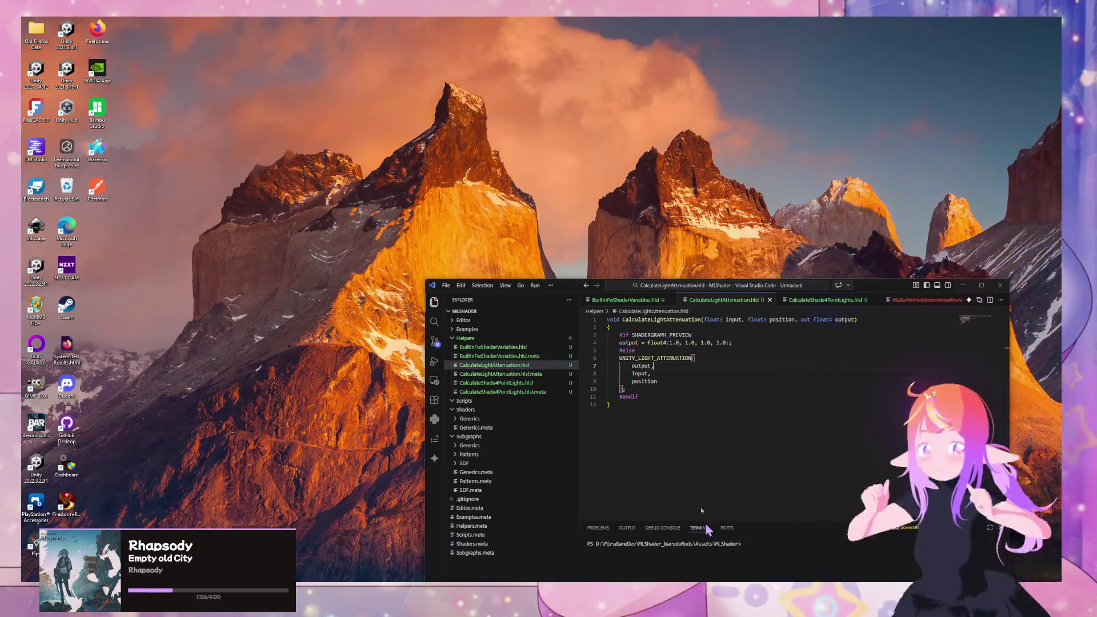
click(709, 540)
click(426, 226)
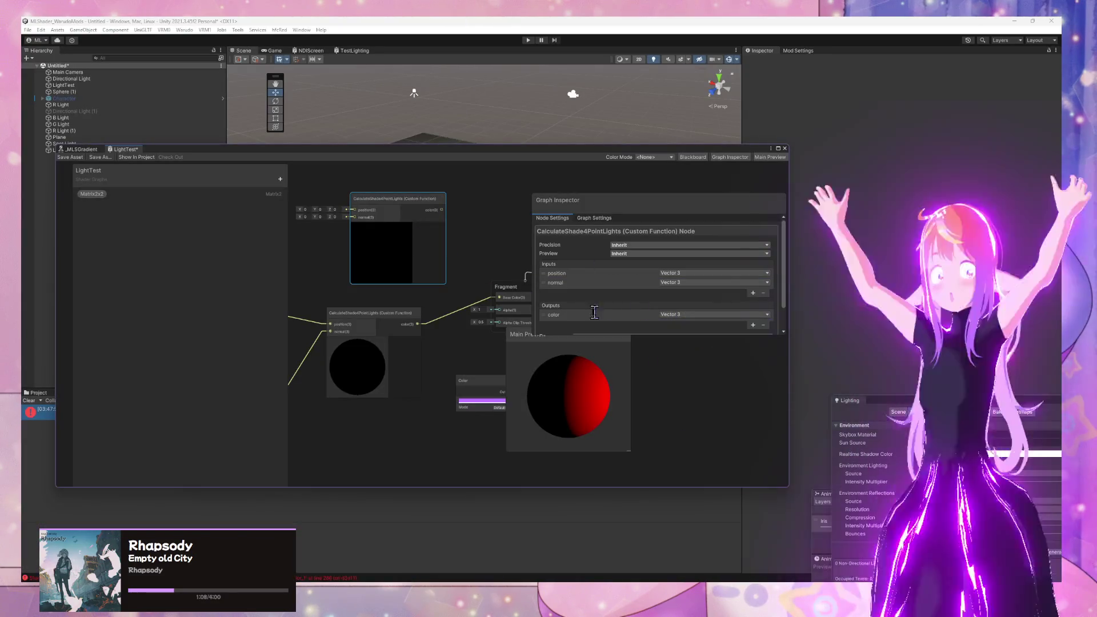
scroll(681, 313, down, 2)
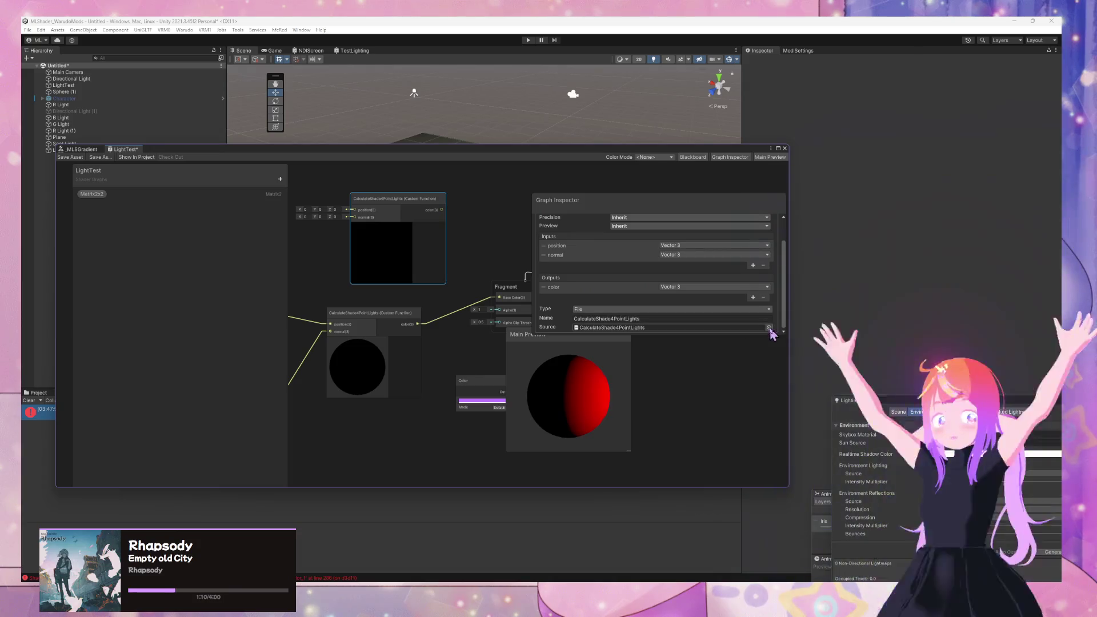
click(769, 327)
click(811, 364)
double_click(811, 365)
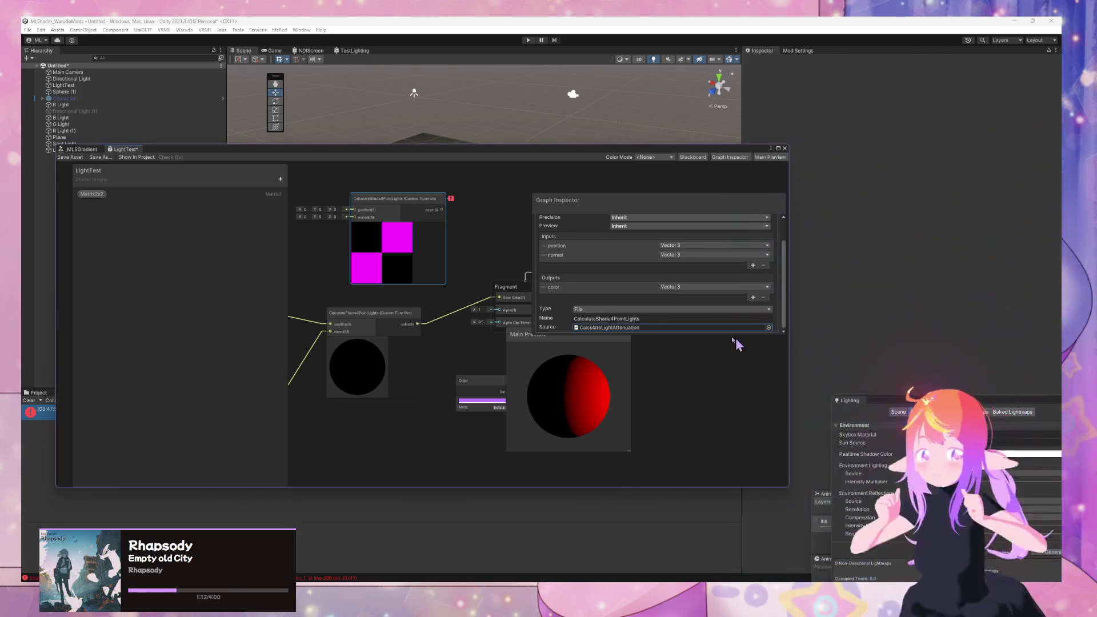
Step: Replace the color output with a new output named output, typed Vector 3
click(628, 288)
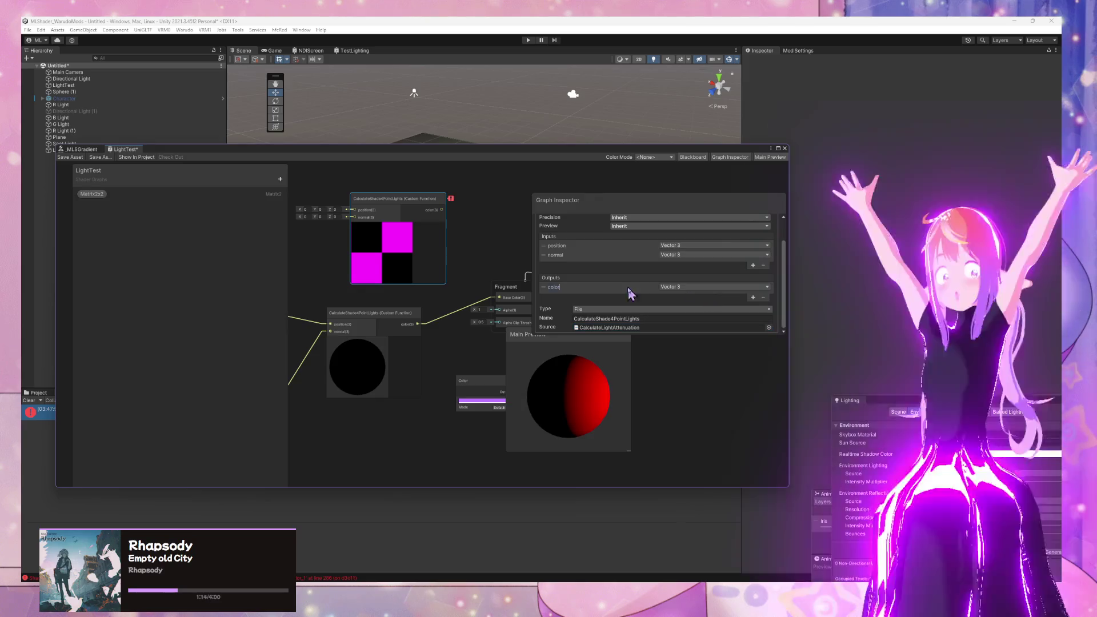
click(542, 288)
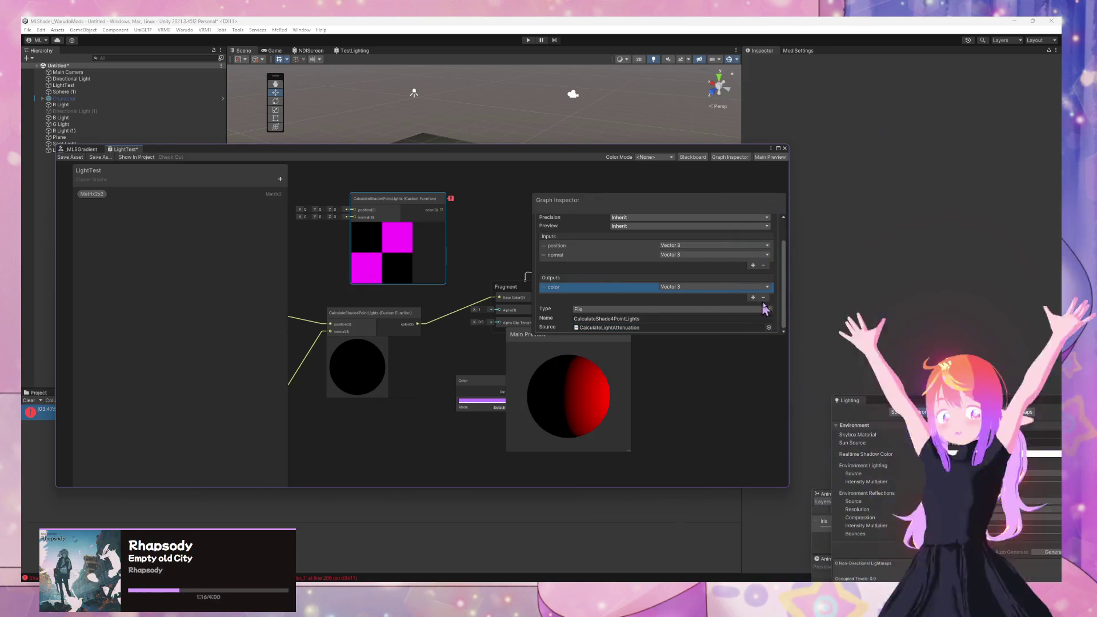
click(763, 298)
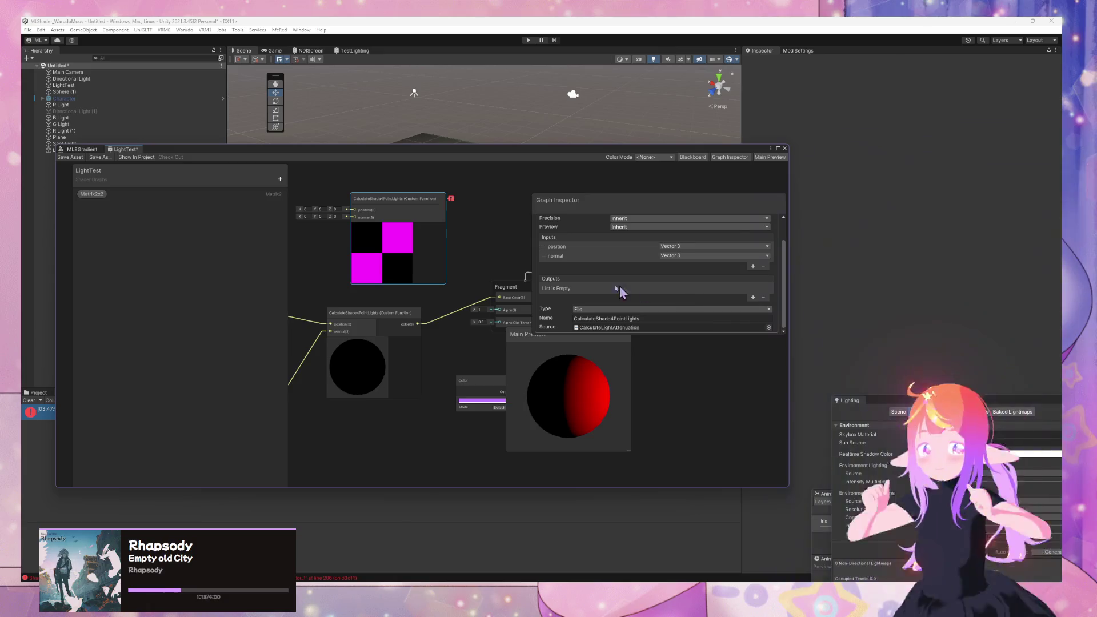
click(753, 297)
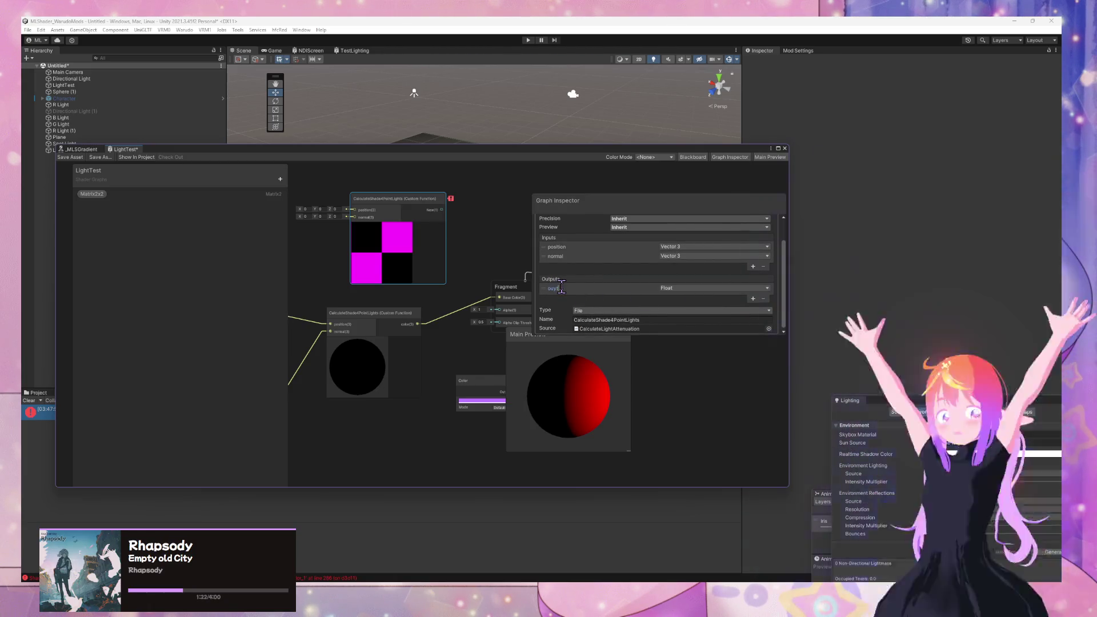
key(BackSpace)
key(BackSpace)
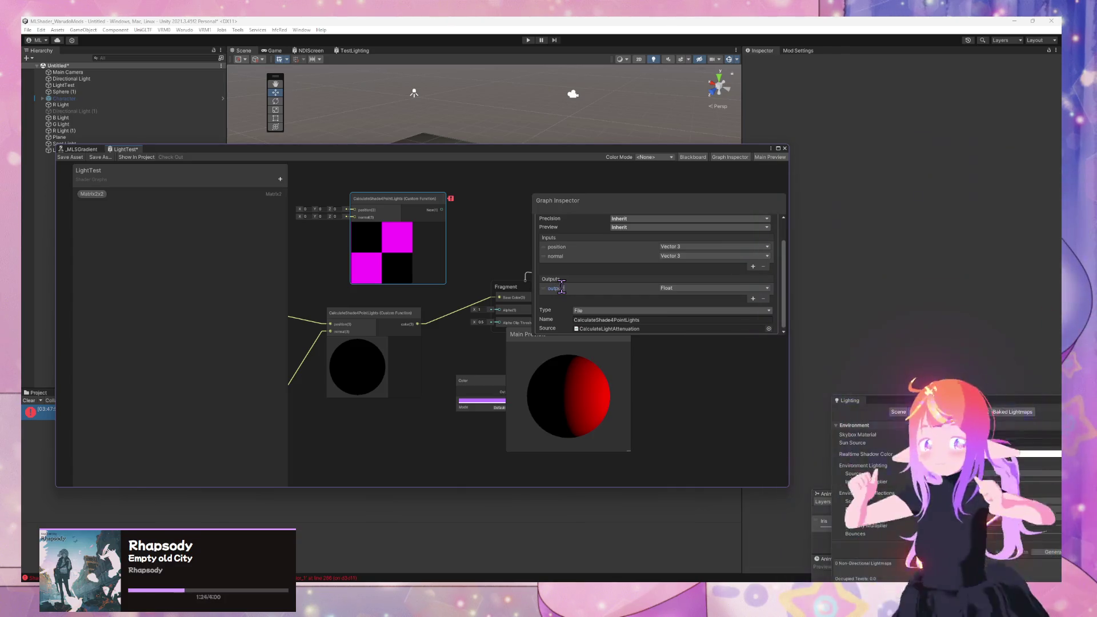
key(Return)
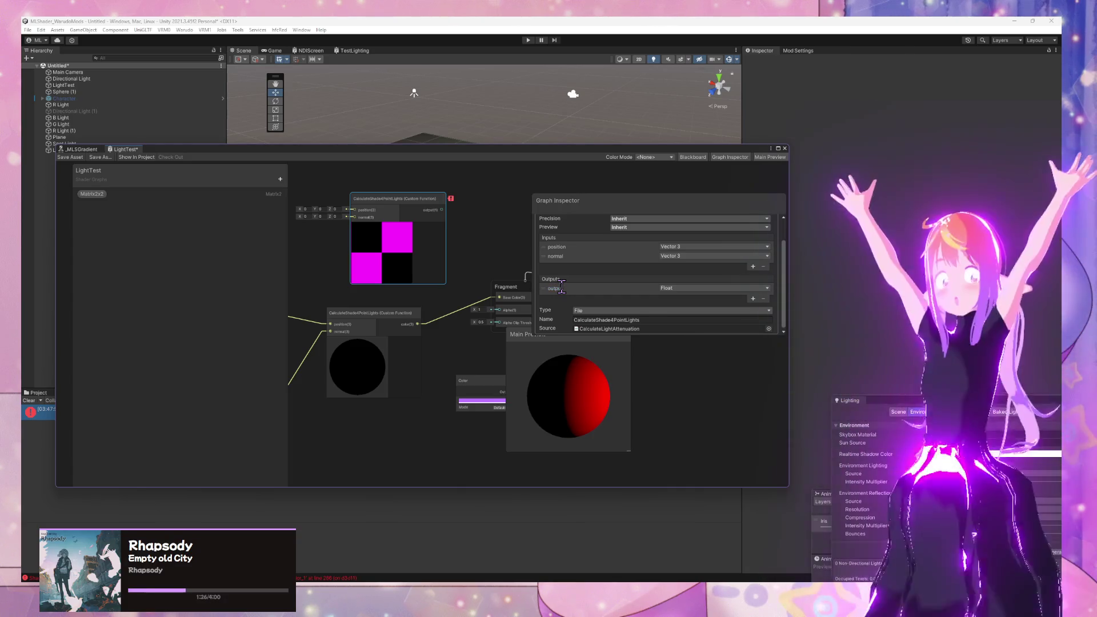
click(702, 288)
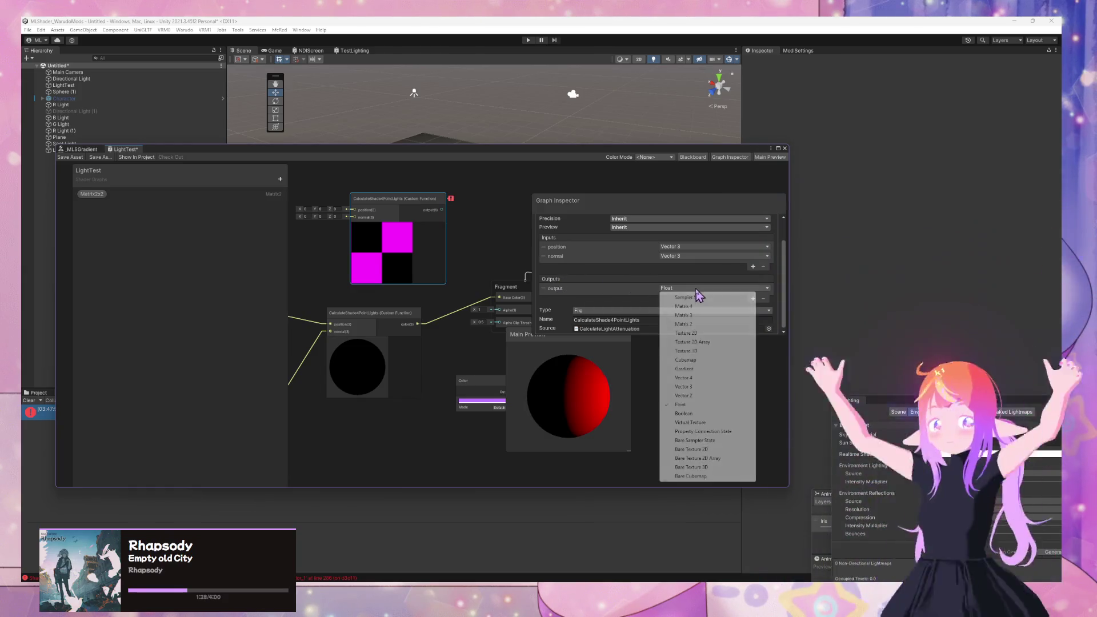
click(698, 387)
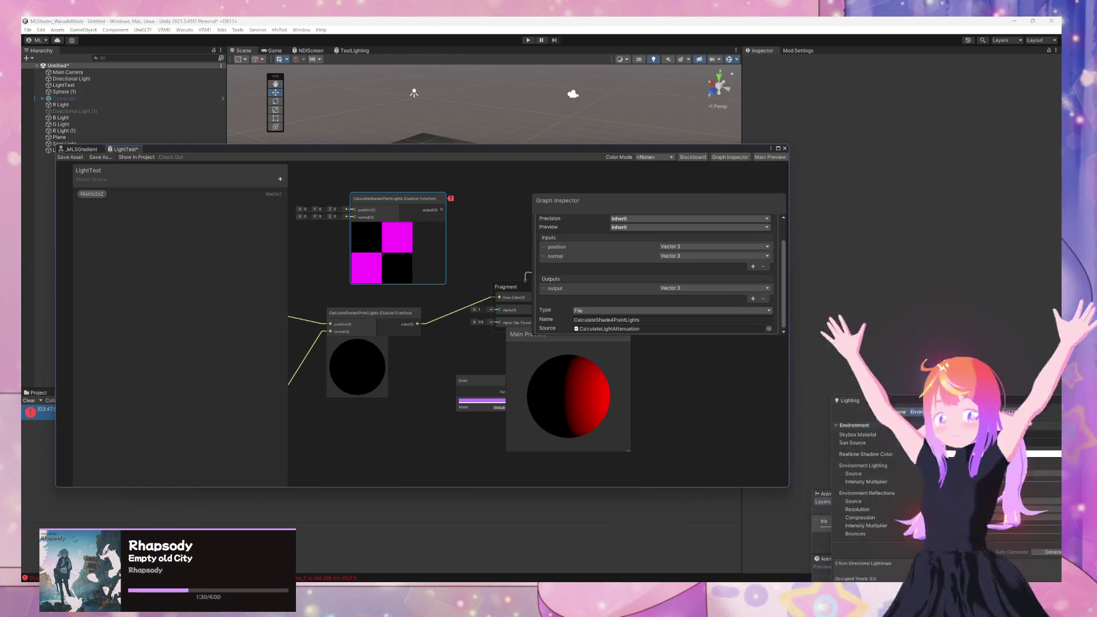
Step: After rechecking the forum thread, change the custom function node's output type to Float
mouse_move(687, 552)
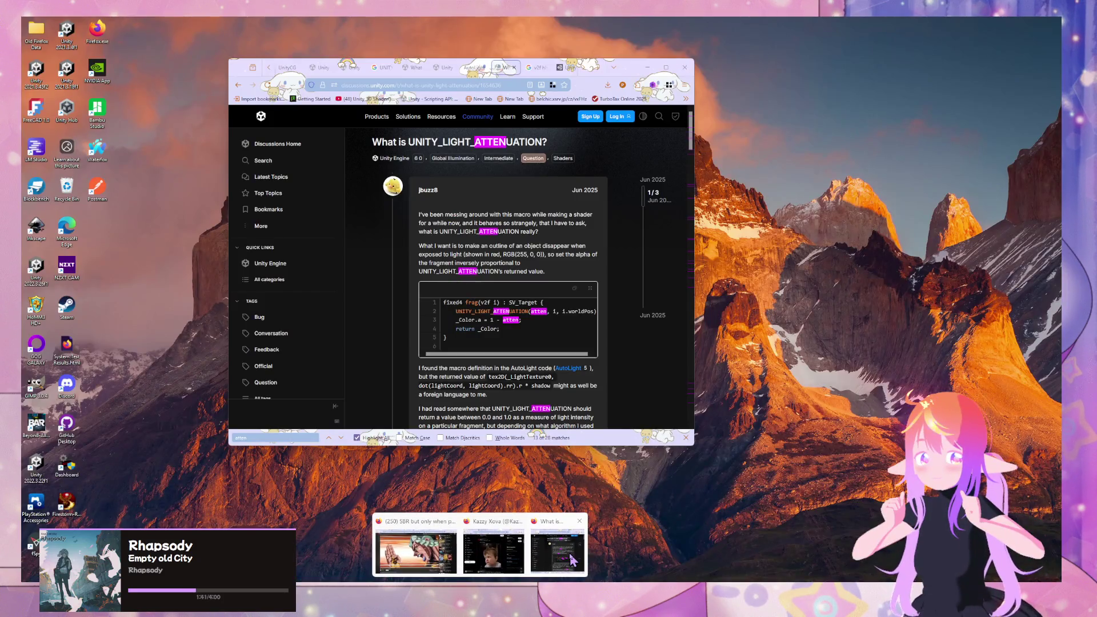
click(571, 562)
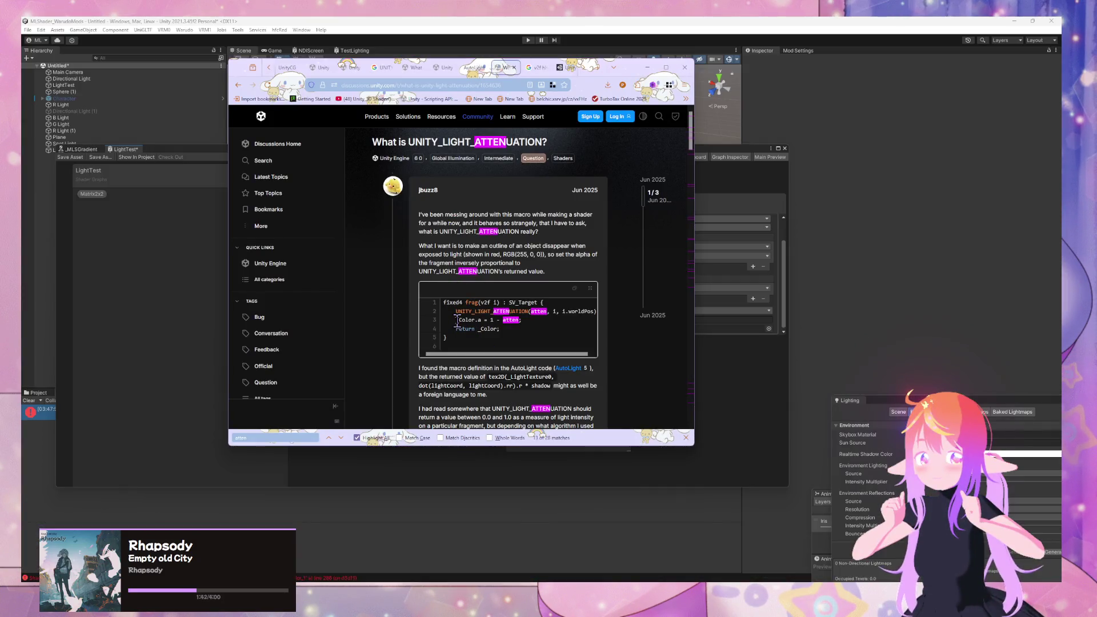
click(709, 374)
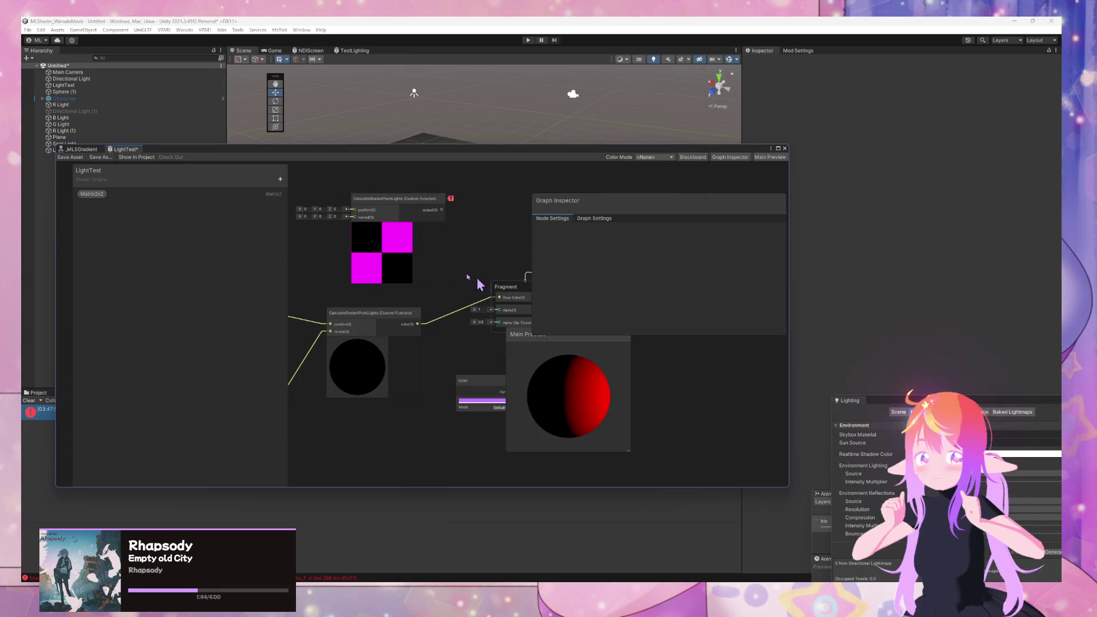
click(374, 246)
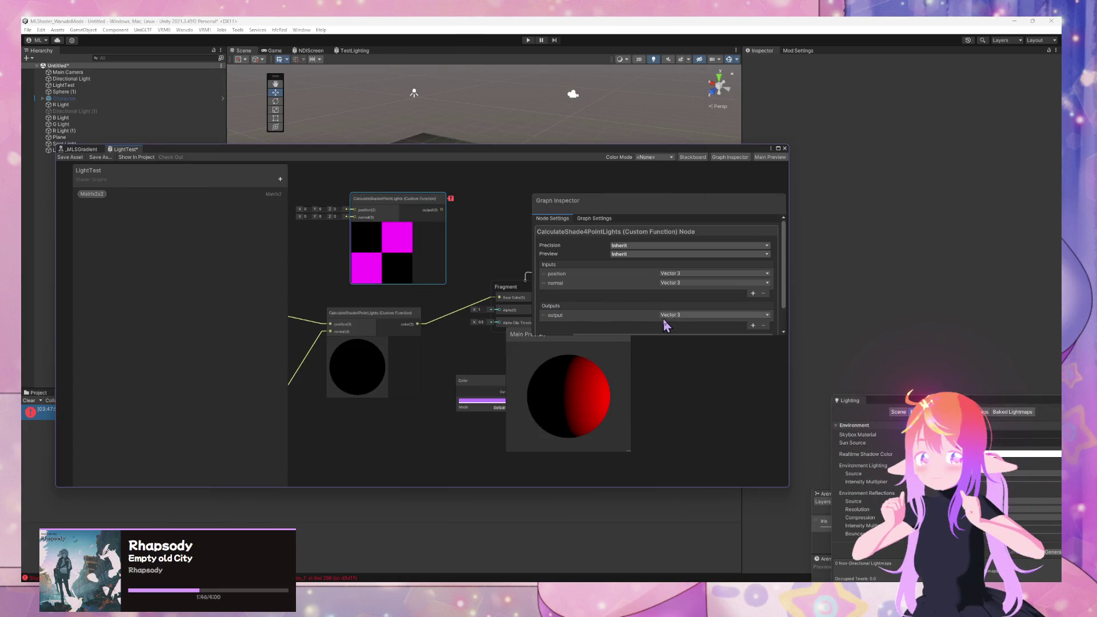
click(671, 315)
click(691, 432)
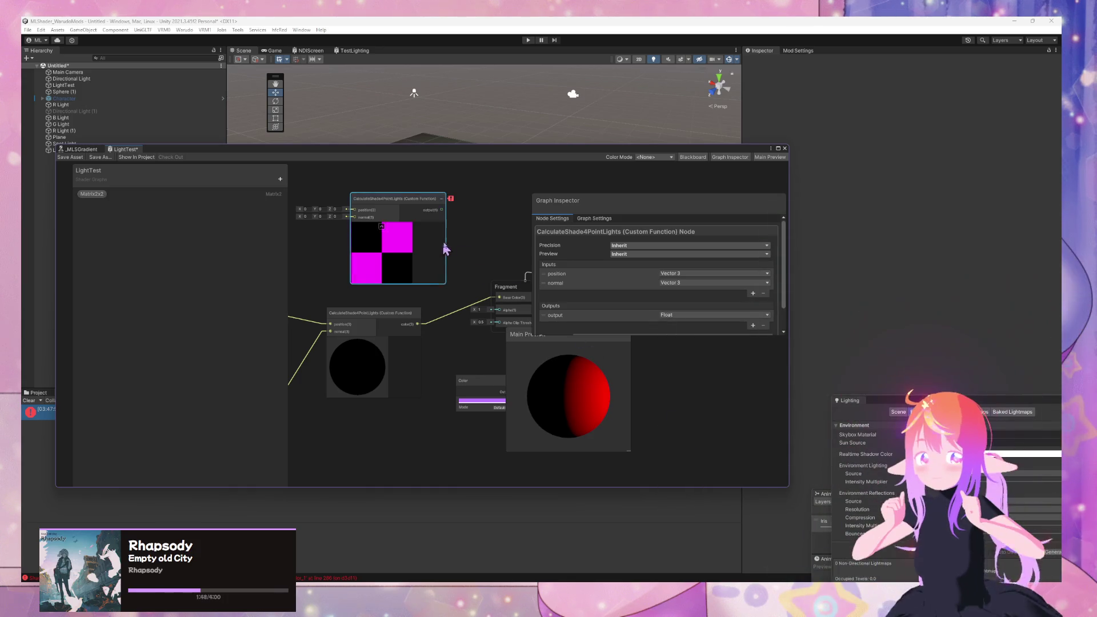